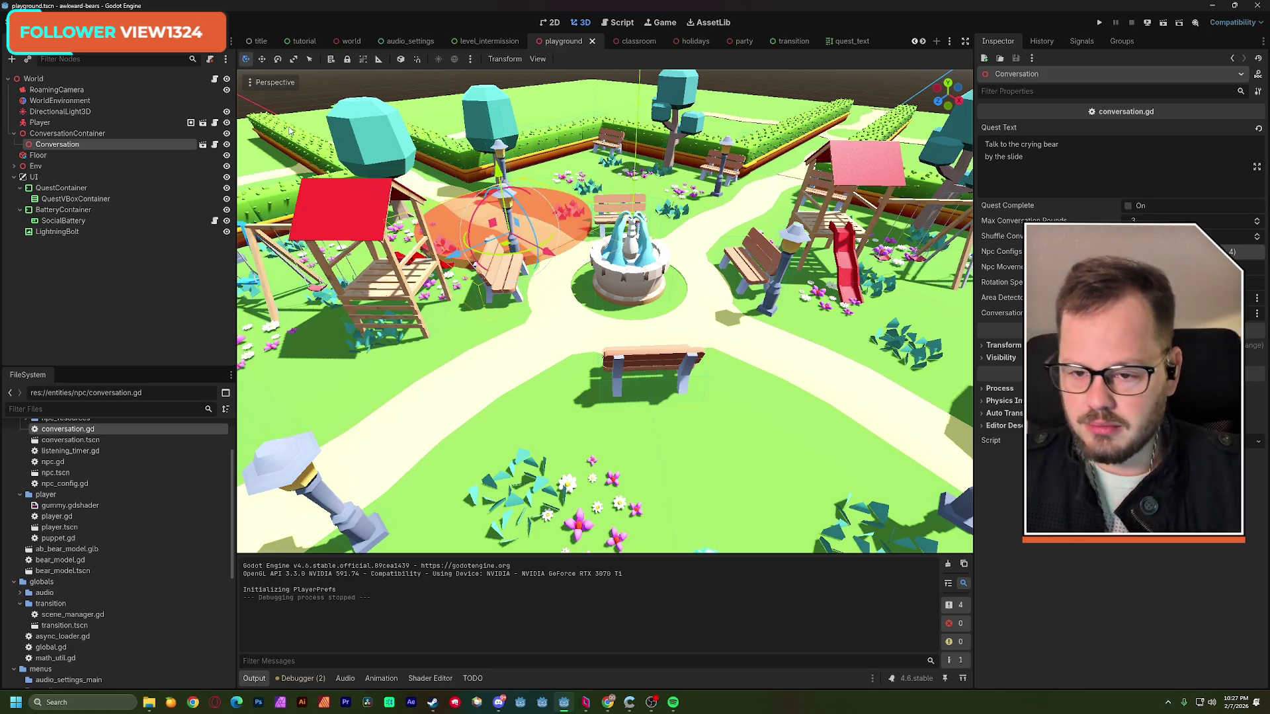
# - Switch to the world scene and open the Conversation node's conversation.gd script
pyautogui.click(350, 41)
pyautogui.click(74, 166)
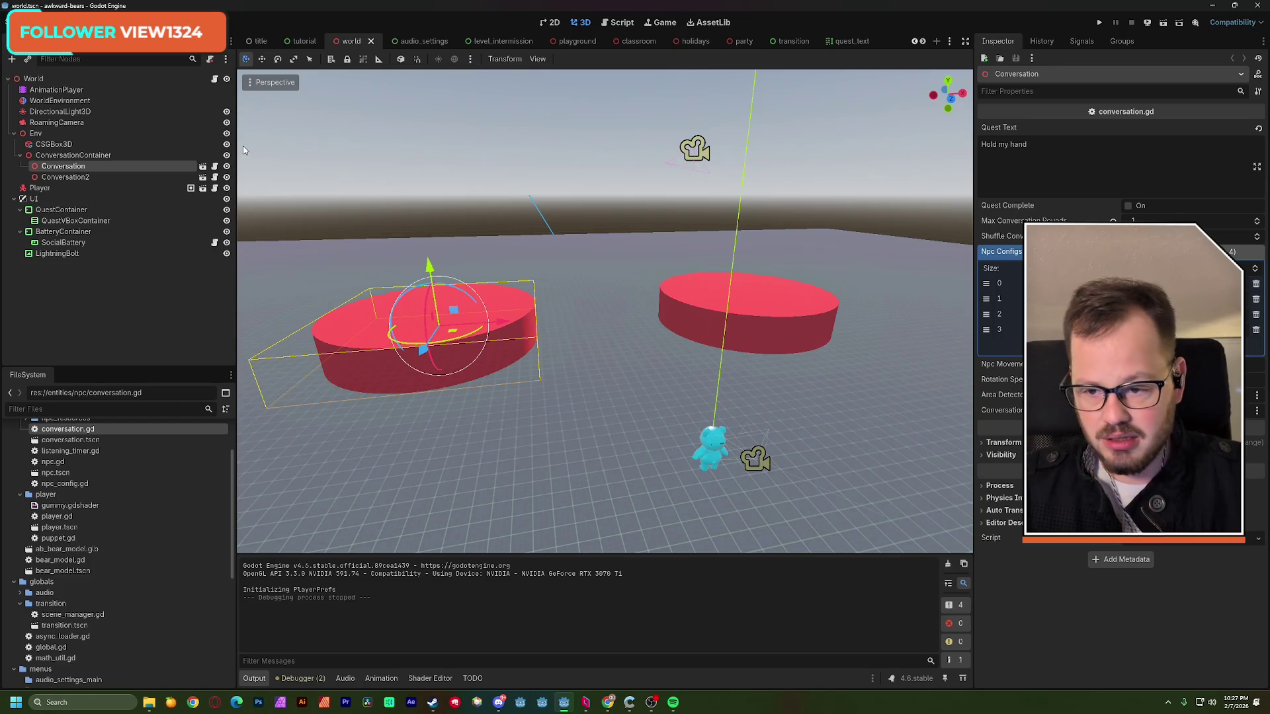
pyautogui.click(215, 166)
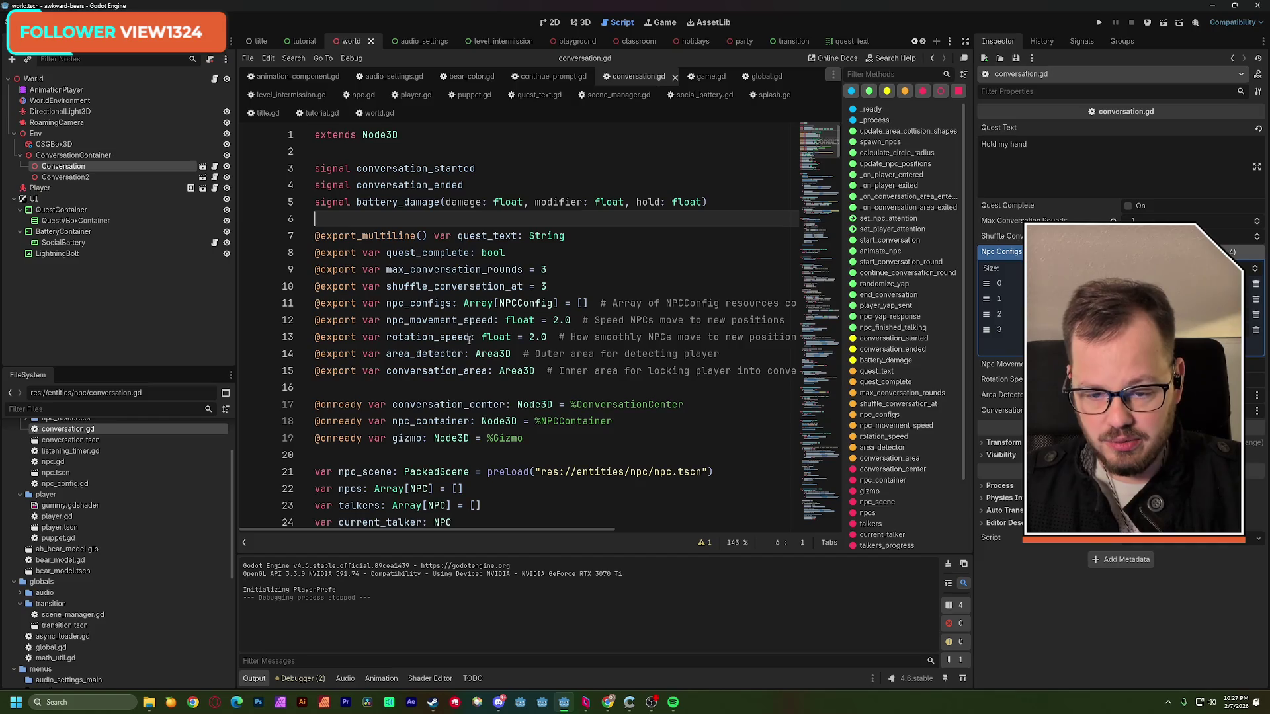
# - Change the NPC movement speed from 2.0 to 10.0 and save the script
pyautogui.doubleClick(556, 321)
pyautogui.write('10')
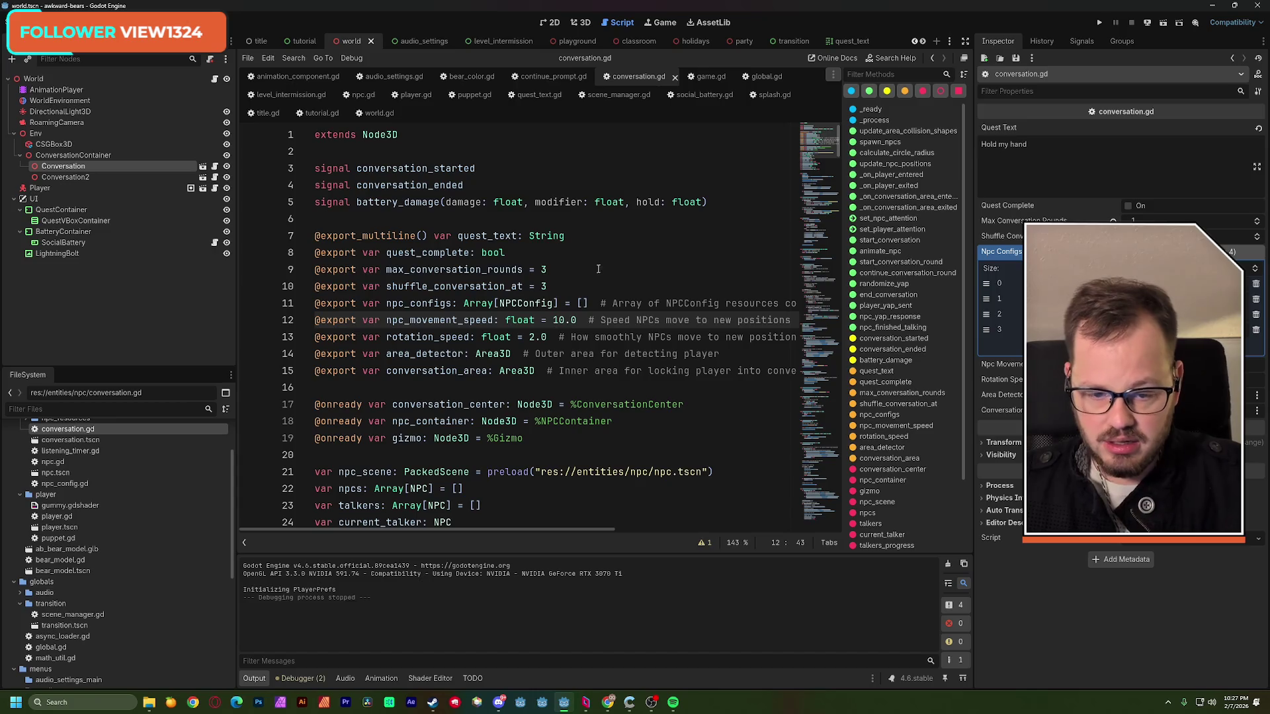
pyautogui.click(595, 270)
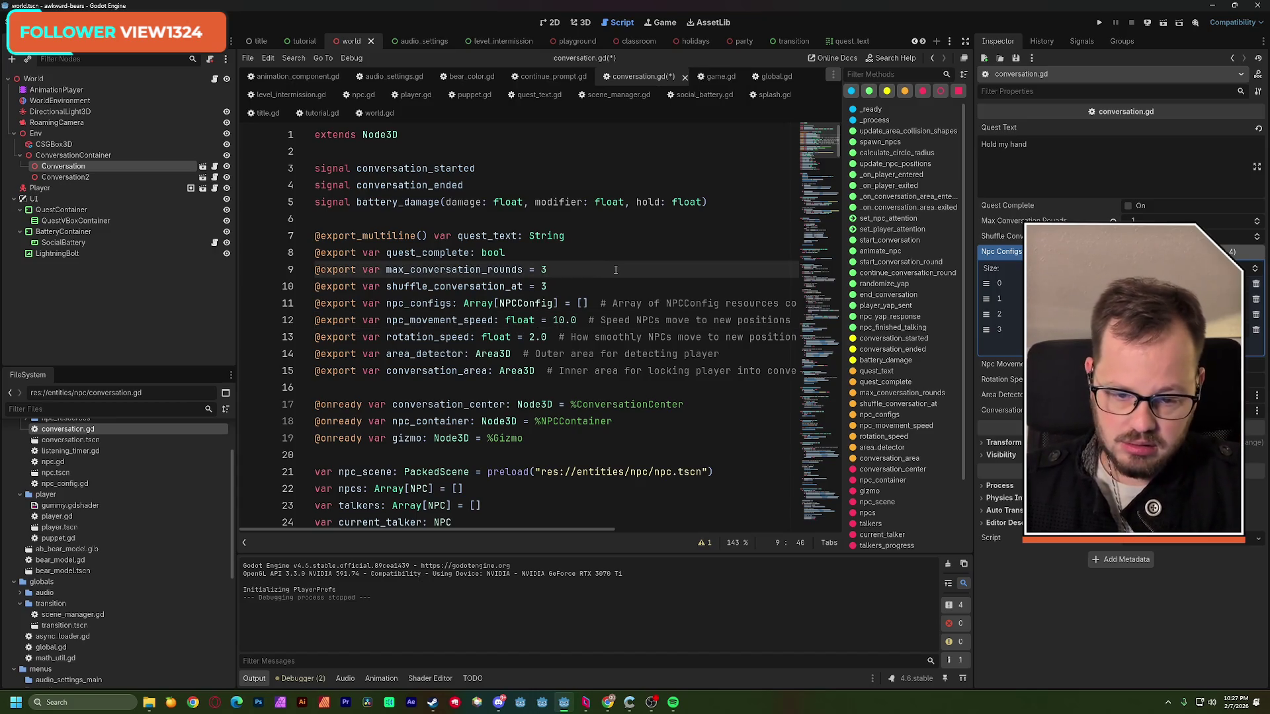
pyautogui.hotkey('ctrl', 's')
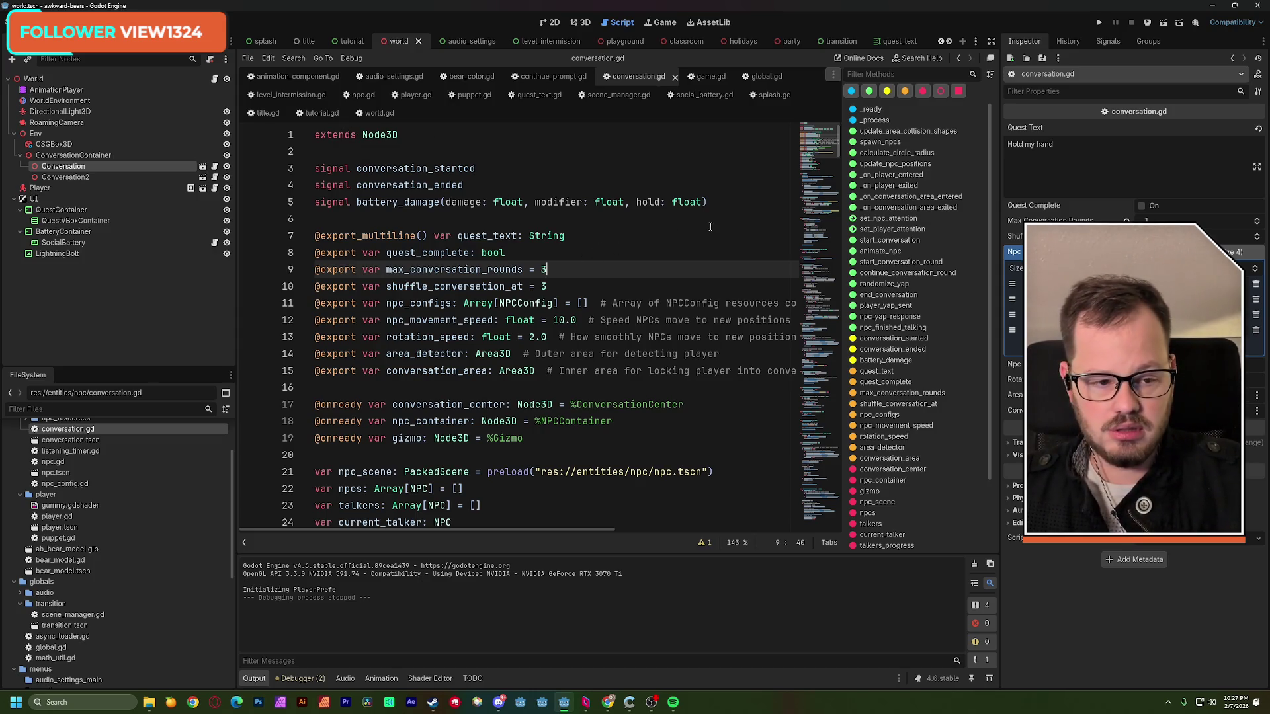
# - Widen the script editor panels, then return to the 3D scene view
pyautogui.moveTo(999, 193); pyautogui.dragTo(1021, 194)
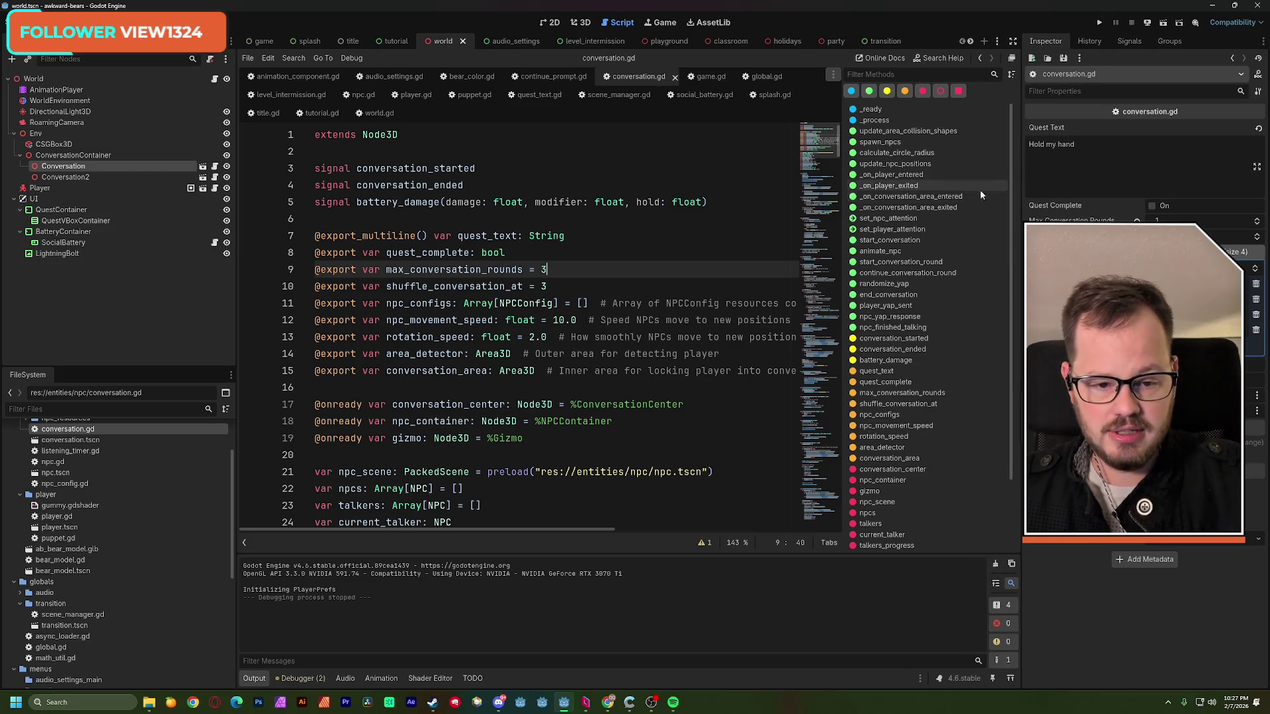
pyautogui.moveTo(844, 186); pyautogui.dragTo(856, 185)
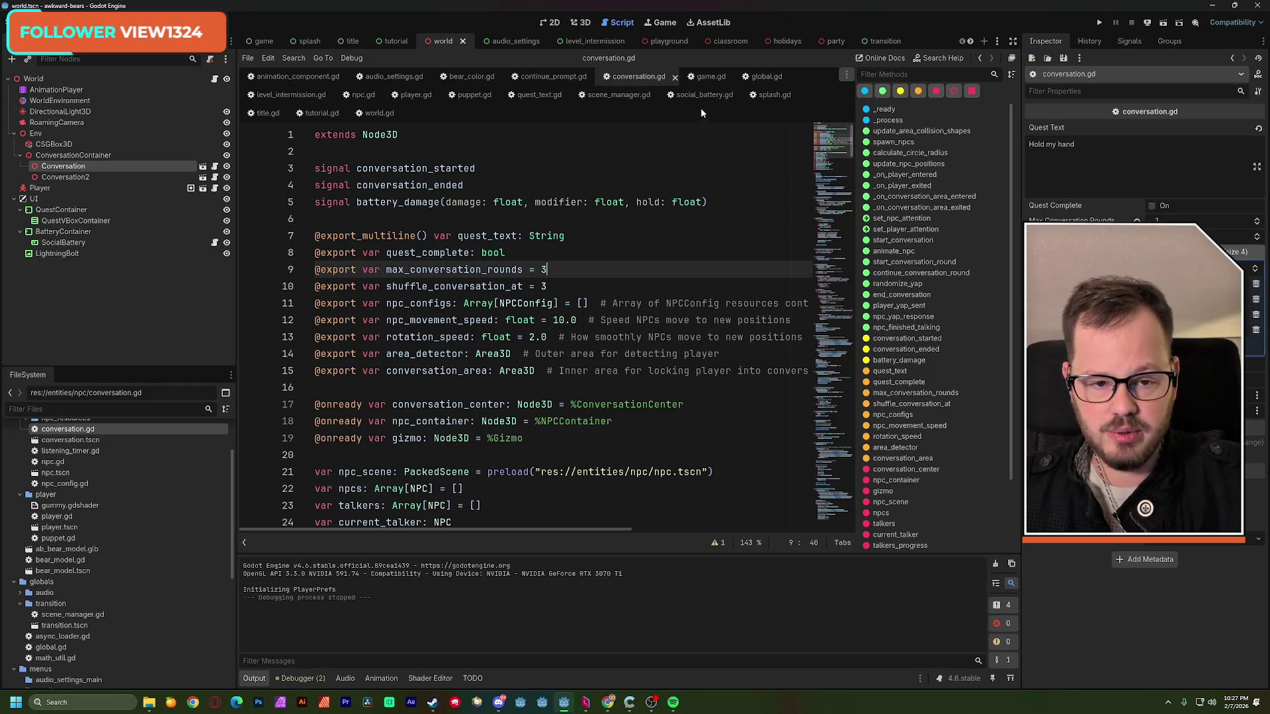
pyautogui.click(579, 22)
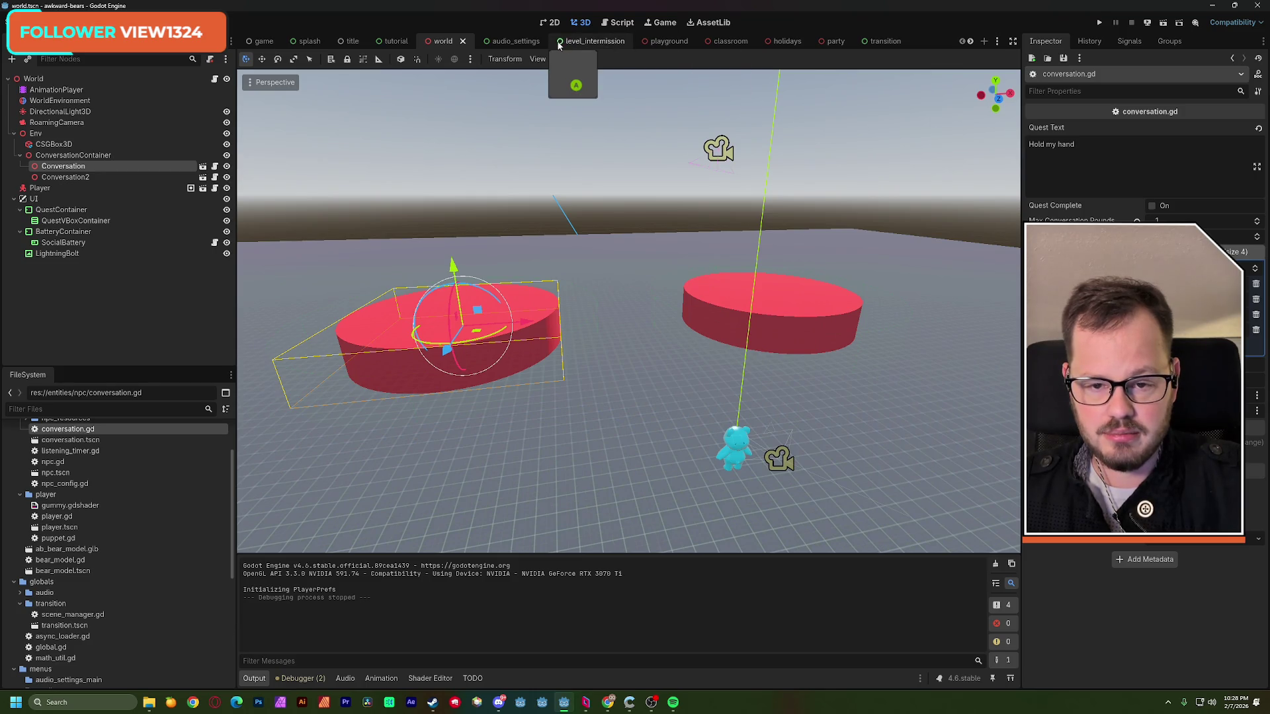
# - Close the quest_text and transition scene tabs so the party scene is active
pyautogui.click(970, 41)
pyautogui.click(889, 40)
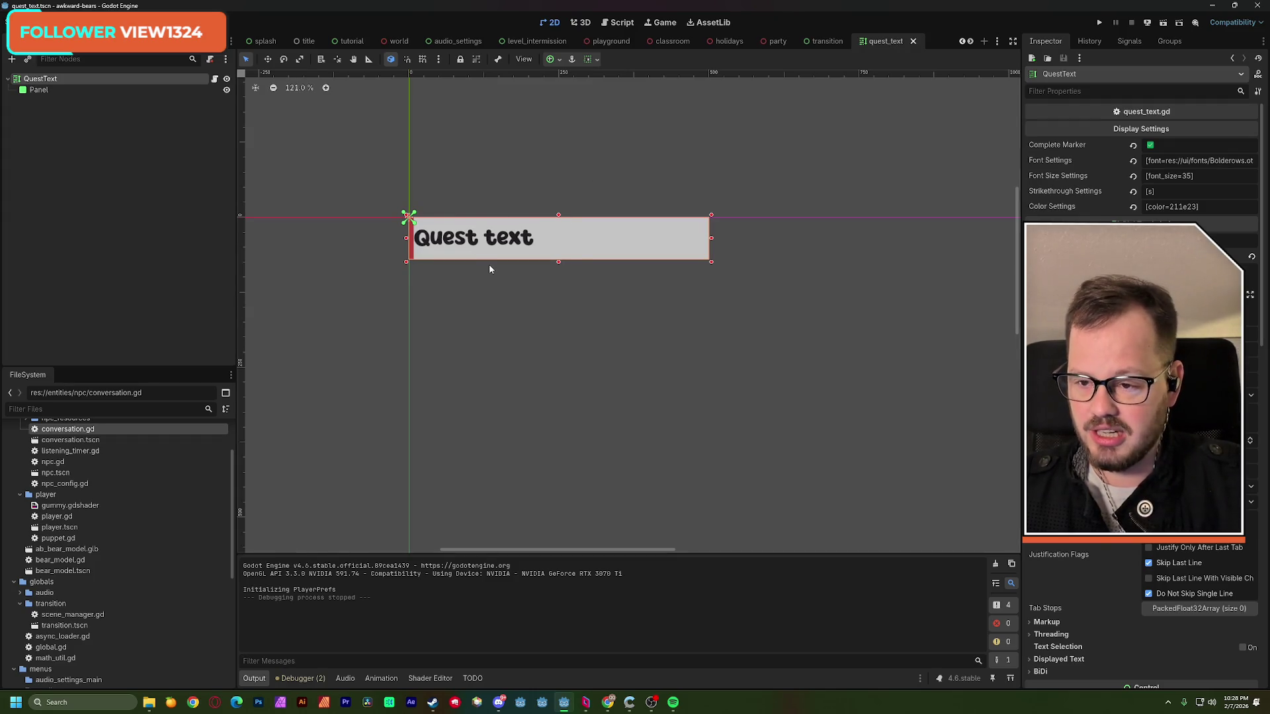
pyautogui.click(913, 40)
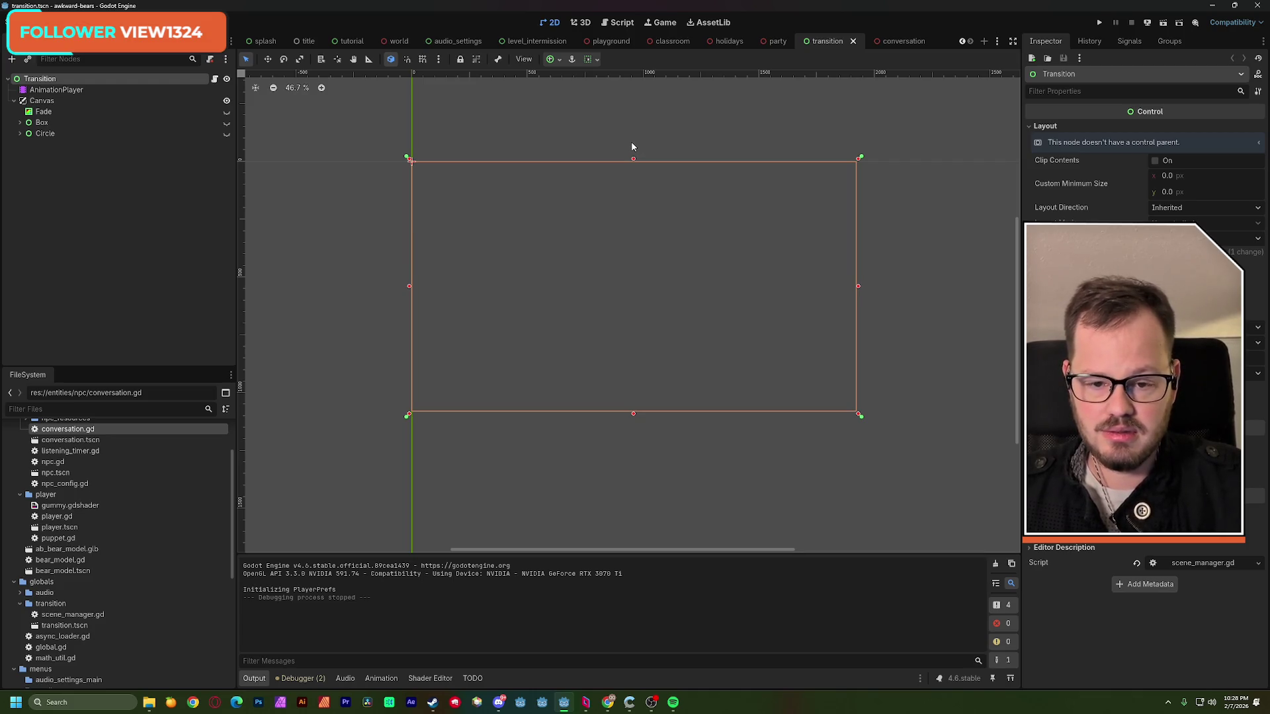
pyautogui.click(853, 41)
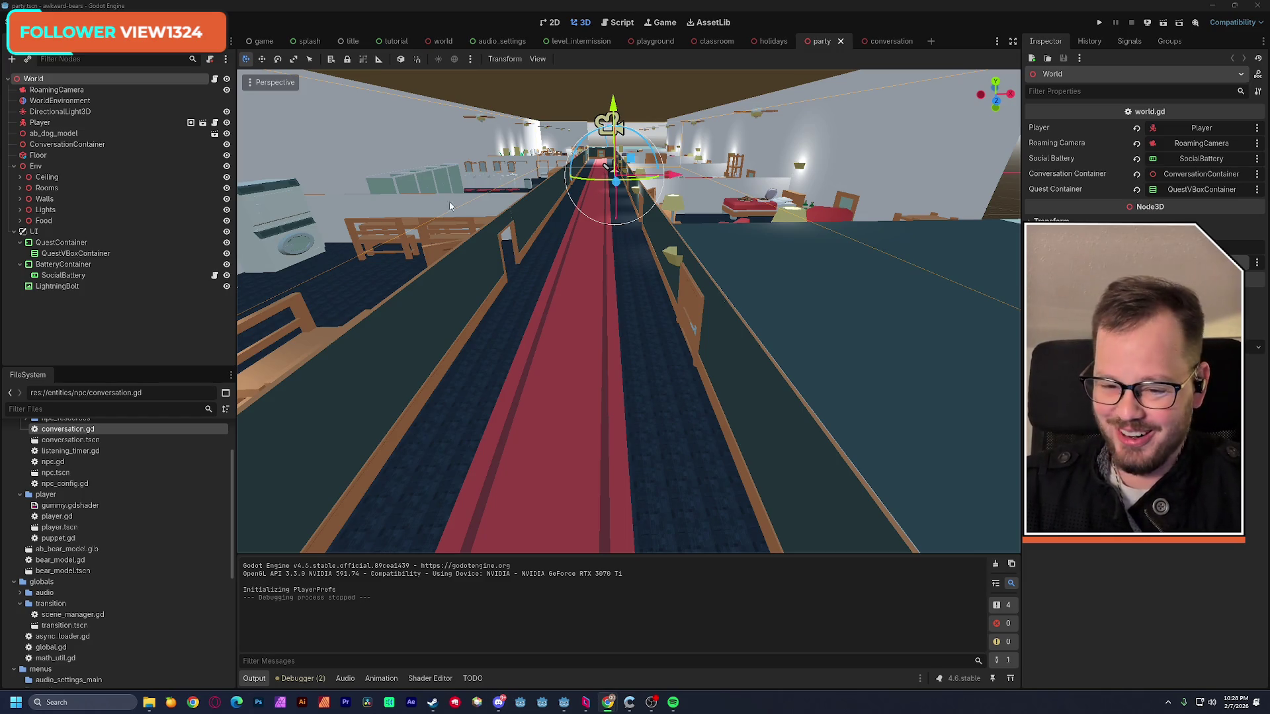
pyautogui.moveTo(492, 235); pyautogui.dragTo(493, 234)
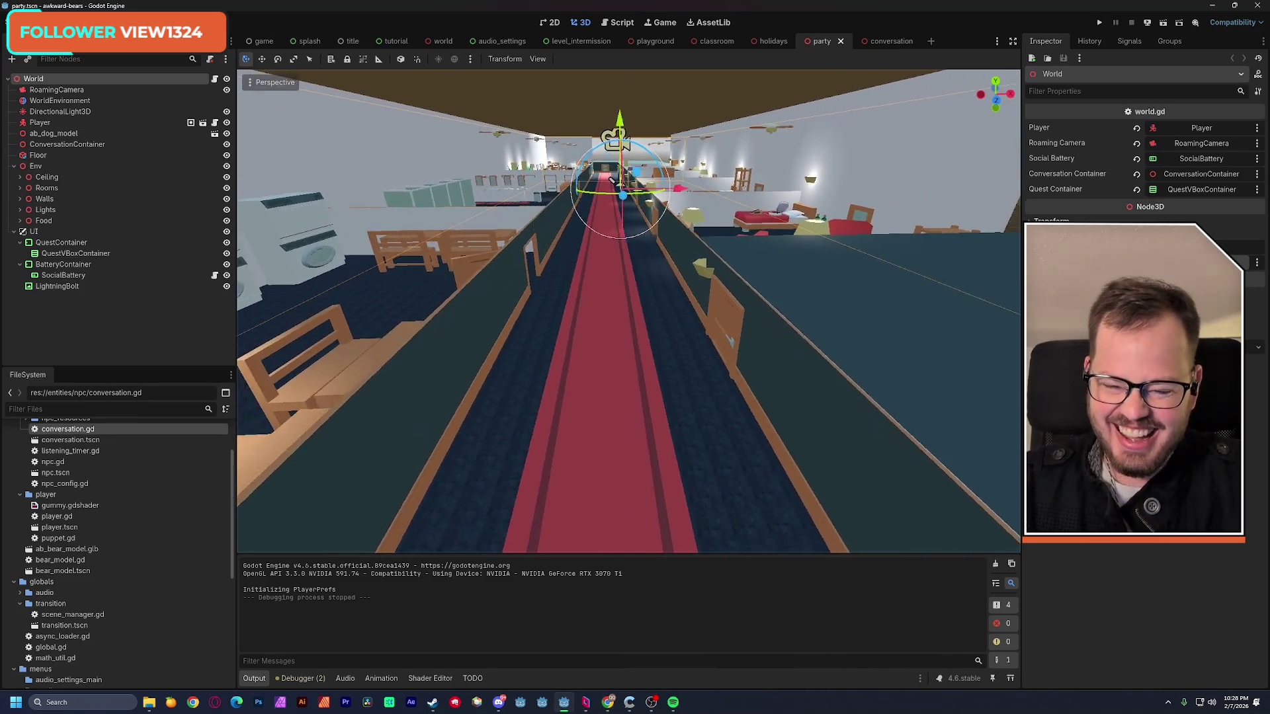
pyautogui.press('s')
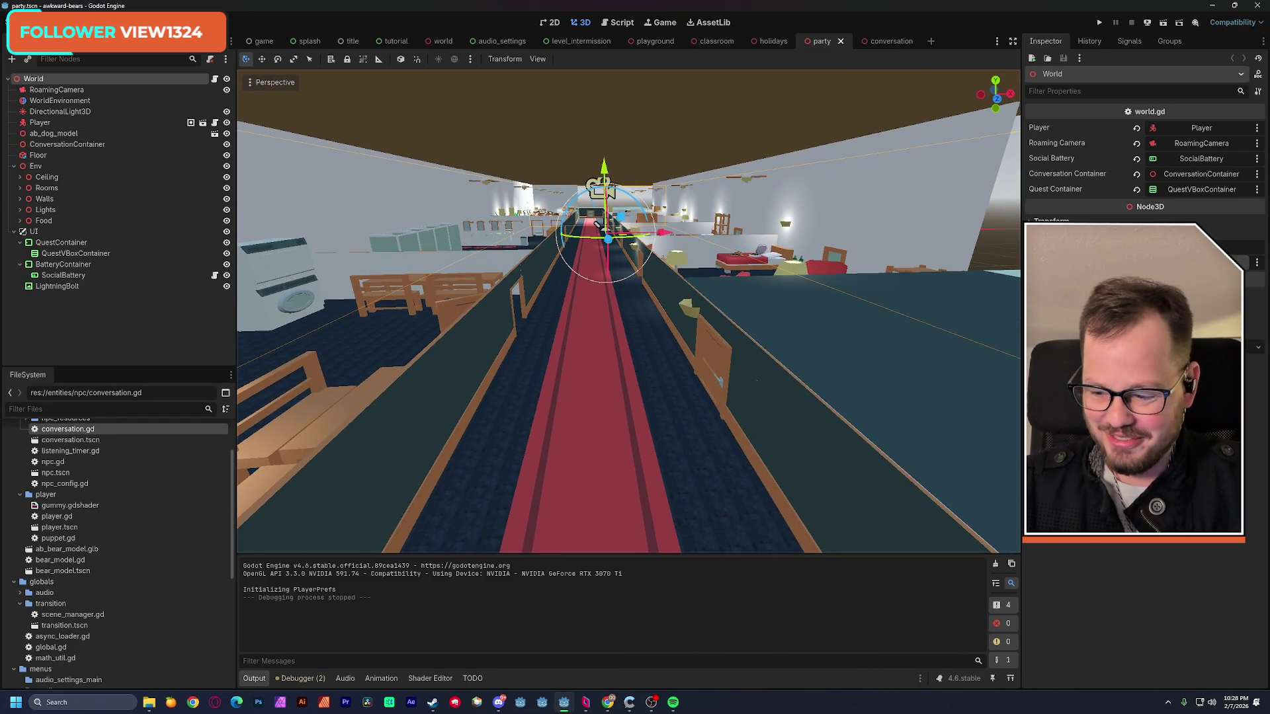
pyautogui.hotkey('ctrl', 's')
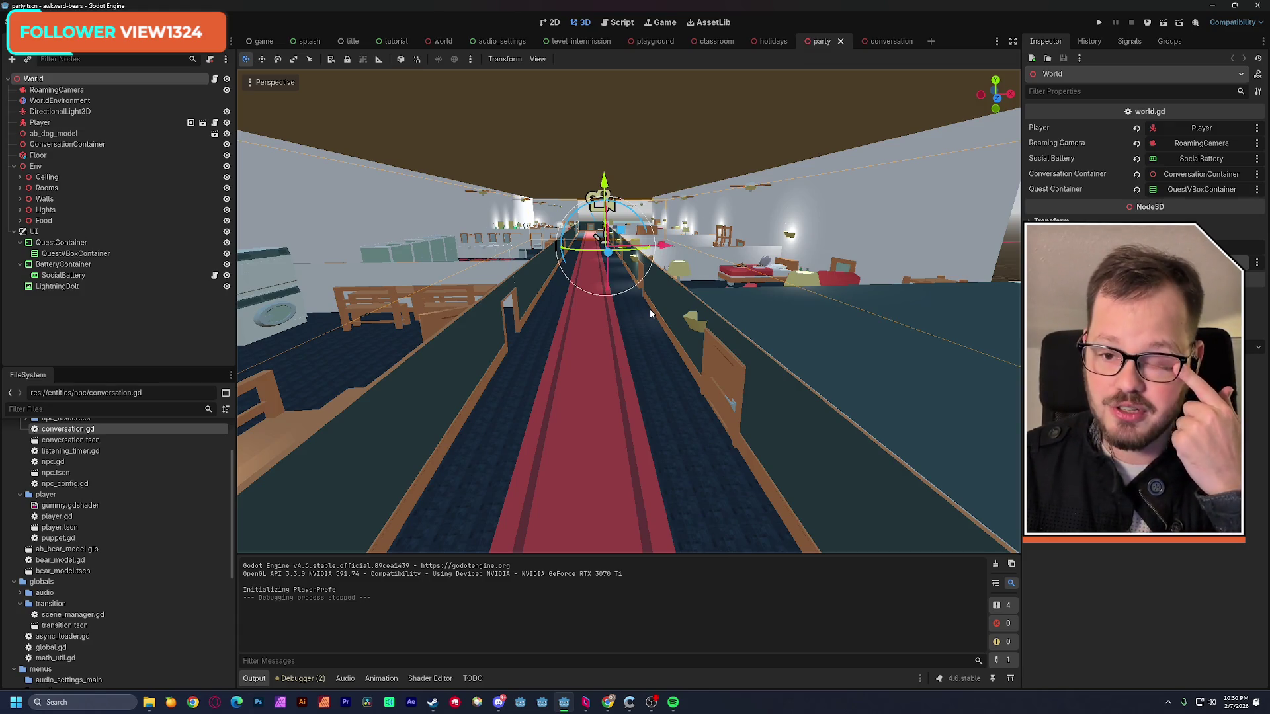
pyautogui.moveTo(629, 336); pyautogui.dragTo(608, 238)
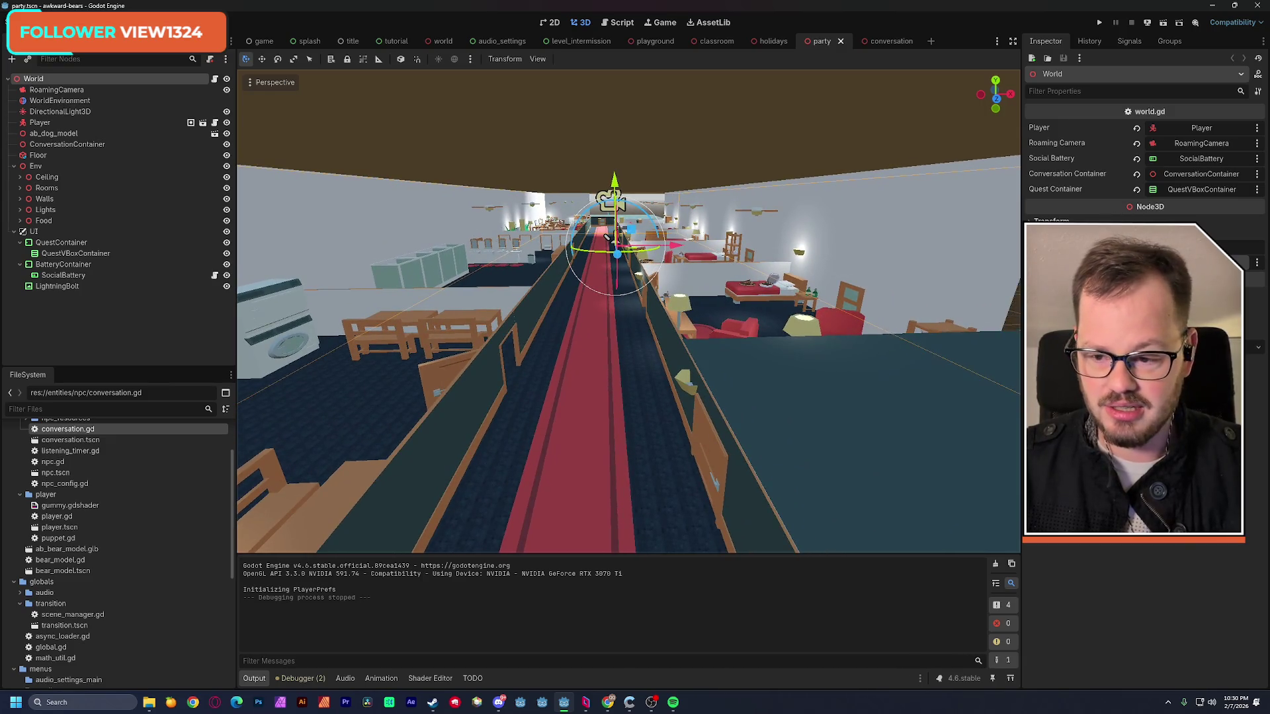
# - Fly into the bedroom and select the ceilingFan11 node in the viewport
pyautogui.moveTo(608, 237)
pyautogui.mouseDown()
pyautogui.moveTo(636, 298)
pyautogui.moveTo(628, 328)
pyautogui.mouseUp()
pyautogui.click(611, 324)
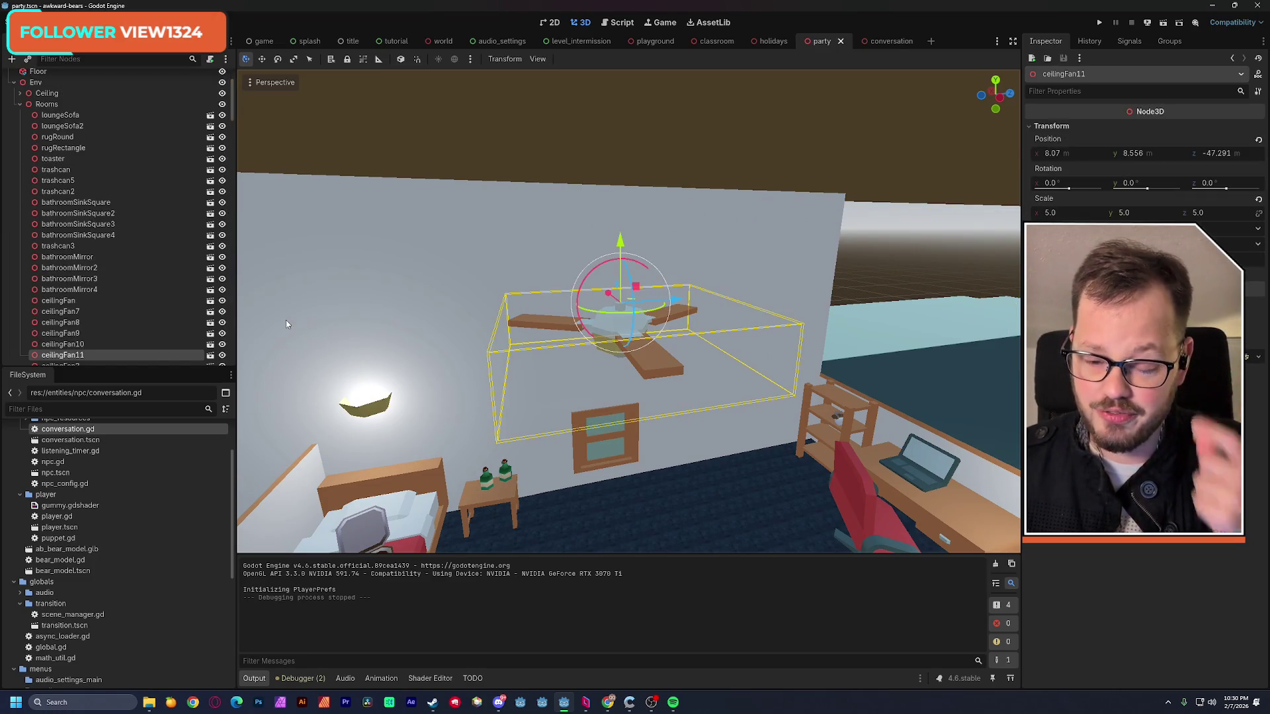
# - Dismiss the imported-scene warning and create a new ceiling_fan.gd script on the fan
pyautogui.click(215, 355)
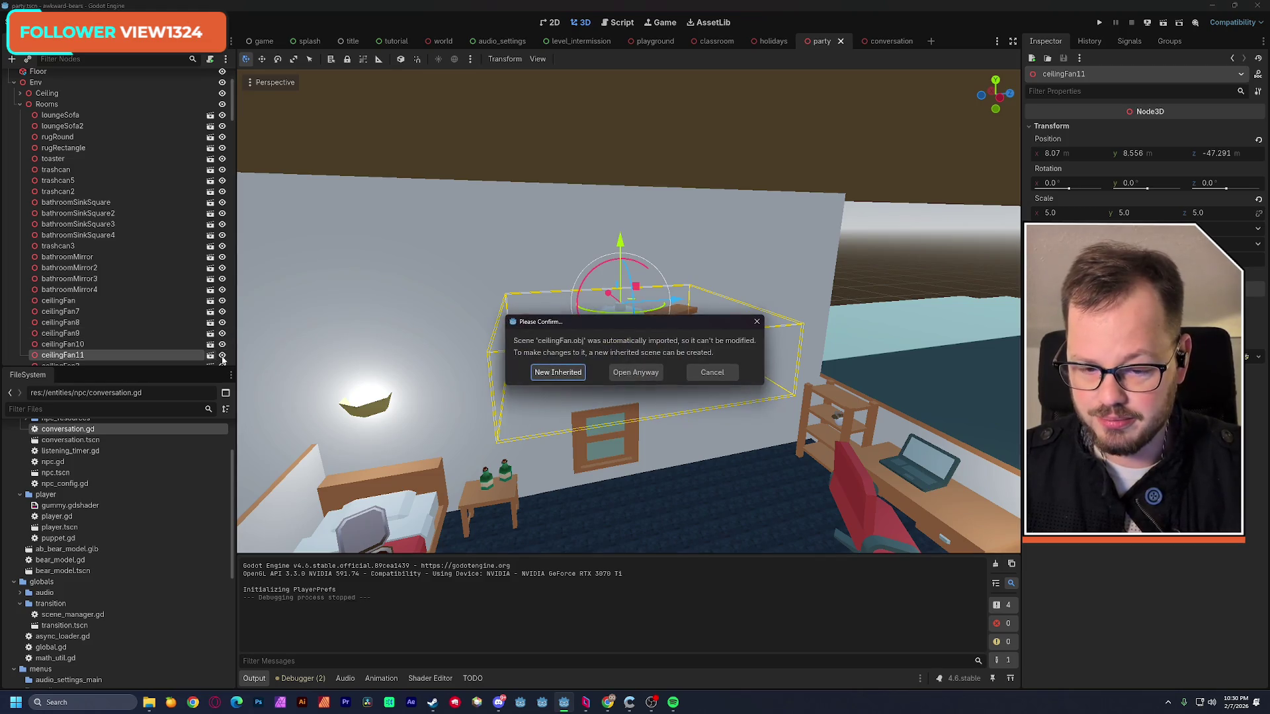
pyautogui.press('Escape')
pyautogui.scroll(-1, 210, 327)
pyautogui.scroll(-1, 210, 328)
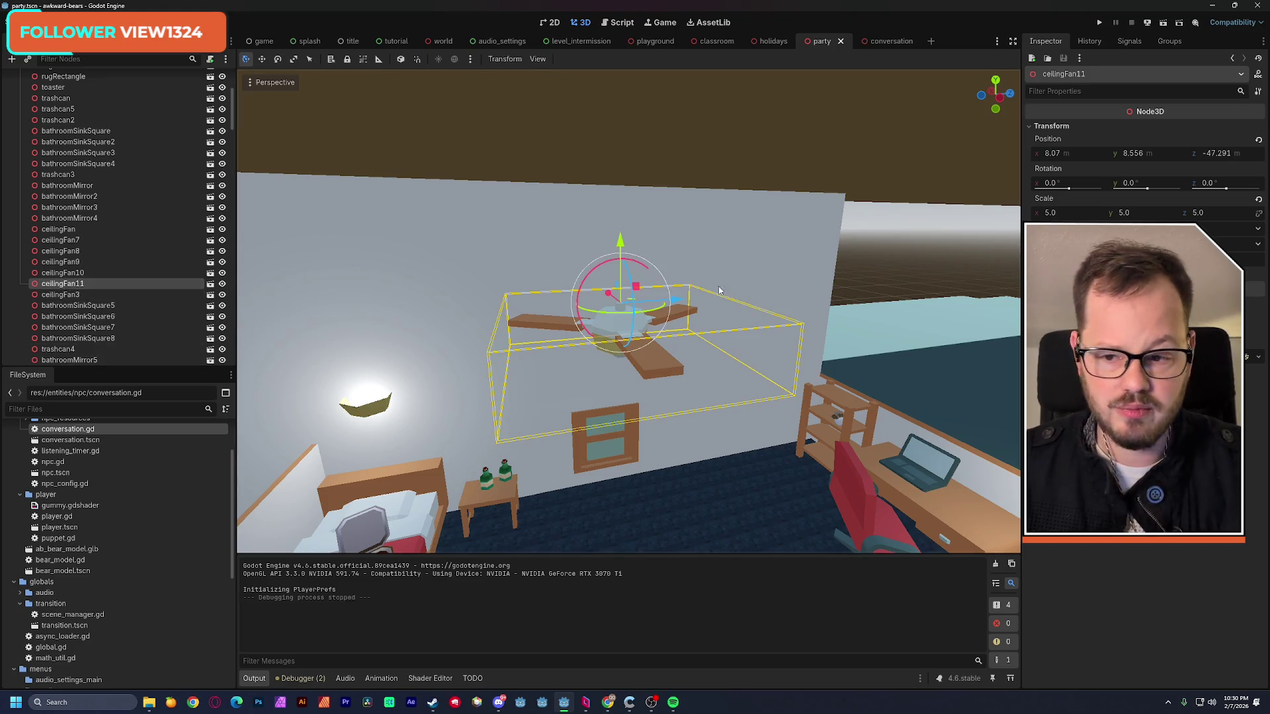
pyautogui.click(209, 59)
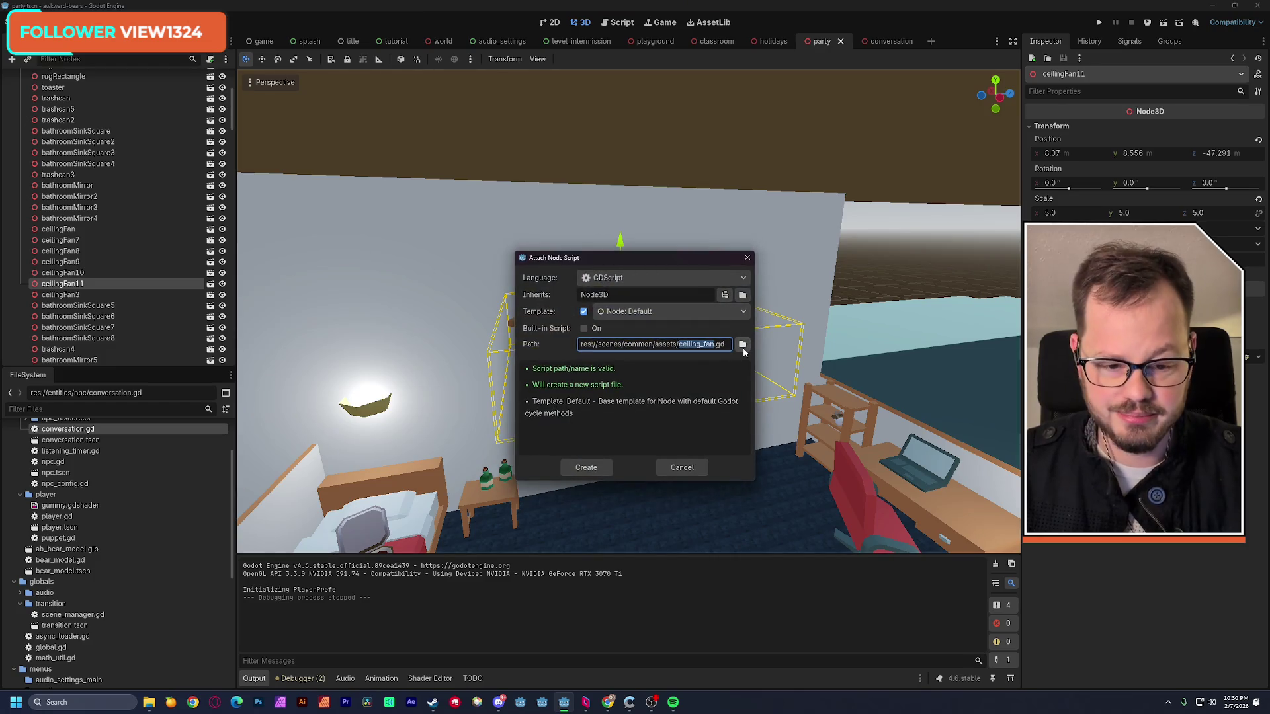
pyautogui.press('Return')
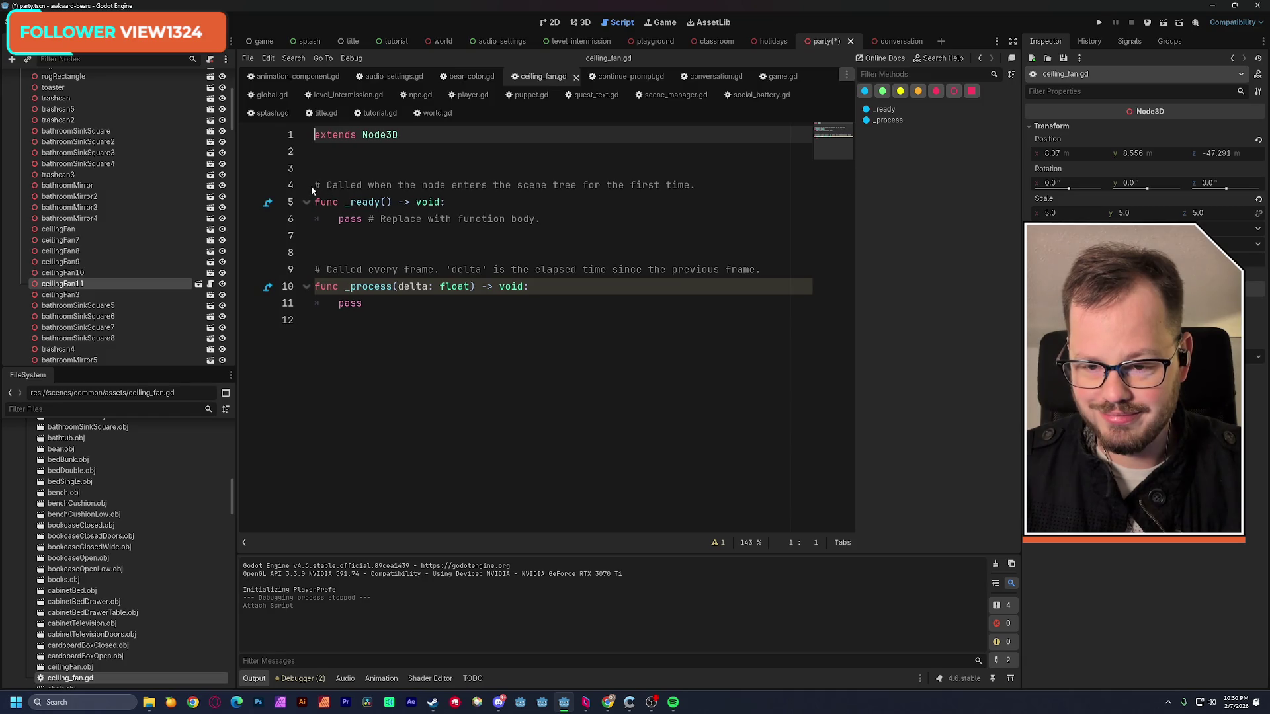
# - Remove the _ready function and the template comments from ceiling_fan.gd
pyautogui.moveTo(316, 186)
pyautogui.mouseDown()
pyautogui.moveTo(421, 319)
pyautogui.moveTo(316, 252)
pyautogui.mouseUp()
pyautogui.press('BackSpace')
pyautogui.press('Up')
pyautogui.press('Up')
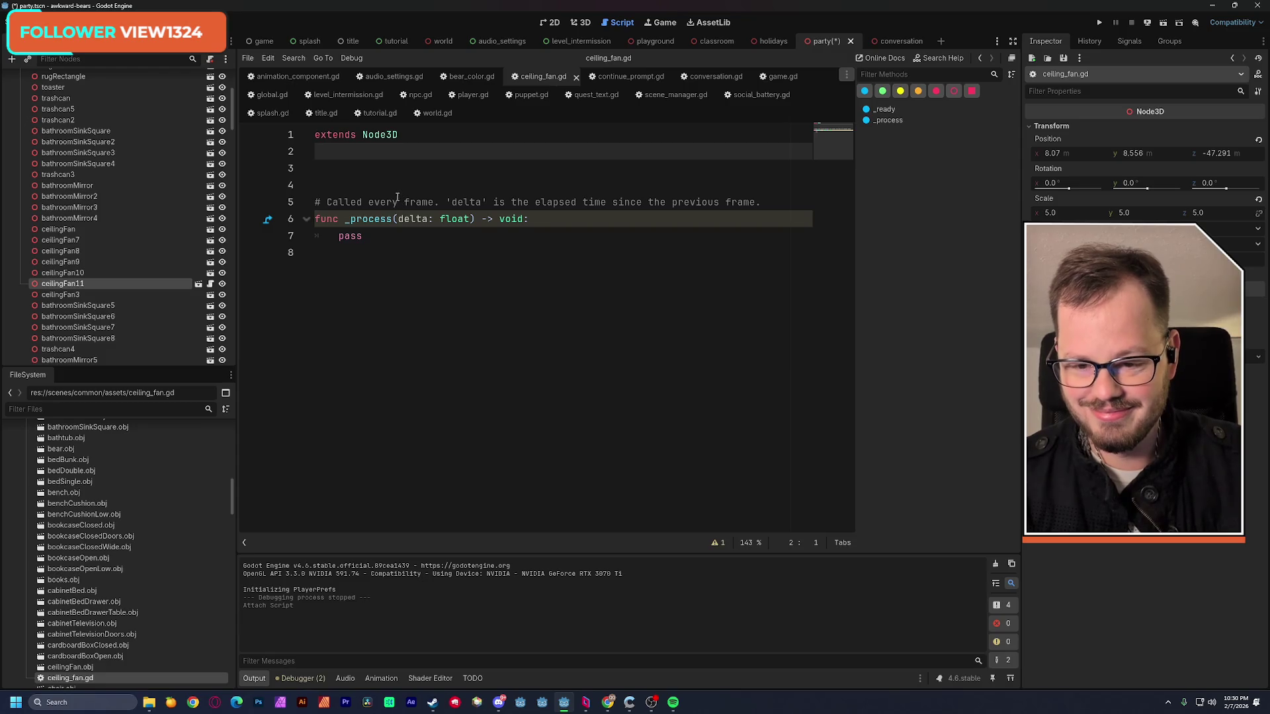
pyautogui.moveTo(319, 203); pyautogui.dragTo(764, 203)
pyautogui.press('BackSpace')
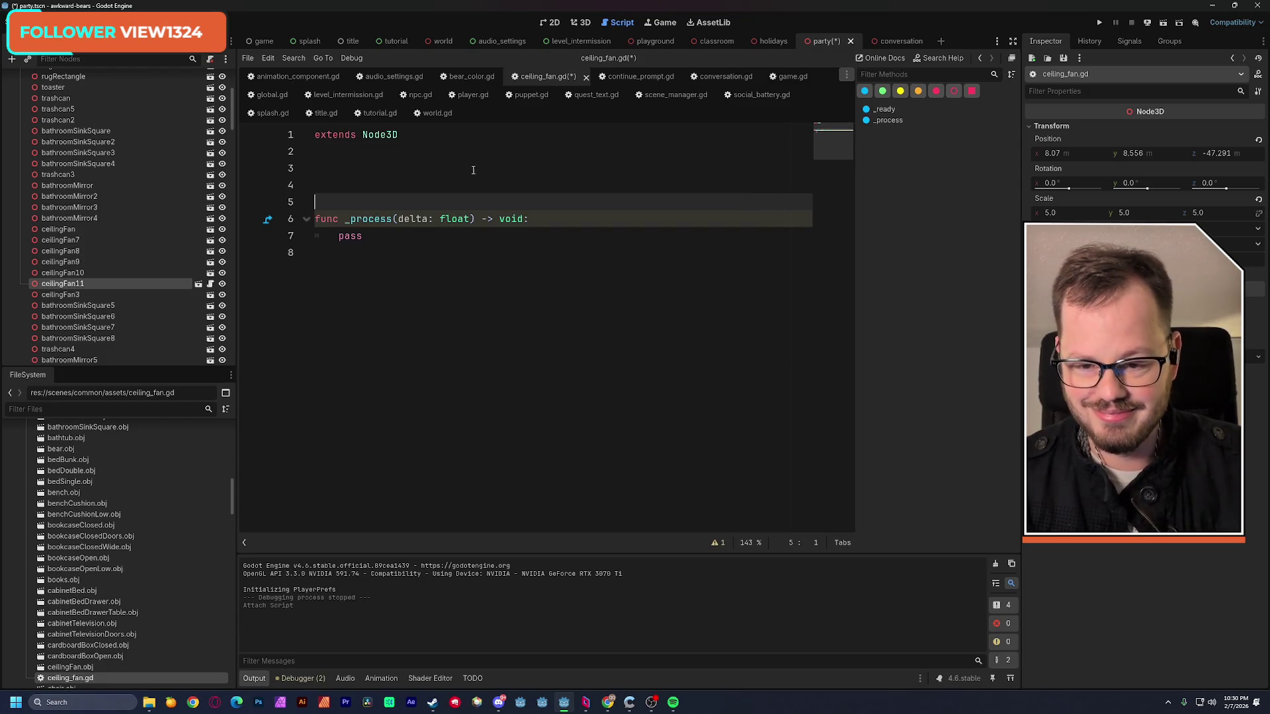
pyautogui.click(441, 162)
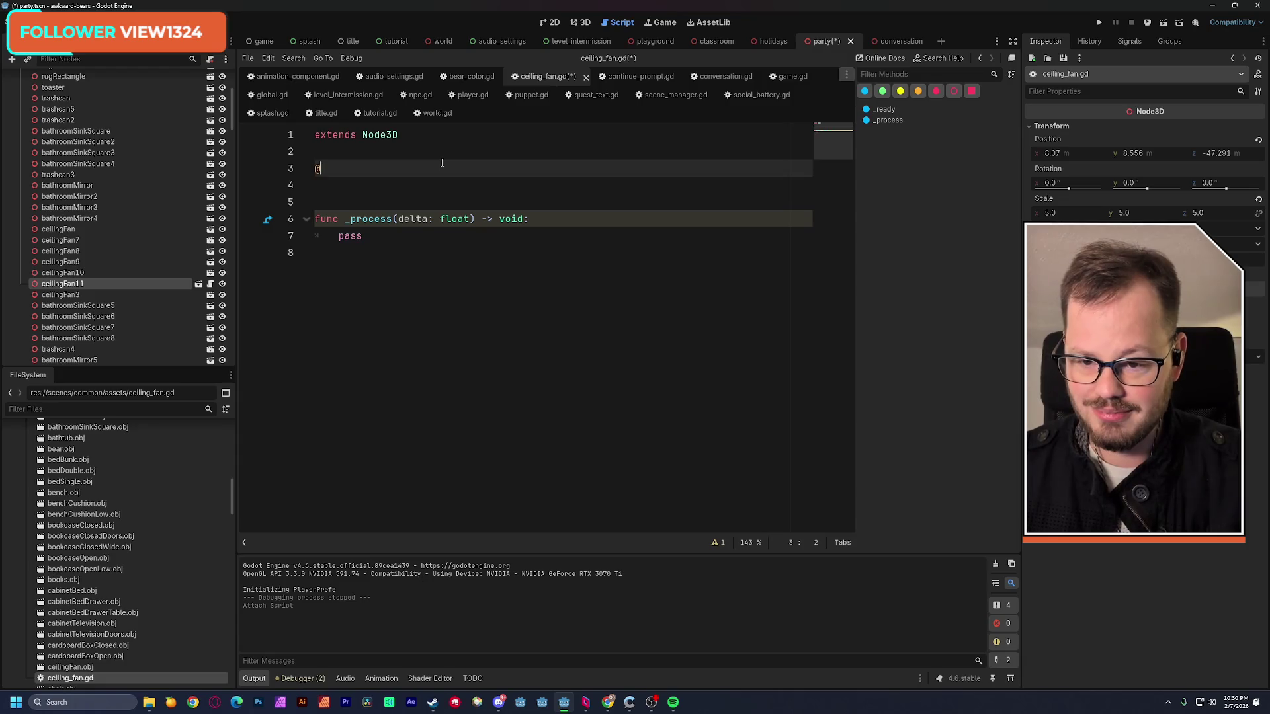
pyautogui.write('export var speed')
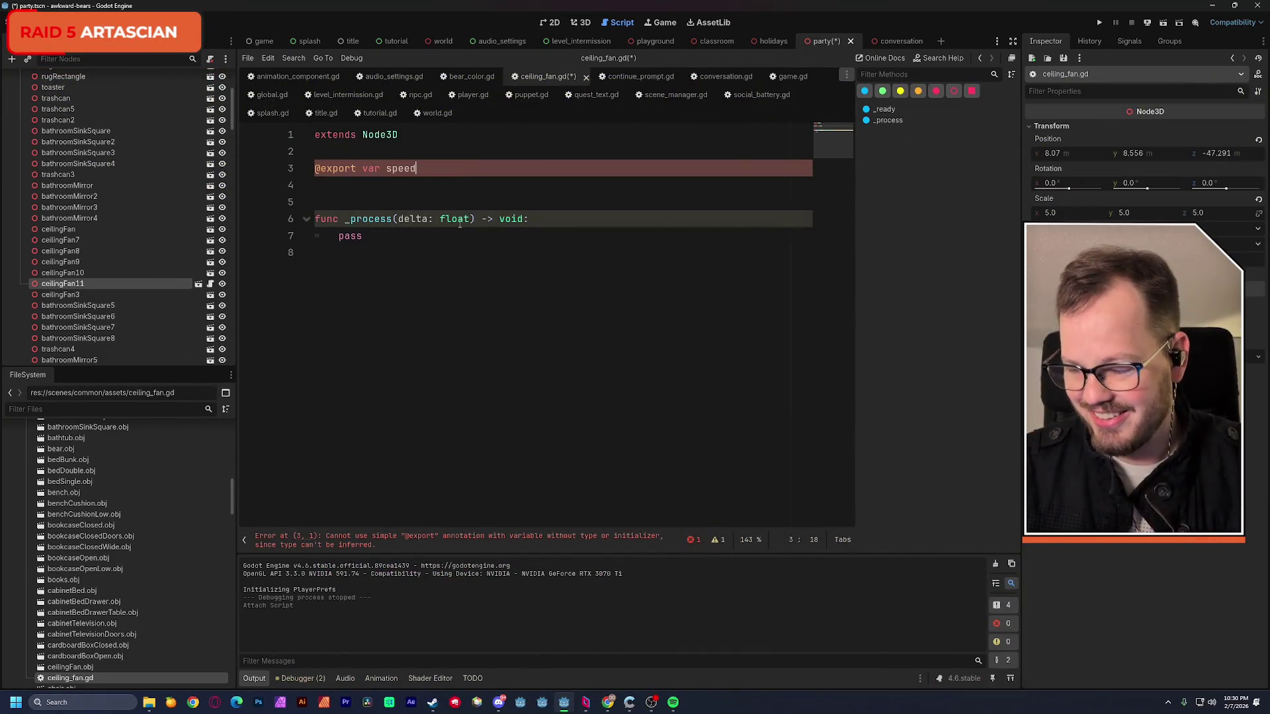
pyautogui.write(': float')
pyautogui.click(427, 186)
pyautogui.hotkey('ctrl', 's')
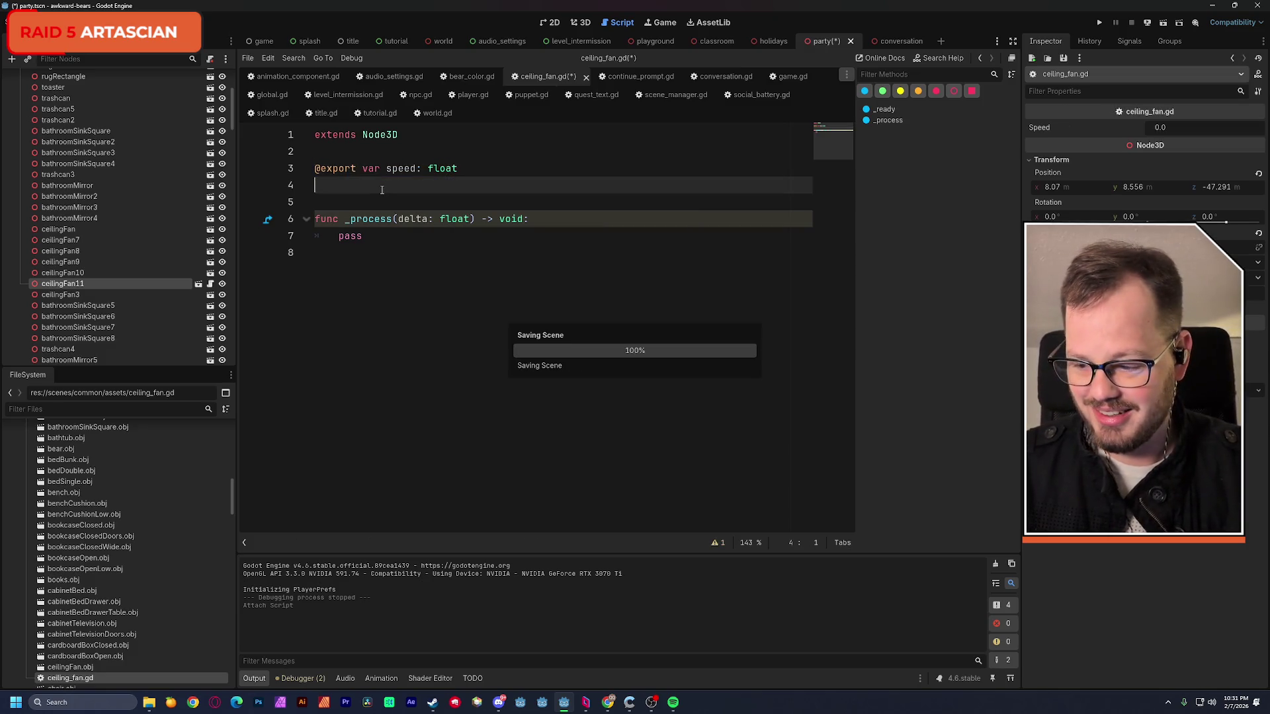
pyautogui.doubleClick(350, 235)
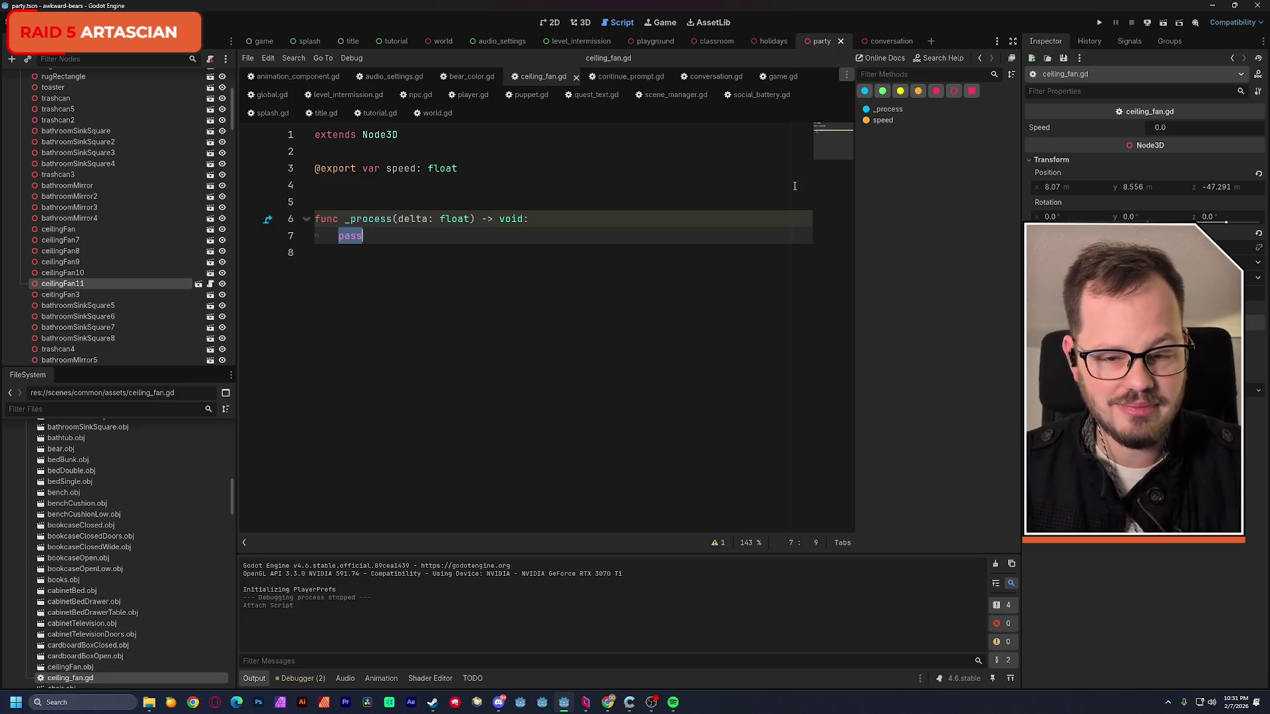
pyautogui.click(583, 24)
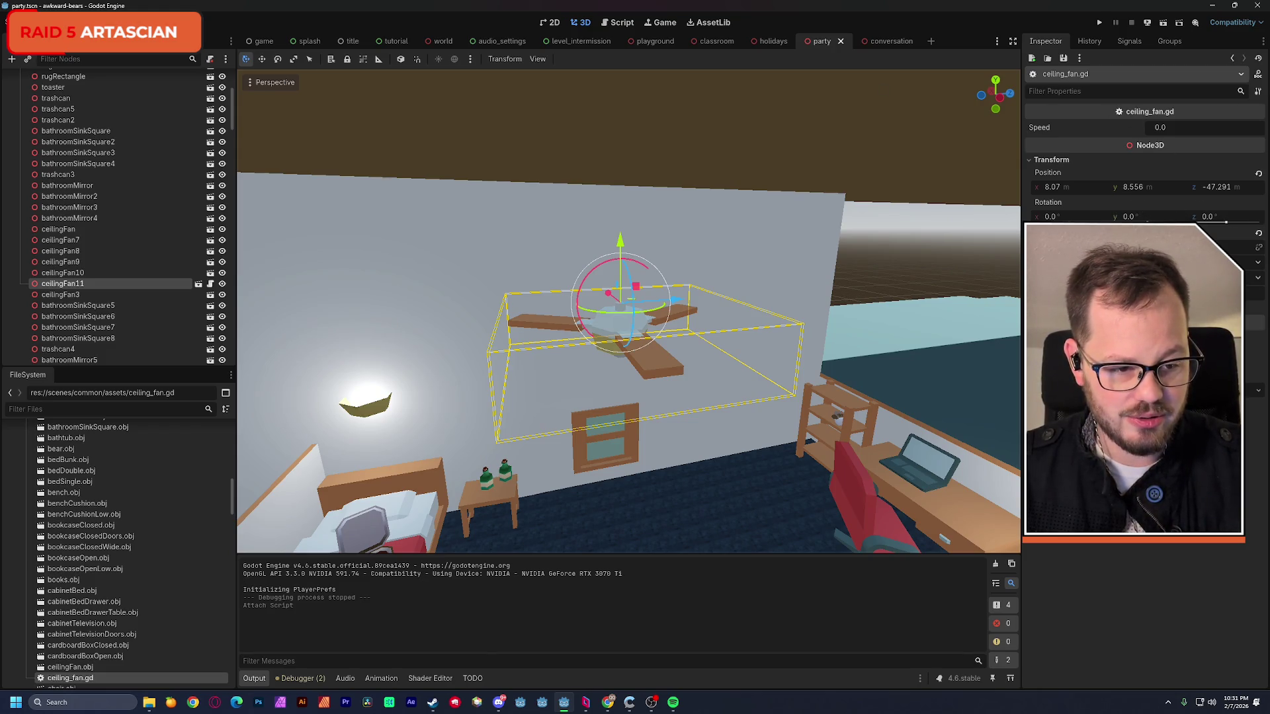
# - Spin the fan's Y rotation in the Inspector, reset it and save, then open ceiling_fan.gd
pyautogui.moveTo(1131, 216); pyautogui.dragTo(1230, 216)
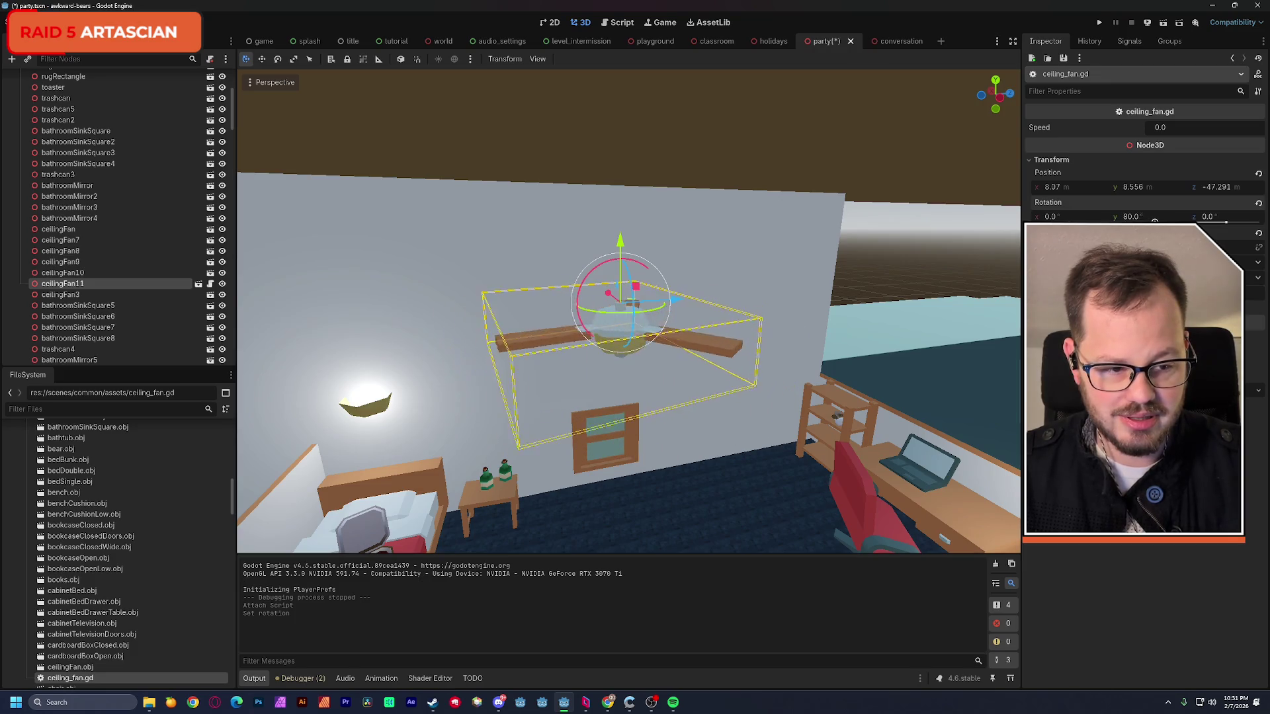
pyautogui.moveTo(1131, 217); pyautogui.dragTo(1230, 216)
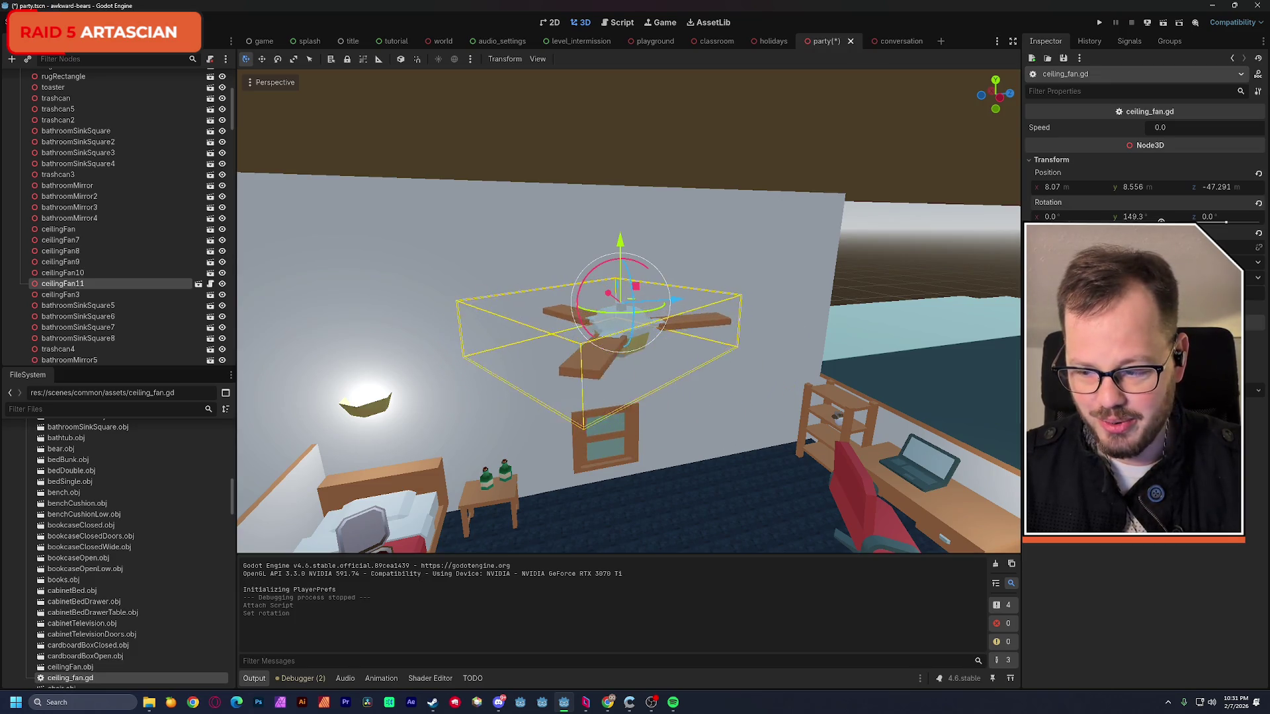
pyautogui.moveTo(1131, 216)
pyautogui.mouseDown()
pyautogui.moveTo(1230, 216)
pyautogui.moveTo(1152, 221)
pyautogui.moveTo(1166, 217)
pyautogui.mouseUp()
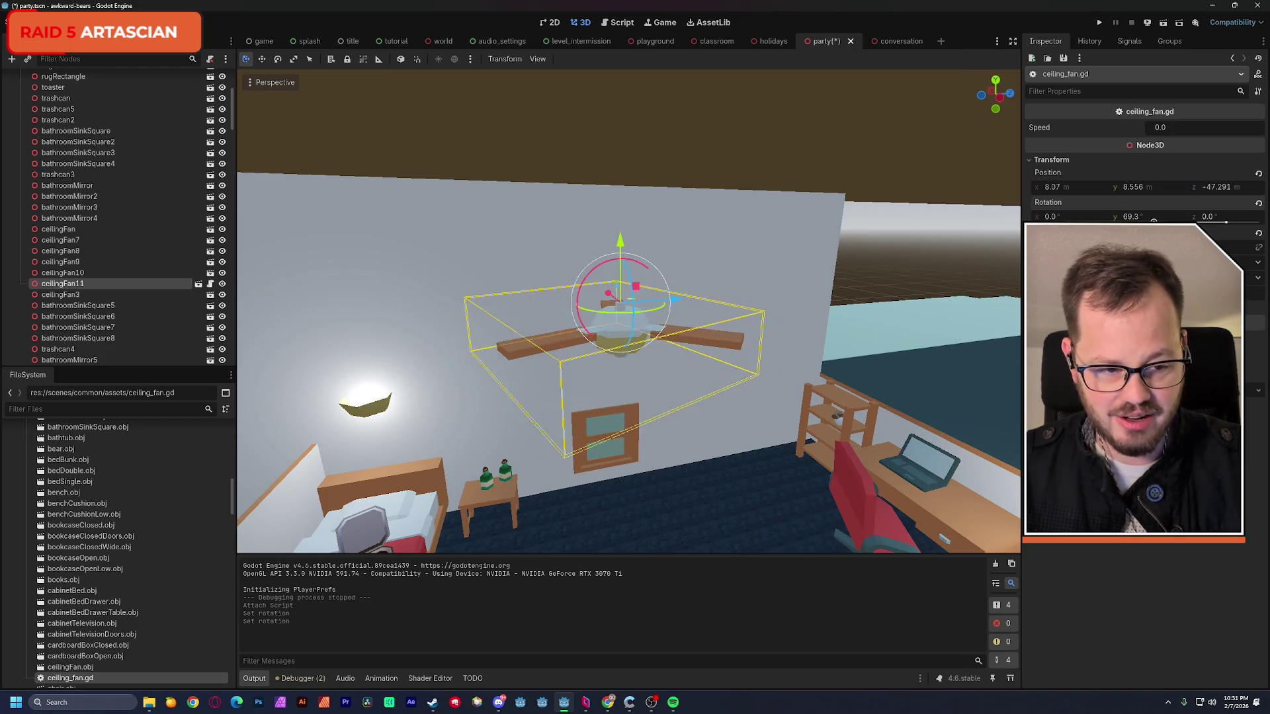
pyautogui.write('0')
pyautogui.press('Return')
pyautogui.hotkey('ctrl', 's')
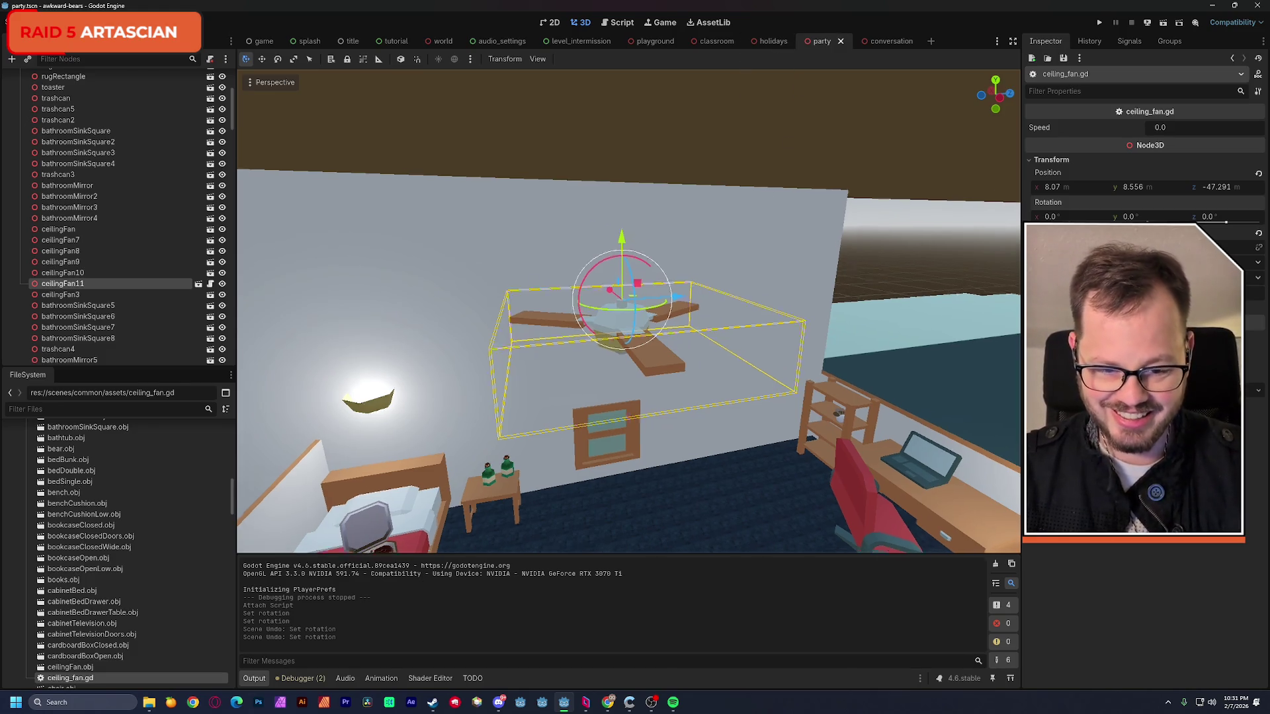
pyautogui.click(622, 22)
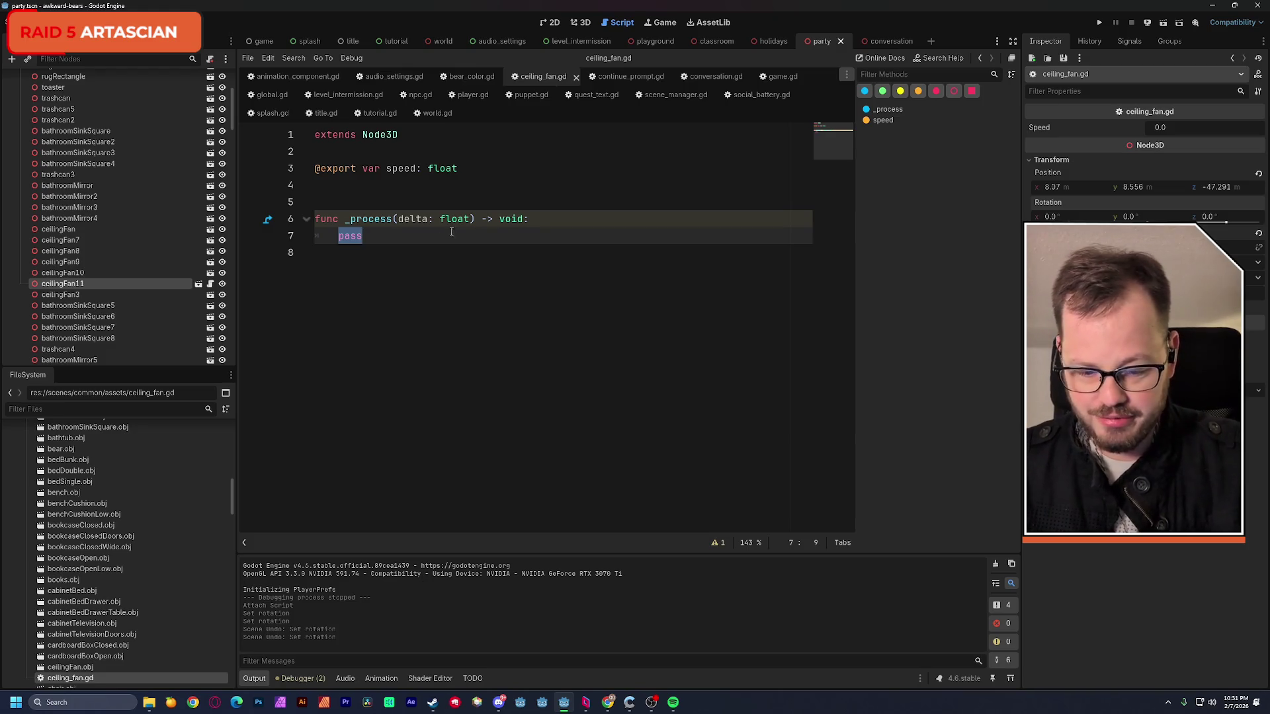
pyautogui.moveTo(607, 702)
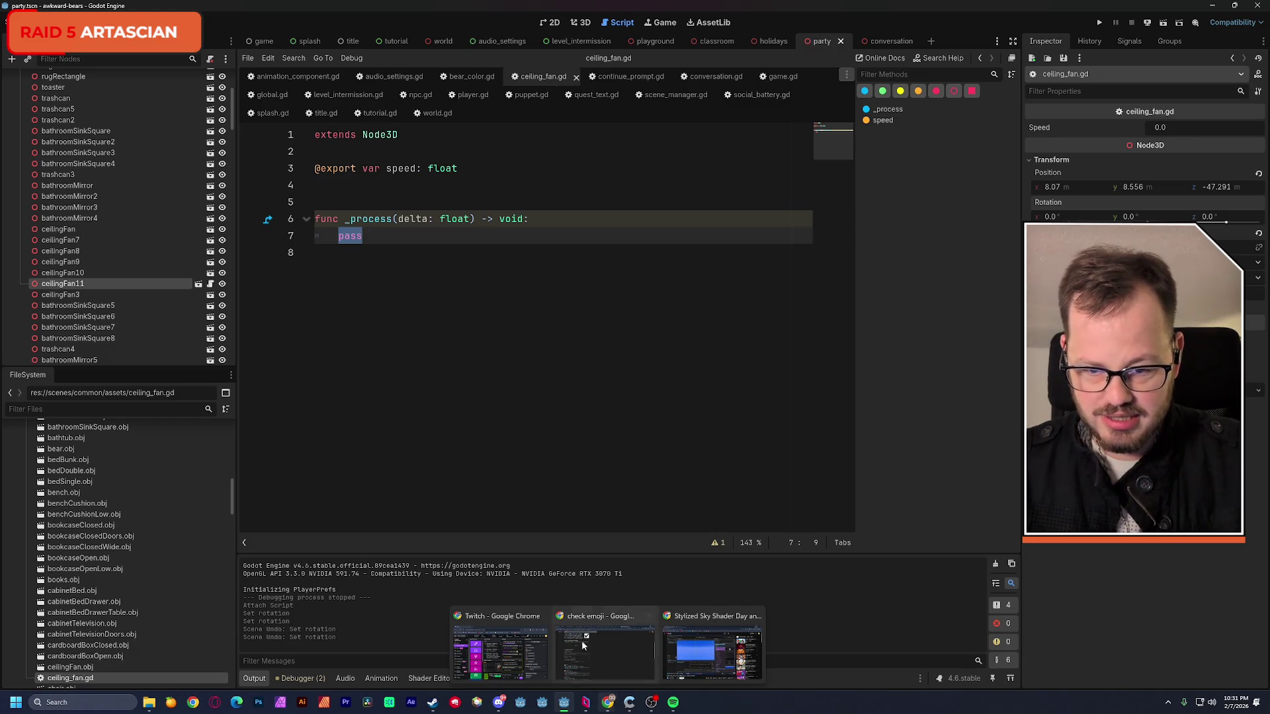
# - Start replacing the process function's pass with a rotate statement
pyautogui.click(373, 237)
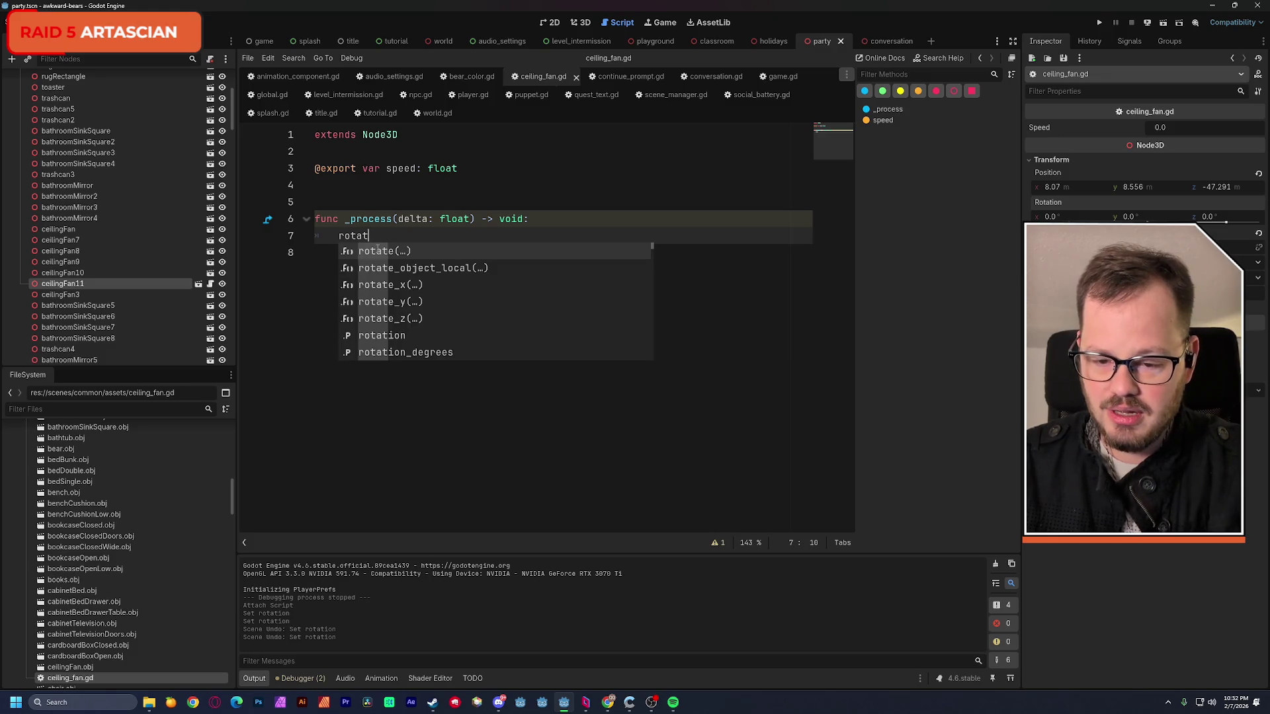
pyautogui.write('ion.')
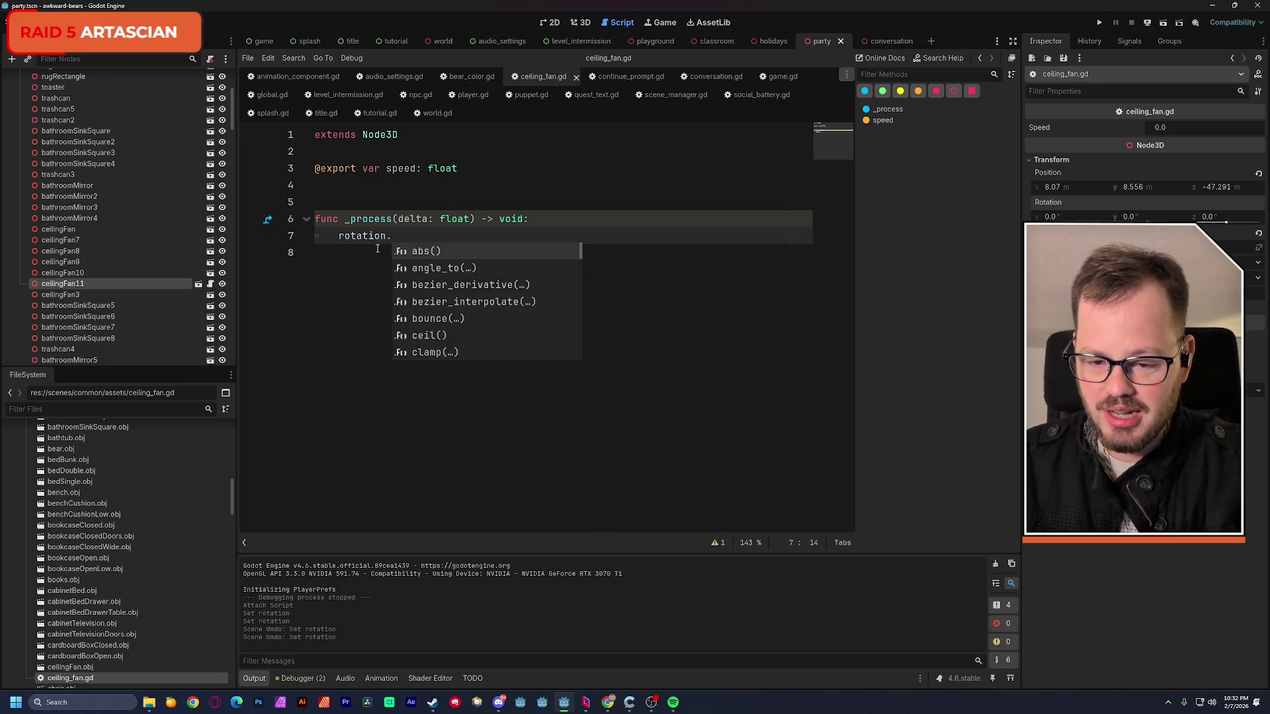
pyautogui.write('y += ')
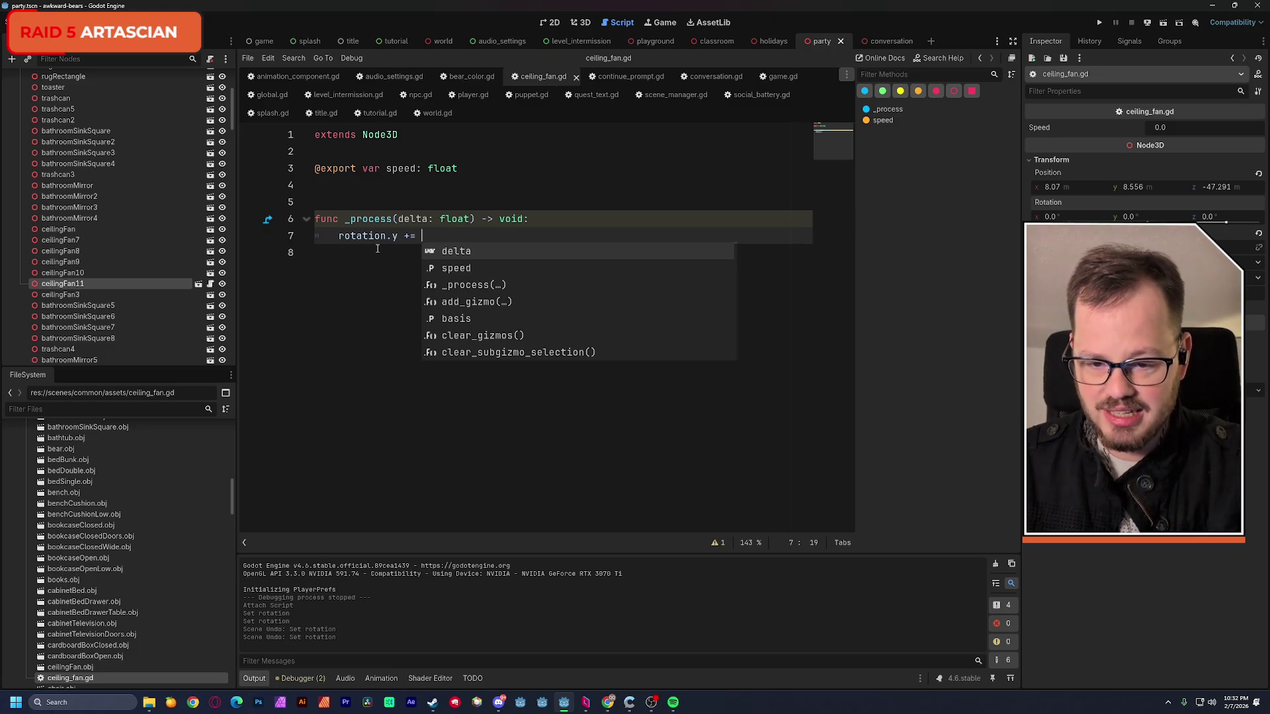
pyautogui.write('ra')
# - Complete line 7 as 'rotation.y += rad_to_deg(delta * speed)' and save the script
pyautogui.press('Return')
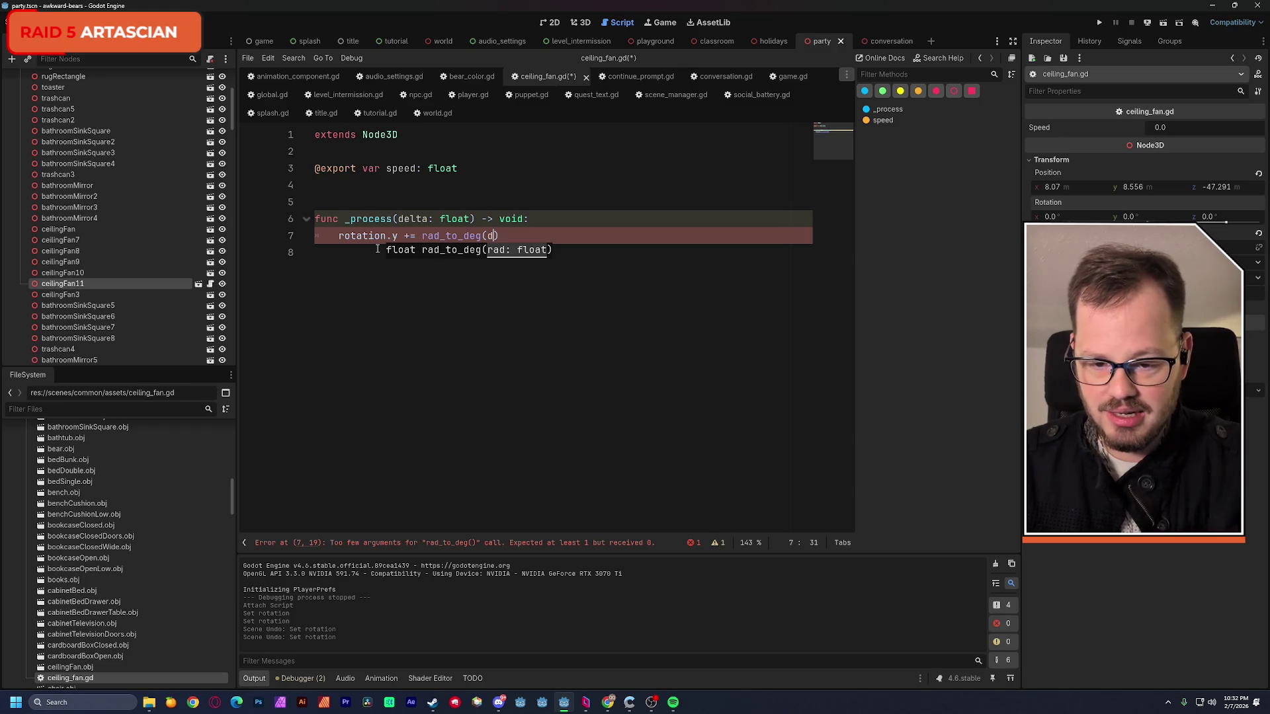
pyautogui.write('elta * speed')
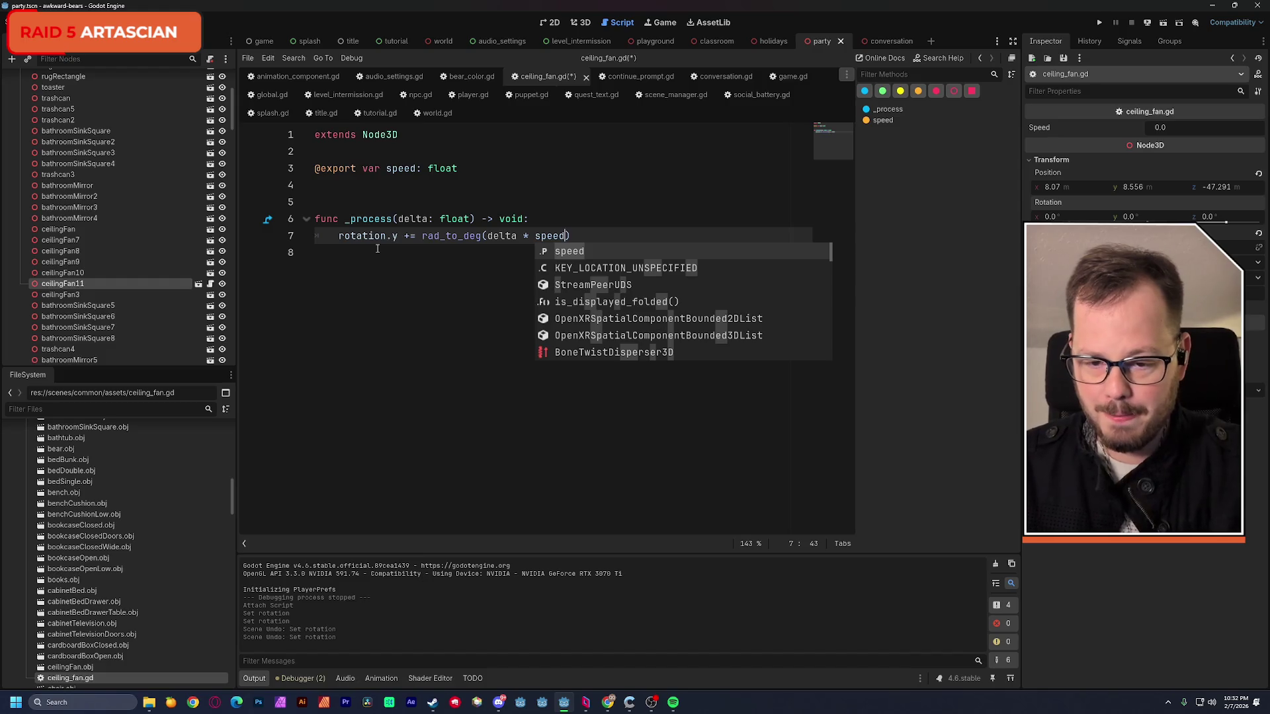
pyautogui.press('Escape')
pyautogui.press('Up')
pyautogui.press('Up')
pyautogui.hotkey('ctrl', 's')
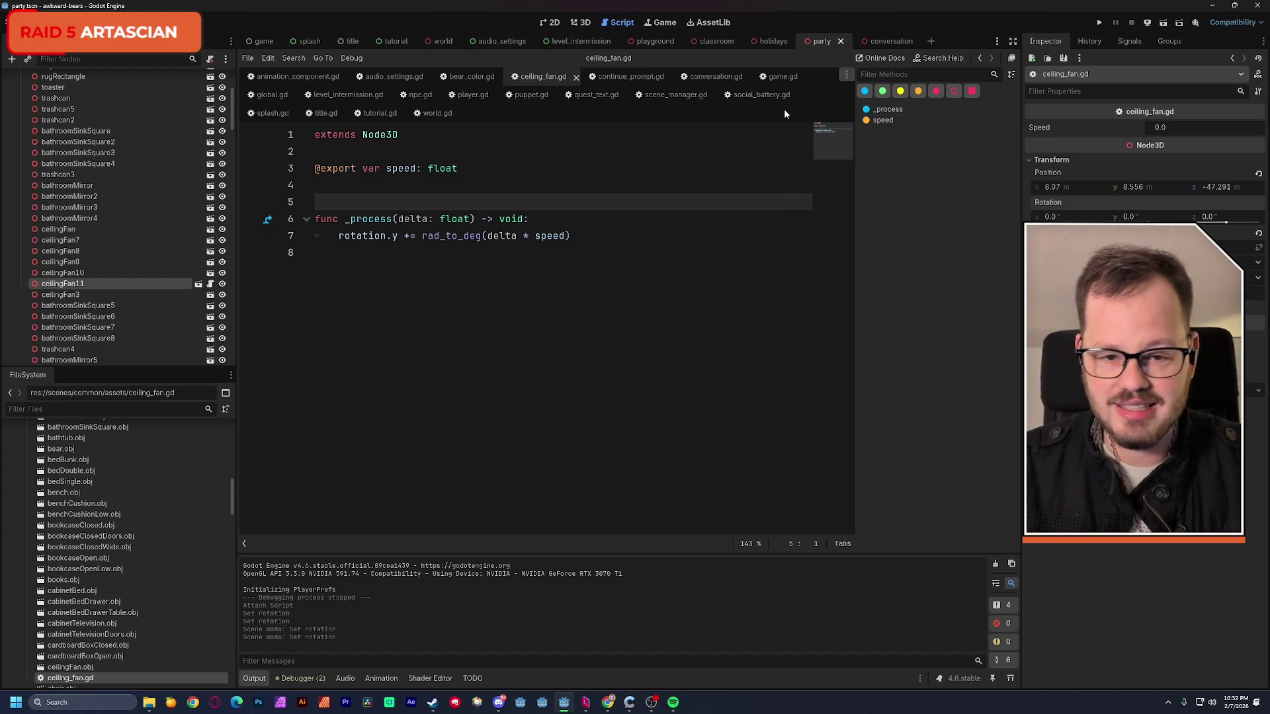
# - Frame the ceiling fan in the 3D view and run the game to test it
pyautogui.click(580, 22)
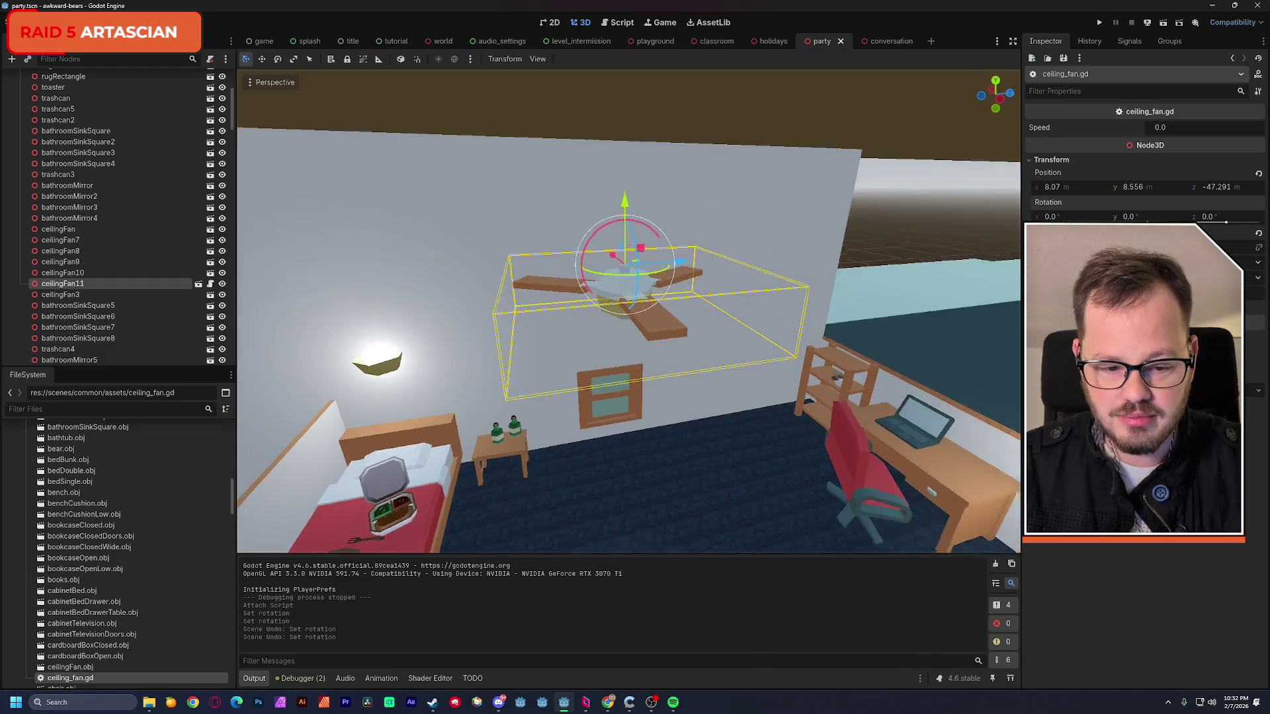
pyautogui.press('f')
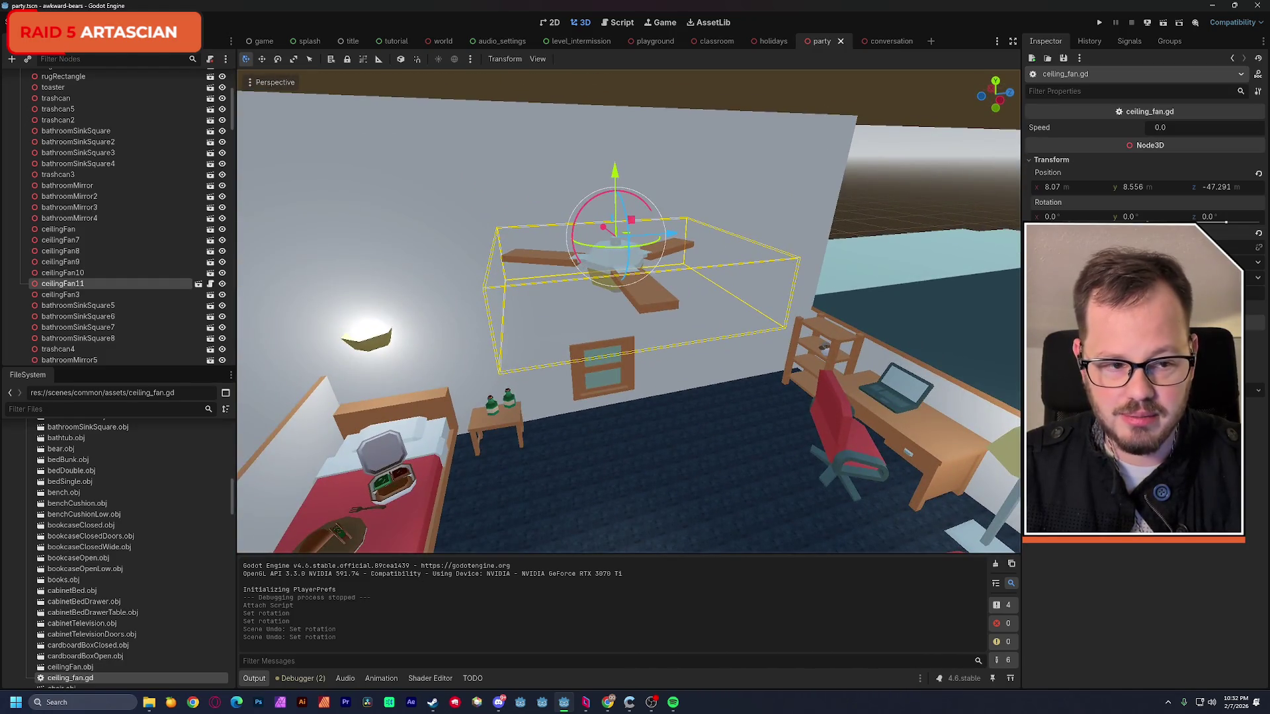
pyautogui.click(1162, 22)
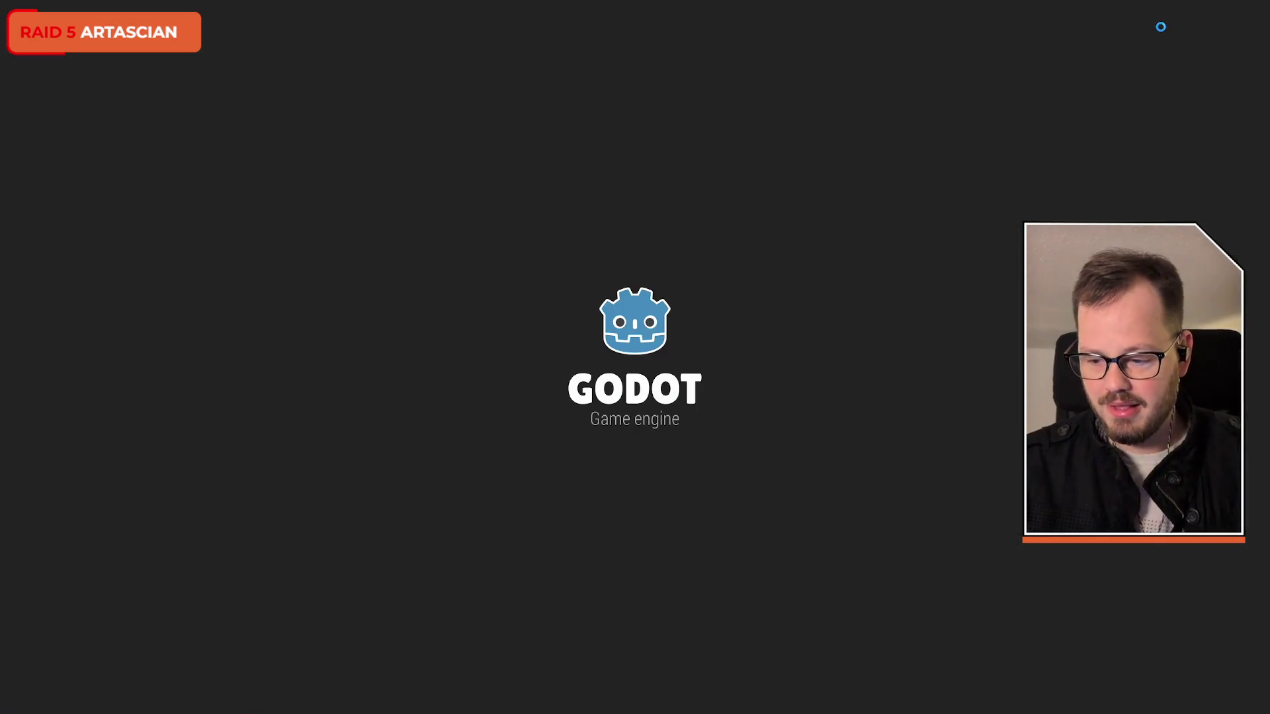
# - Walk the character along the red carpet into the furnished room
pyautogui.press('w')
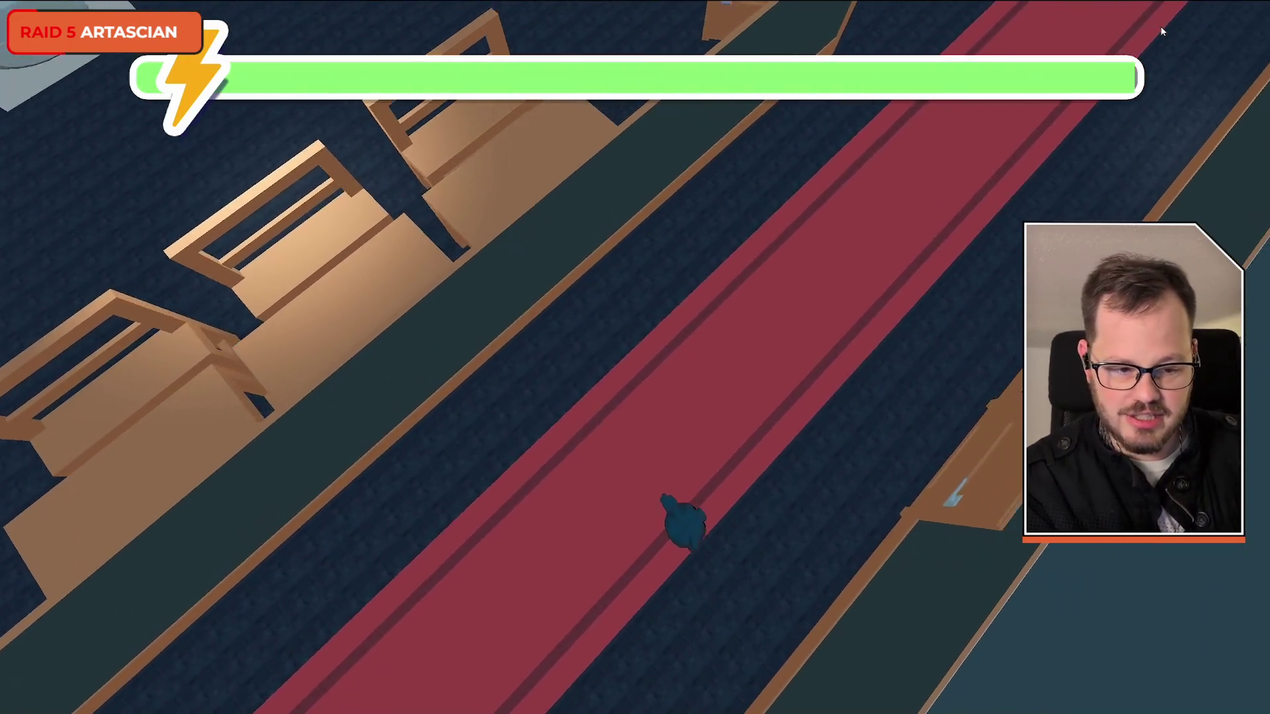
pyautogui.press('w')
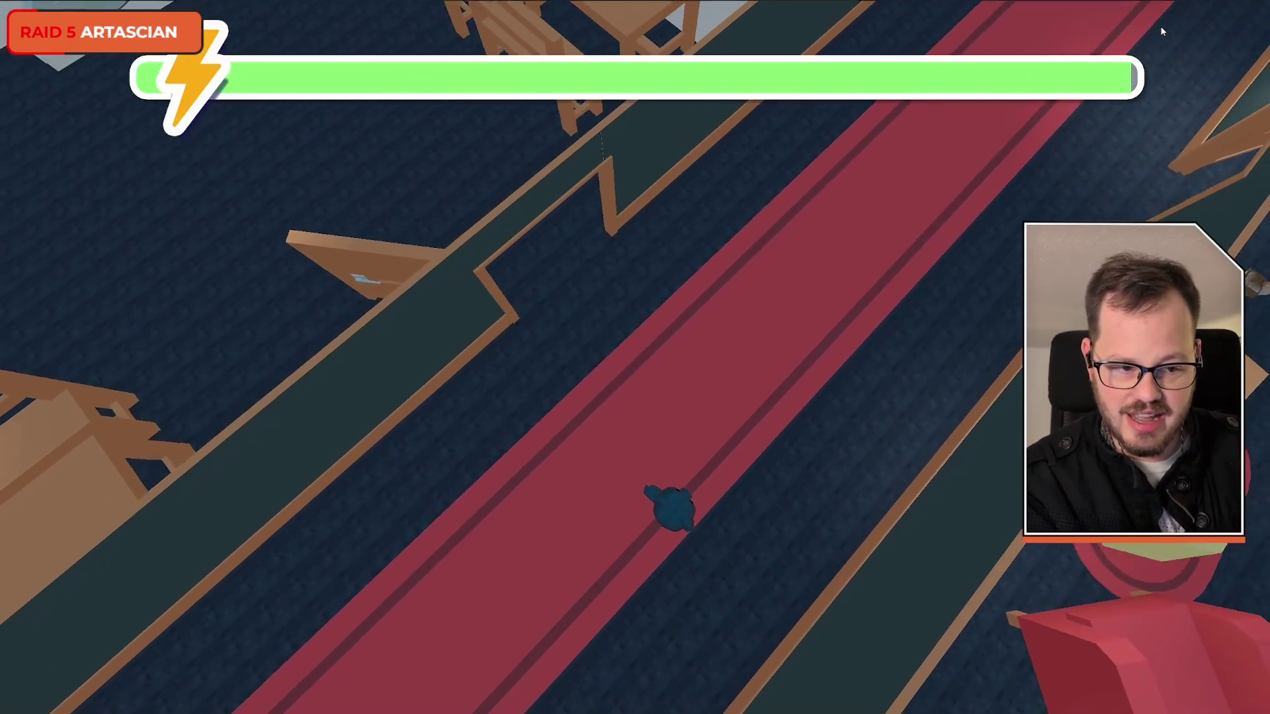
pyautogui.press('w')
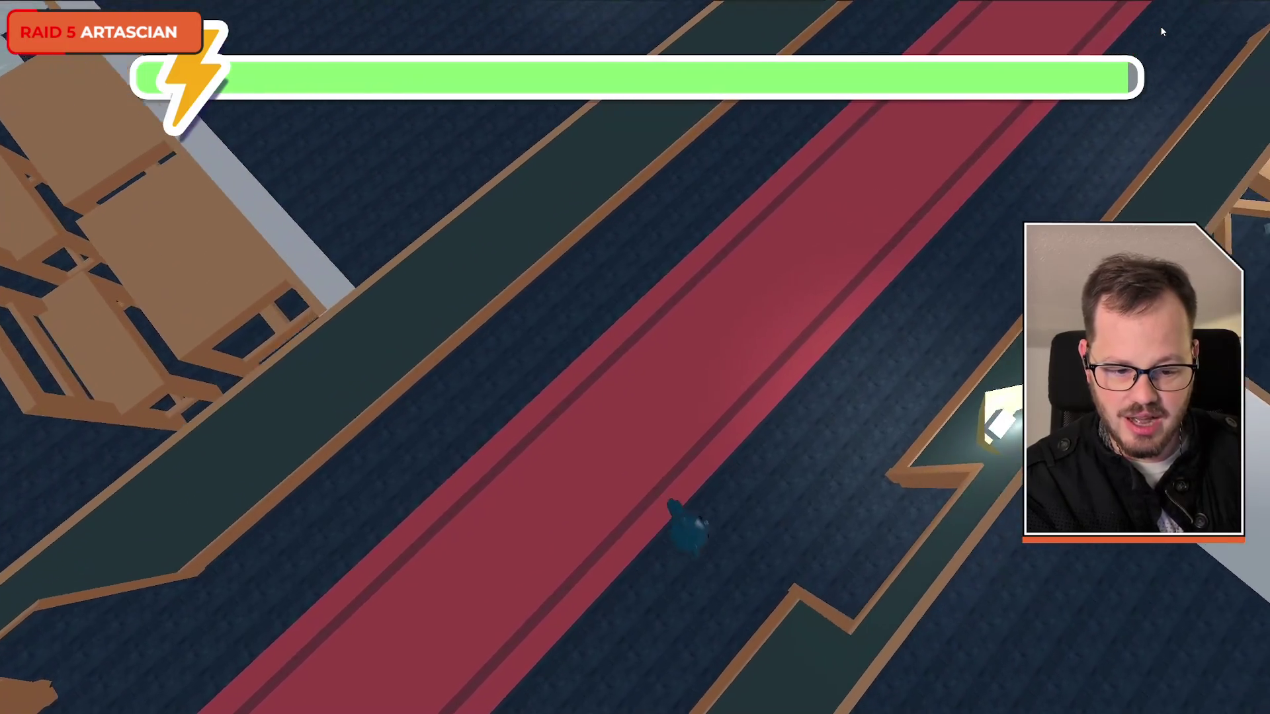
pyautogui.press('w')
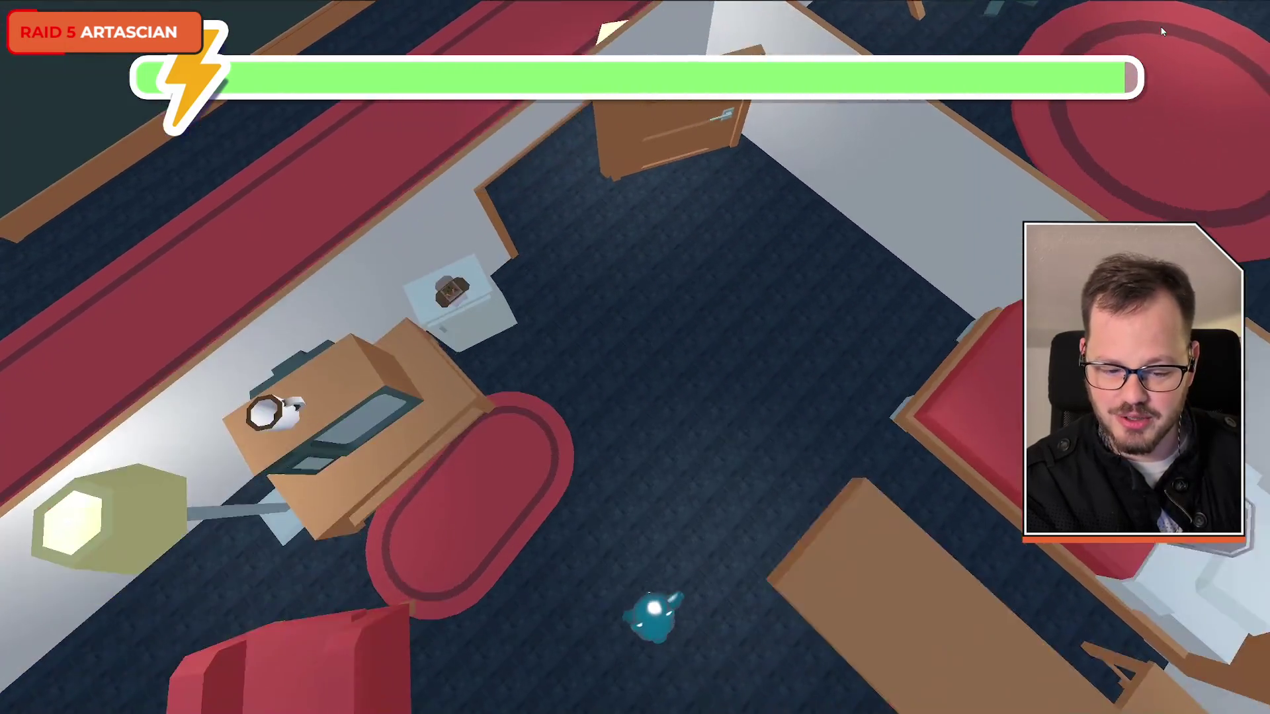
pyautogui.press('w')
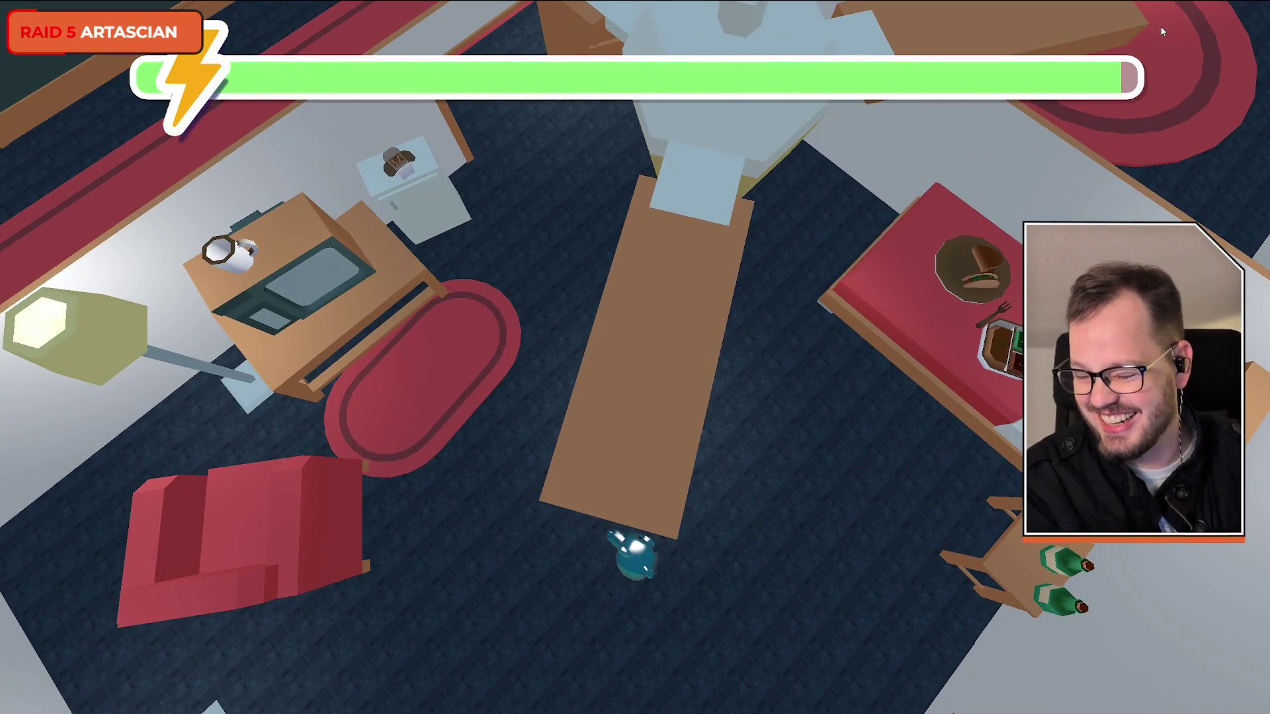
# - Switch to the editor and set the fan's Speed to 1.0 while the game runs
pyautogui.hotkey('alt', 'Tab')
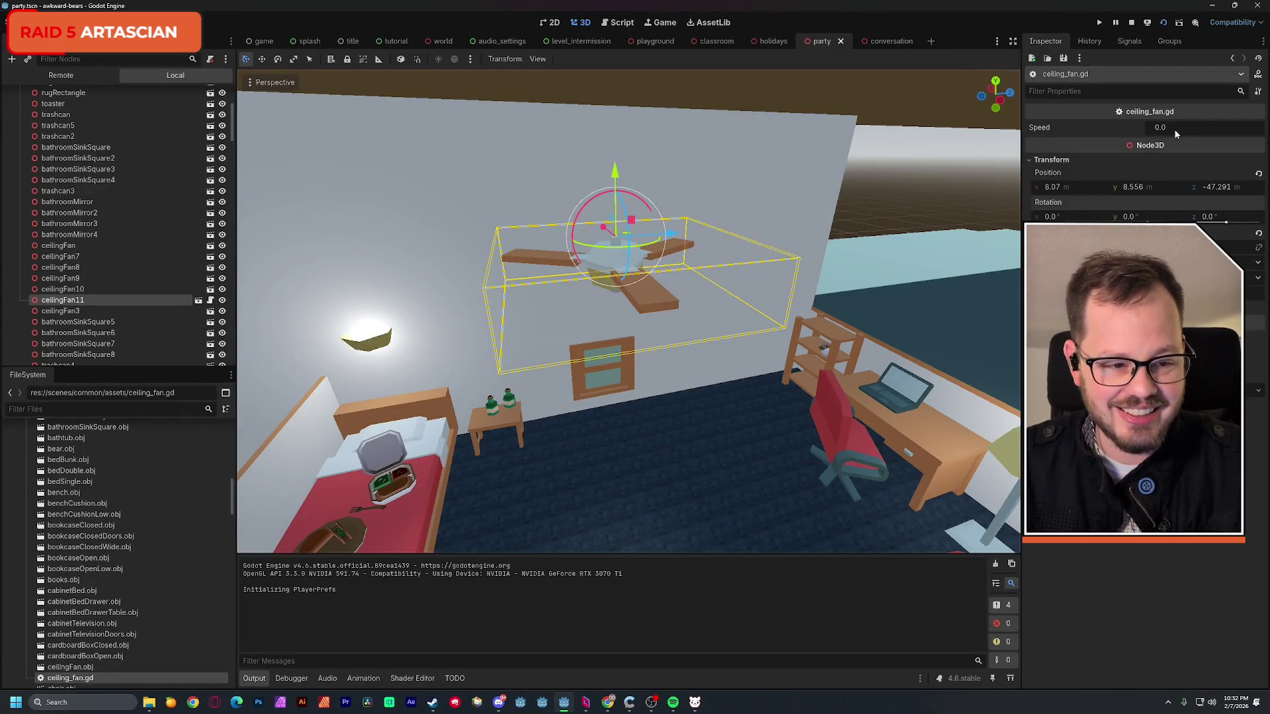
pyautogui.click(1177, 130)
pyautogui.press('Return')
pyautogui.hotkey('alt', 'Tab')
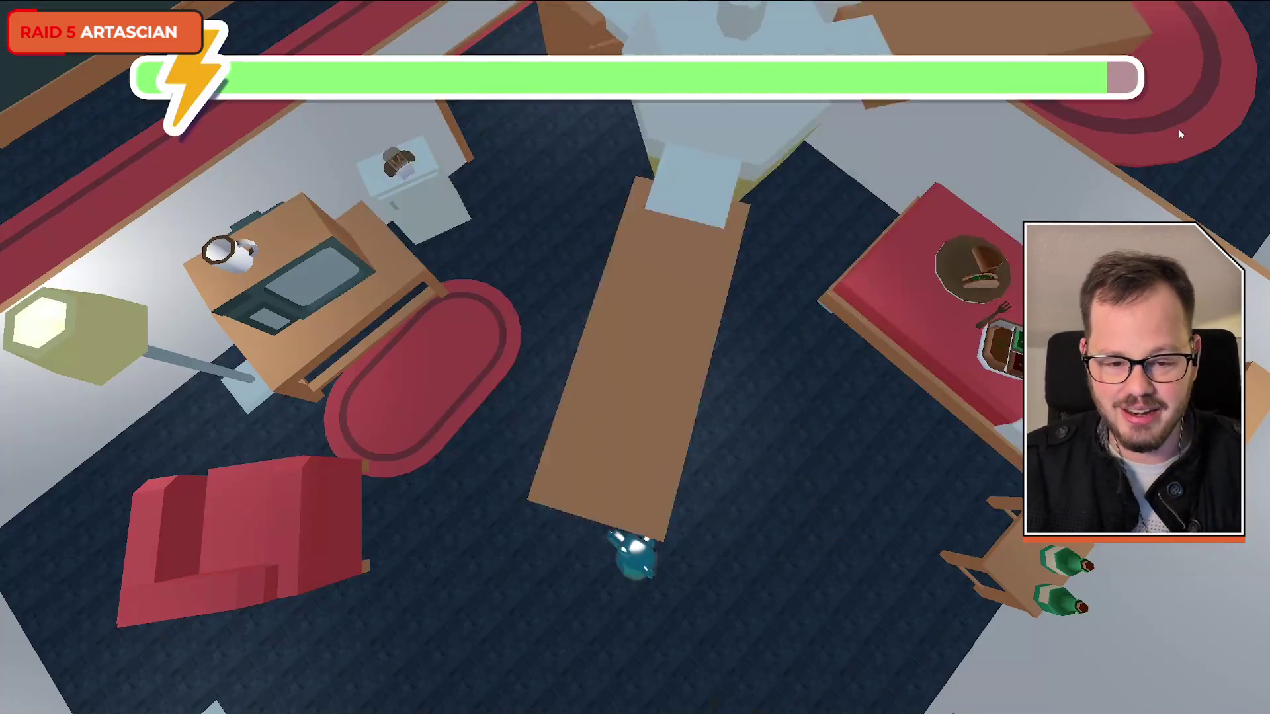
pyautogui.hotkey('alt', 'Tab')
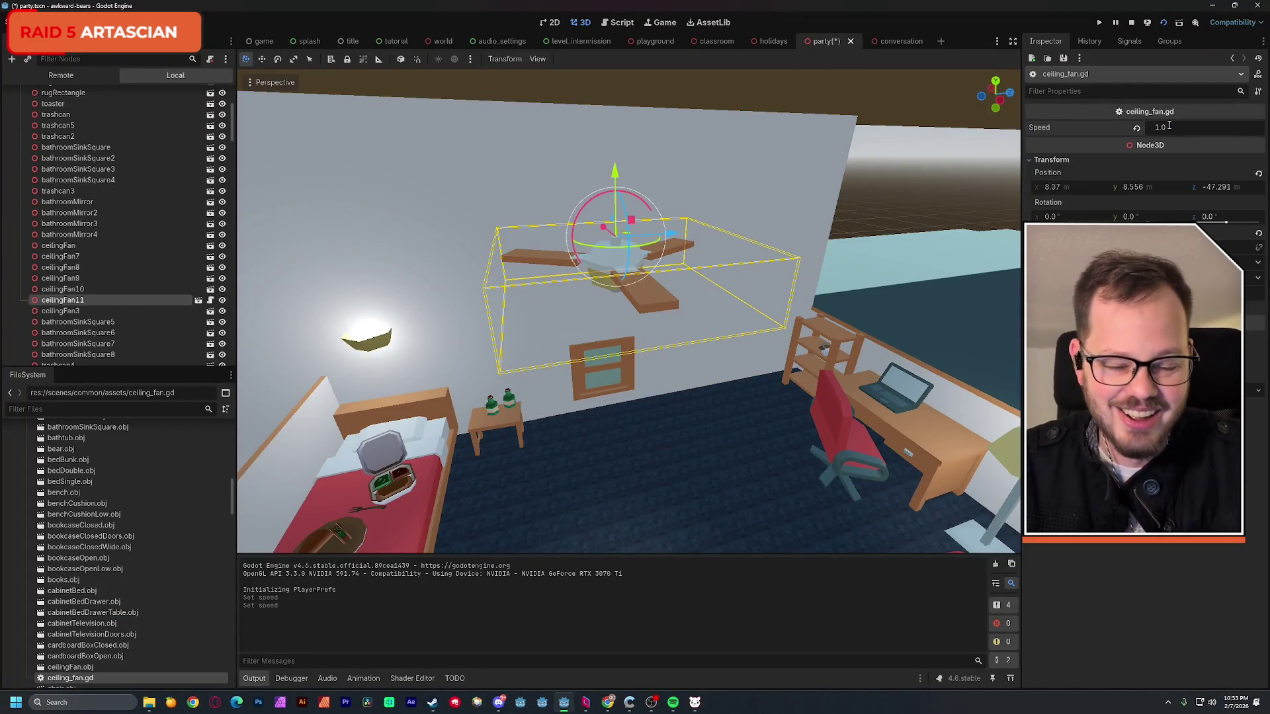
# - Check the game with fan Speed 0.01, save the scene and reopen ceiling_fan.gd
pyautogui.hotkey('alt', 'Tab')
pyautogui.hotkey('alt', 'Tab')
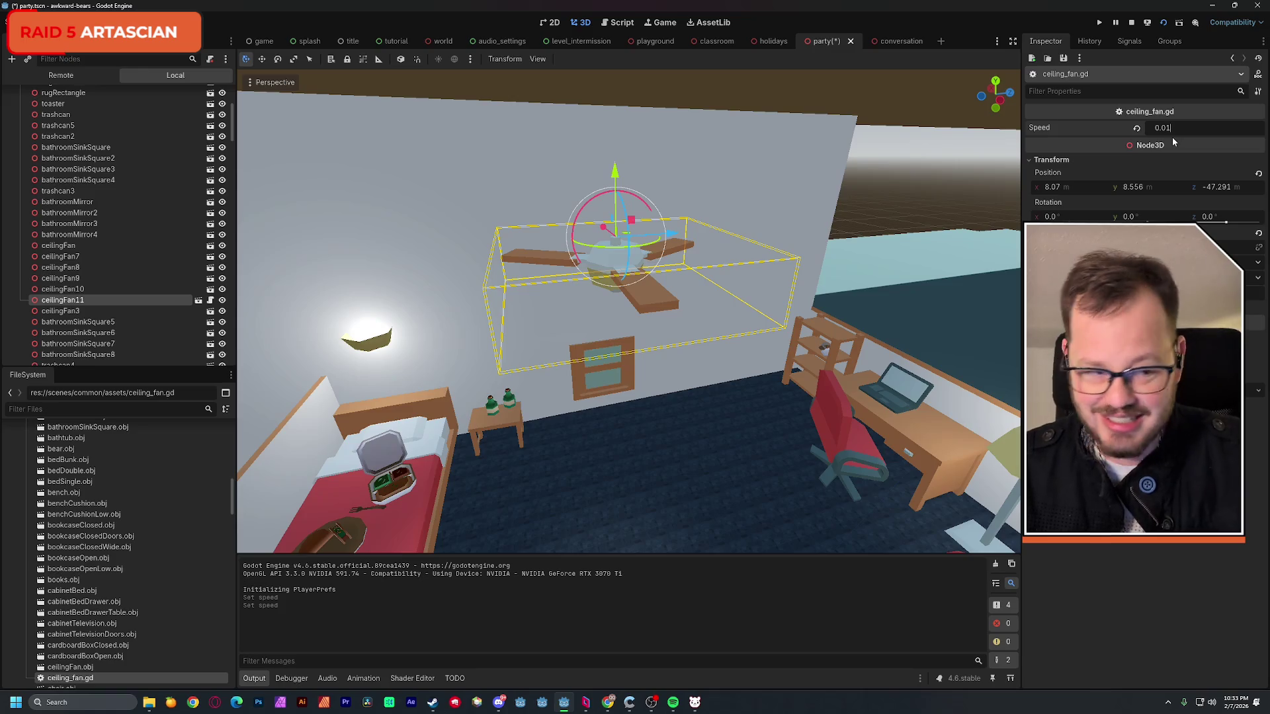
pyautogui.hotkey('alt', 'Tab')
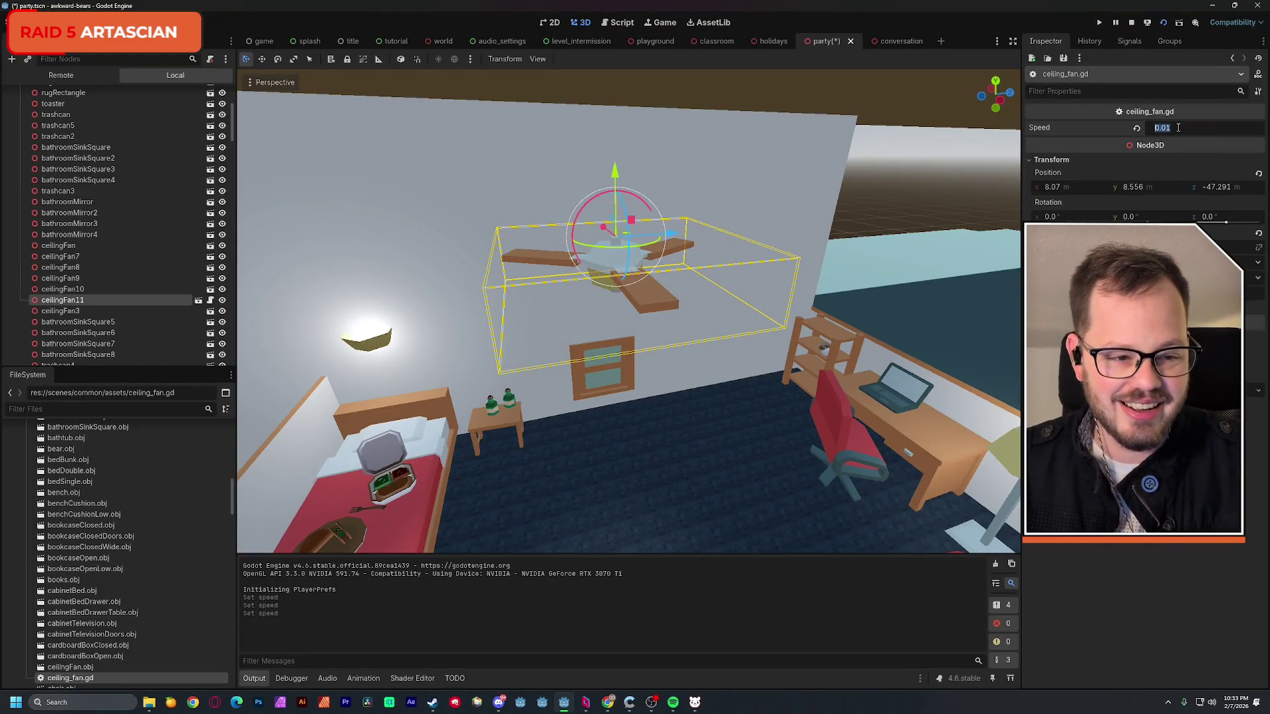
pyautogui.hotkey('ctrl', 's')
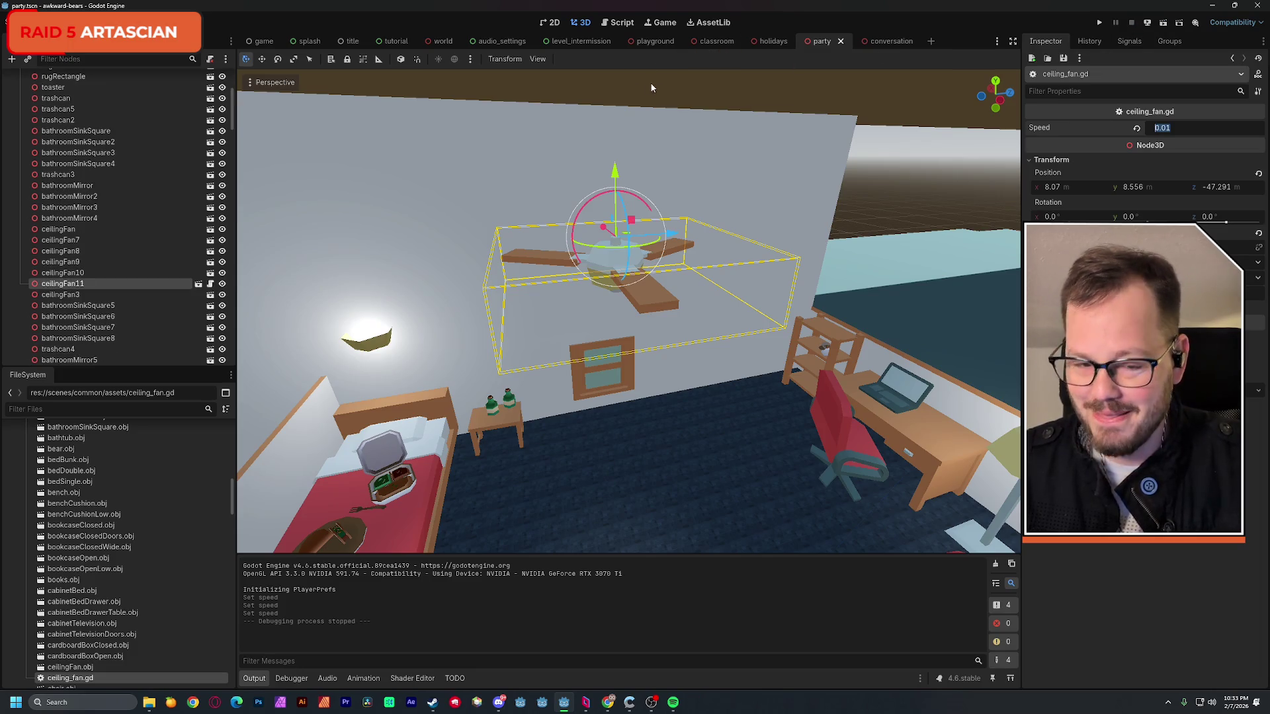
pyautogui.click(621, 22)
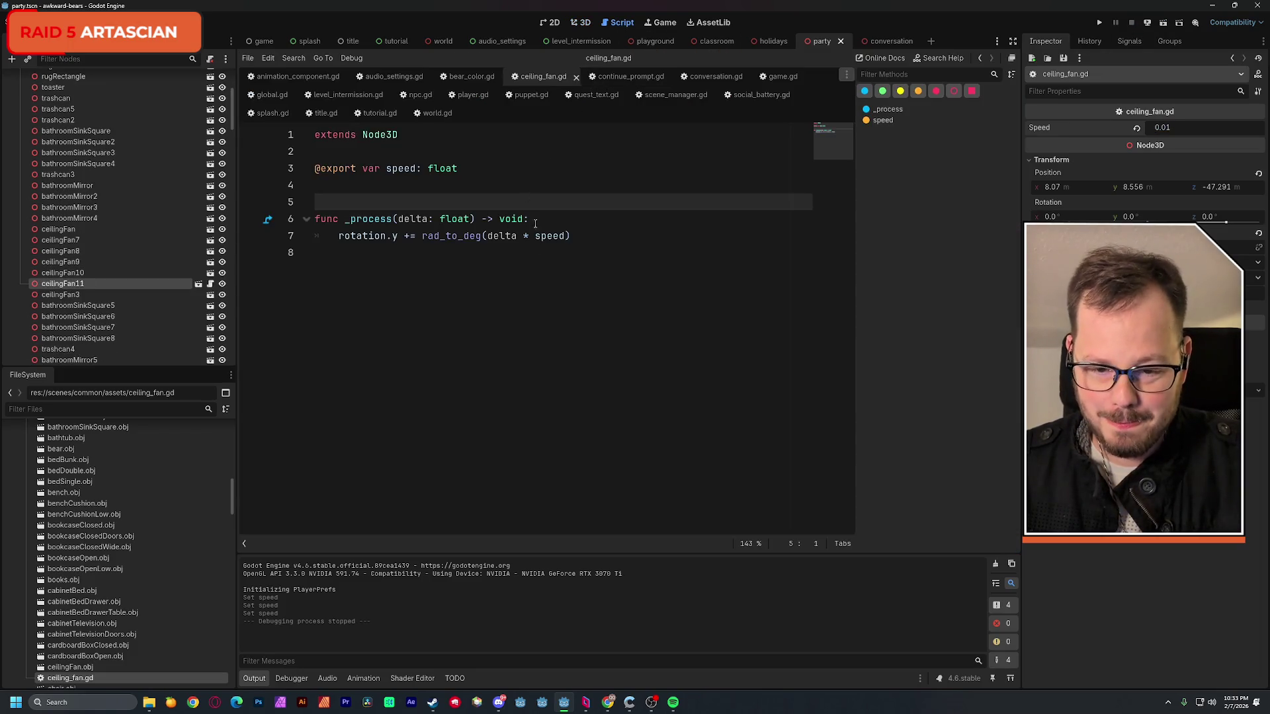
# - Edit line 7 so the fan's rotation multiplies speed by 0.01
pyautogui.click(568, 236)
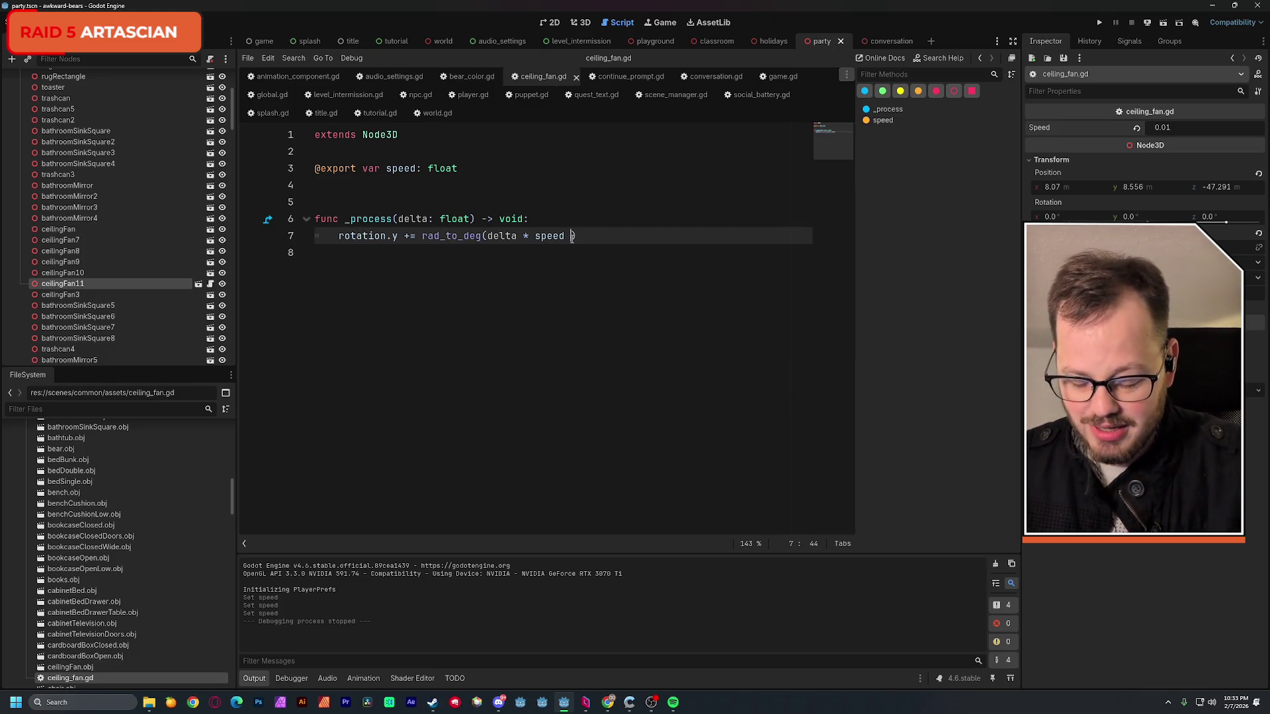
pyautogui.click(612, 201)
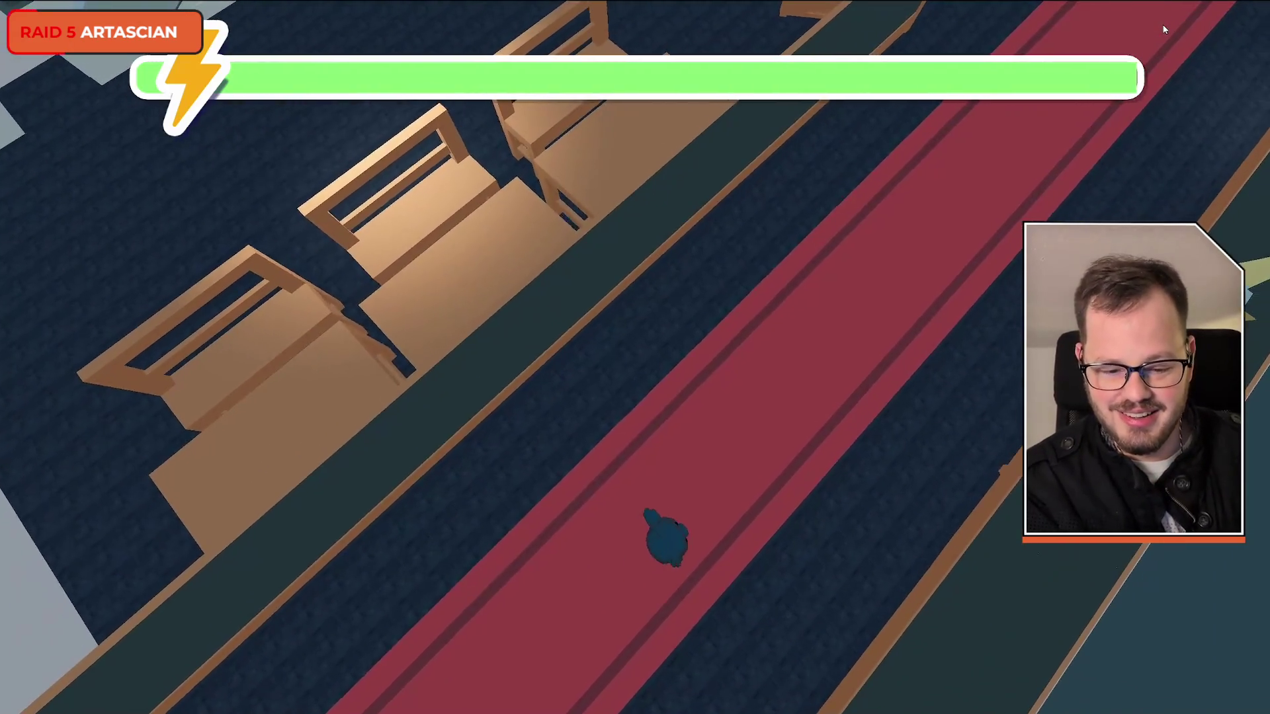
# - Walk the character under the spinning ceiling fan, then close the game
pyautogui.press('d')
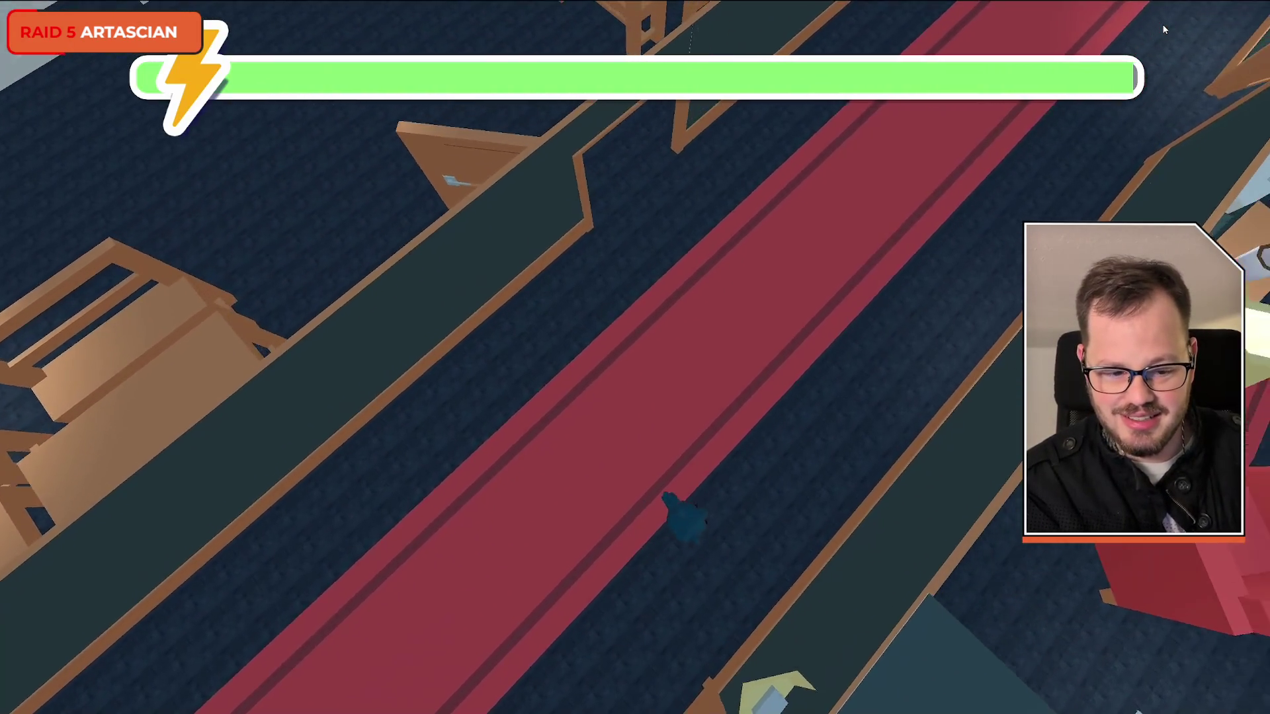
pyautogui.press('d')
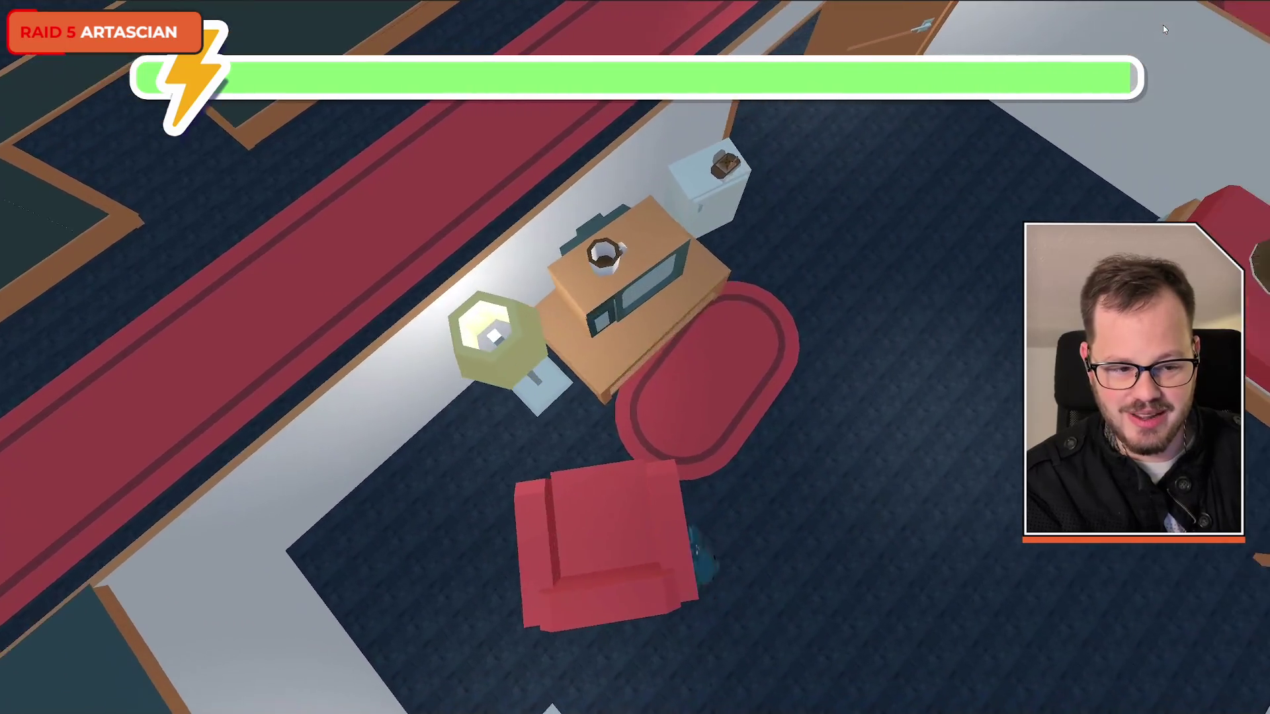
pyautogui.press('d')
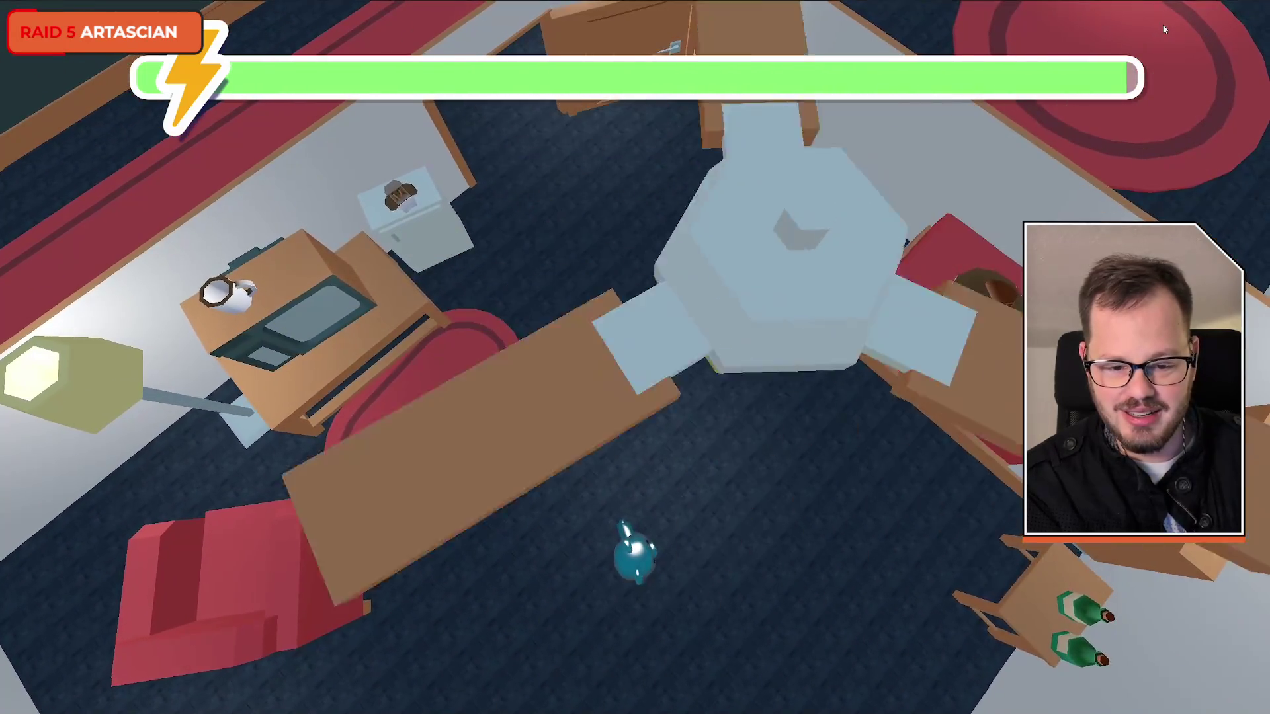
pyautogui.press('a')
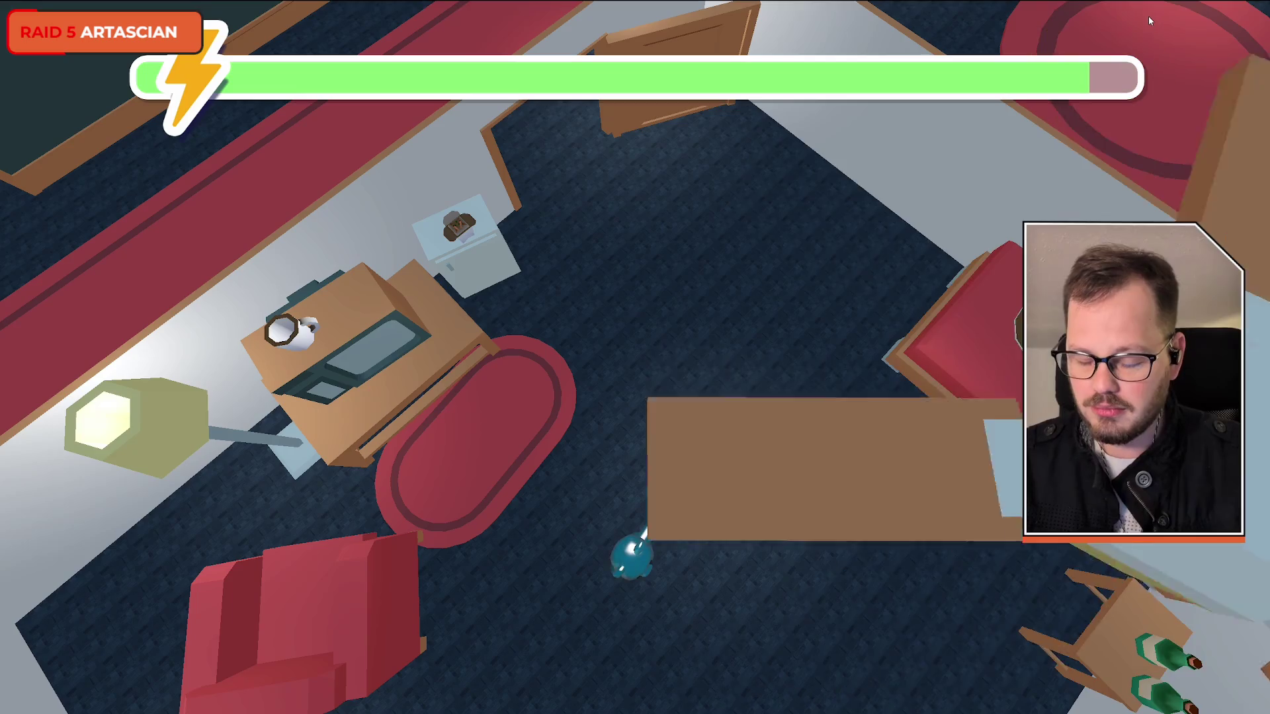
pyautogui.press('F8')
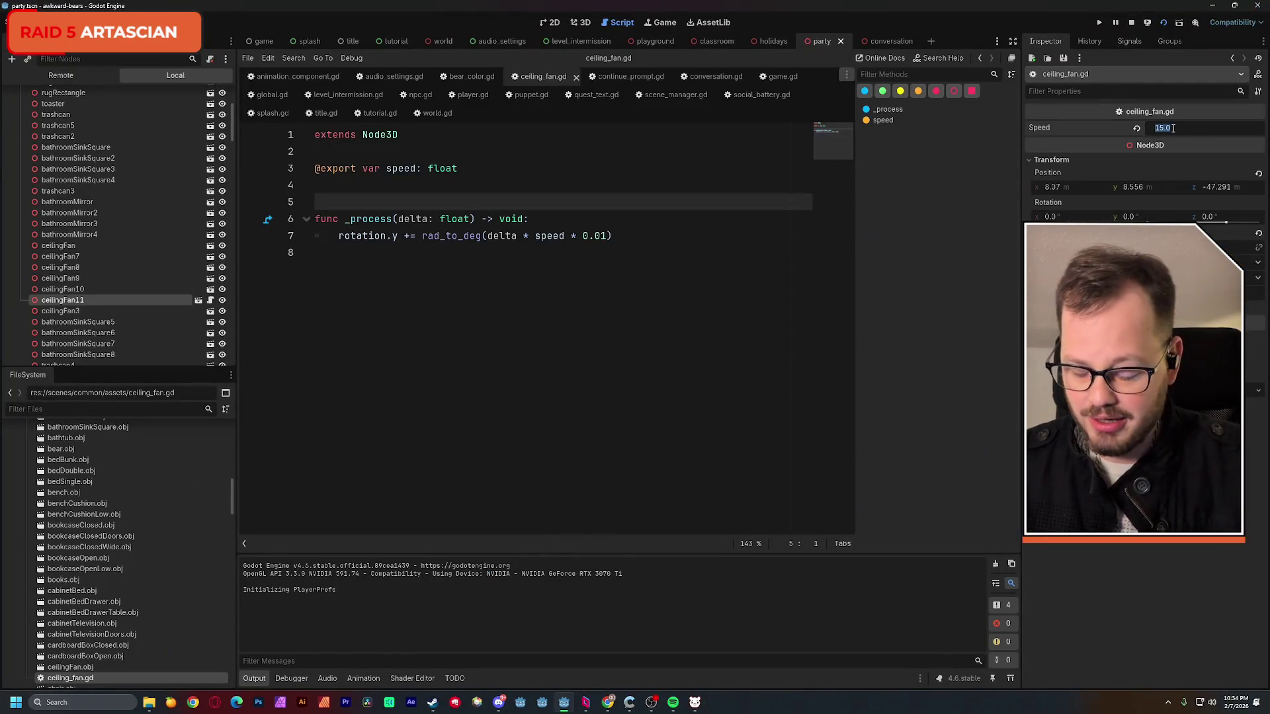
# - Play-test the fan at Speed 10.0, then close the game
pyautogui.press('F5')
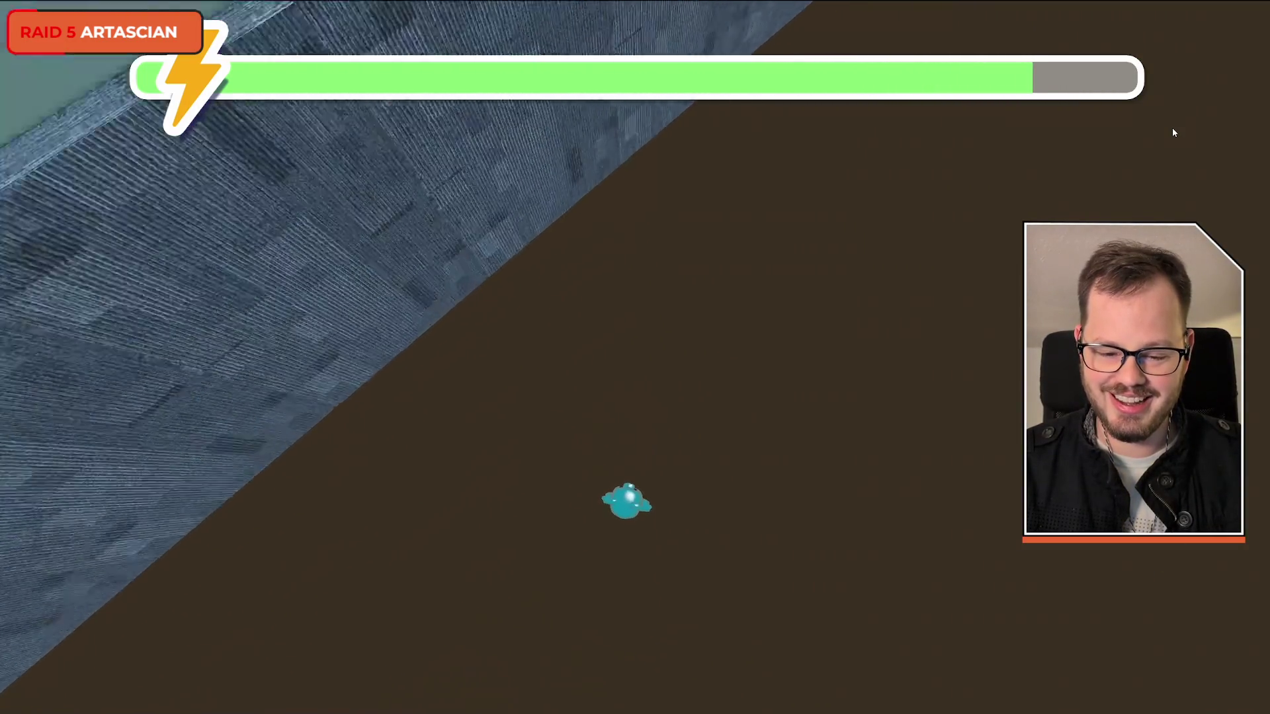
pyautogui.press('F8')
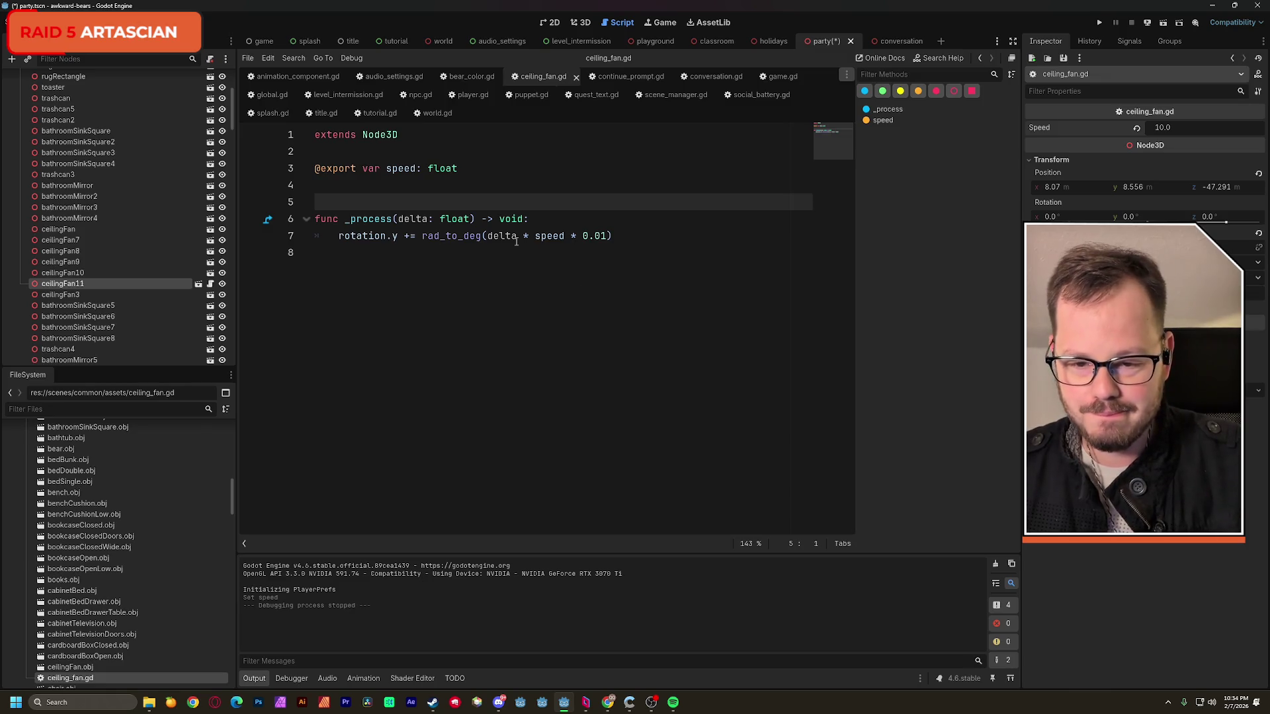
# - Give the exported speed a default of 10 in its declaration on line 3
pyautogui.click(477, 171)
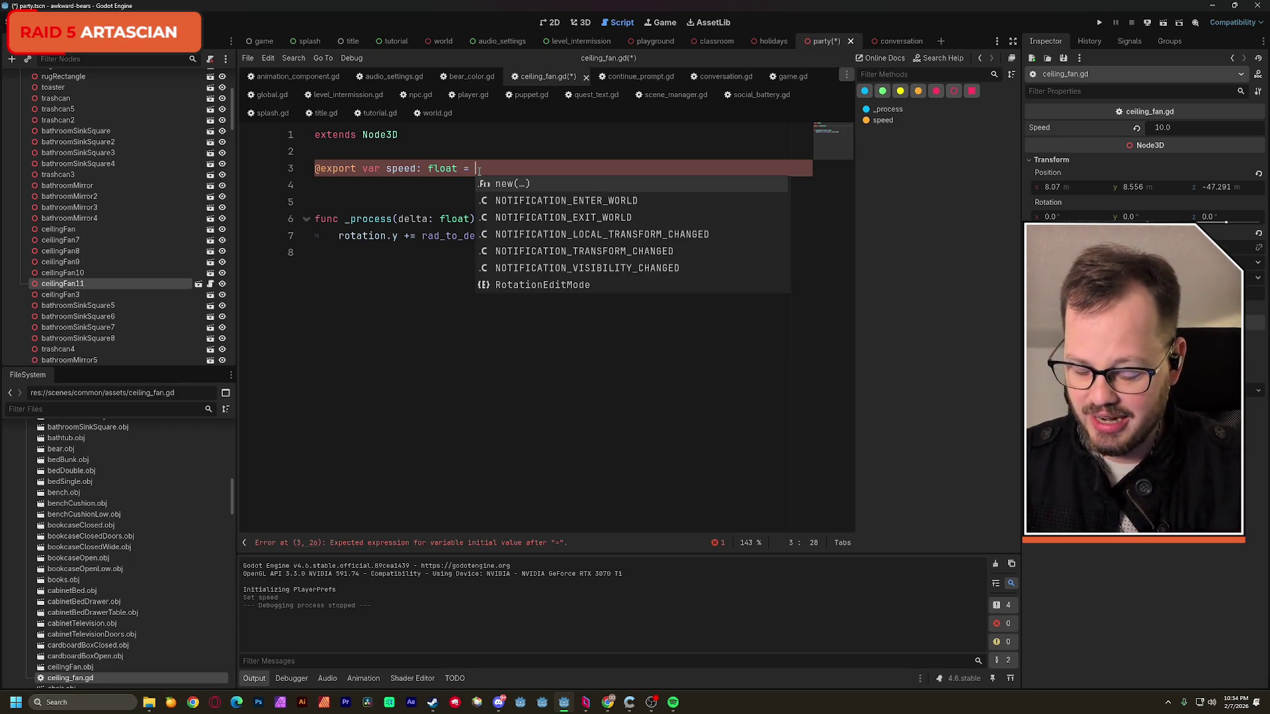
pyautogui.write('10')
pyautogui.press('Return')
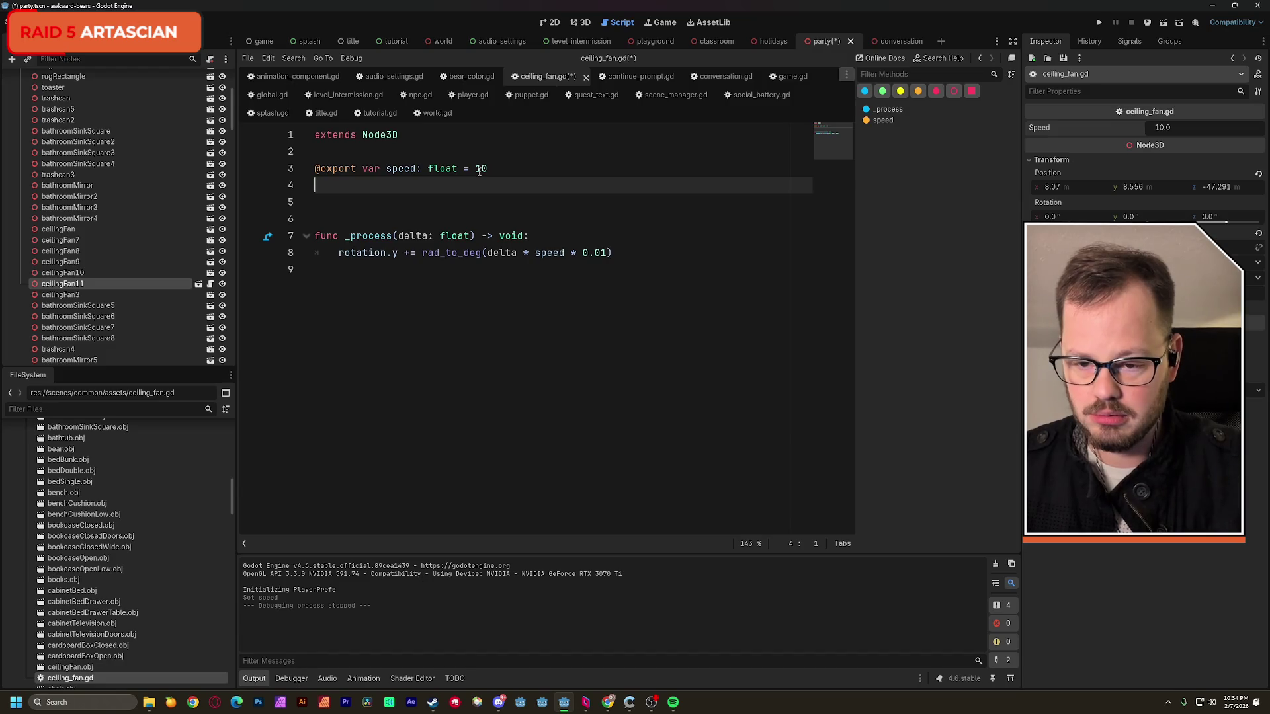
pyautogui.press('BackSpace')
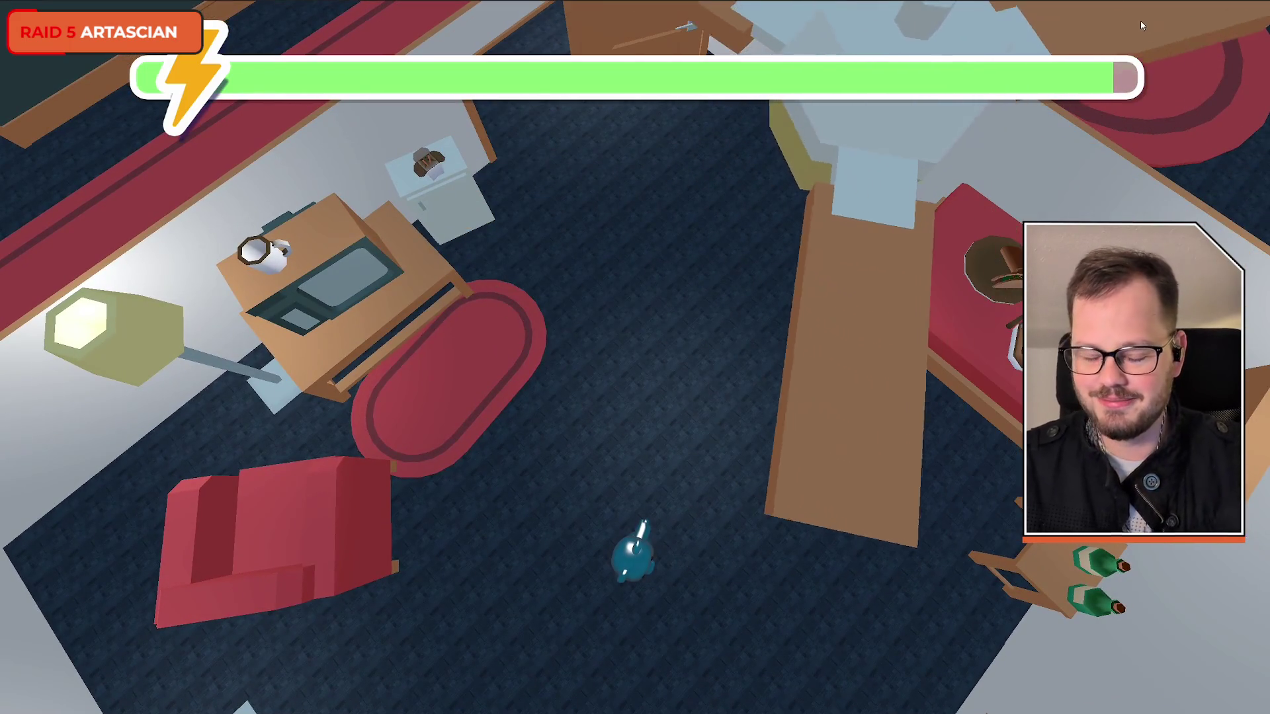
# - Relaunch the game, walk the character through the party rooms past the door, then exit
pyautogui.press('F8')
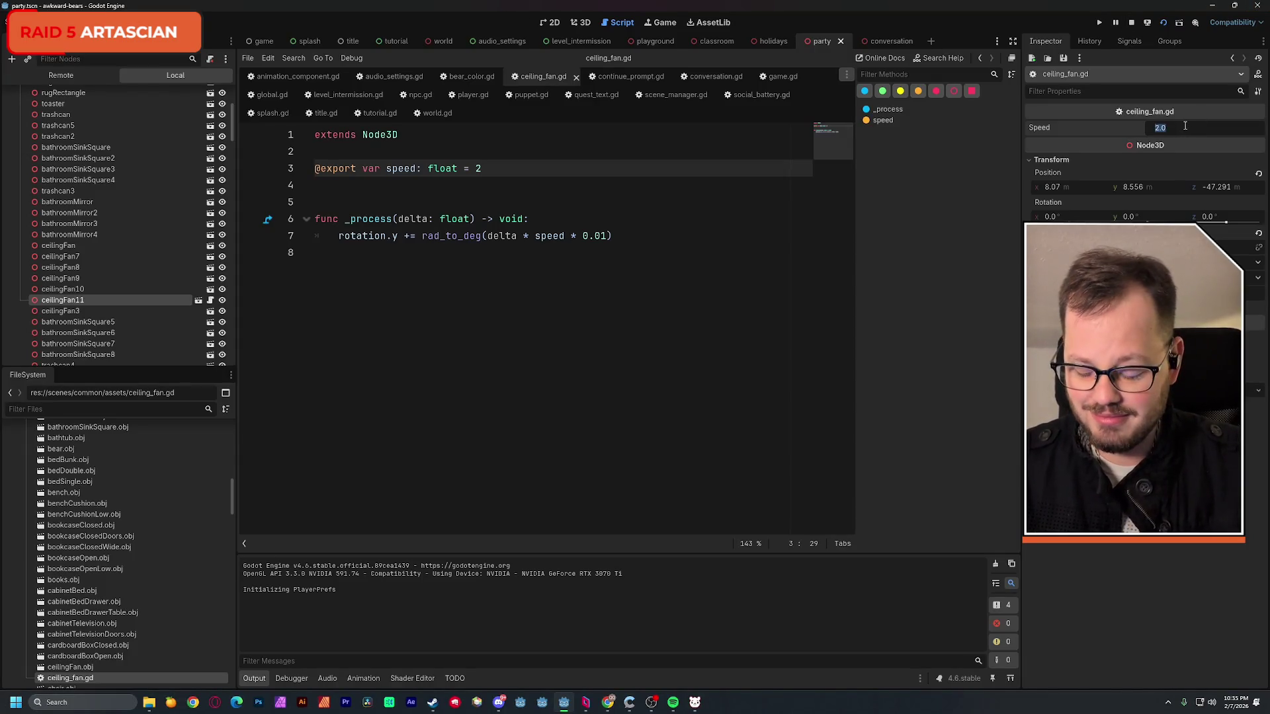
pyautogui.hotkey('alt', 'Tab')
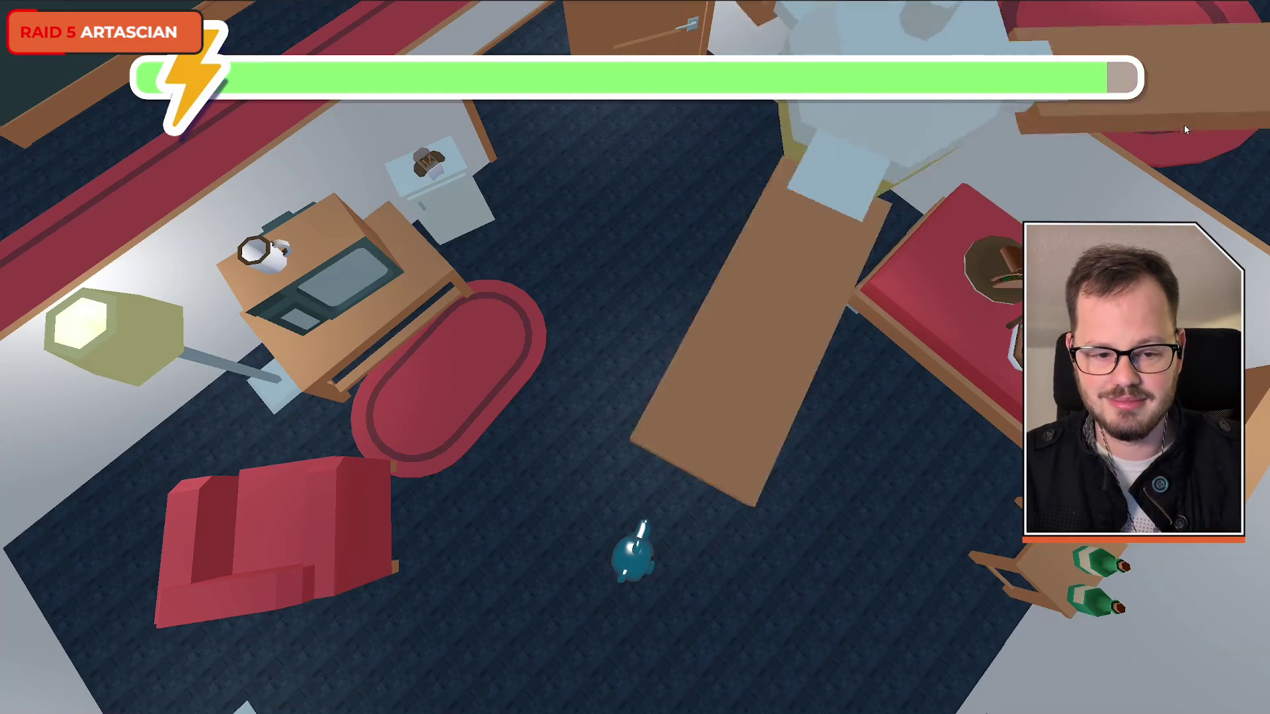
pyautogui.press('w')
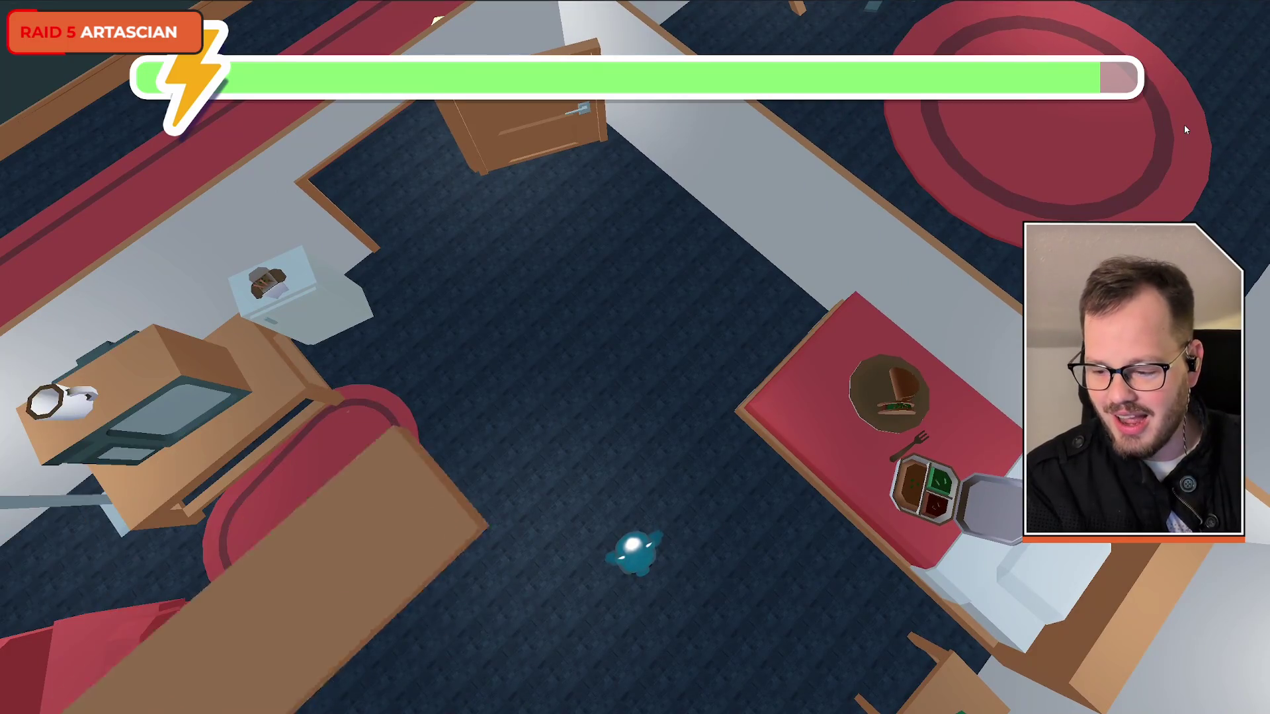
pyautogui.press('w')
pyautogui.press('w')
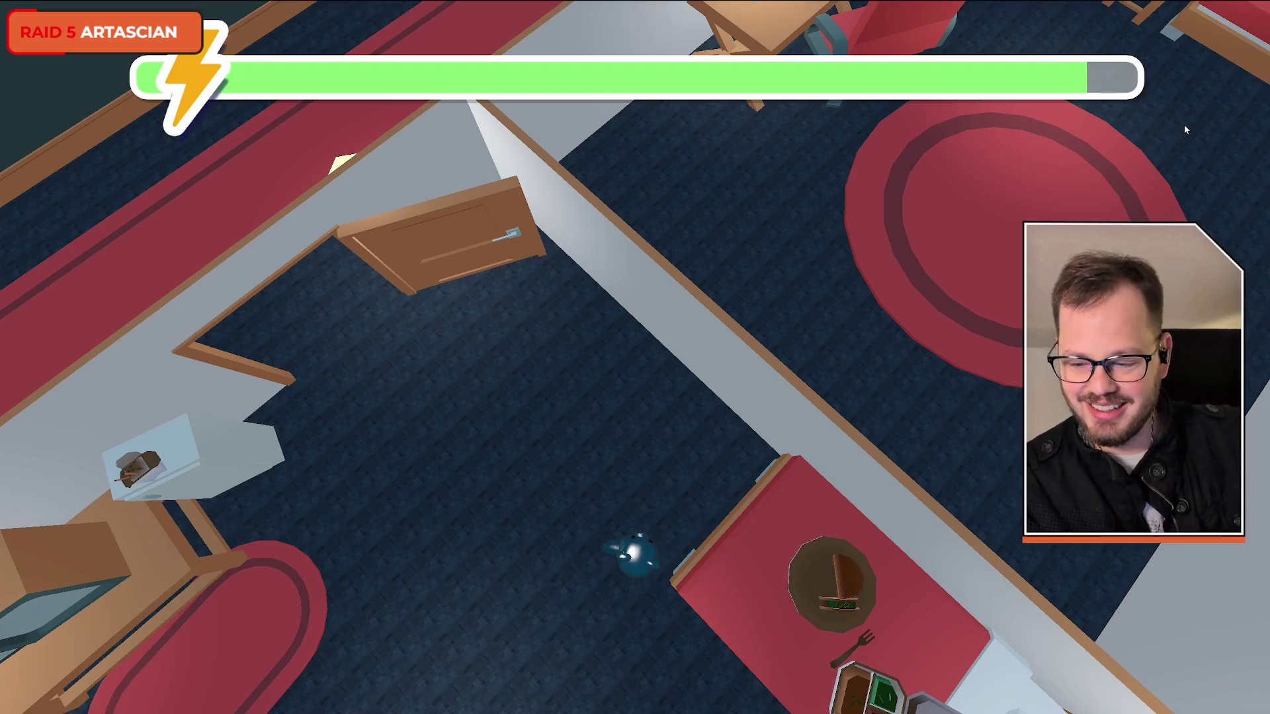
pyautogui.press('w')
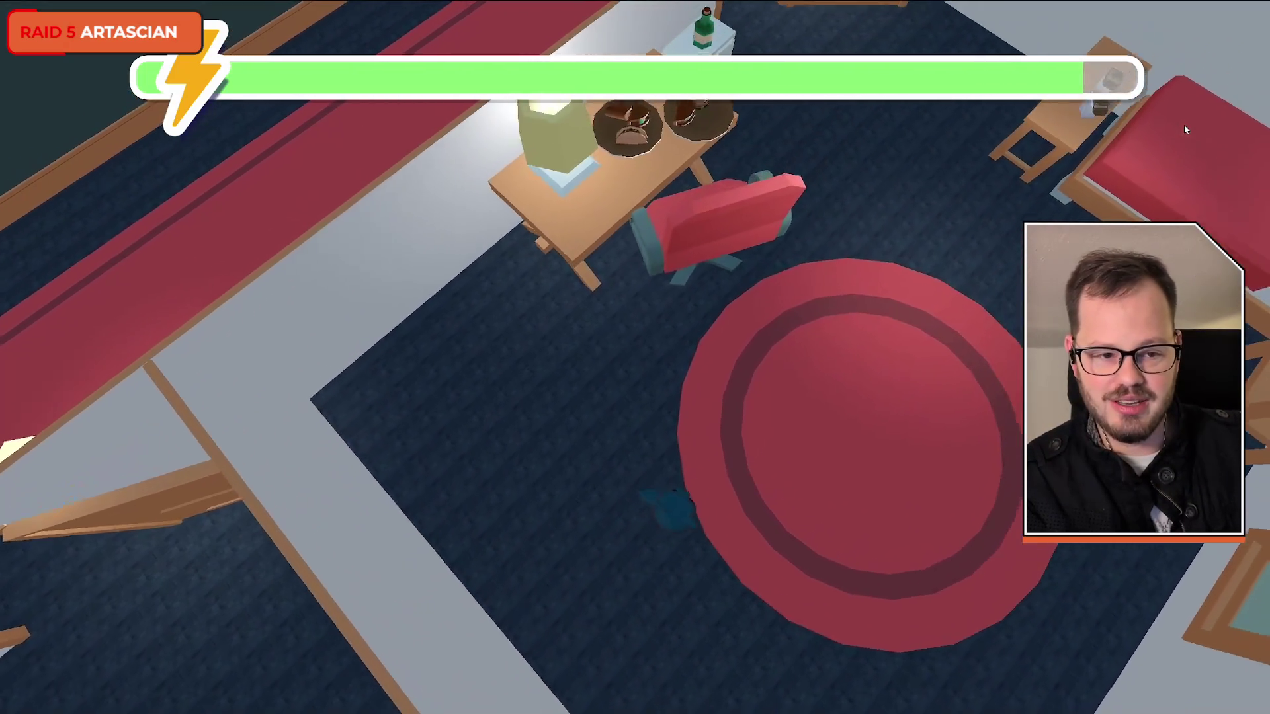
pyautogui.press('w')
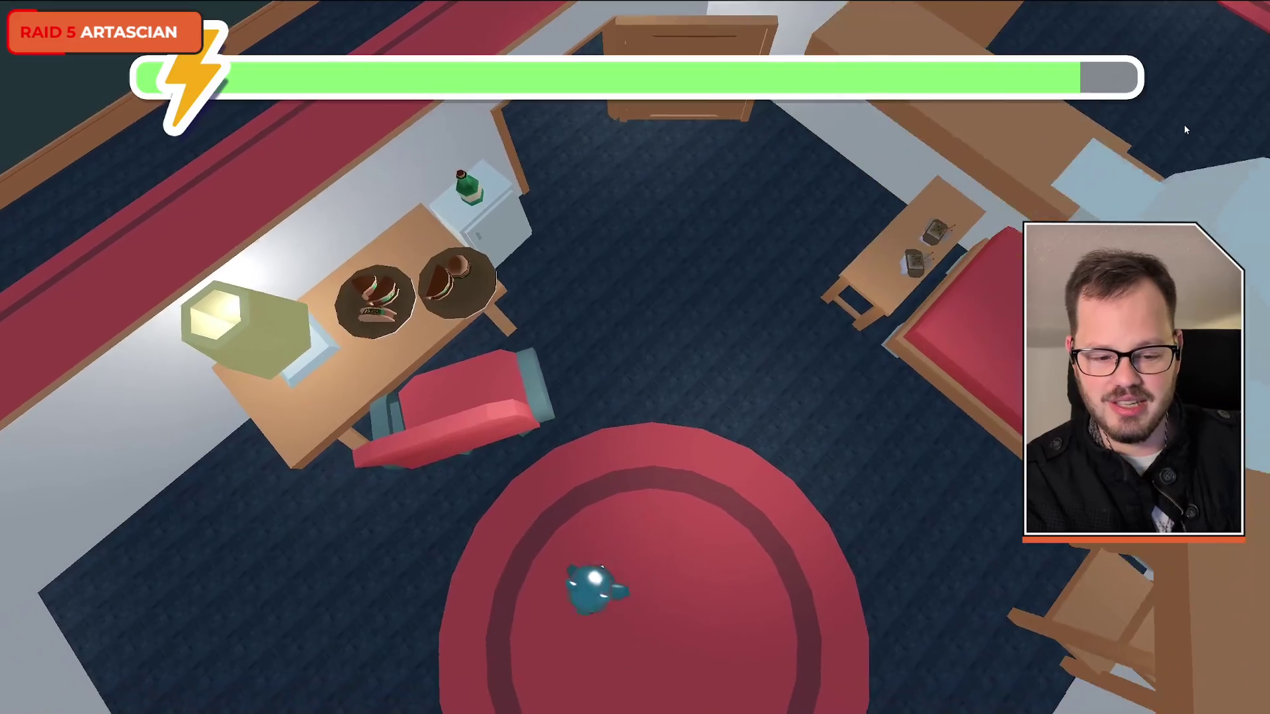
pyautogui.press('w')
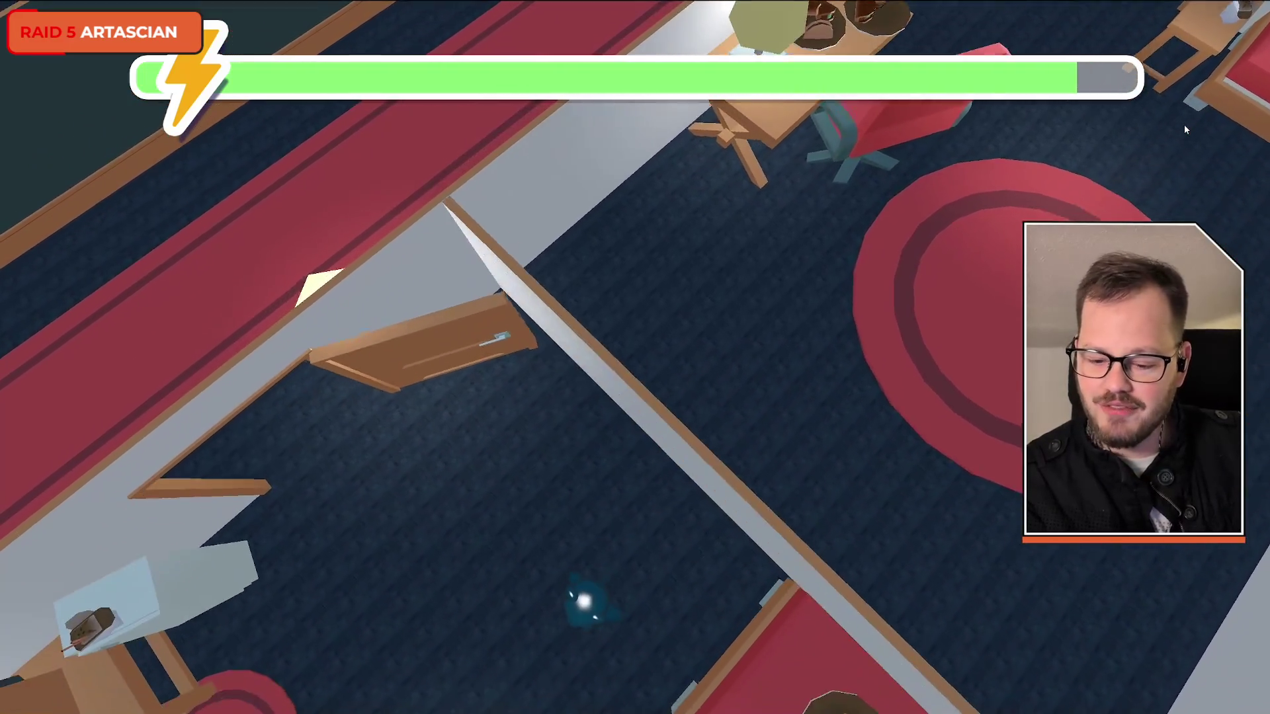
pyautogui.press('w')
pyautogui.press('w')
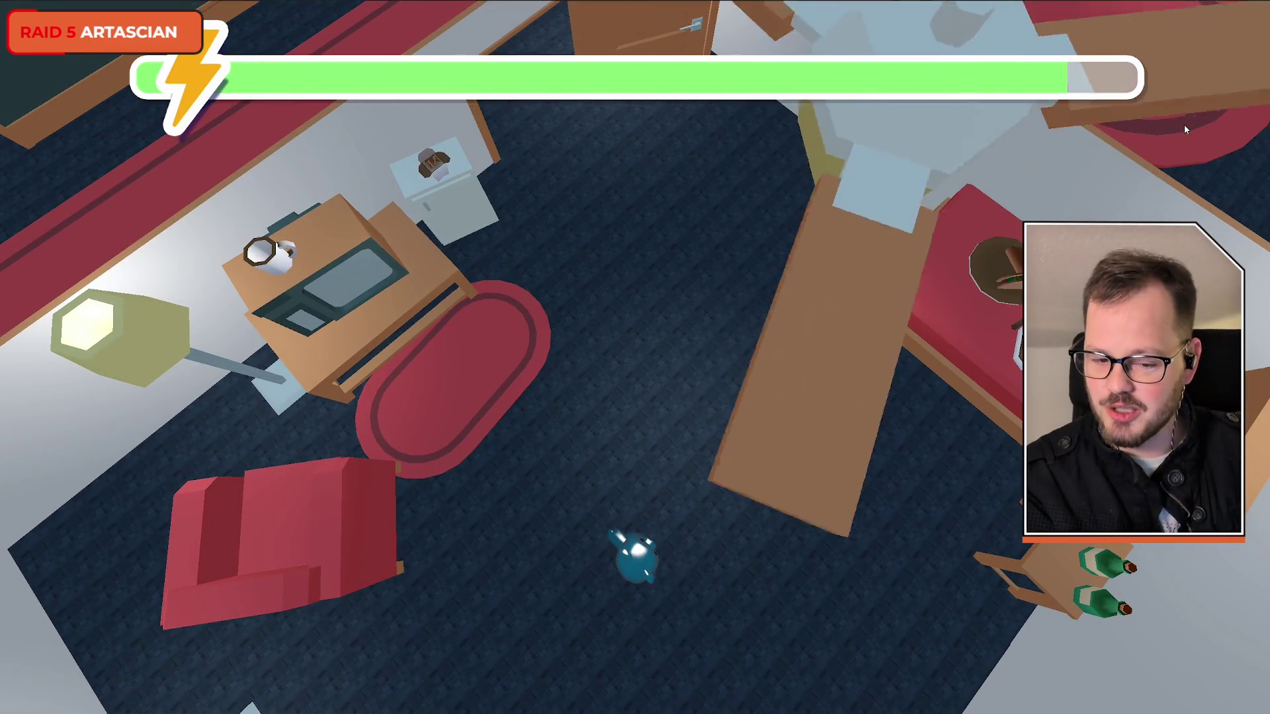
pyautogui.press('w')
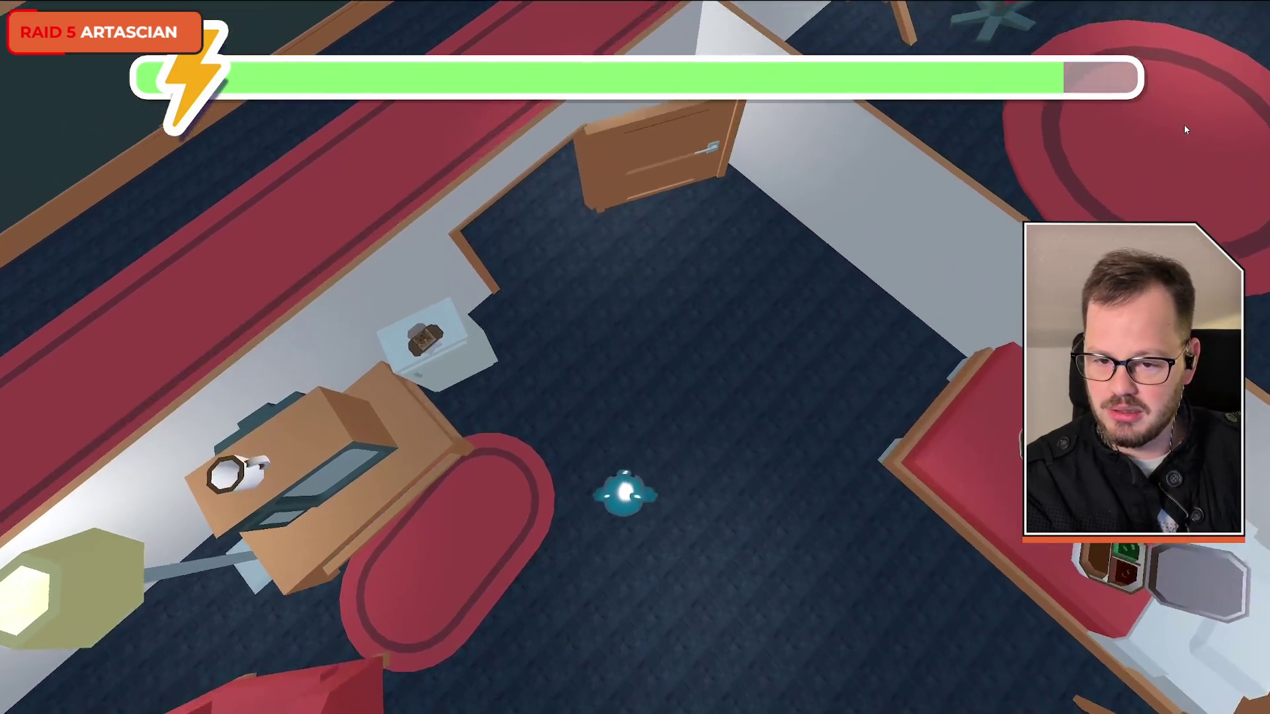
pyautogui.press('w')
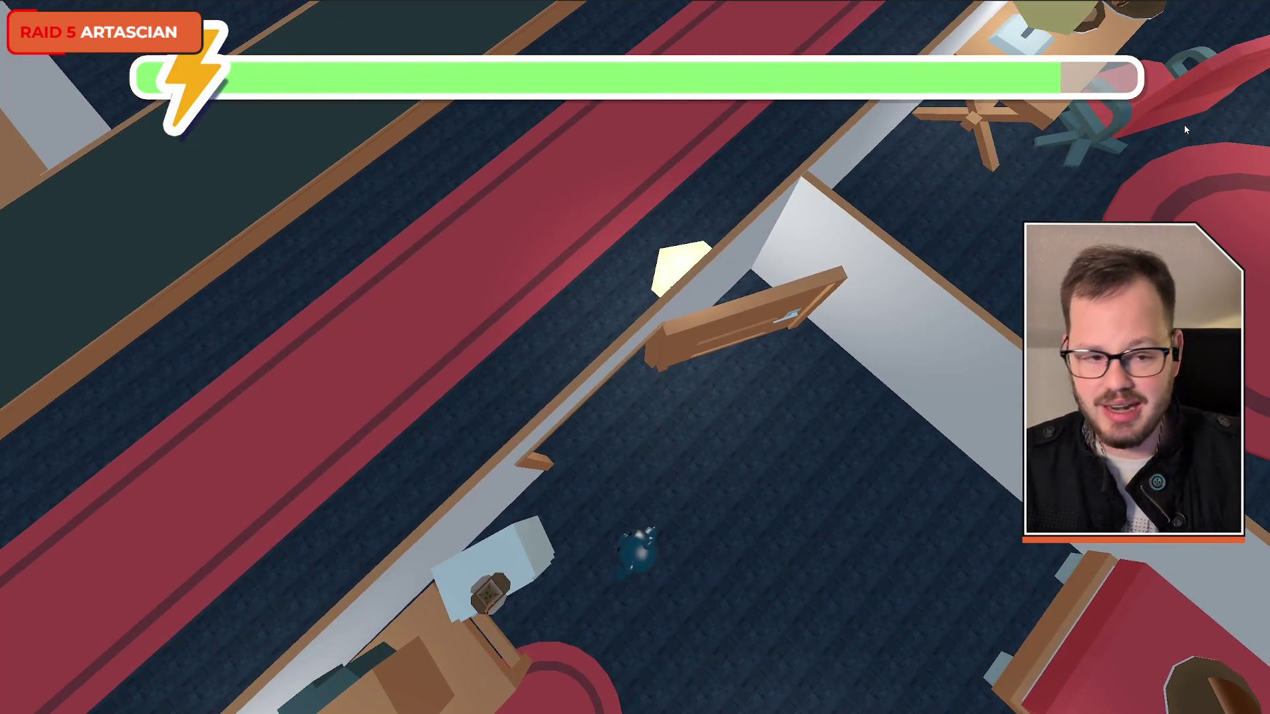
pyautogui.press('F8')
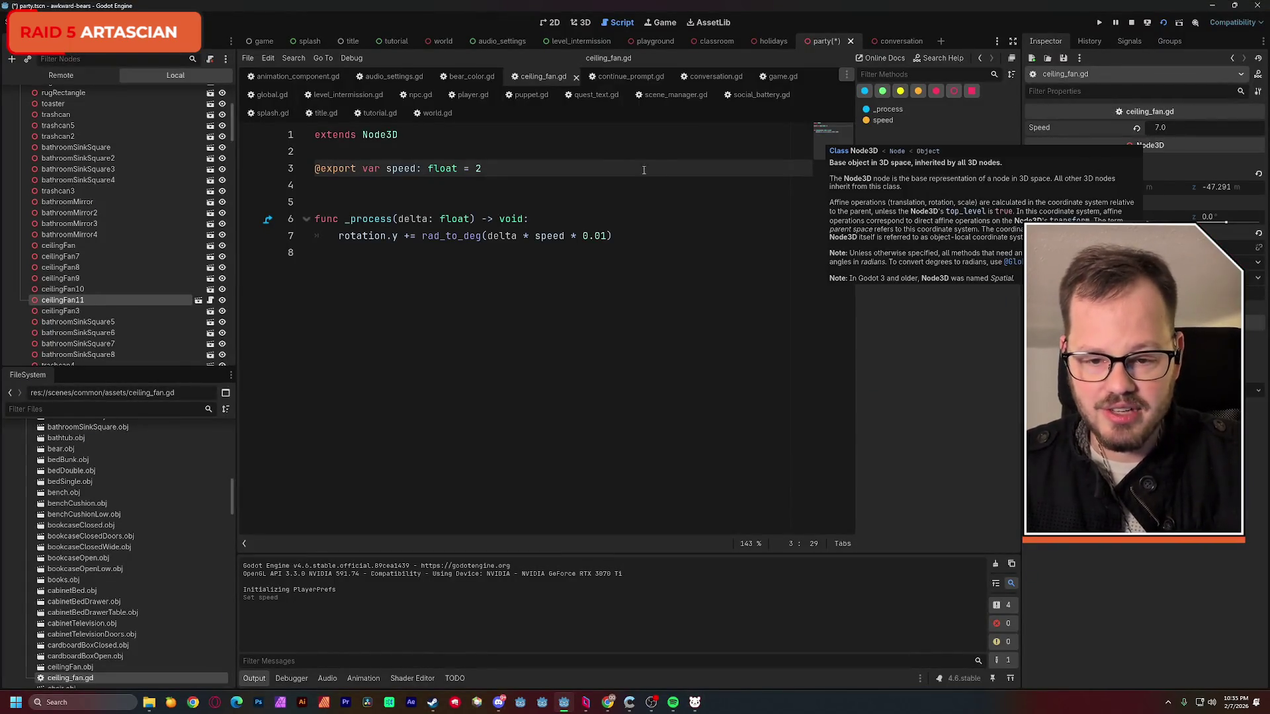
# - Stop debugging, set the default speed to 7 on line 3 and save
pyautogui.click(1130, 24)
pyautogui.write('7')
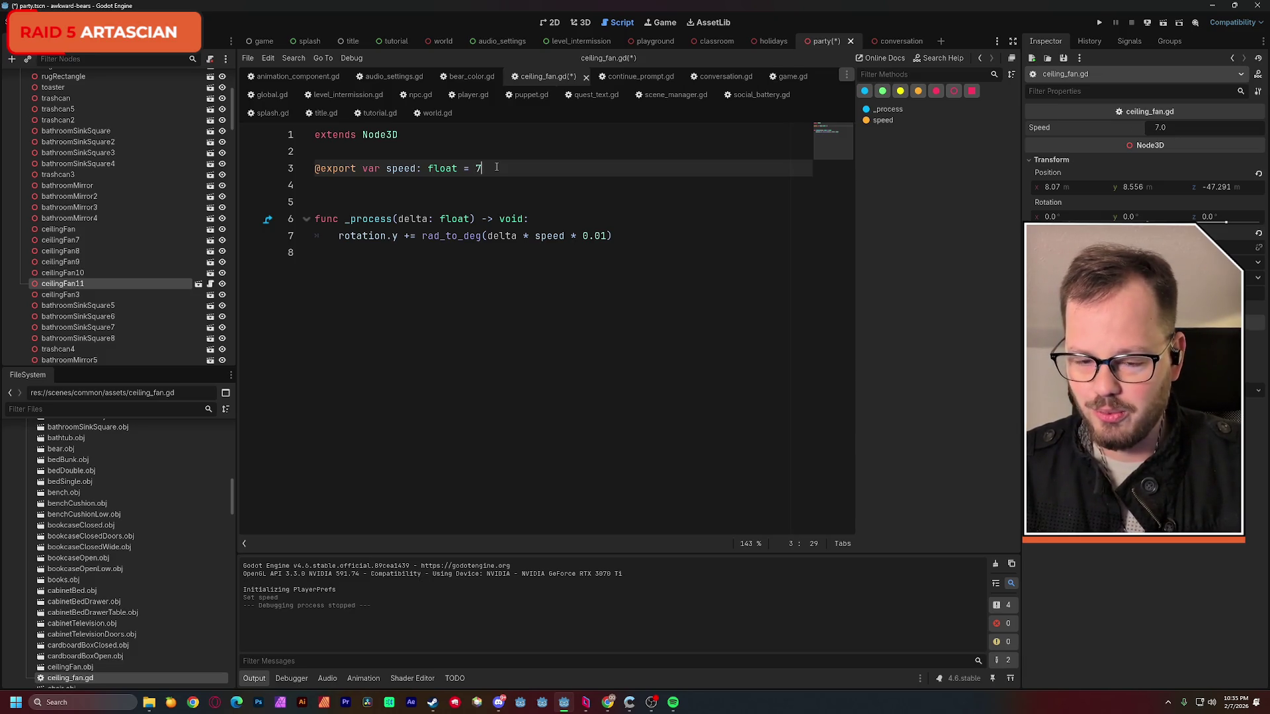
pyautogui.press('Up')
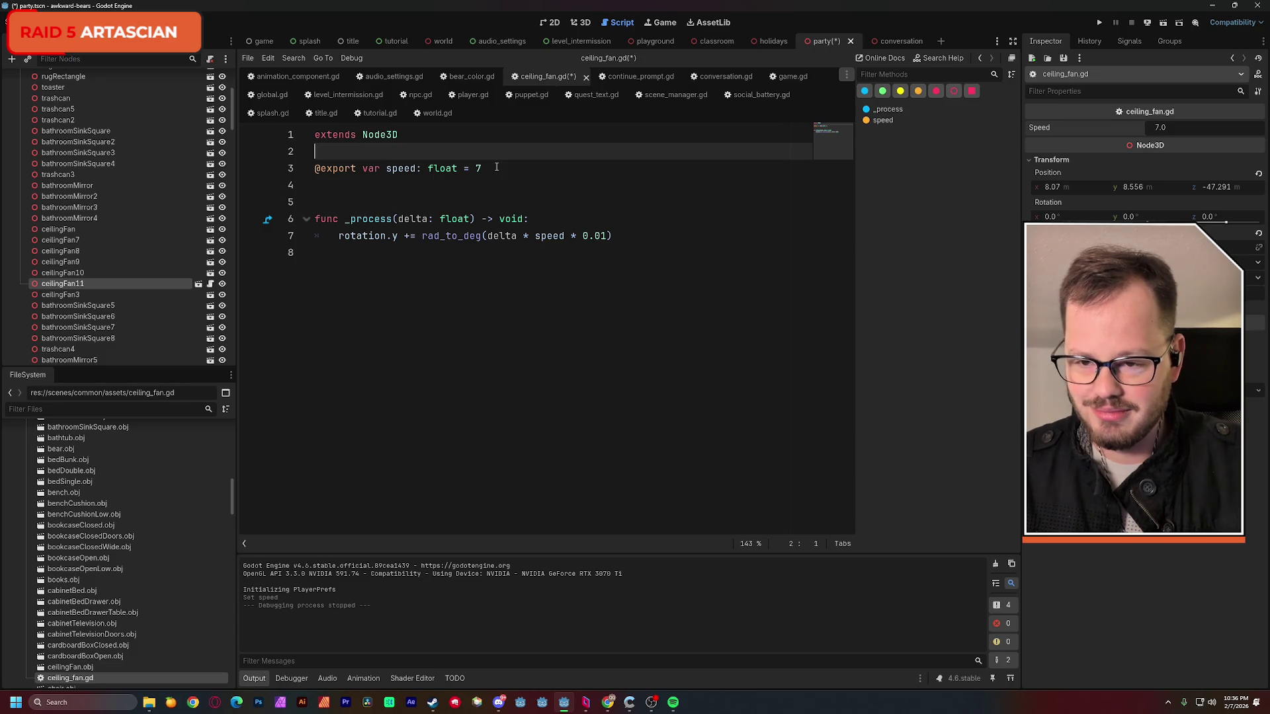
pyautogui.hotkey('ctrl', 's')
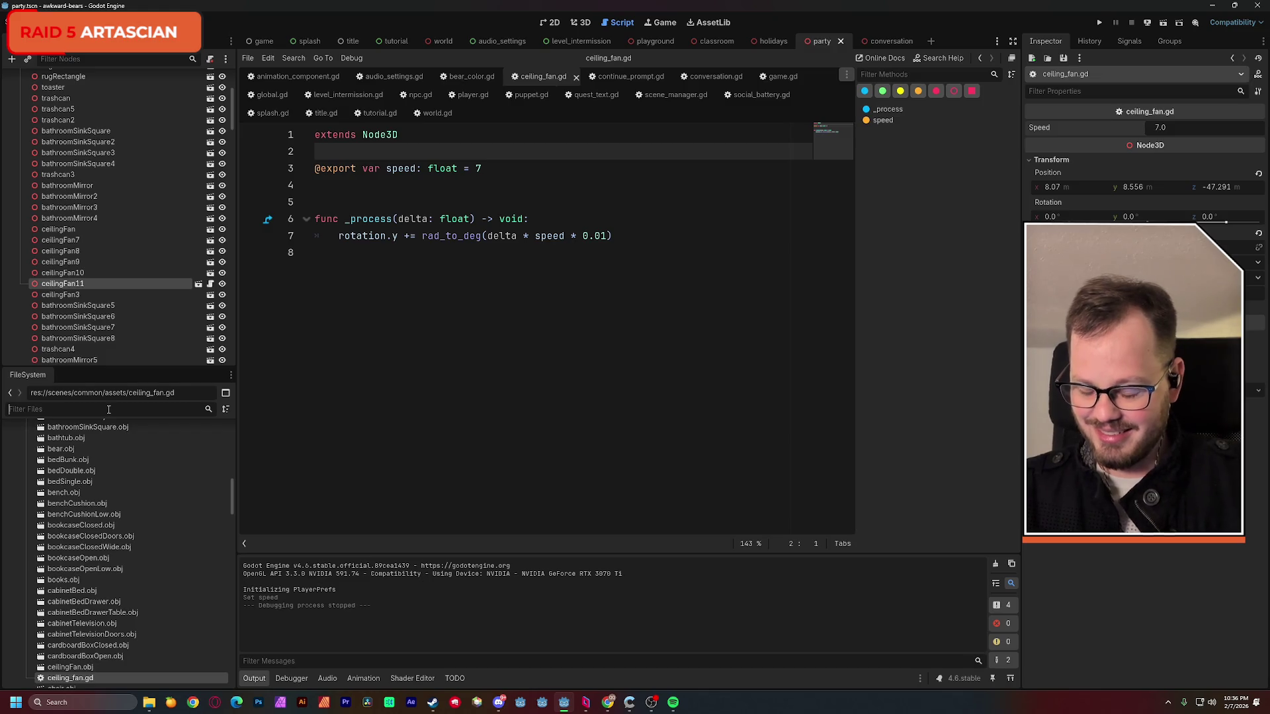
pyautogui.write('fan')
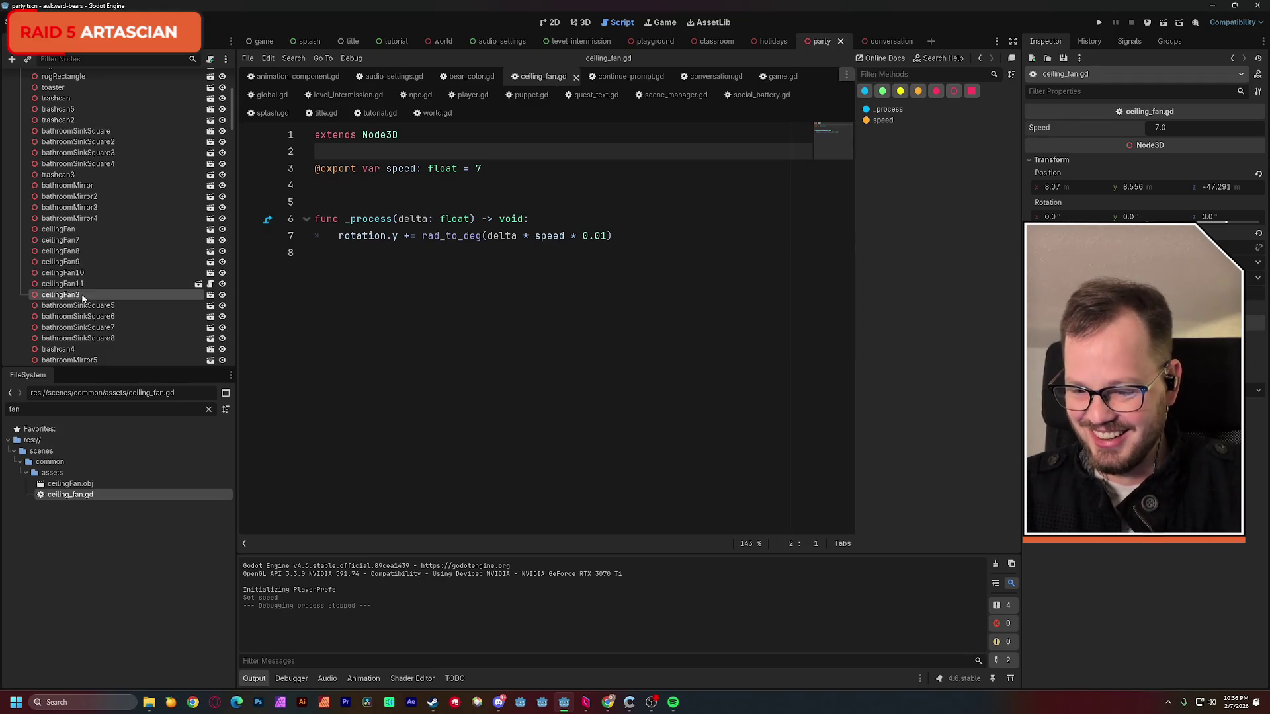
# - Drag ceiling_fan.gd onto ceilingFan10, ceilingFan9, ceilingFan3 and other fan nodes
pyautogui.keyDown('ctrl'); pyautogui.click(77, 272); pyautogui.keyUp('ctrl')
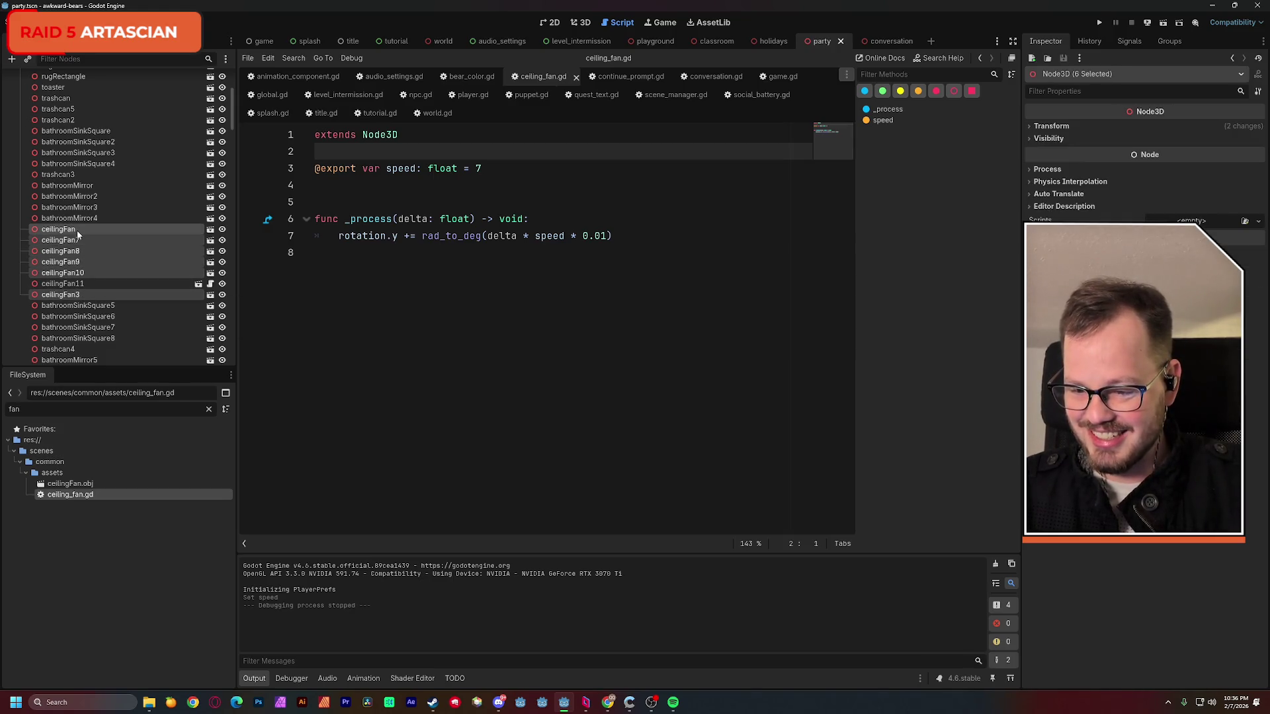
pyautogui.moveTo(95, 484); pyautogui.dragTo(160, 290)
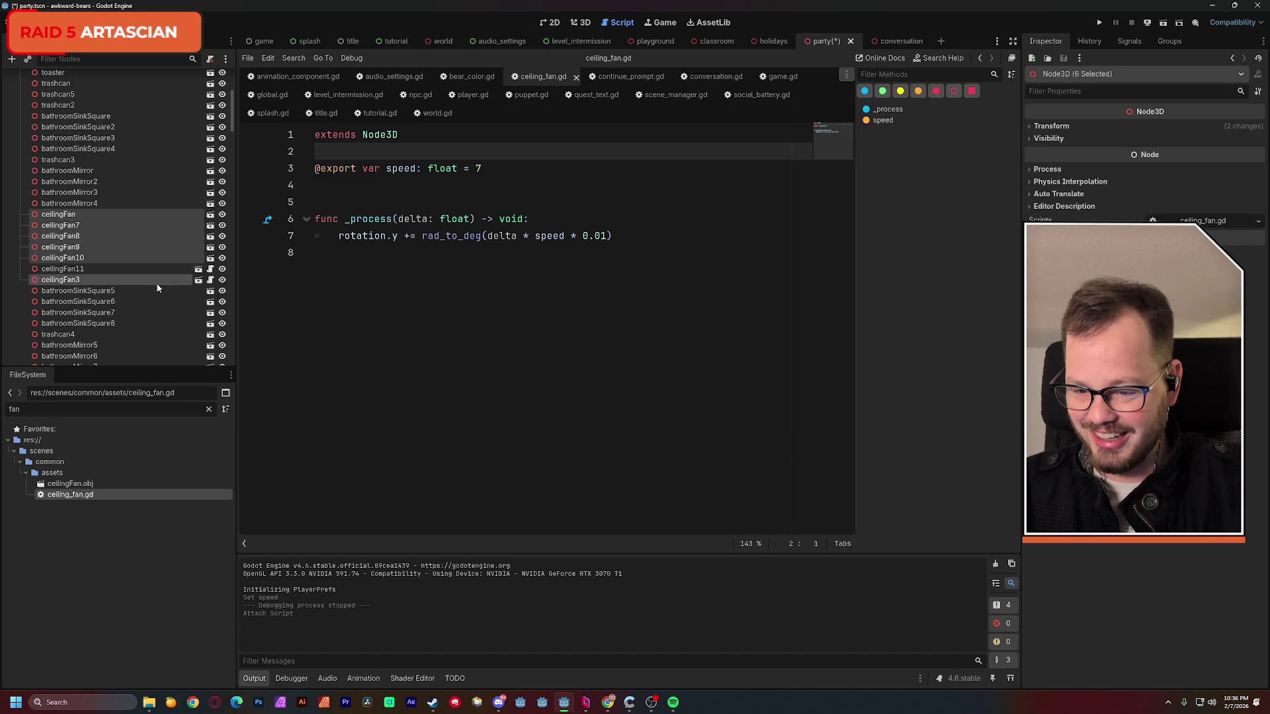
pyautogui.moveTo(69, 494); pyautogui.dragTo(150, 251)
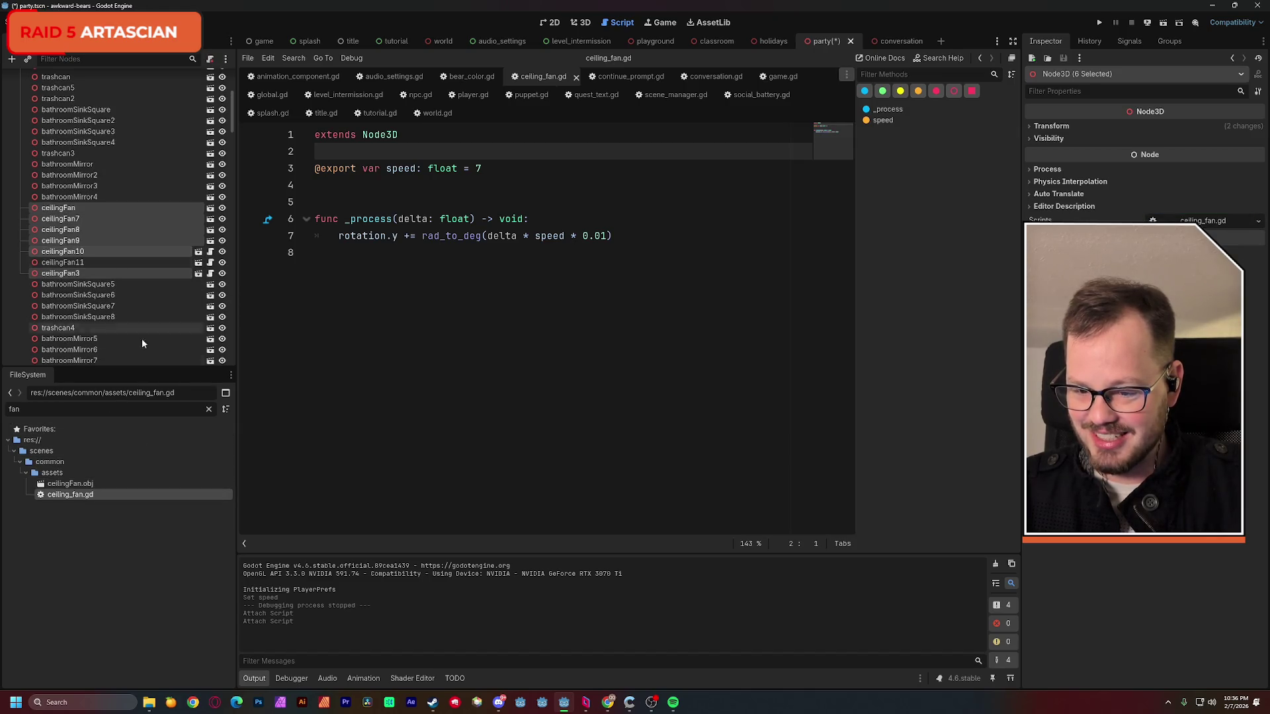
pyautogui.moveTo(92, 492); pyautogui.dragTo(142, 310)
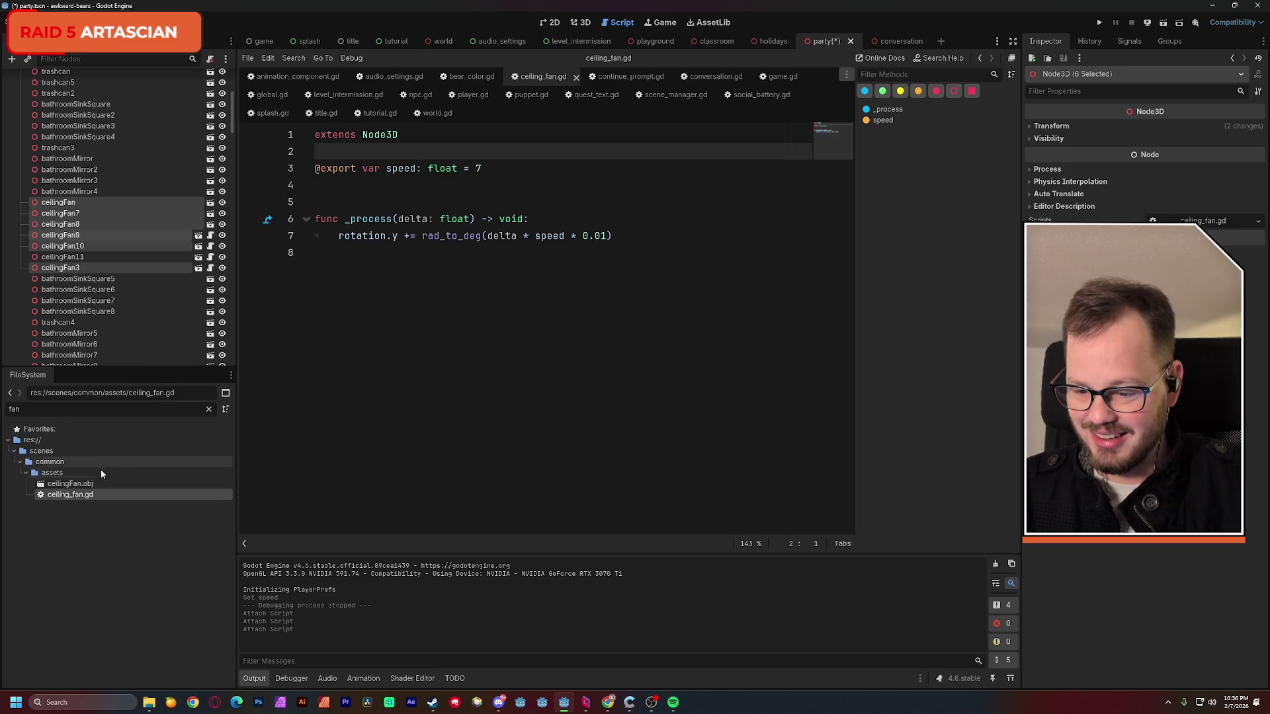
pyautogui.moveTo(91, 493); pyautogui.dragTo(154, 220)
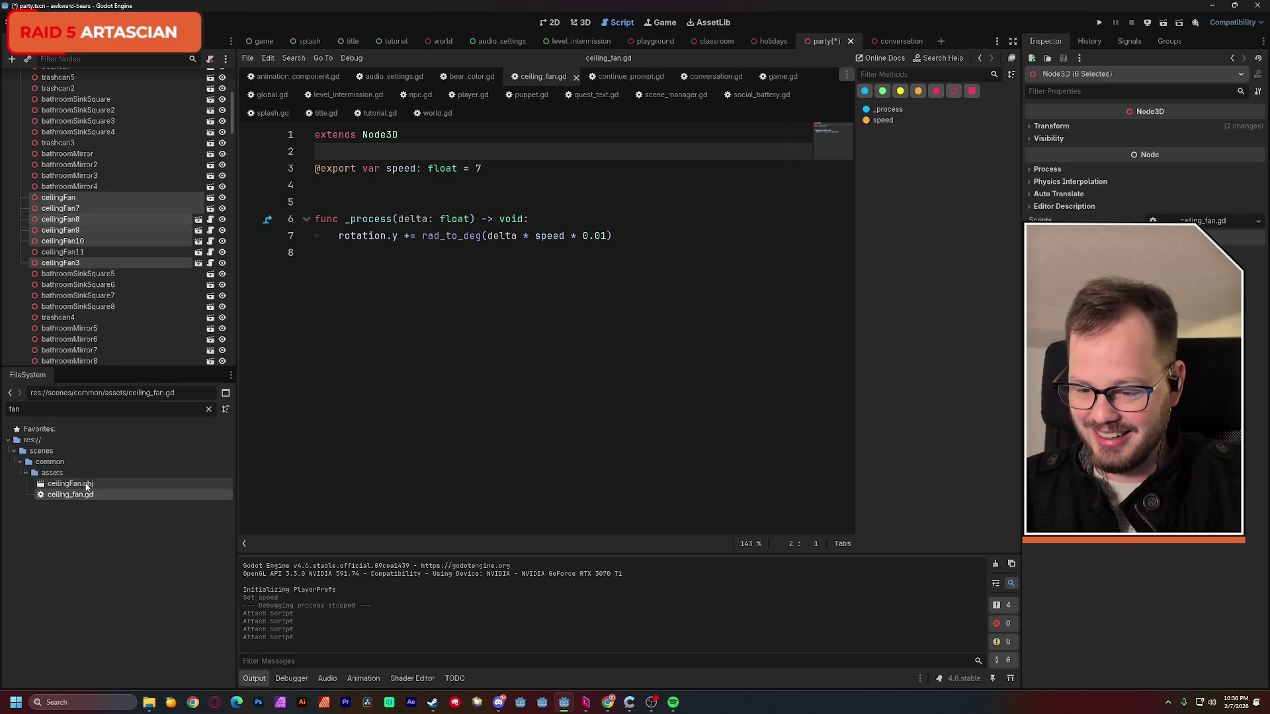
pyautogui.moveTo(84, 499)
pyautogui.mouseDown()
pyautogui.moveTo(145, 215)
pyautogui.moveTo(172, 214)
pyautogui.moveTo(173, 200)
pyautogui.mouseUp()
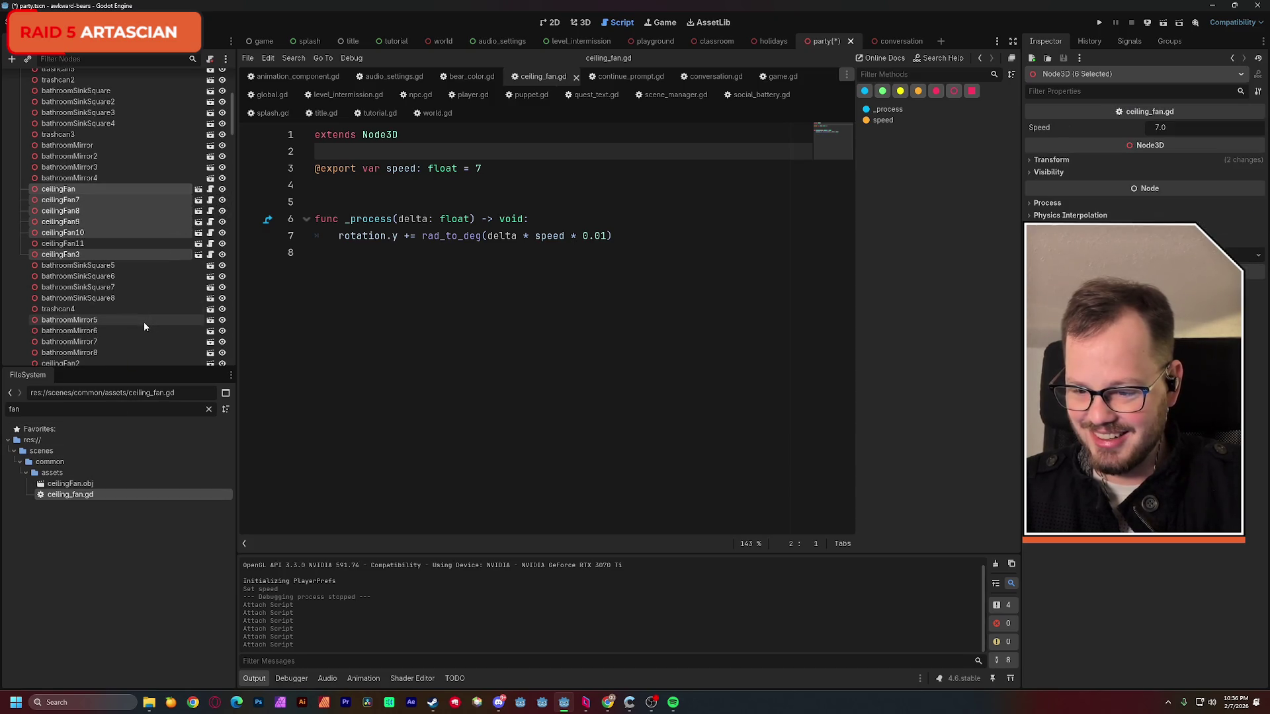
# - Filter the scene tree for fan nodes and attach the script to ceilingFan2
pyautogui.click(103, 62)
pyautogui.write('fan')
pyautogui.click(128, 248)
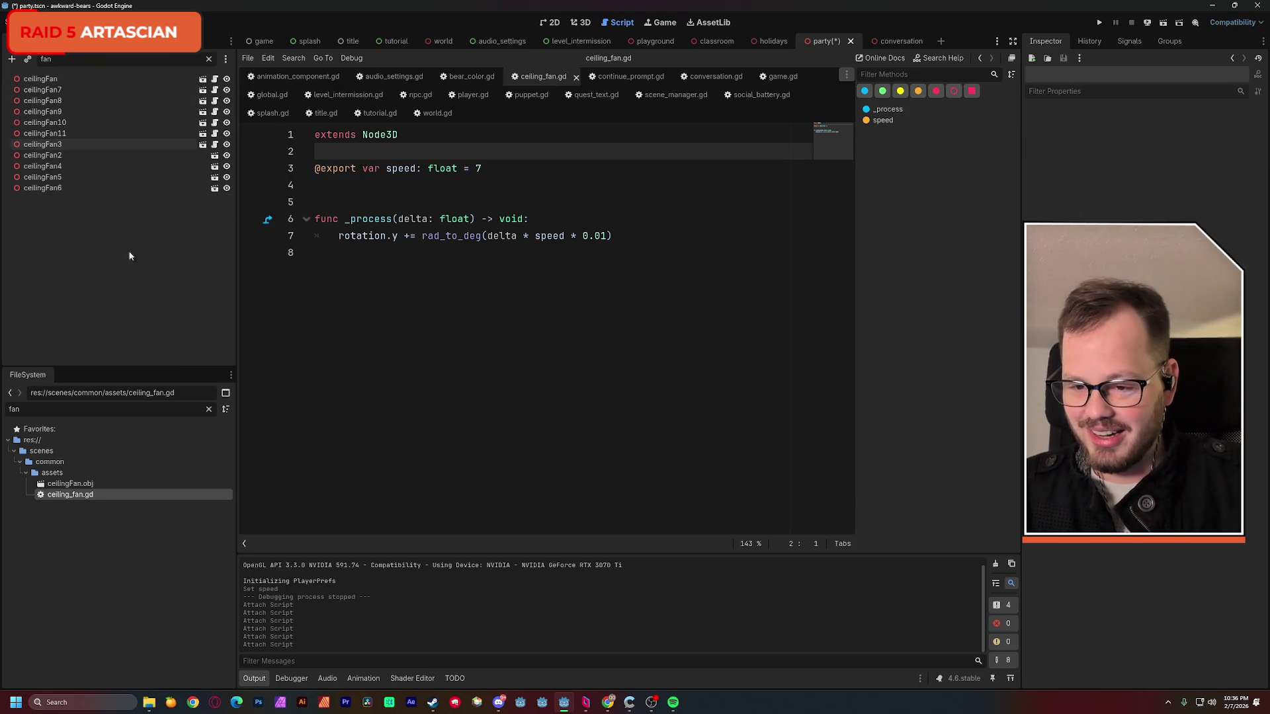
pyautogui.click(130, 155)
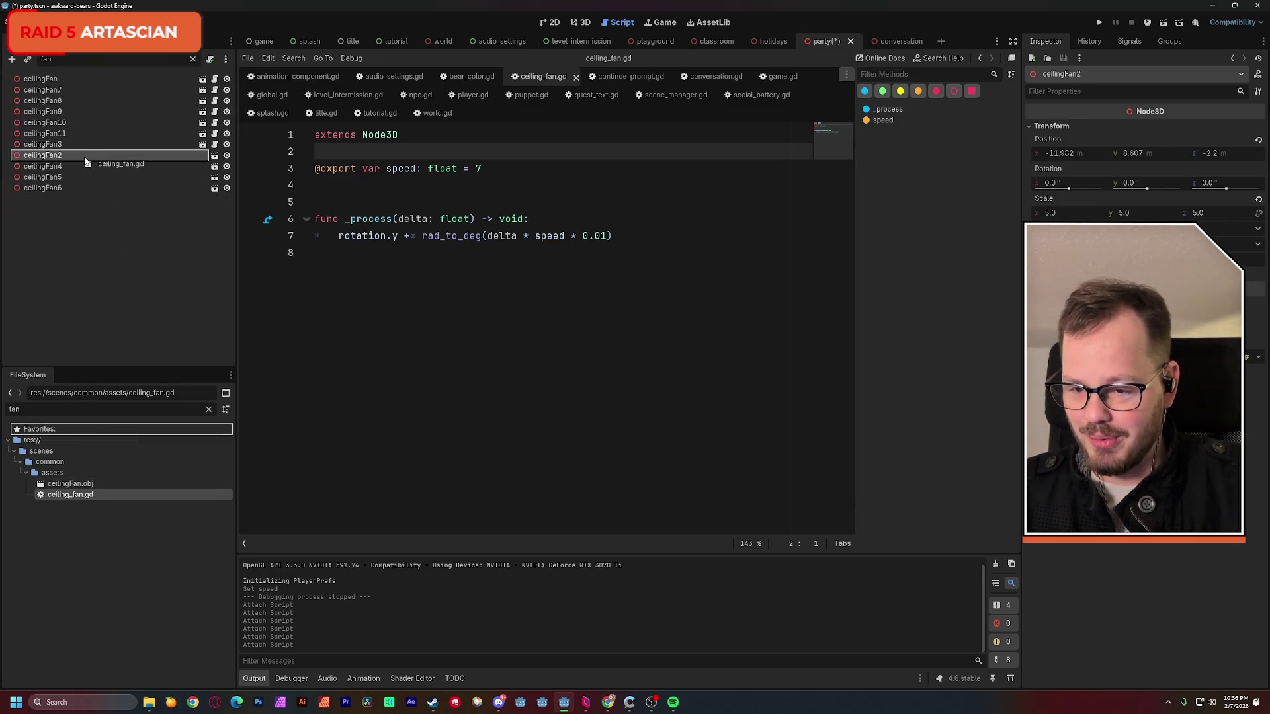
pyautogui.moveTo(87, 162); pyautogui.dragTo(86, 156)
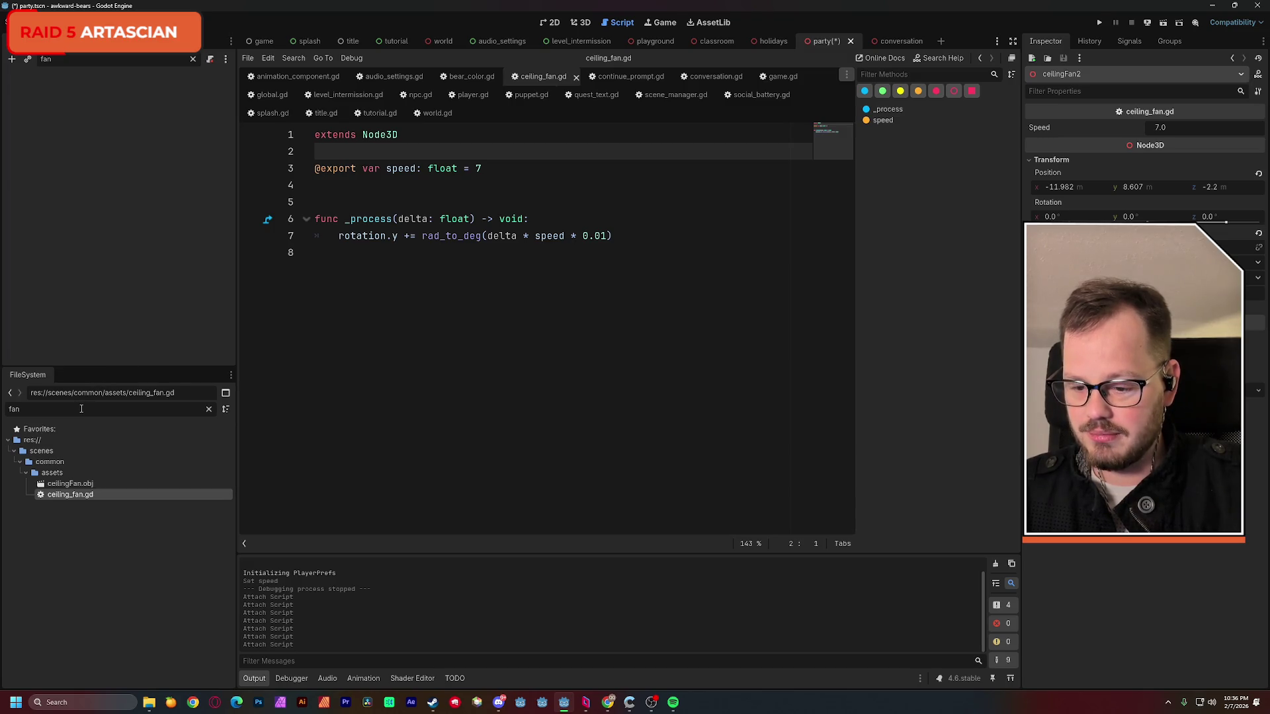
pyautogui.click(193, 60)
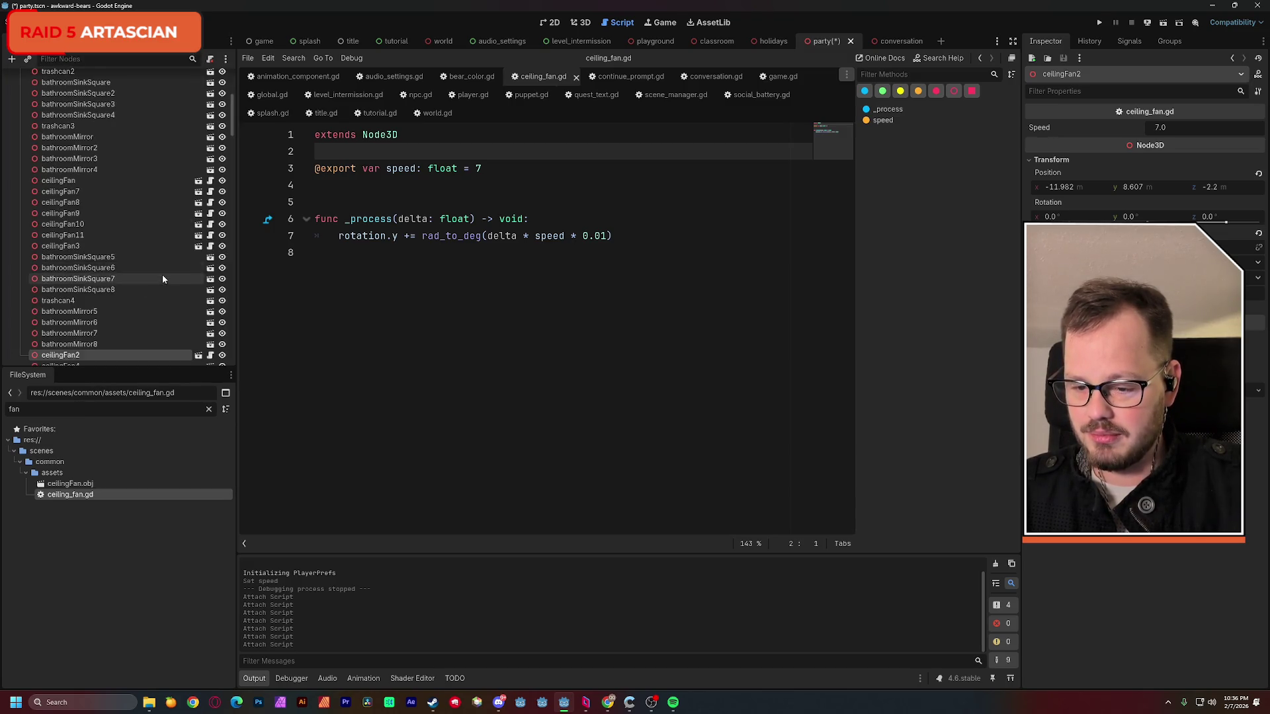
pyautogui.scroll(-1, 163, 279)
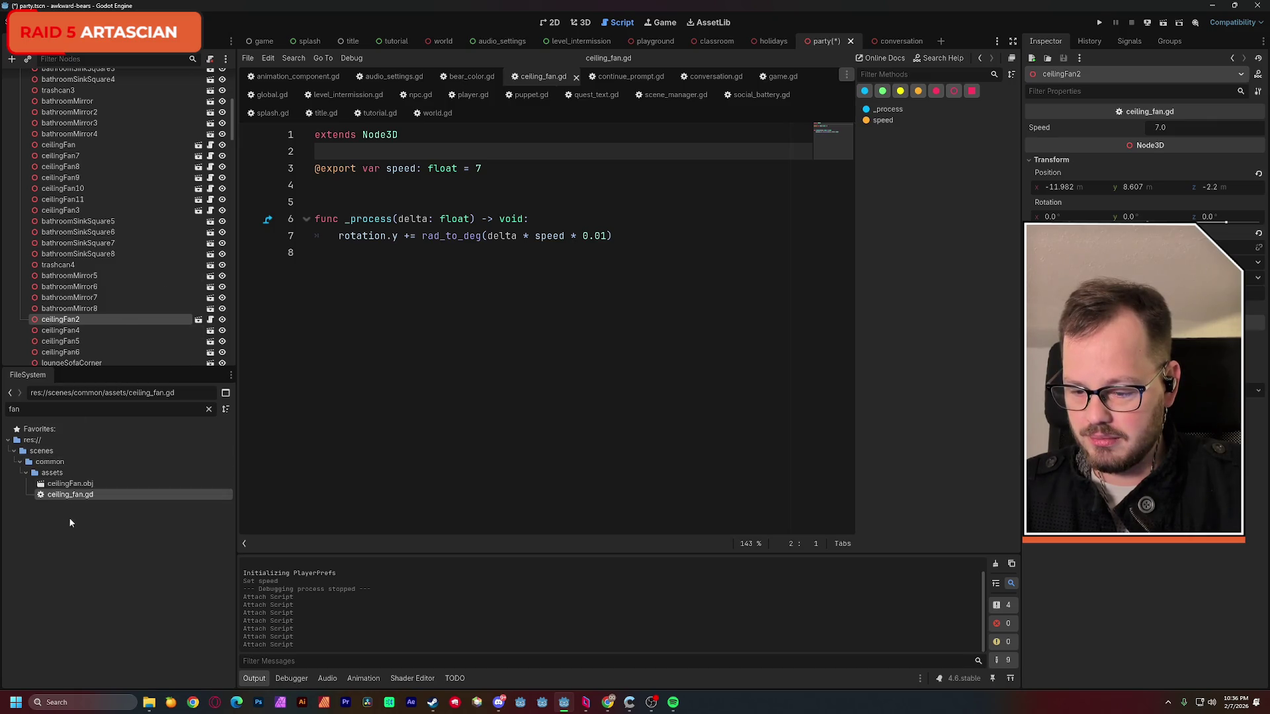
# - Attach the script to ceilingFan6 and ceilingFan5, save the party scene and run the game
pyautogui.moveTo(75, 494); pyautogui.dragTo(89, 328)
pyautogui.moveTo(82, 493); pyautogui.dragTo(99, 305)
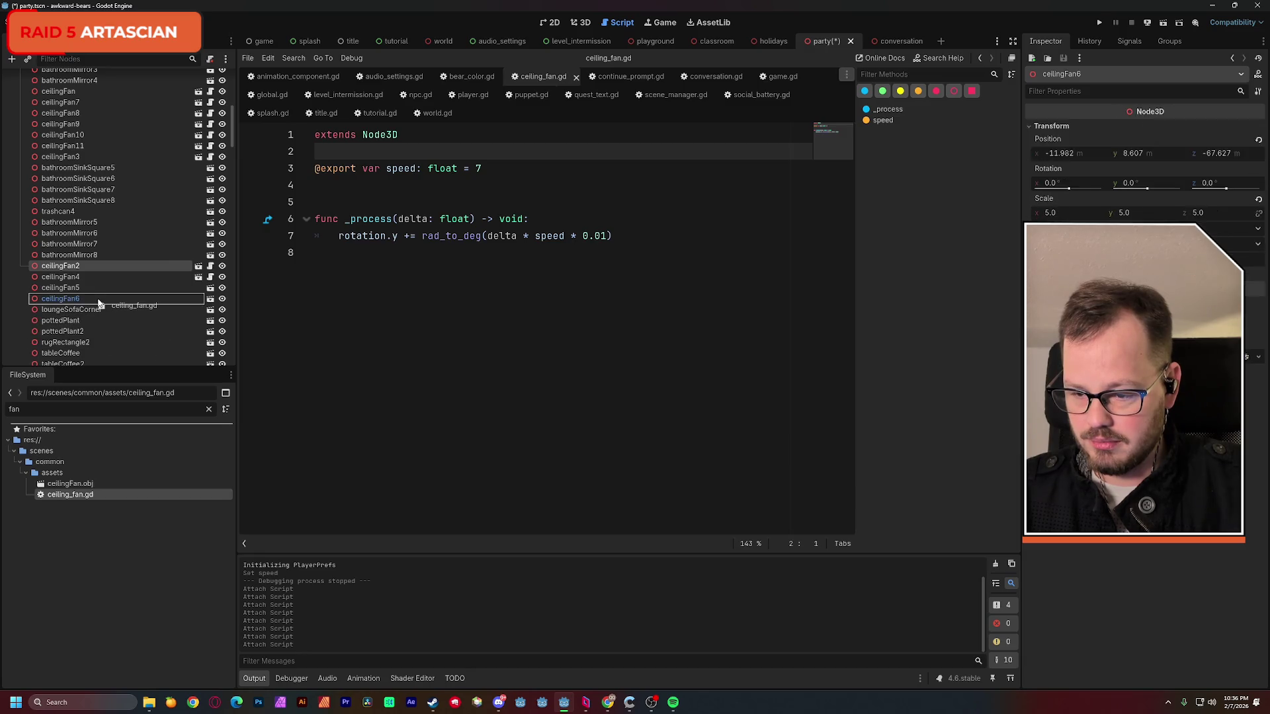
pyautogui.moveTo(75, 494); pyautogui.dragTo(140, 280)
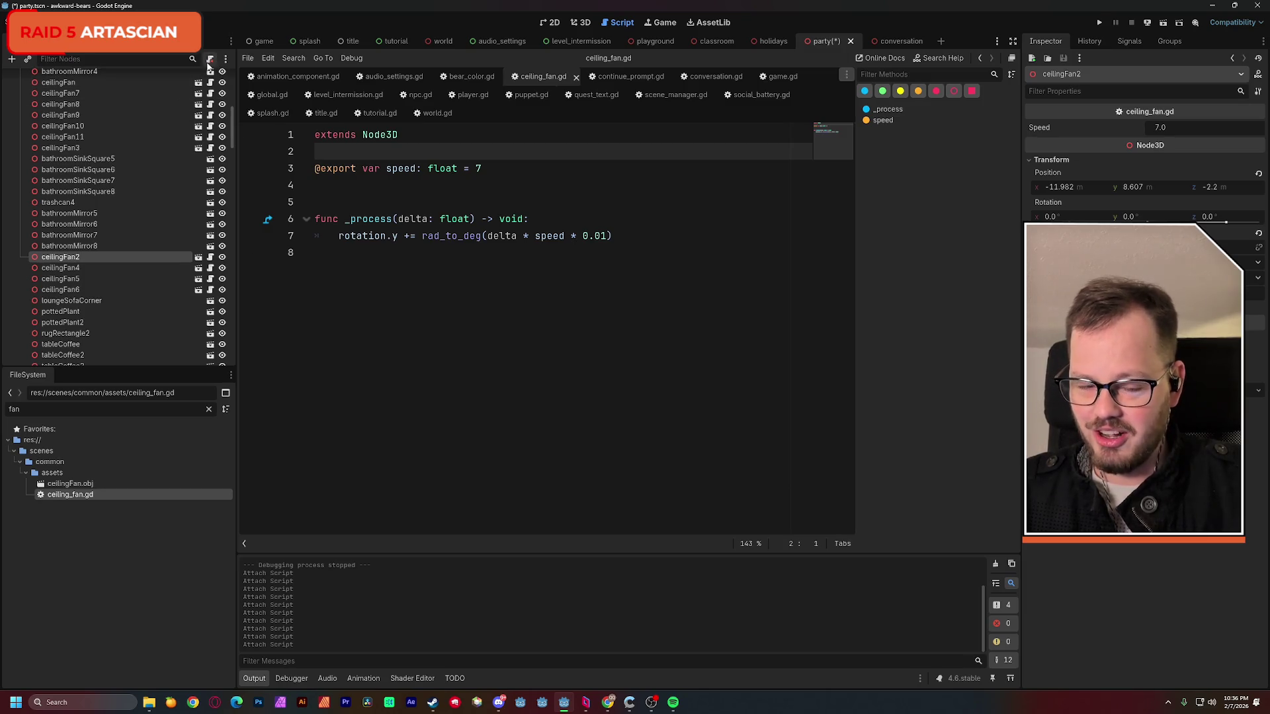
pyautogui.hotkey('ctrl', 's')
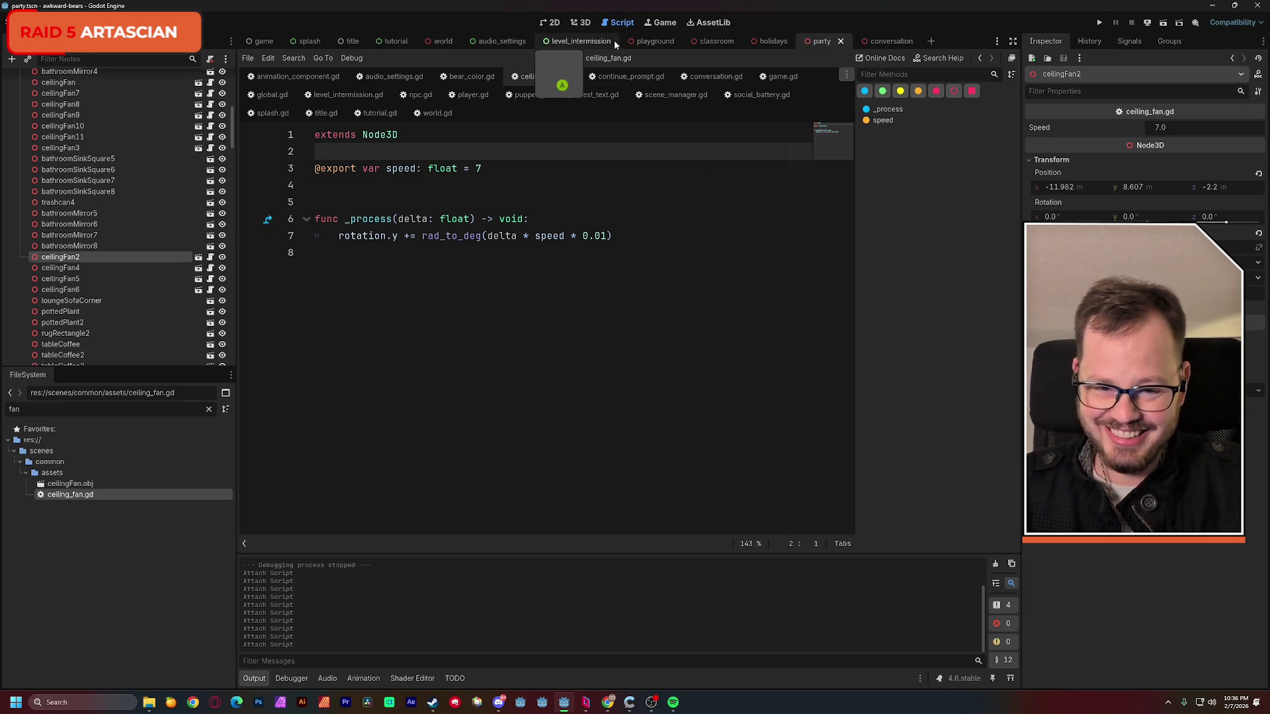
pyautogui.click(582, 22)
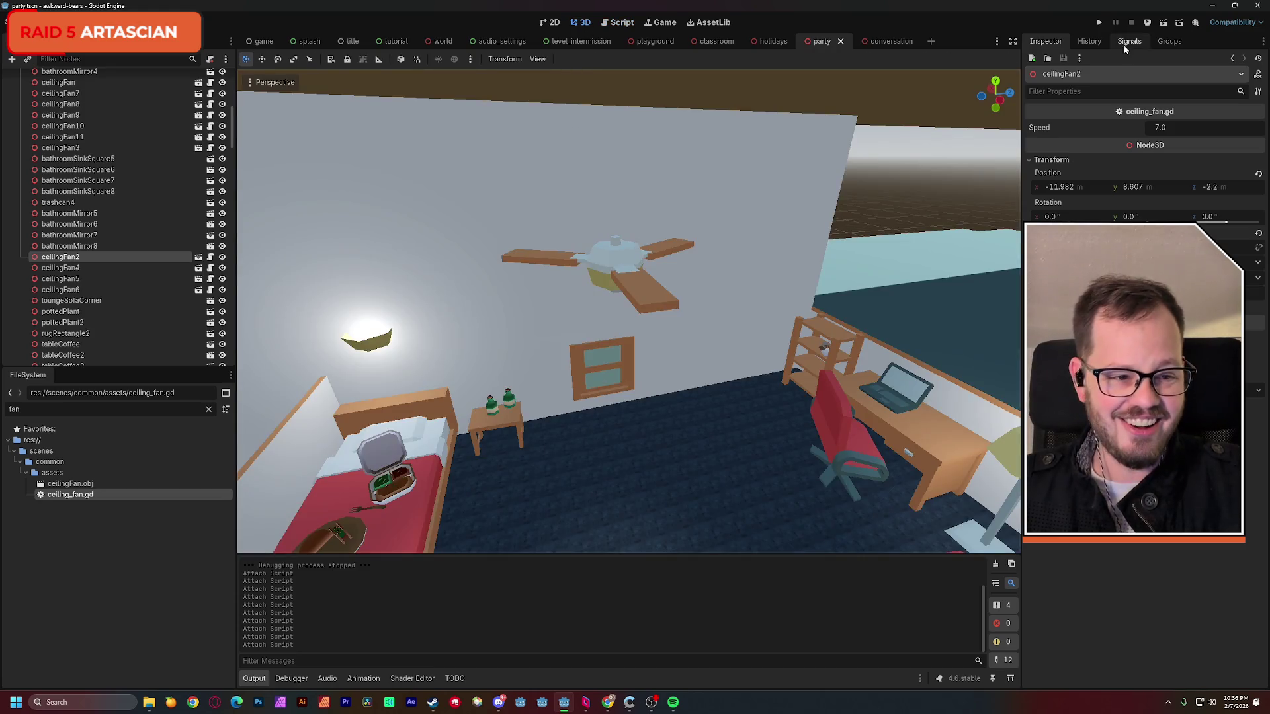
pyautogui.click(1164, 22)
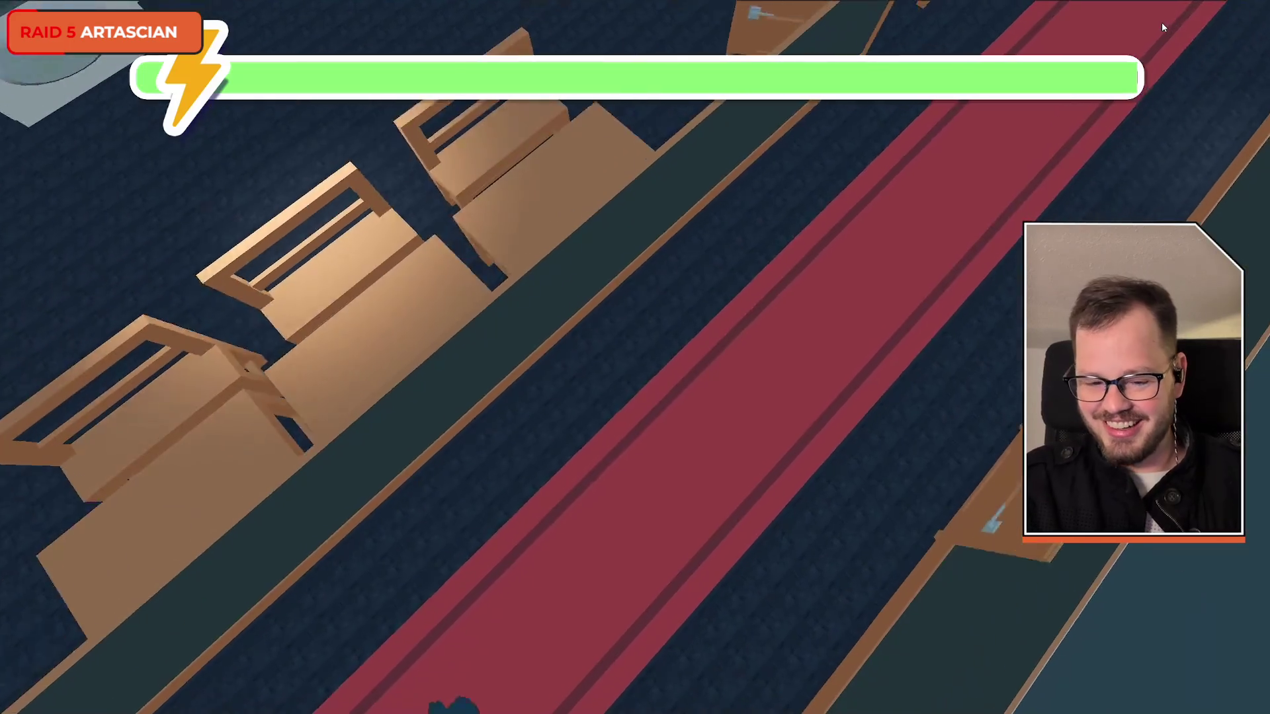
# - Walk the character through the bedroom past the armchair, rug and shelves
pyautogui.press('d')
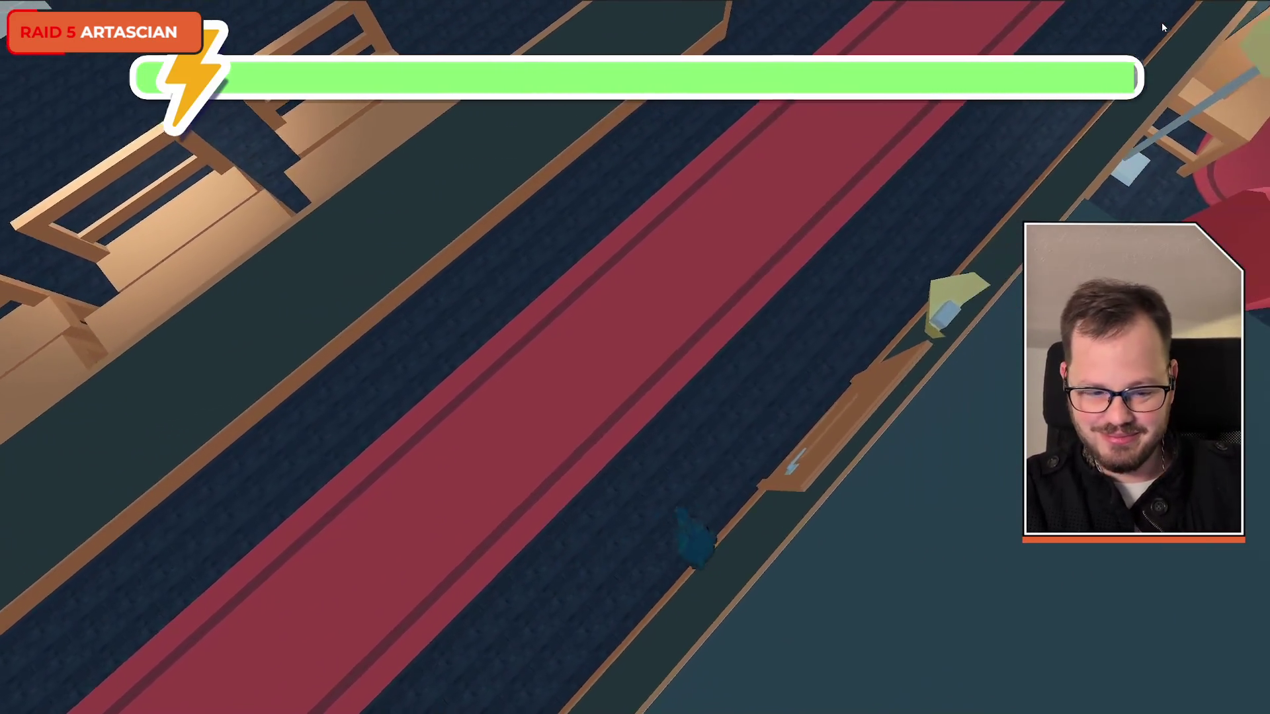
pyautogui.press('d')
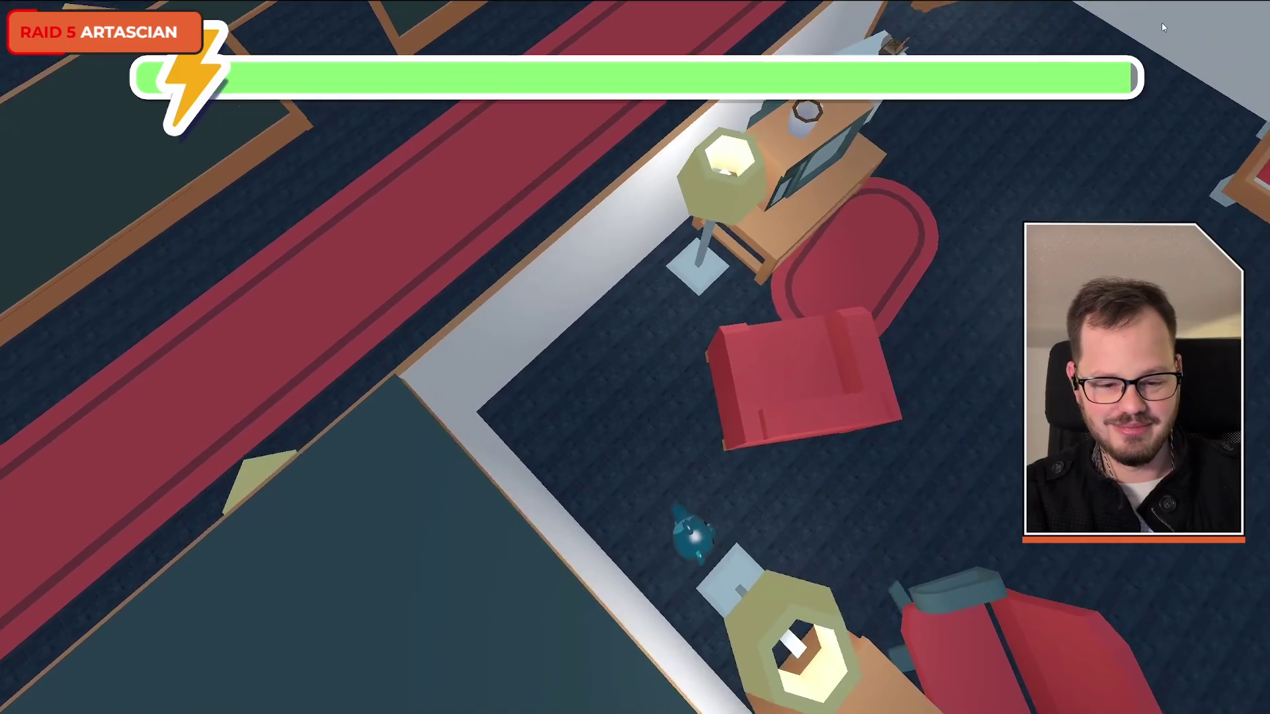
pyautogui.press('d')
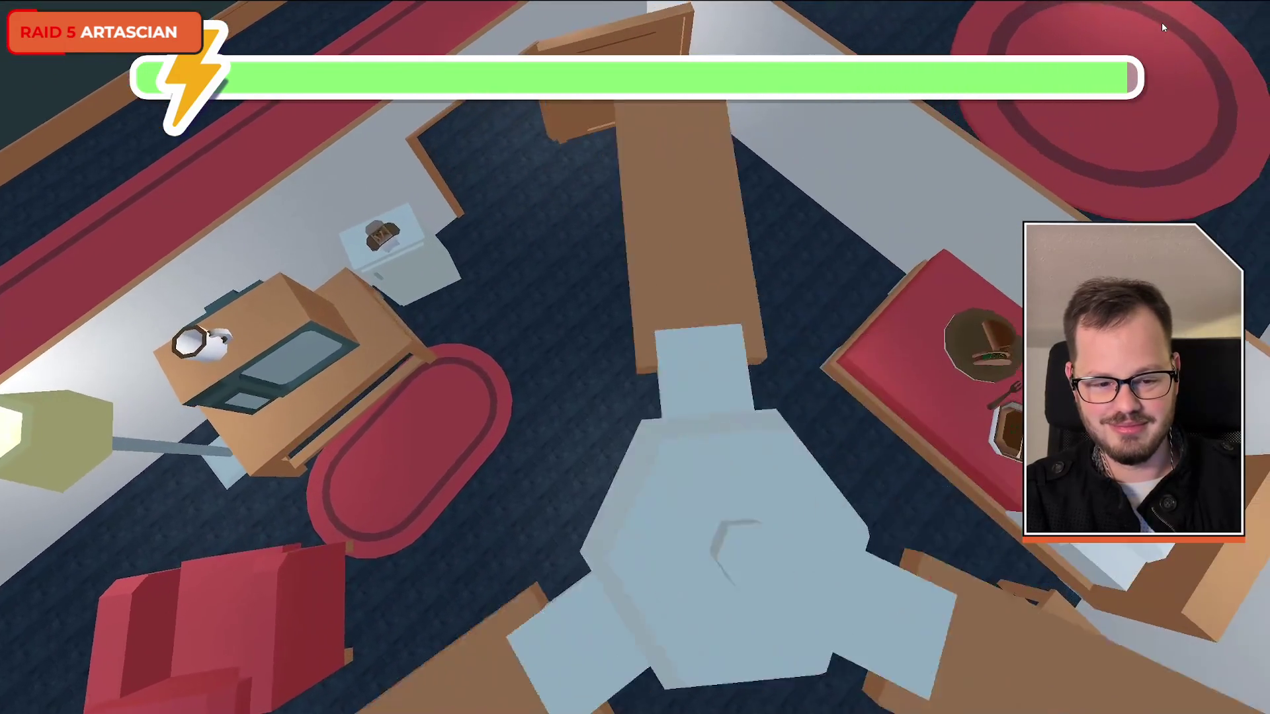
pyautogui.press('d')
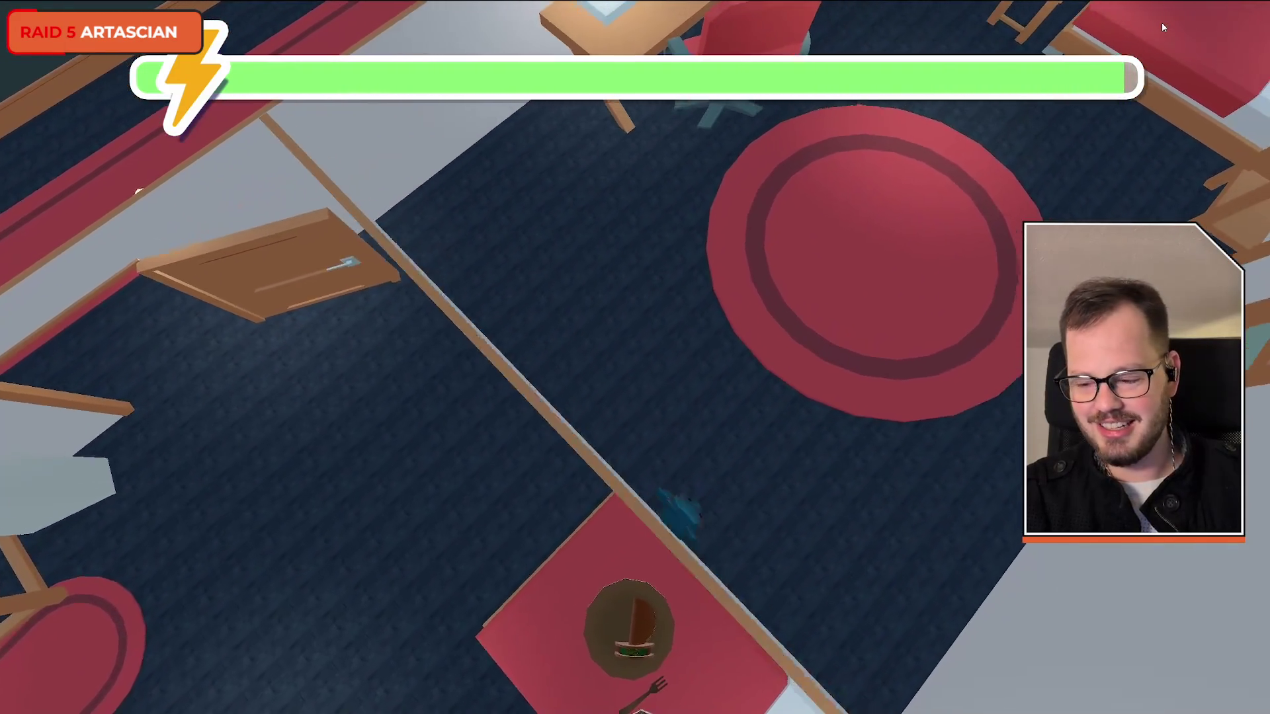
pyautogui.press('d')
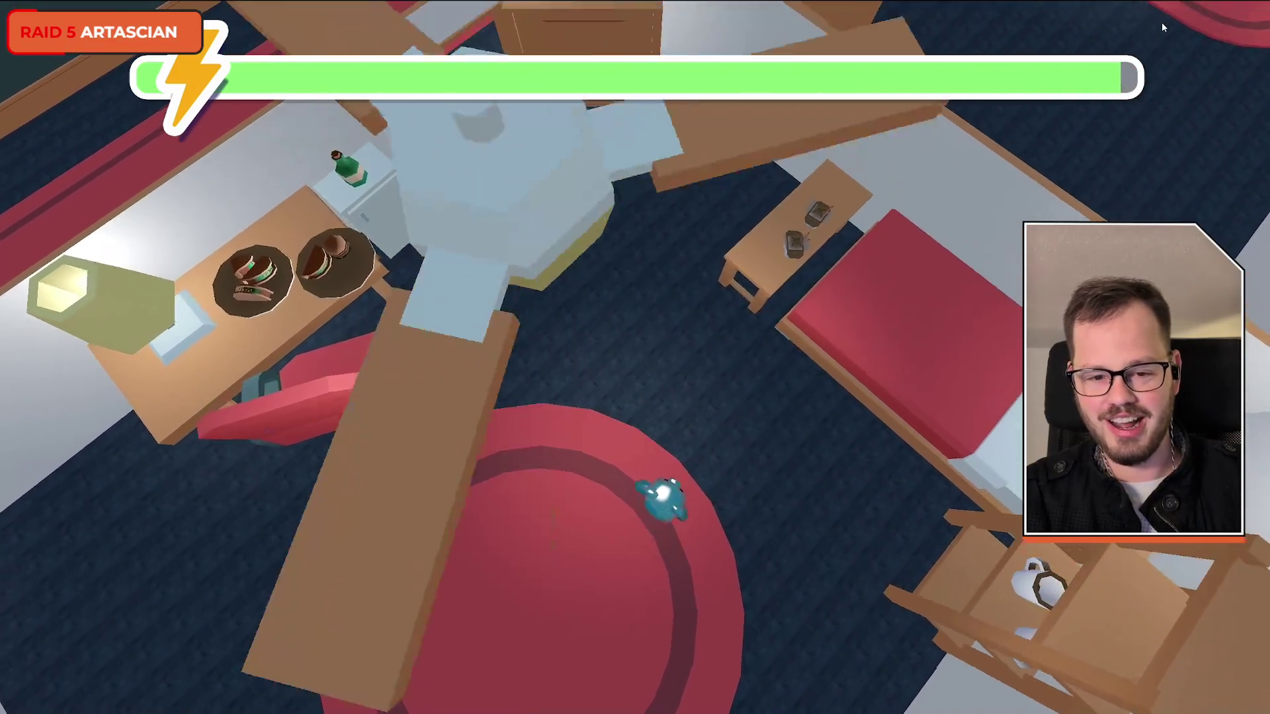
pyautogui.press('d')
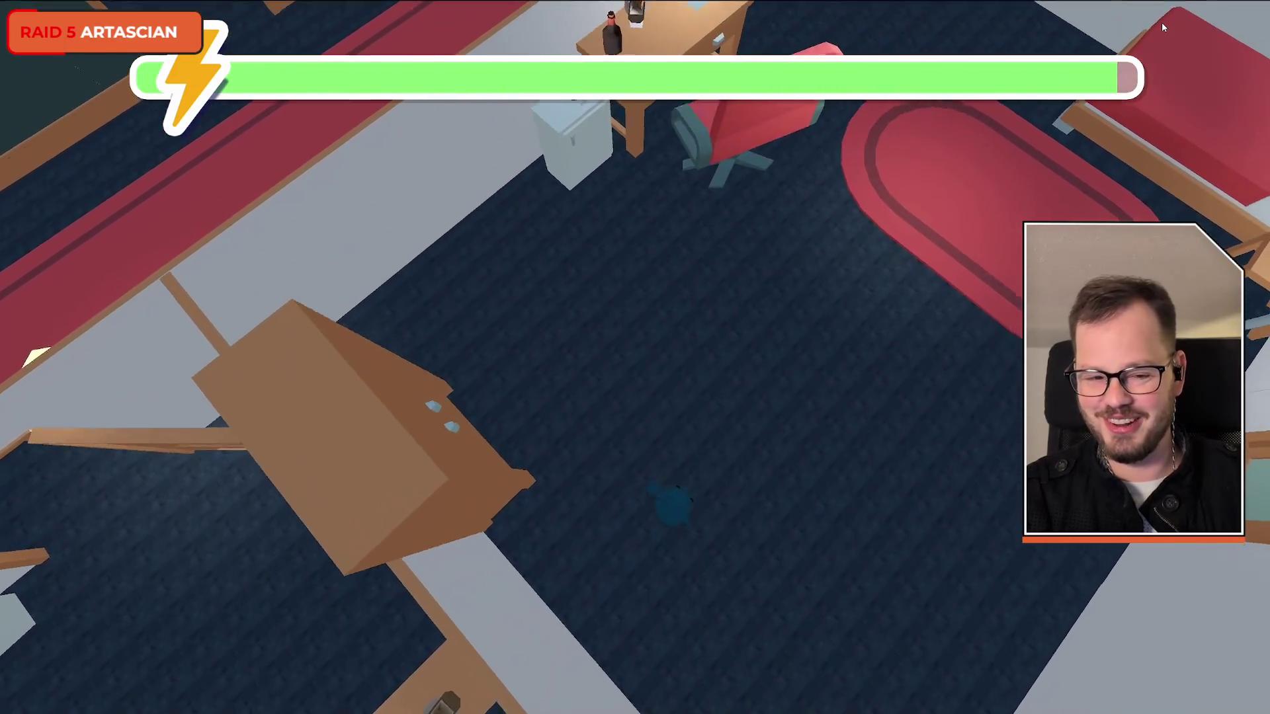
pyautogui.press('d')
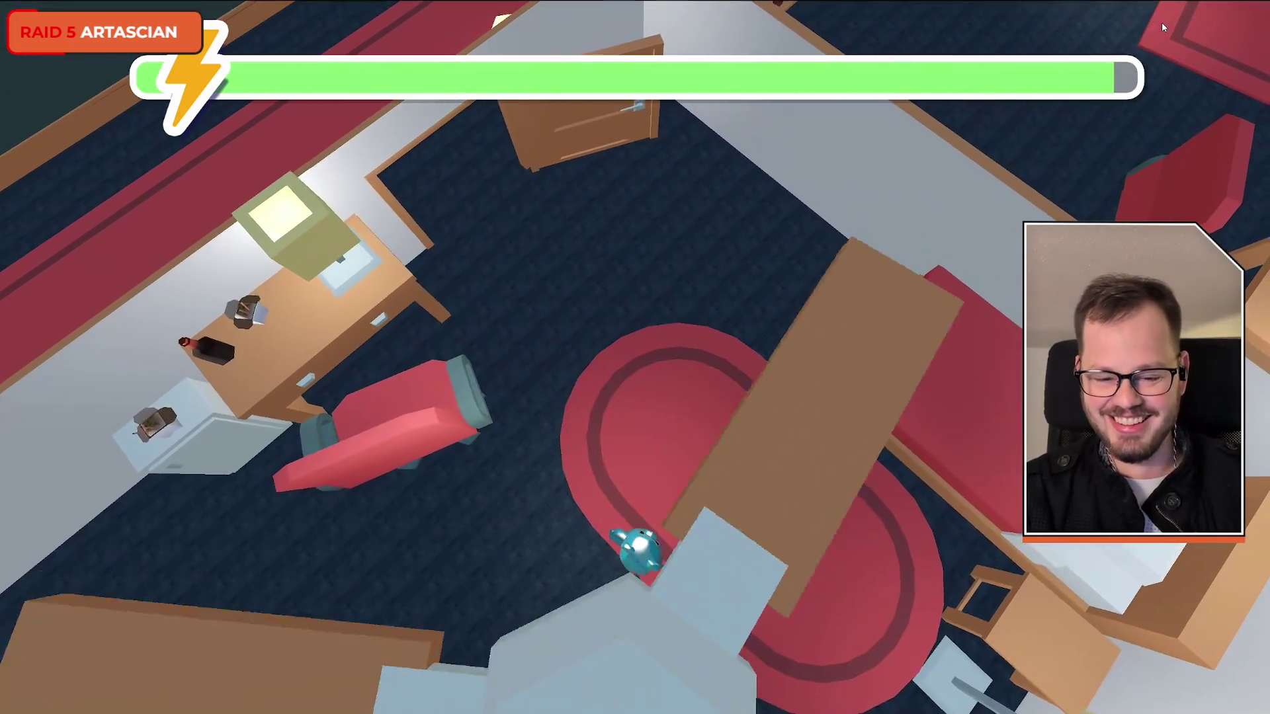
pyautogui.press('d')
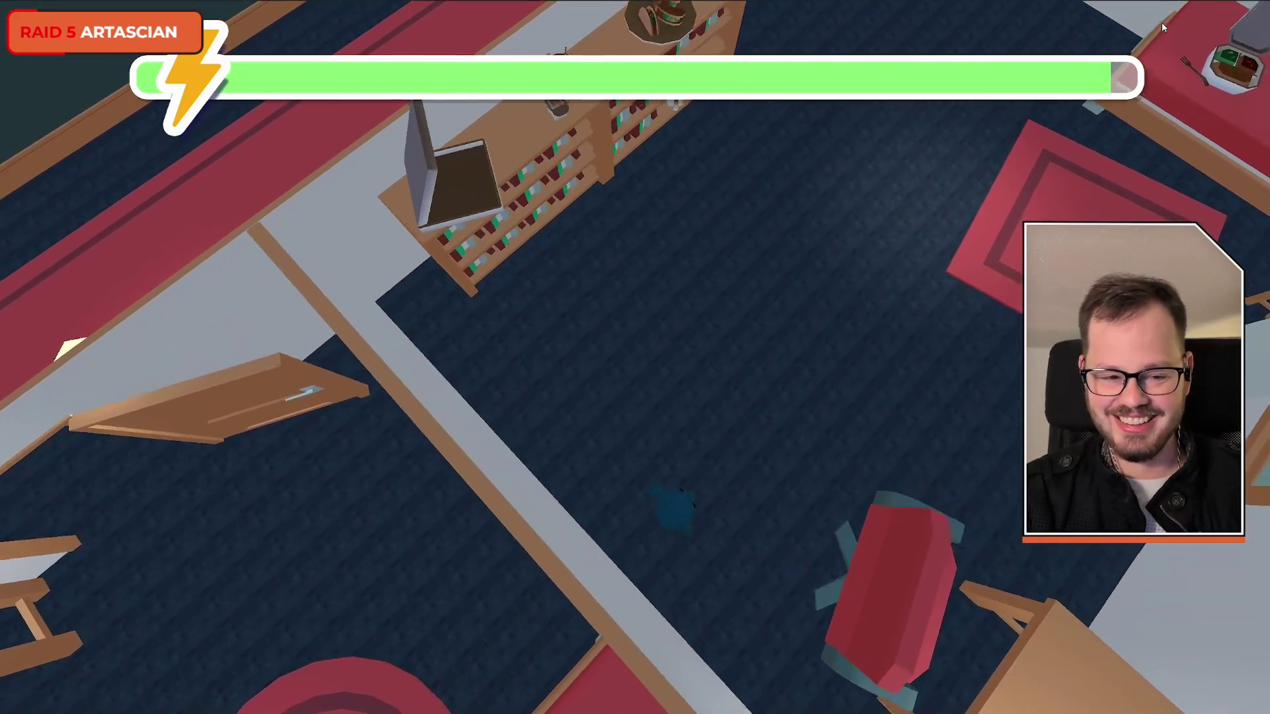
pyautogui.press('d')
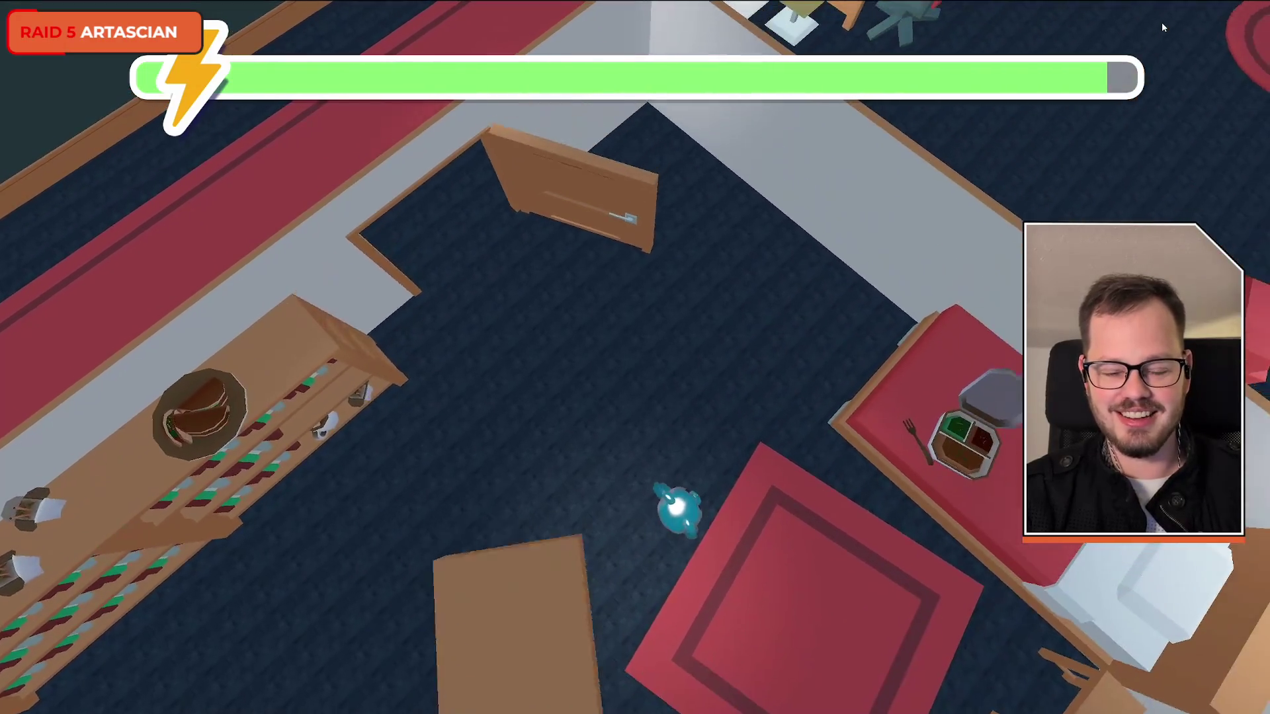
# - Walk through the hallway, dining area and desk room, then stop the game
pyautogui.press('w')
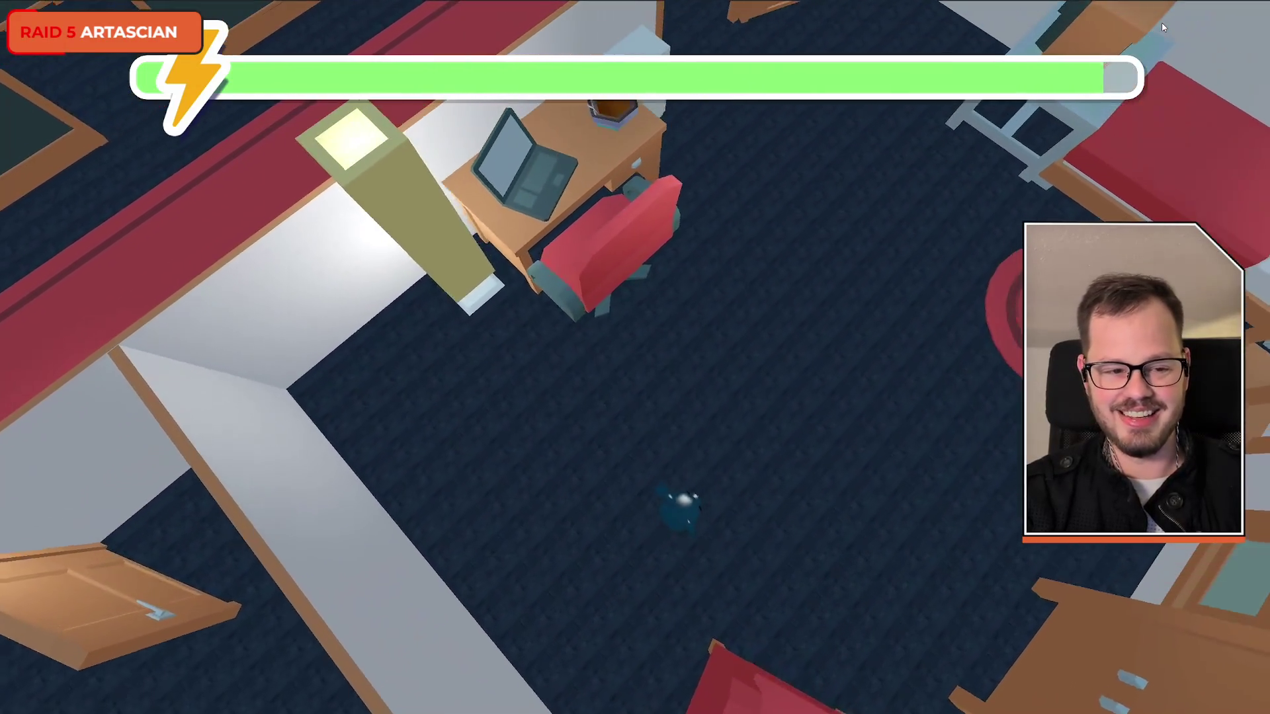
pyautogui.press('w')
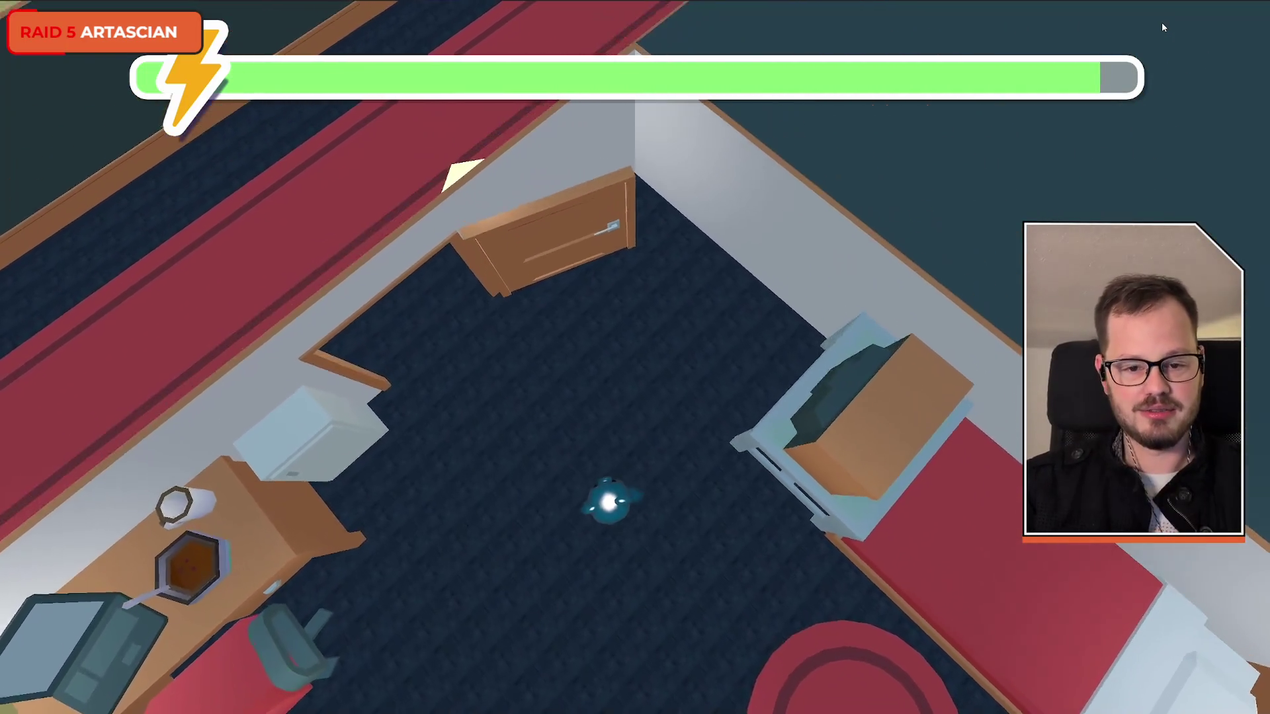
pyautogui.press('w')
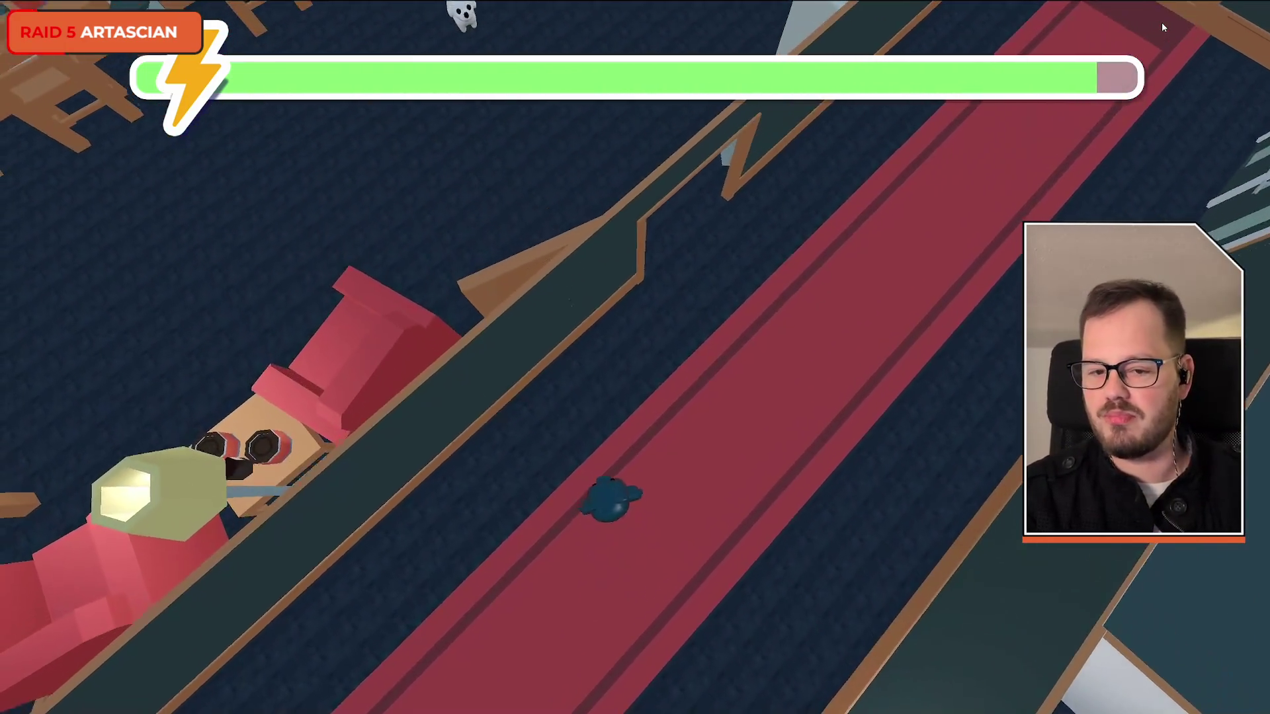
pyautogui.press('w')
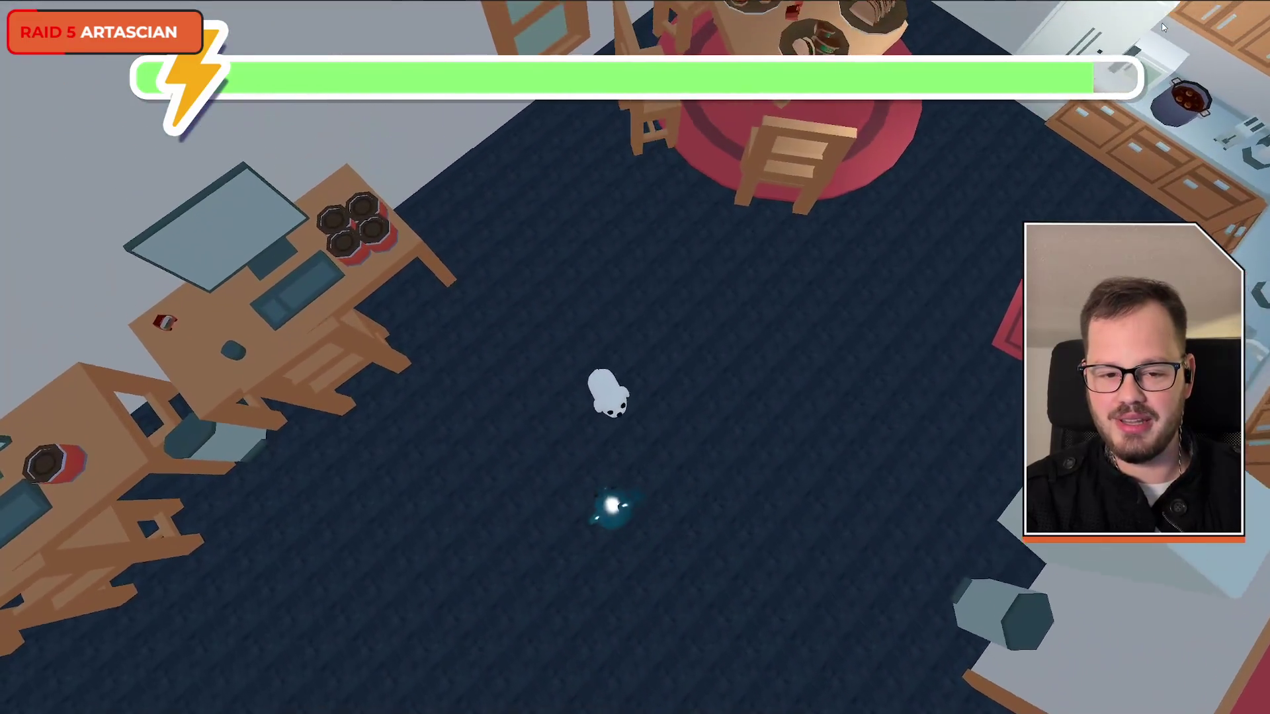
pyautogui.press('w')
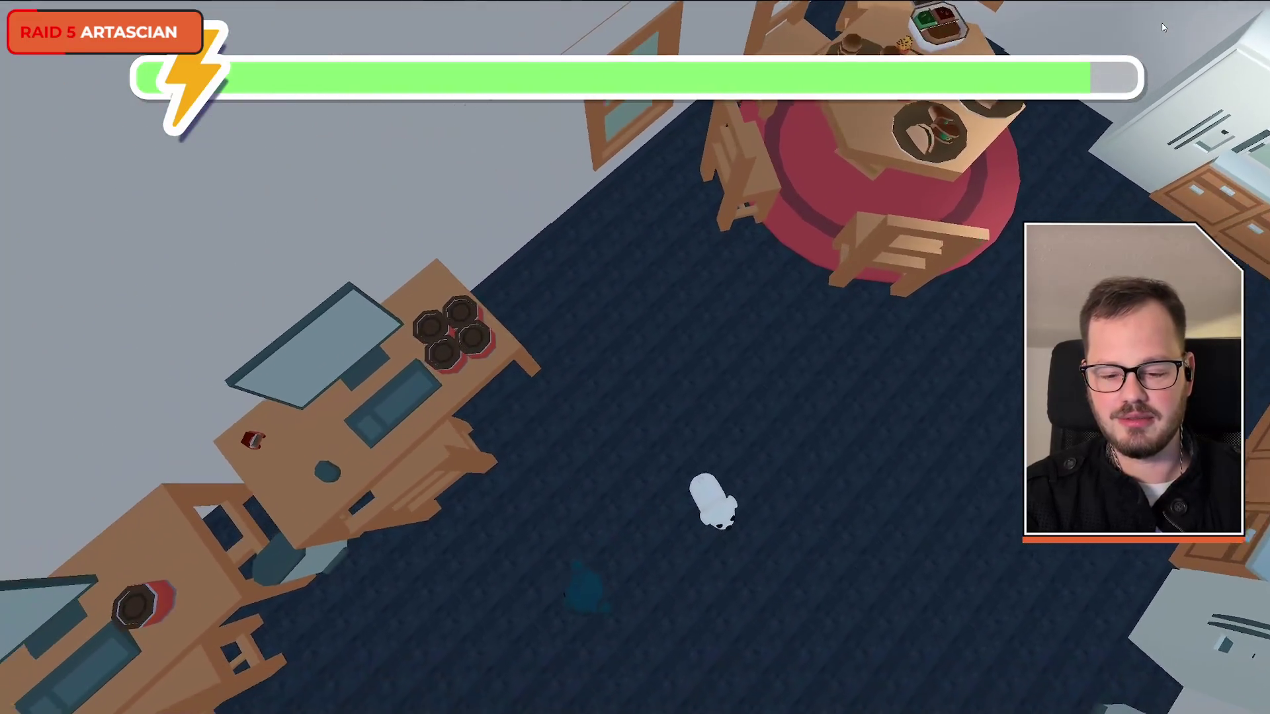
pyautogui.press('w')
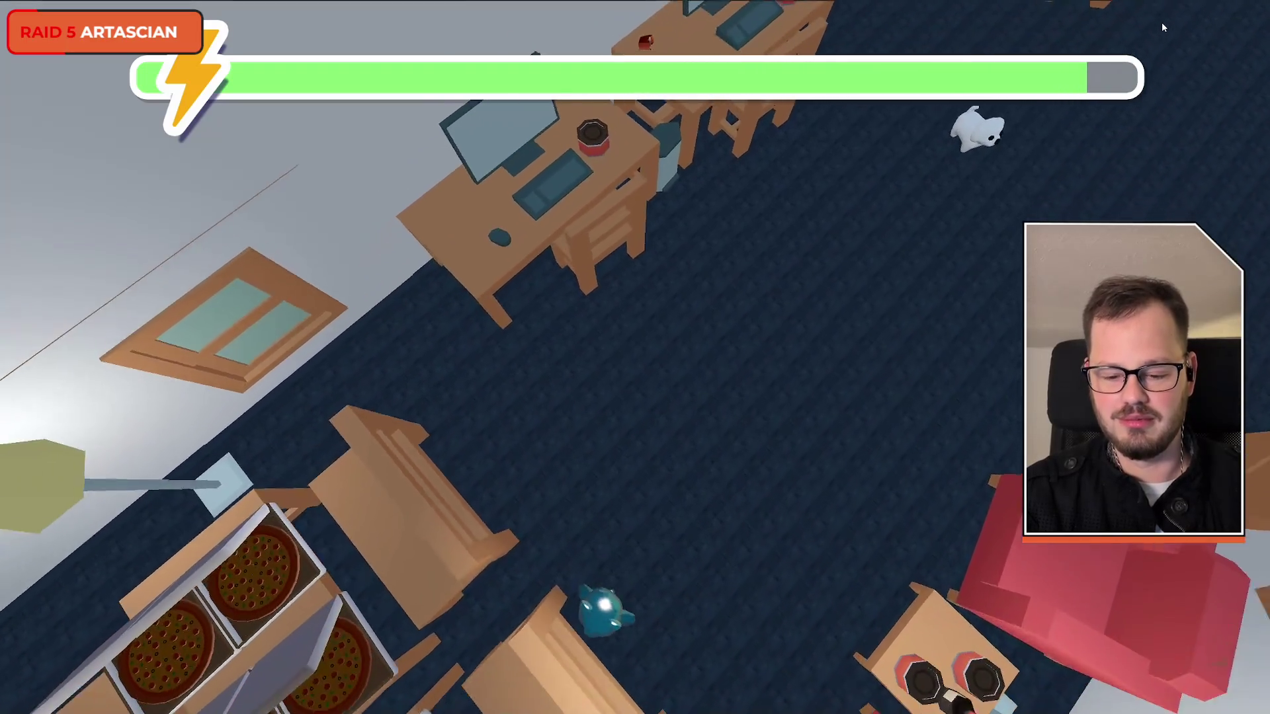
pyautogui.press('w')
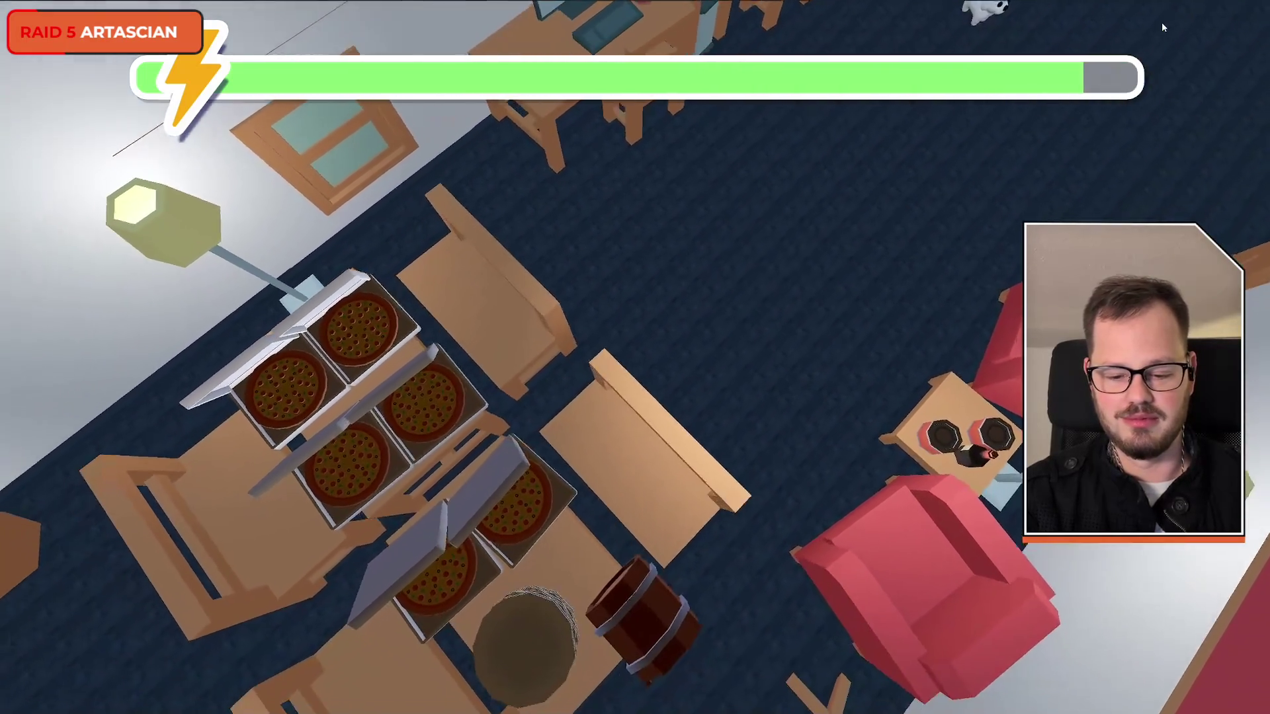
pyautogui.press('w')
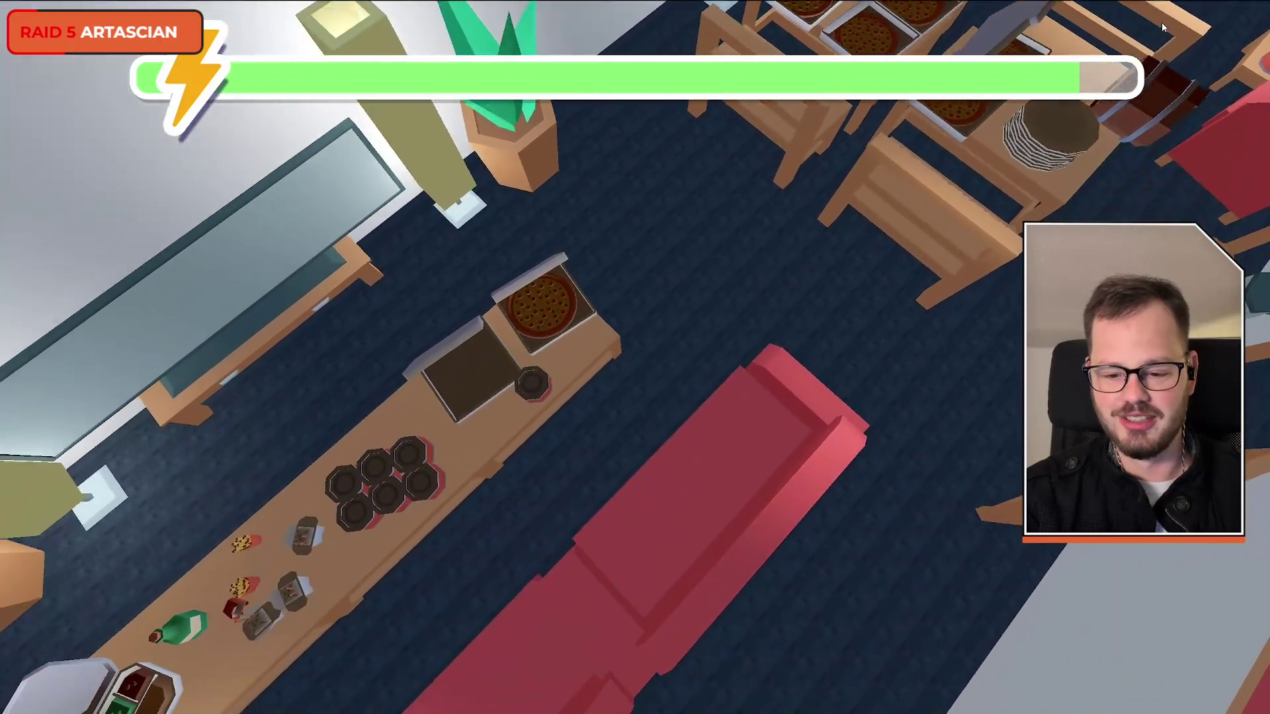
pyautogui.press('w')
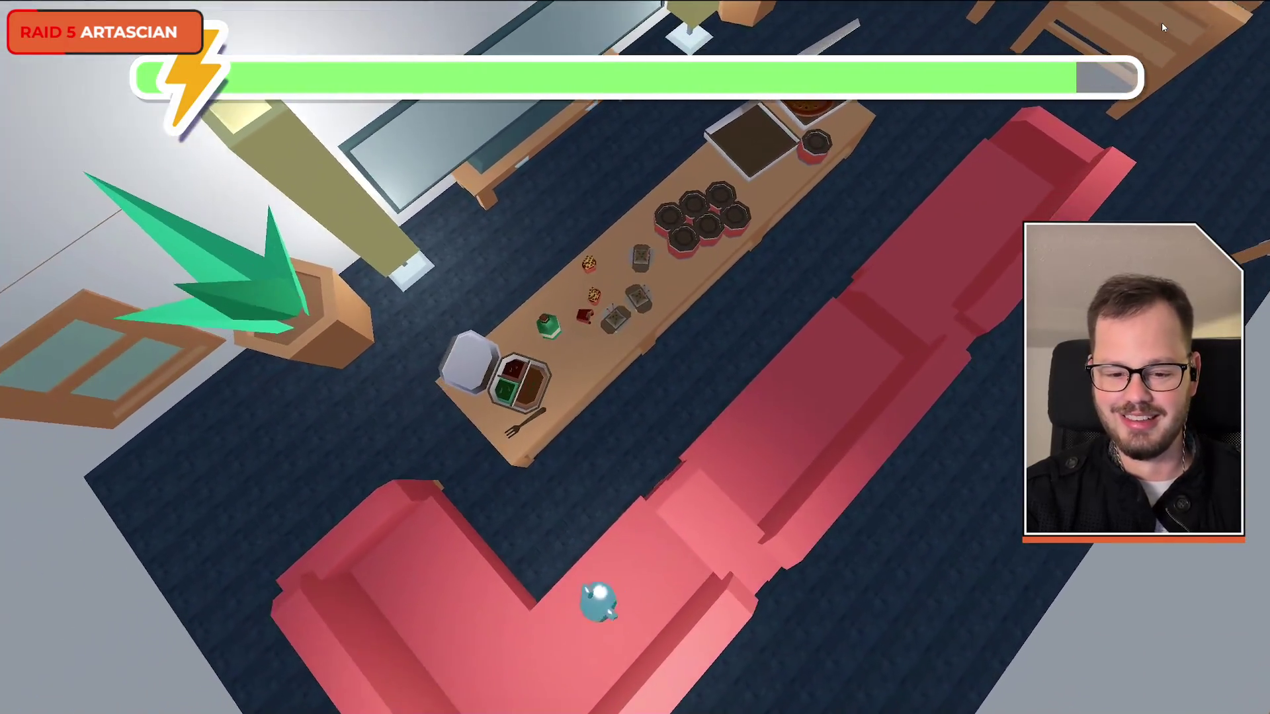
pyautogui.press('w')
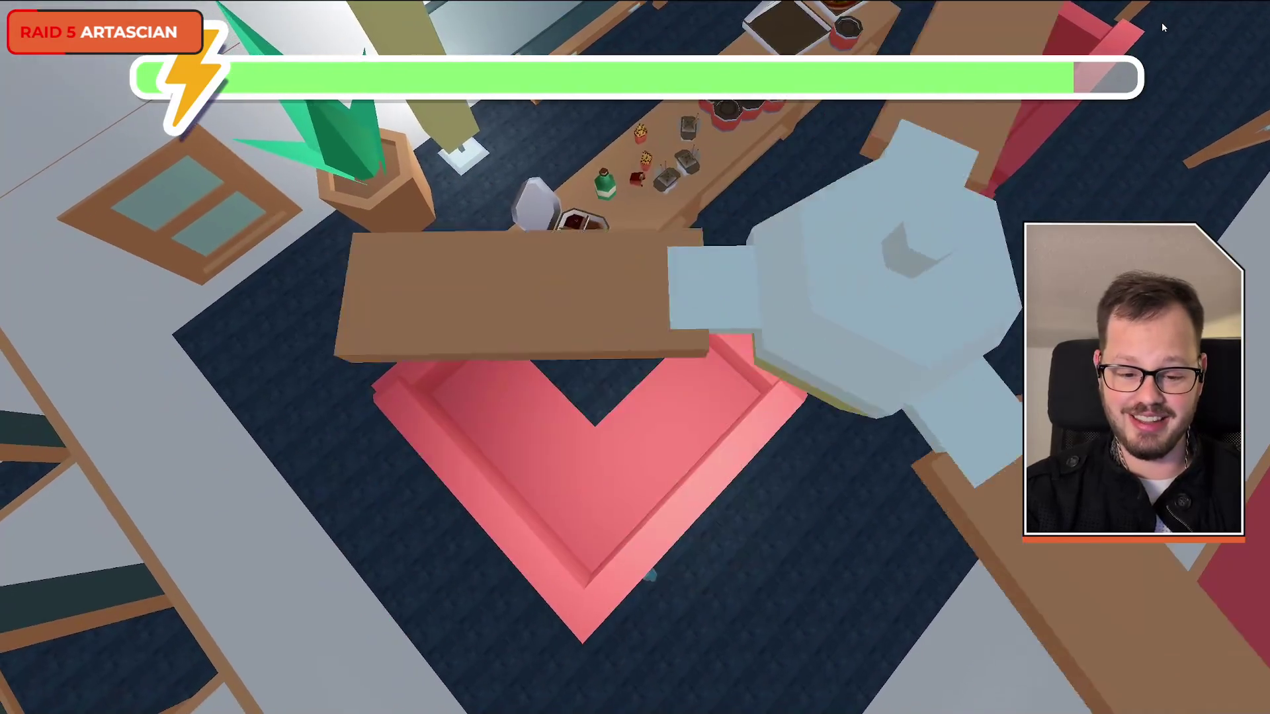
pyautogui.press('w')
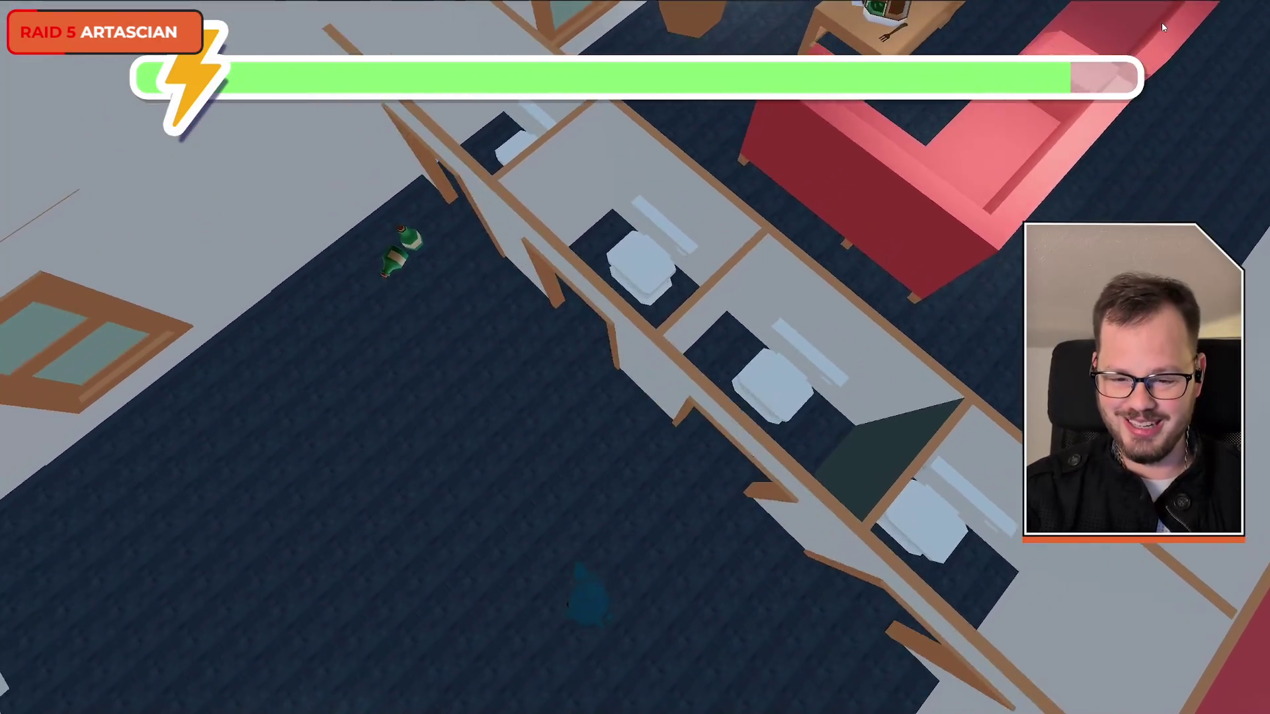
pyautogui.press('w')
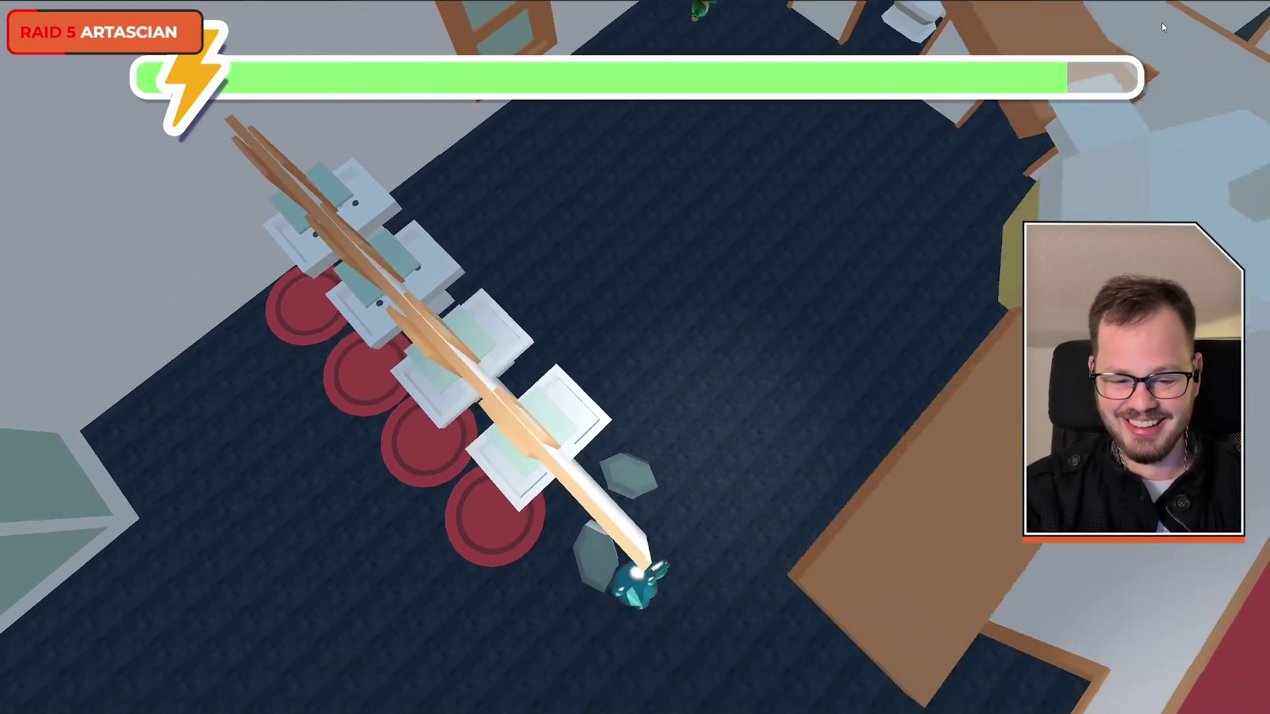
pyautogui.press('w')
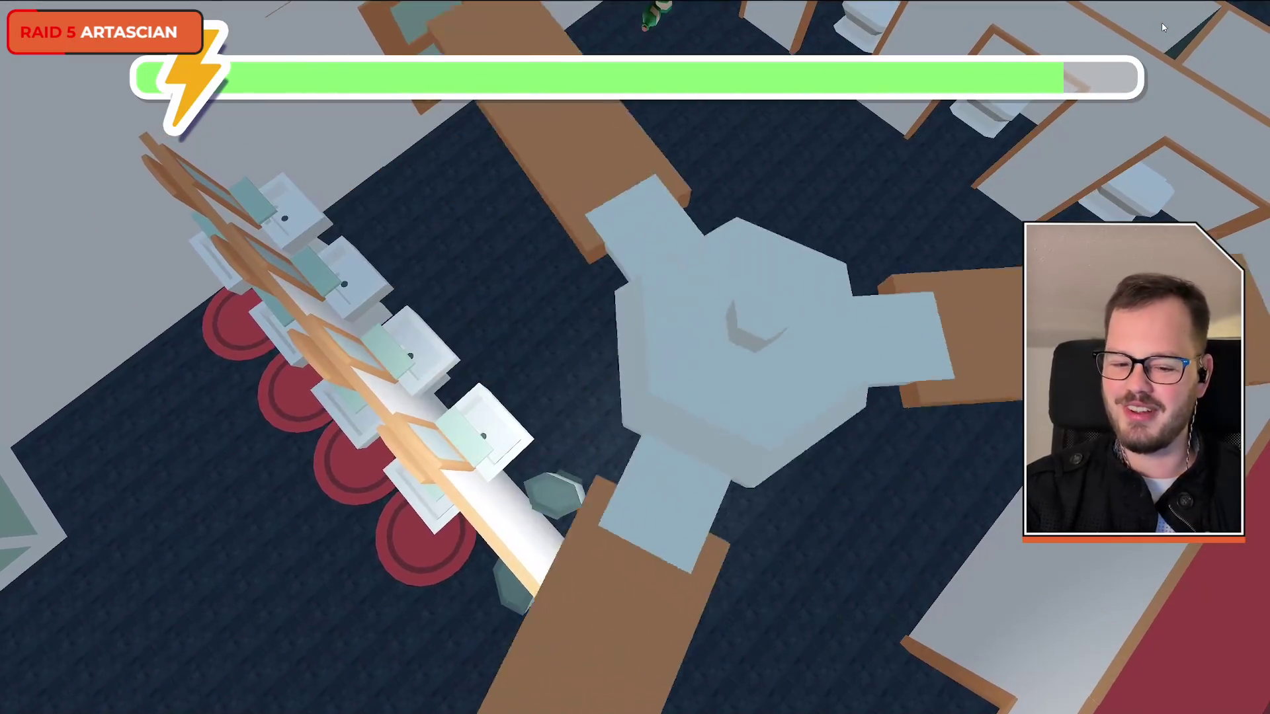
pyautogui.press('F8')
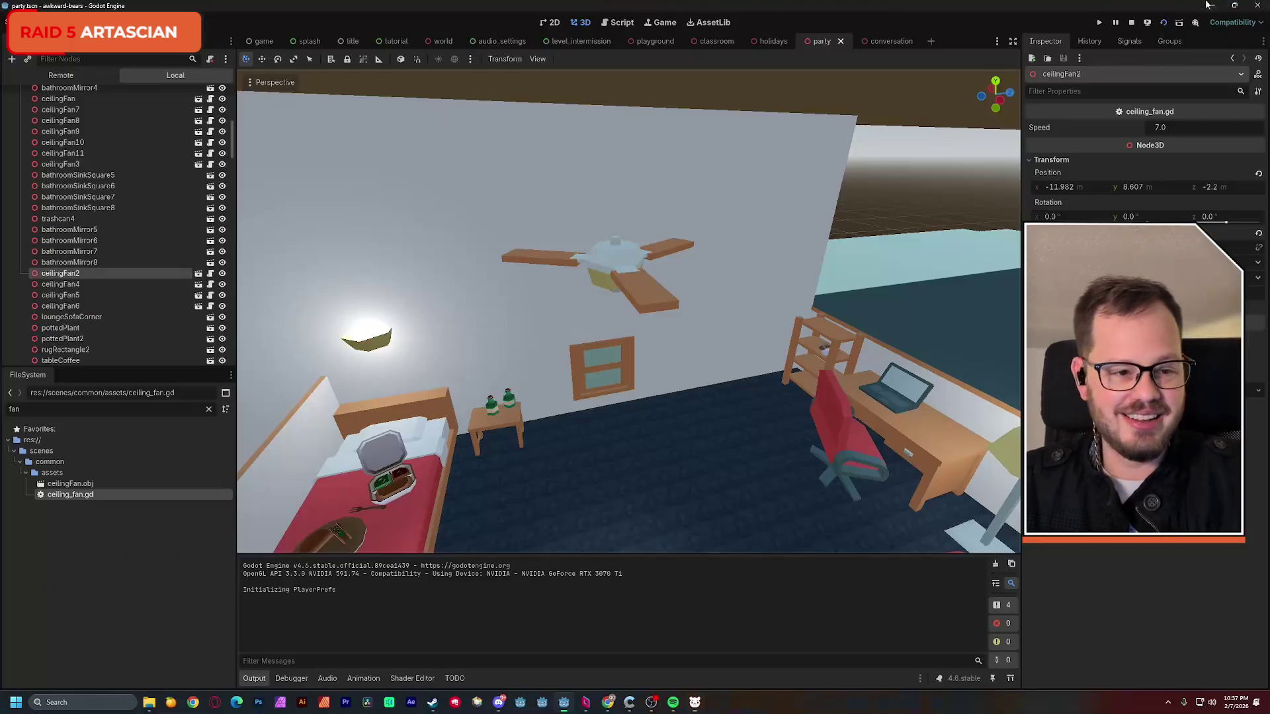
pyautogui.press('s')
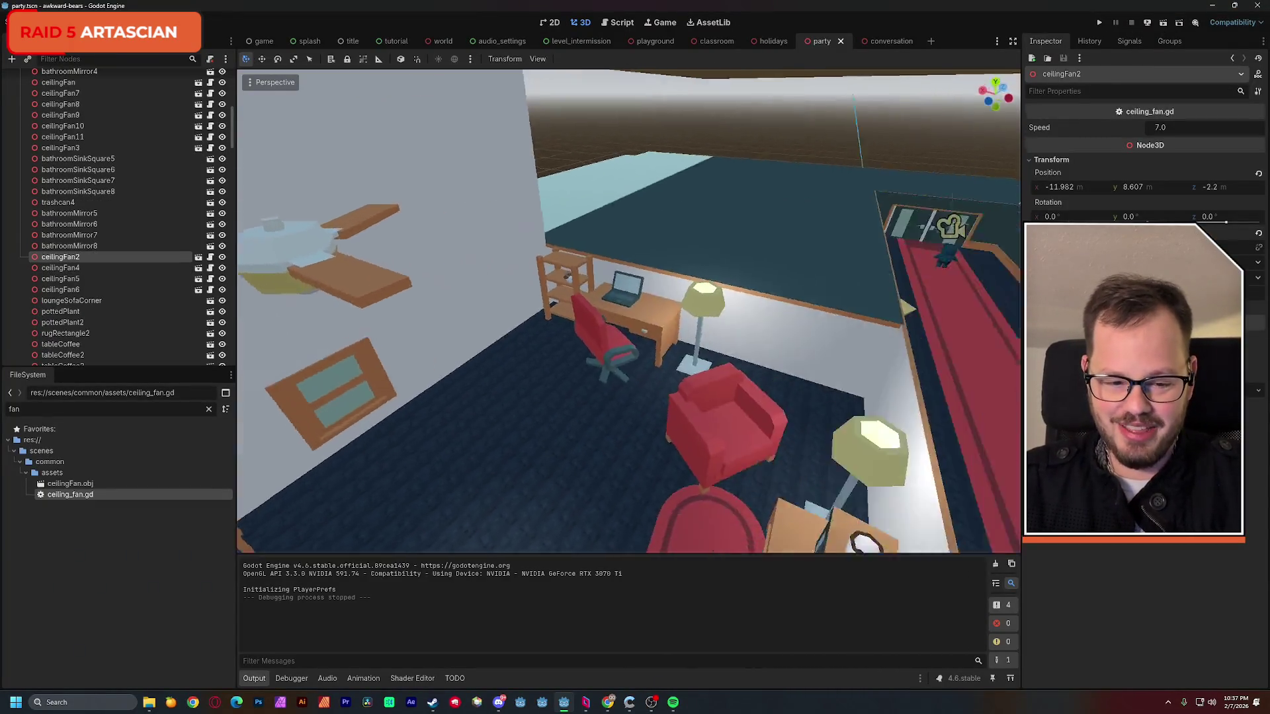
pyautogui.press('w')
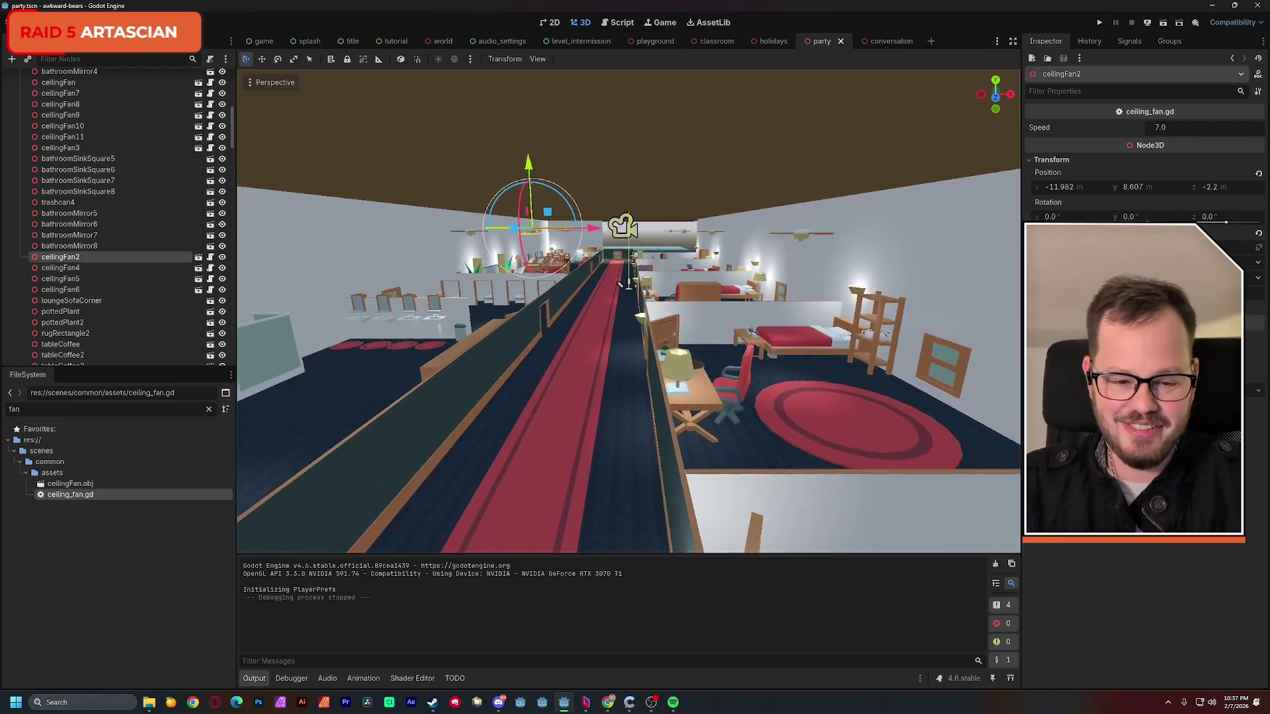
pyautogui.press('s')
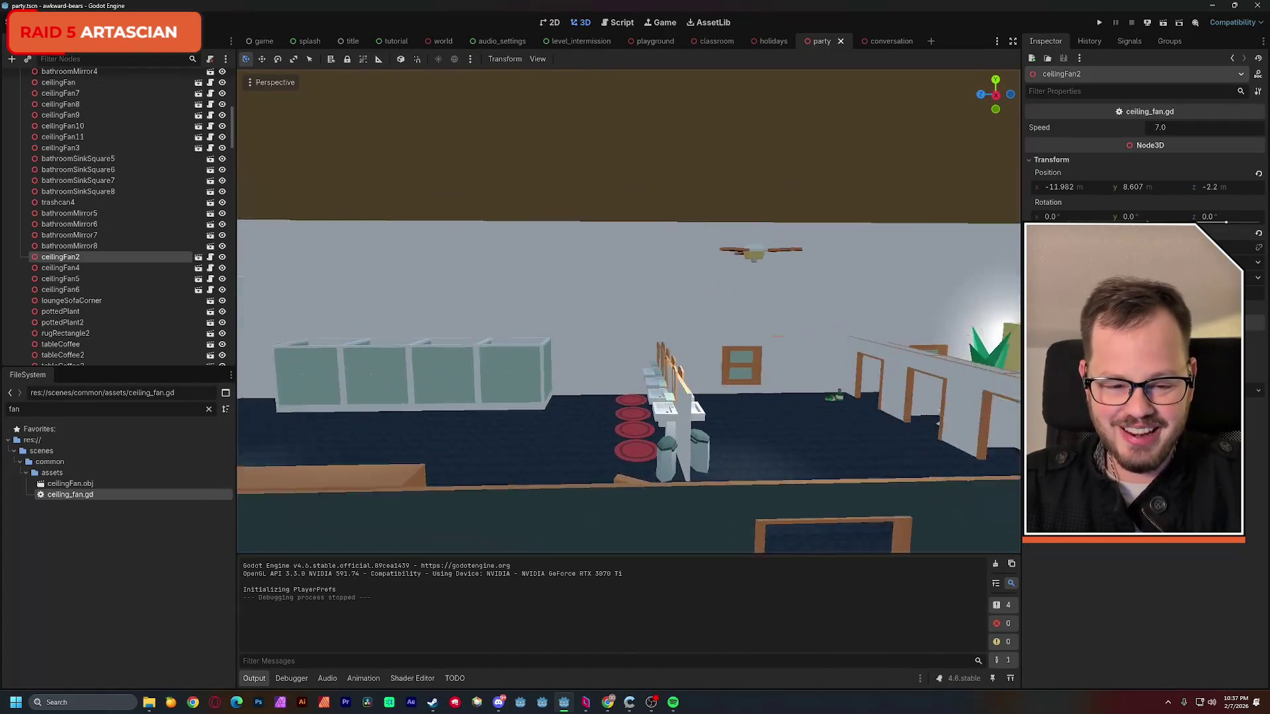
pyautogui.press('w')
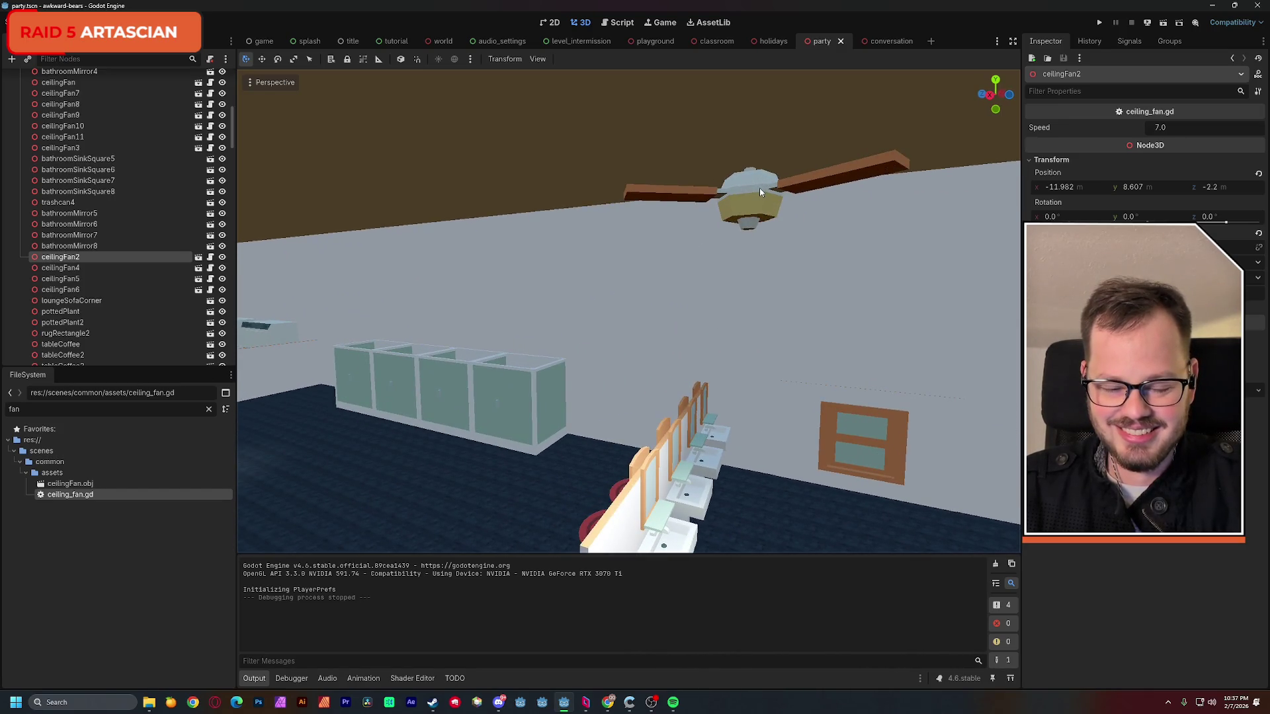
pyautogui.press('w')
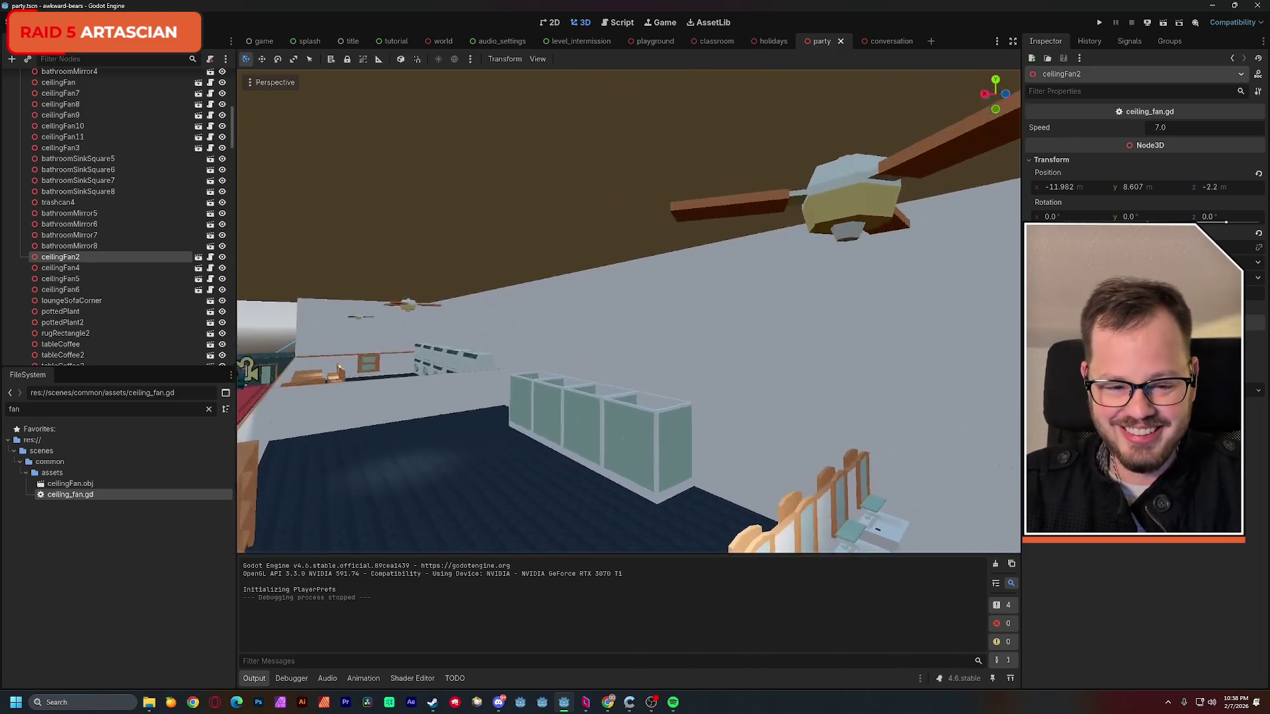
pyautogui.press('s')
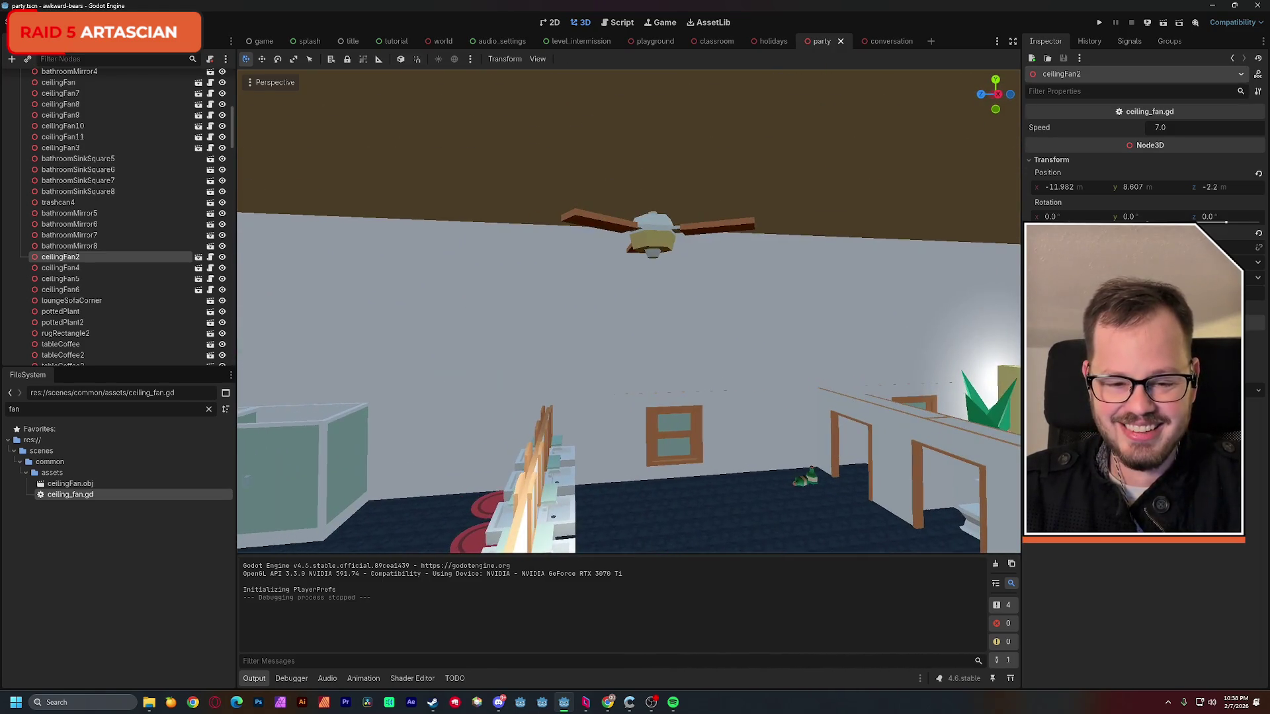
pyautogui.click(664, 245)
pyautogui.press('Delete')
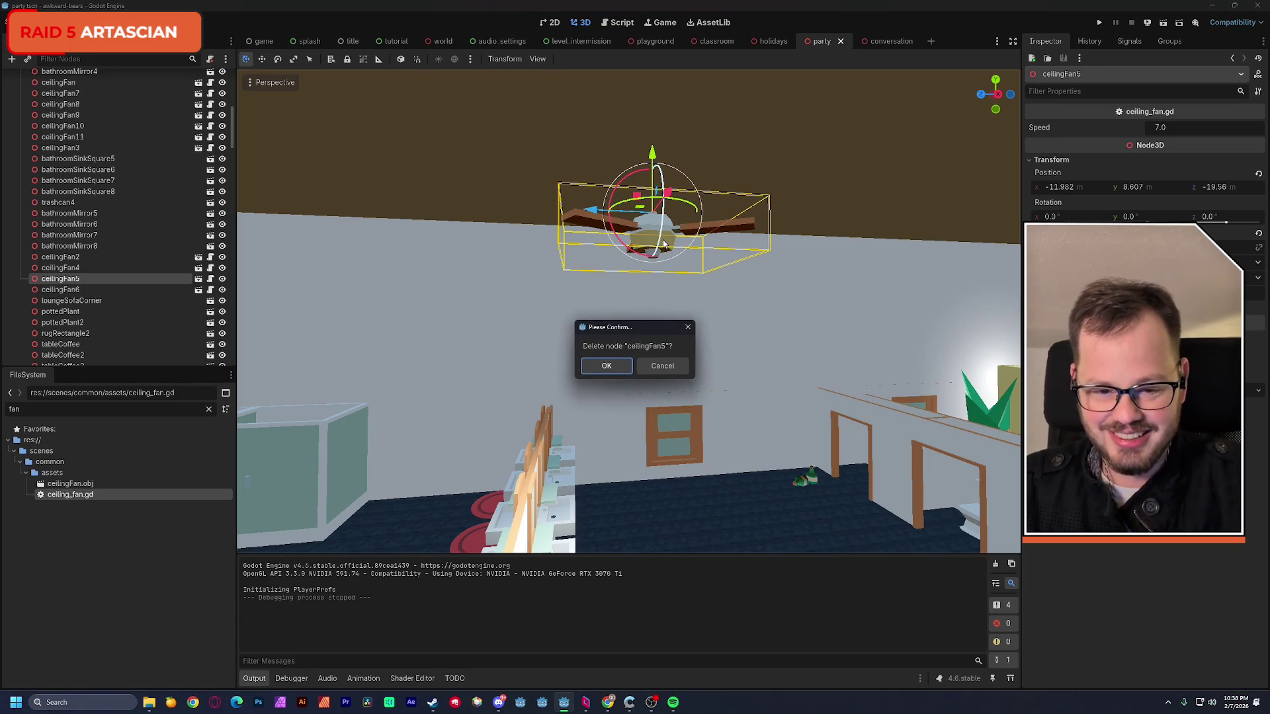
pyautogui.click(642, 367)
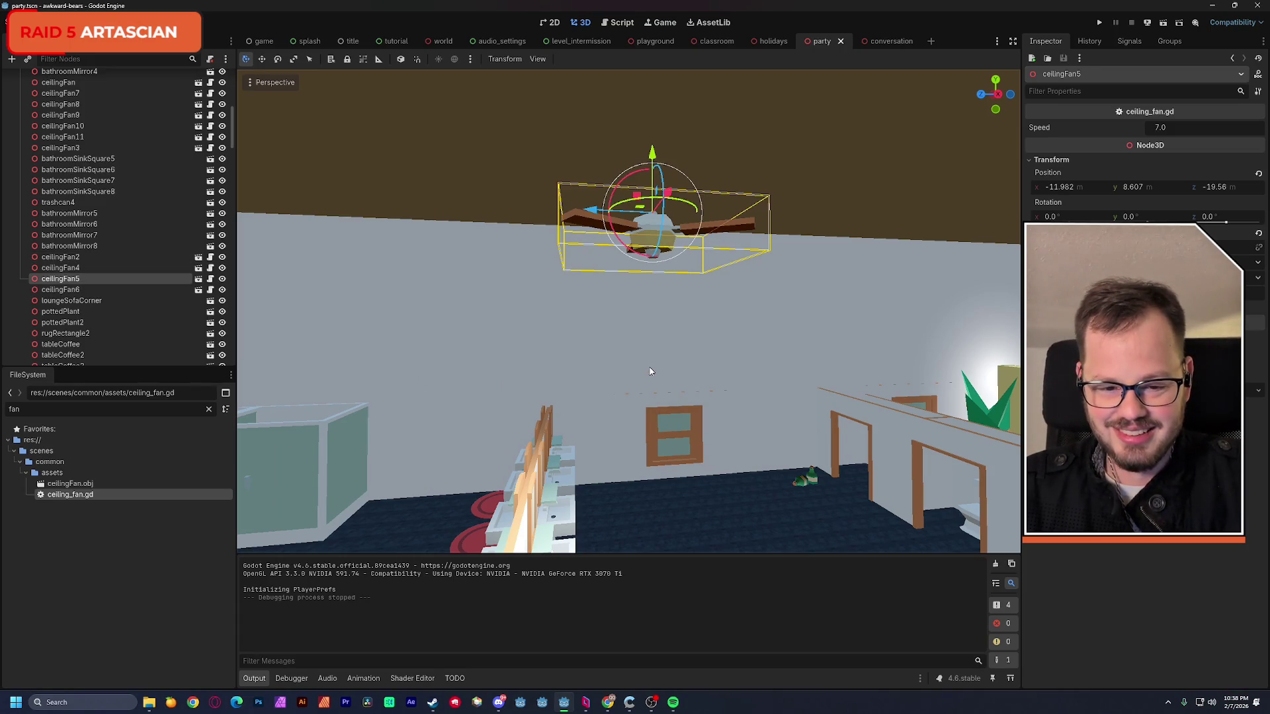
pyautogui.press('w')
pyautogui.press('d')
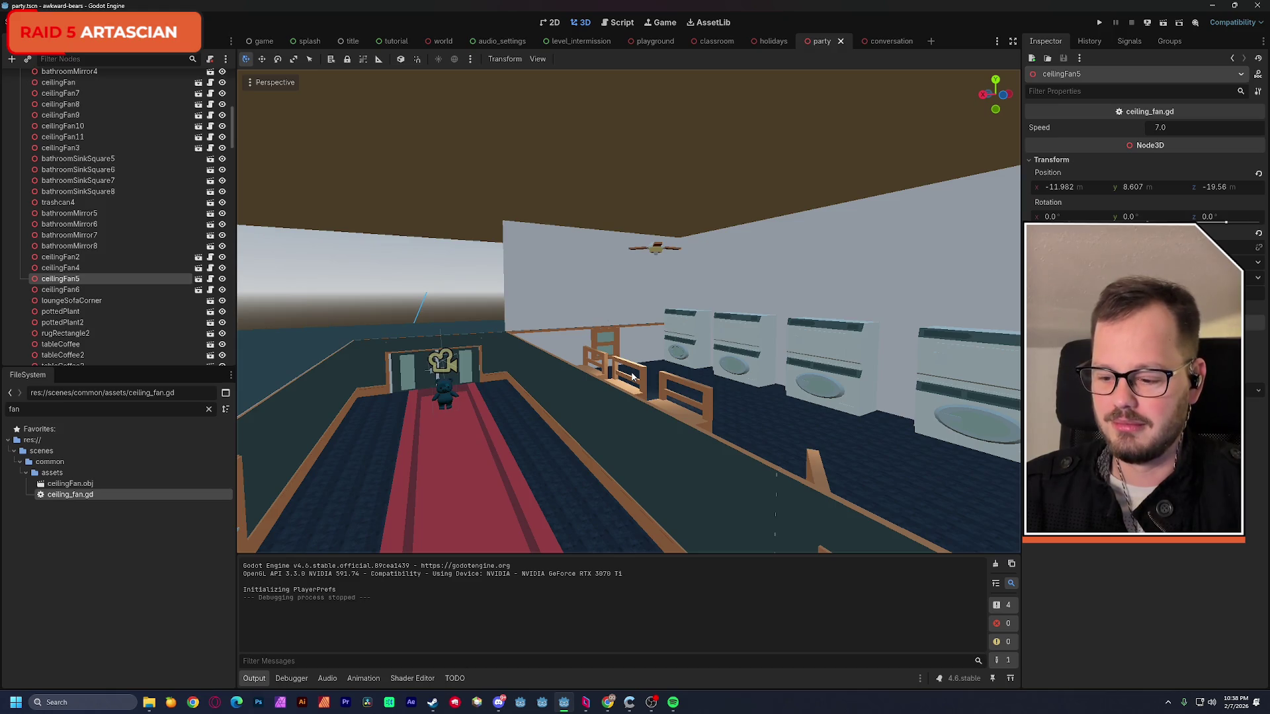
pyautogui.press('w')
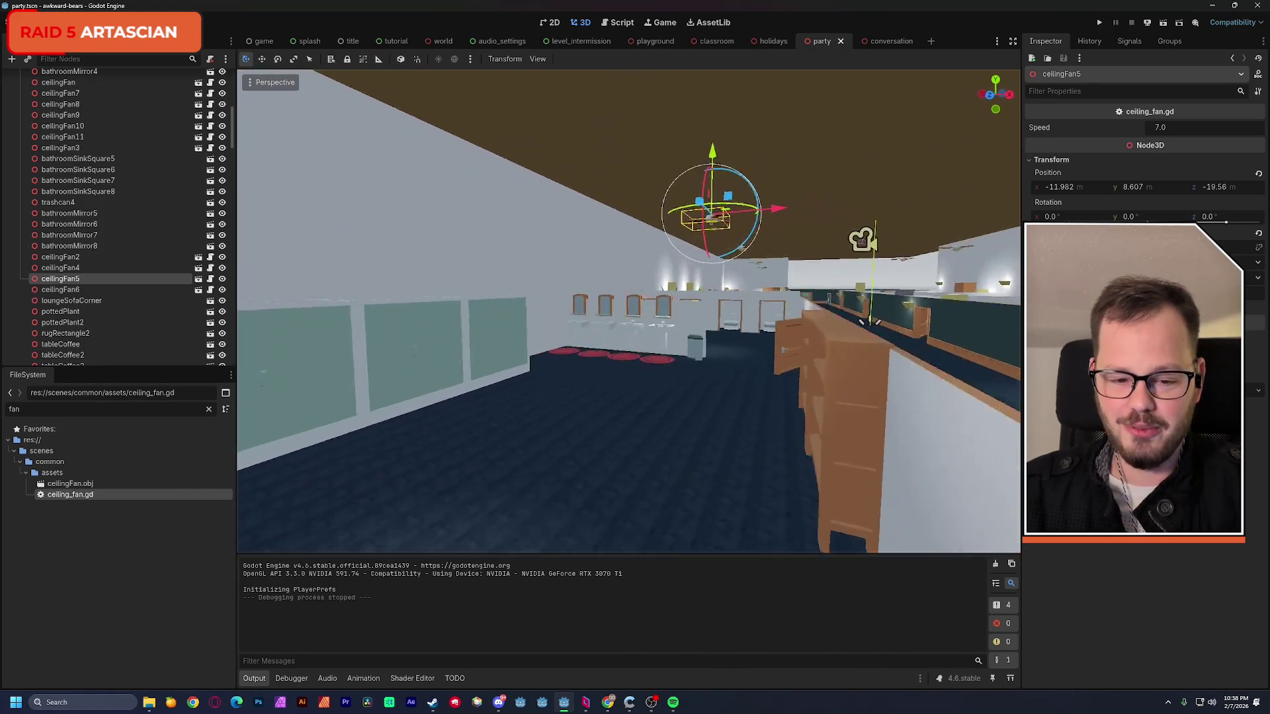
pyautogui.press('w')
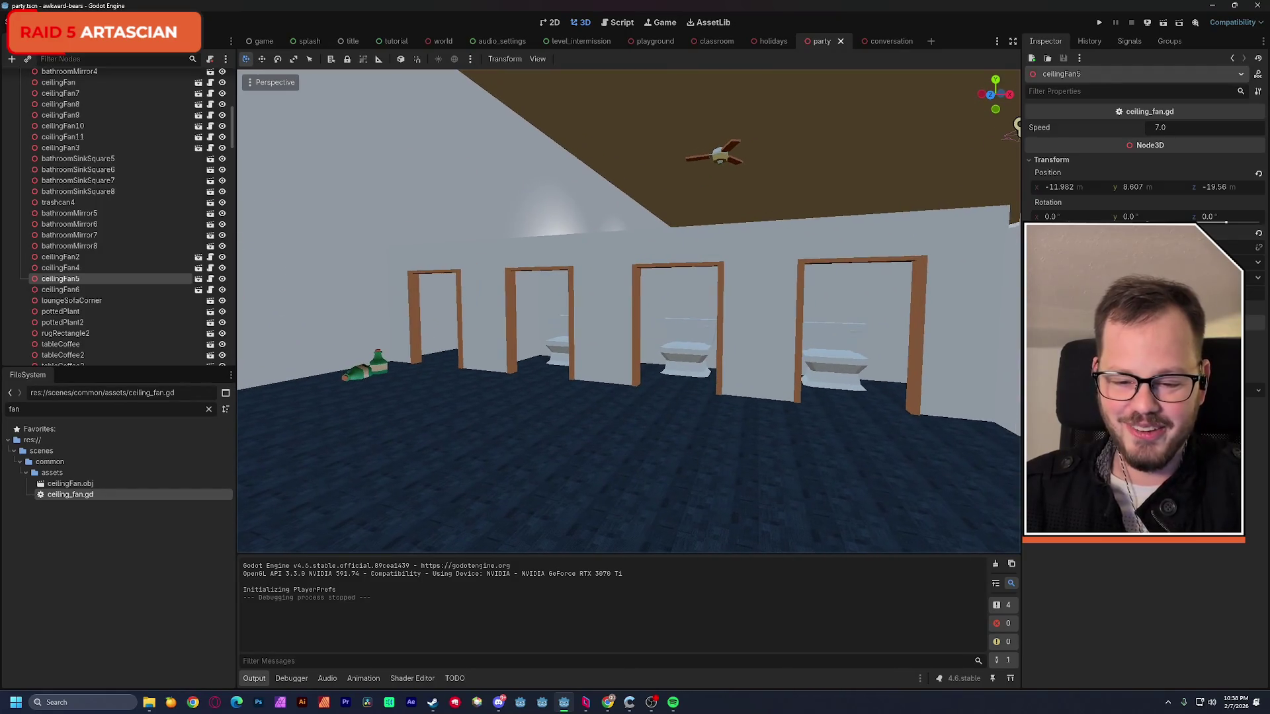
pyautogui.press('w')
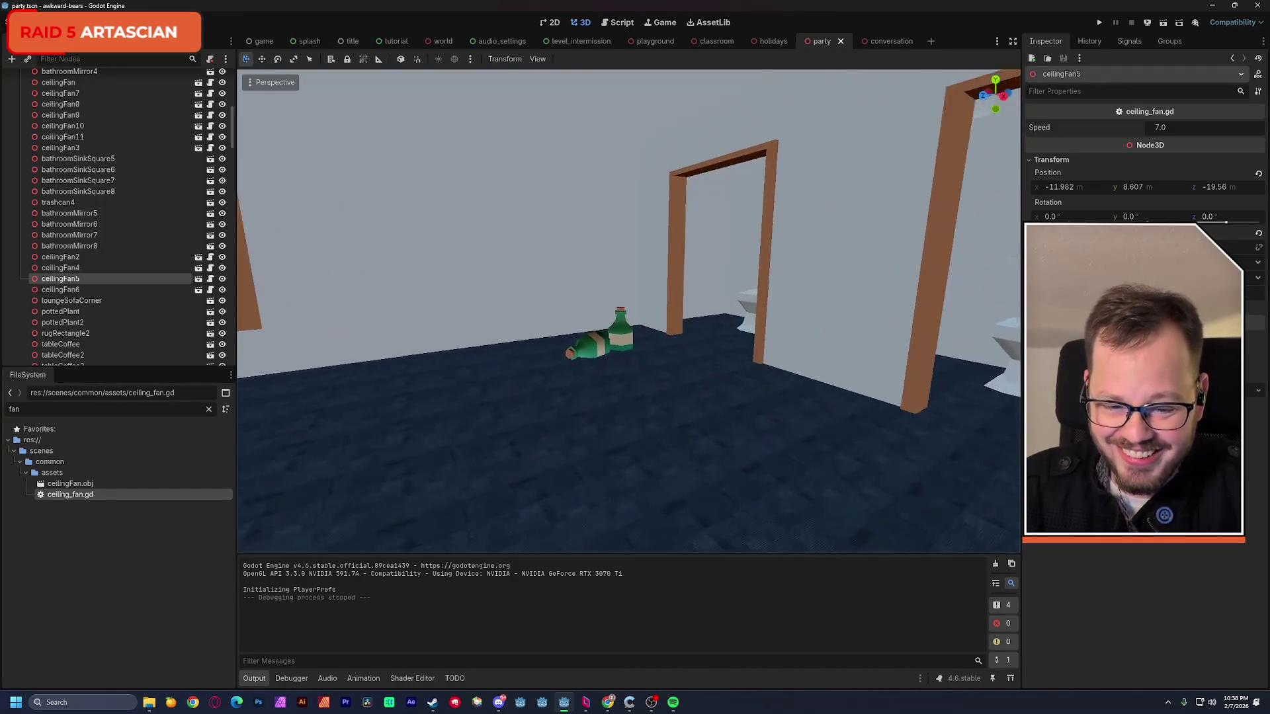
pyautogui.press('w')
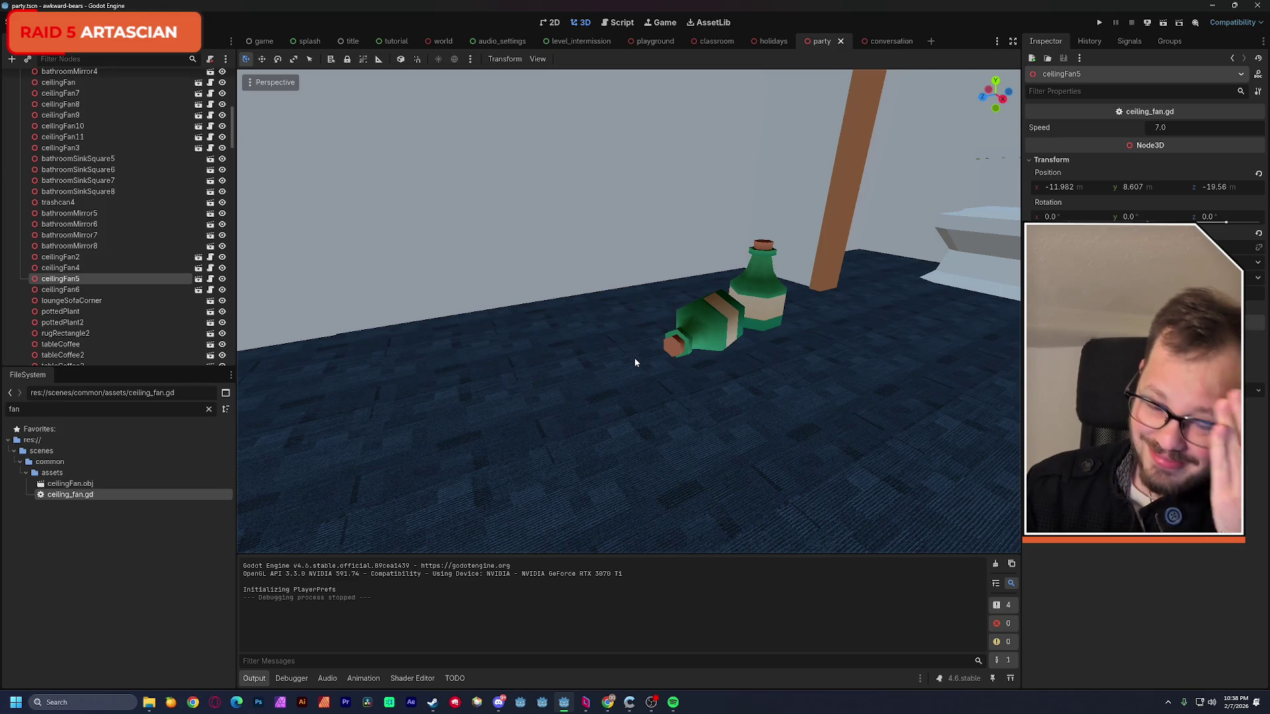
pyautogui.rightClick(634, 358)
pyautogui.press('w')
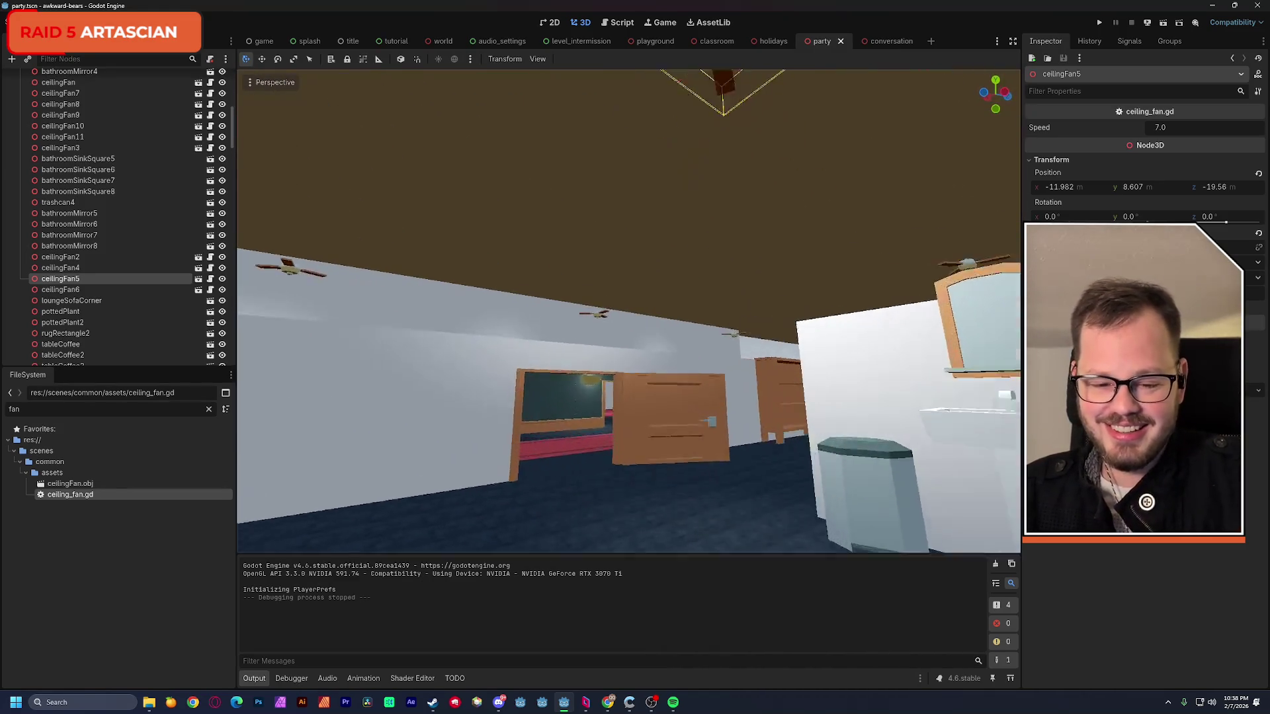
pyautogui.press('w')
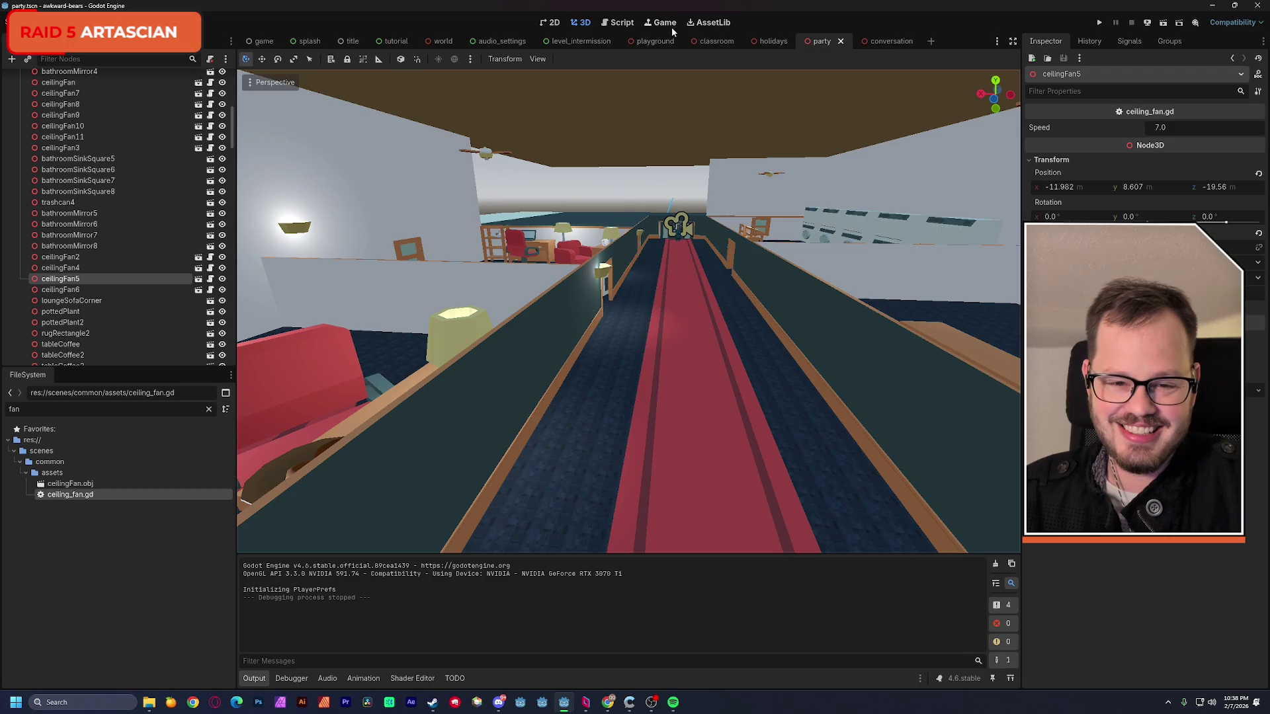
pyautogui.click(622, 22)
# - Review lines 3–7 of the ceiling_fan.gd rotation script, then close the script
pyautogui.moveTo(495, 263)
pyautogui.mouseDown()
pyautogui.moveTo(387, 219)
pyautogui.moveTo(314, 169)
pyautogui.mouseUp()
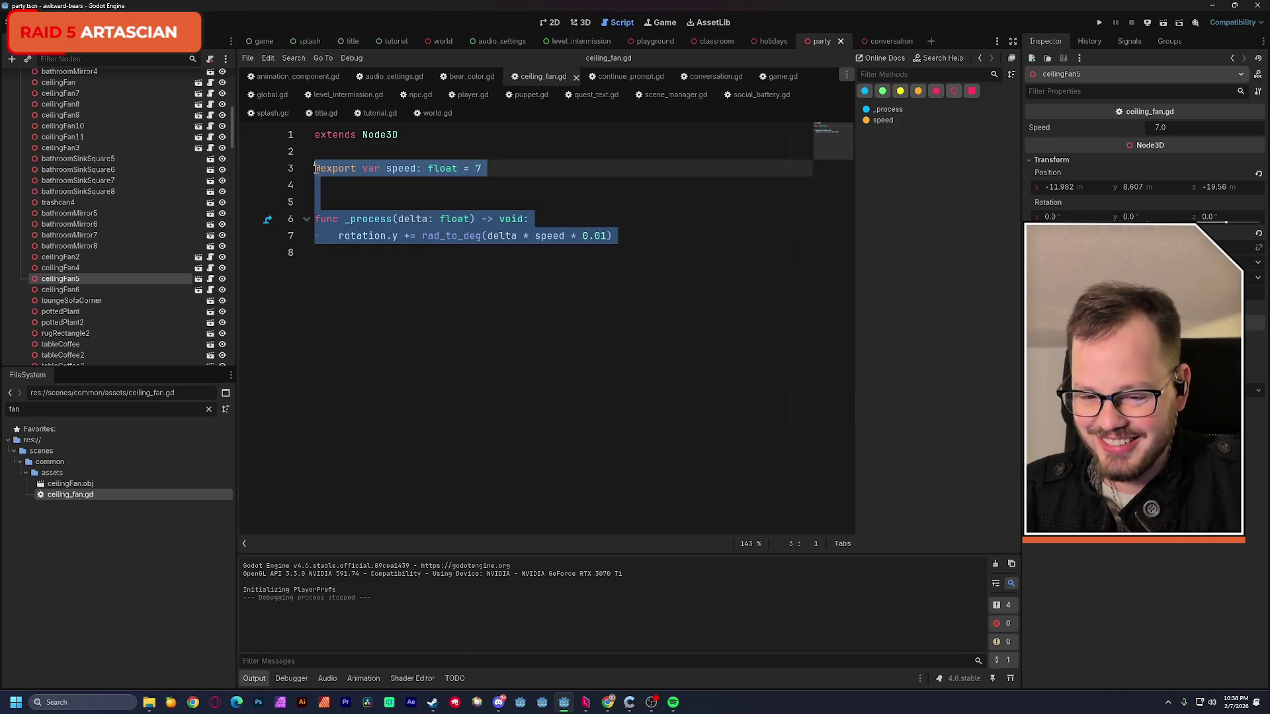
pyautogui.click(421, 197)
pyautogui.click(577, 77)
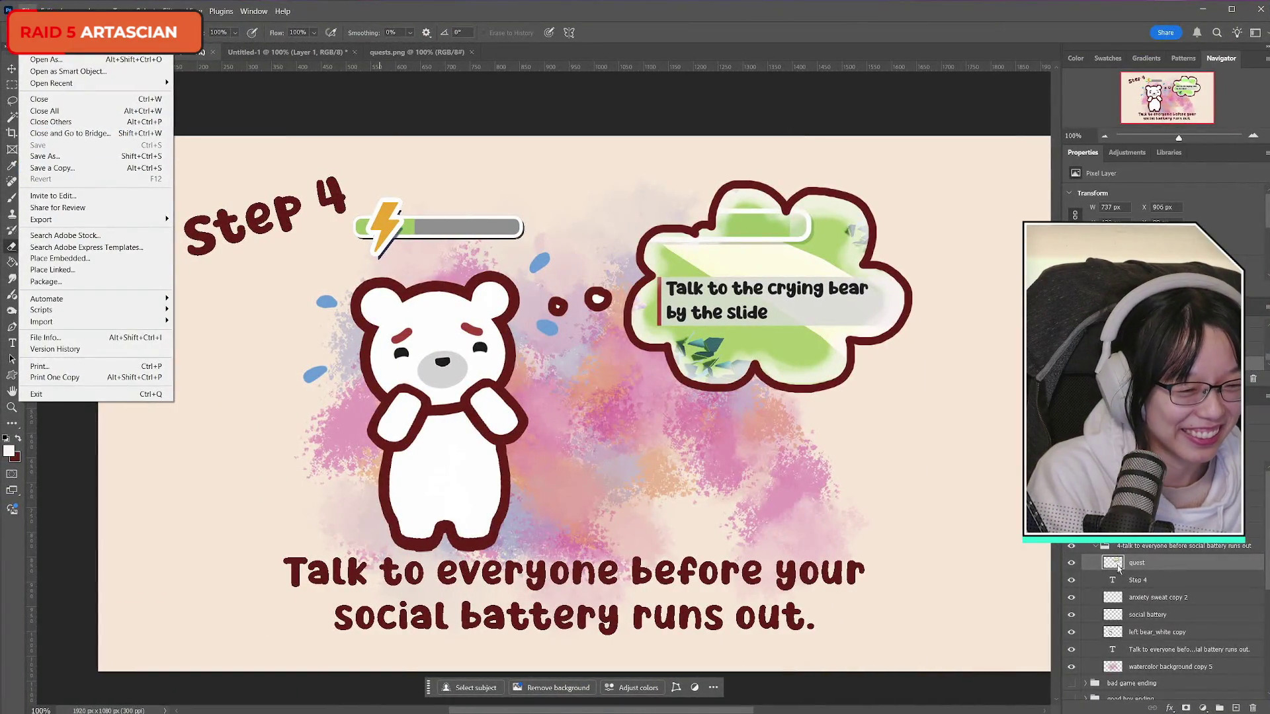
# - Locate the quest bubble layer, select the whole canvas and copy the bubble artwork
pyautogui.click(1141, 564)
pyautogui.click(1071, 562)
pyautogui.click(1071, 563)
pyautogui.hotkey('ctrl', 'a')
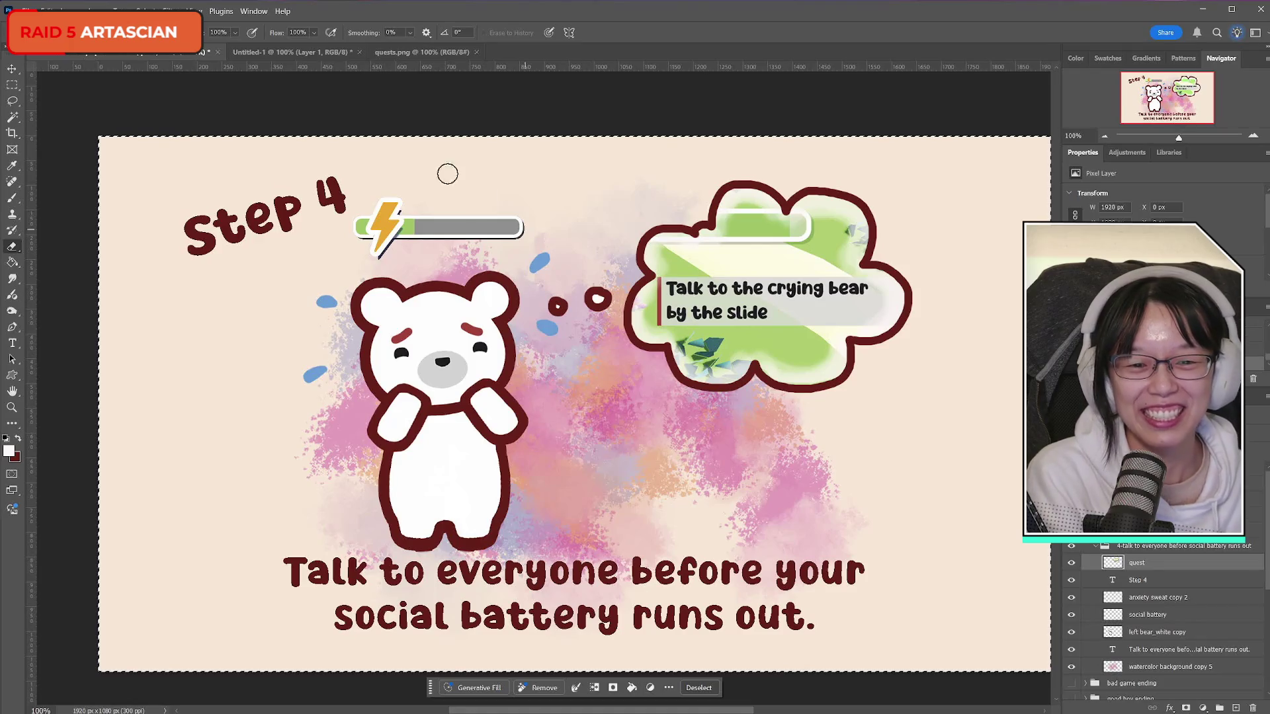
pyautogui.click(40, 10)
pyautogui.click(266, 52)
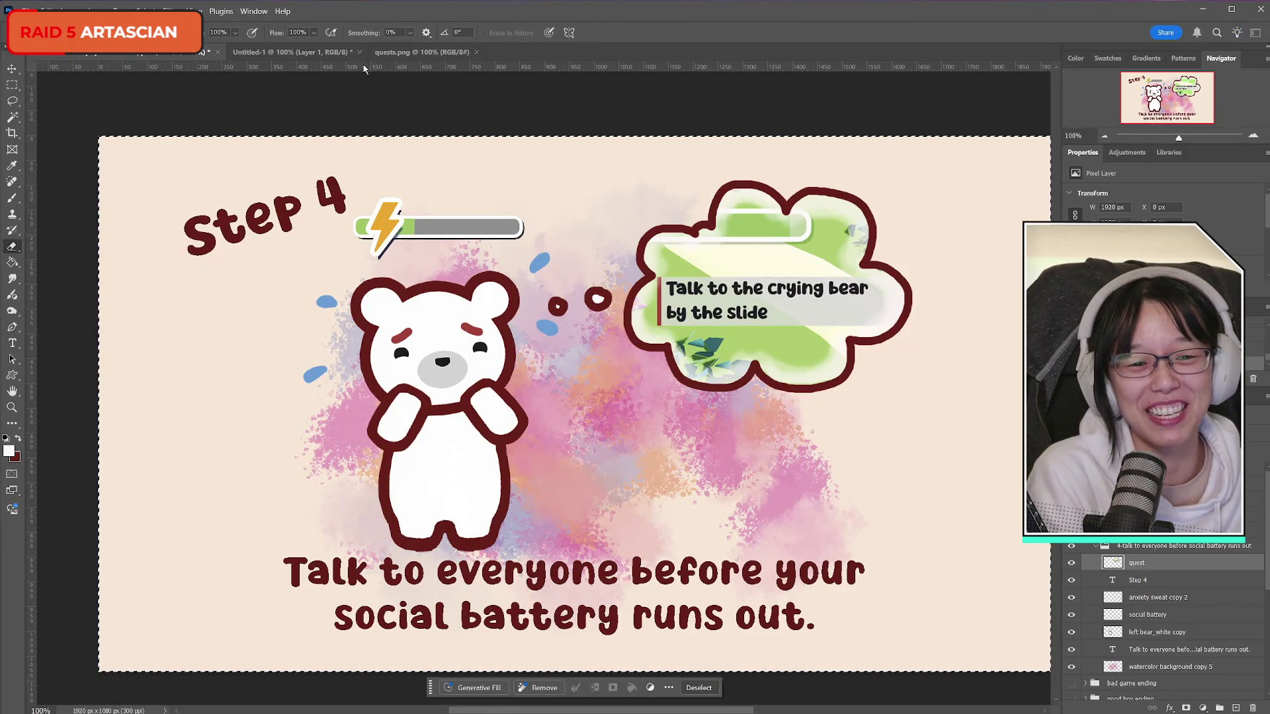
# - Paste the bubble into a new 737×430 document and begin Save a Copy
pyautogui.hotkey('ctrl', 'n')
pyautogui.press('Return')
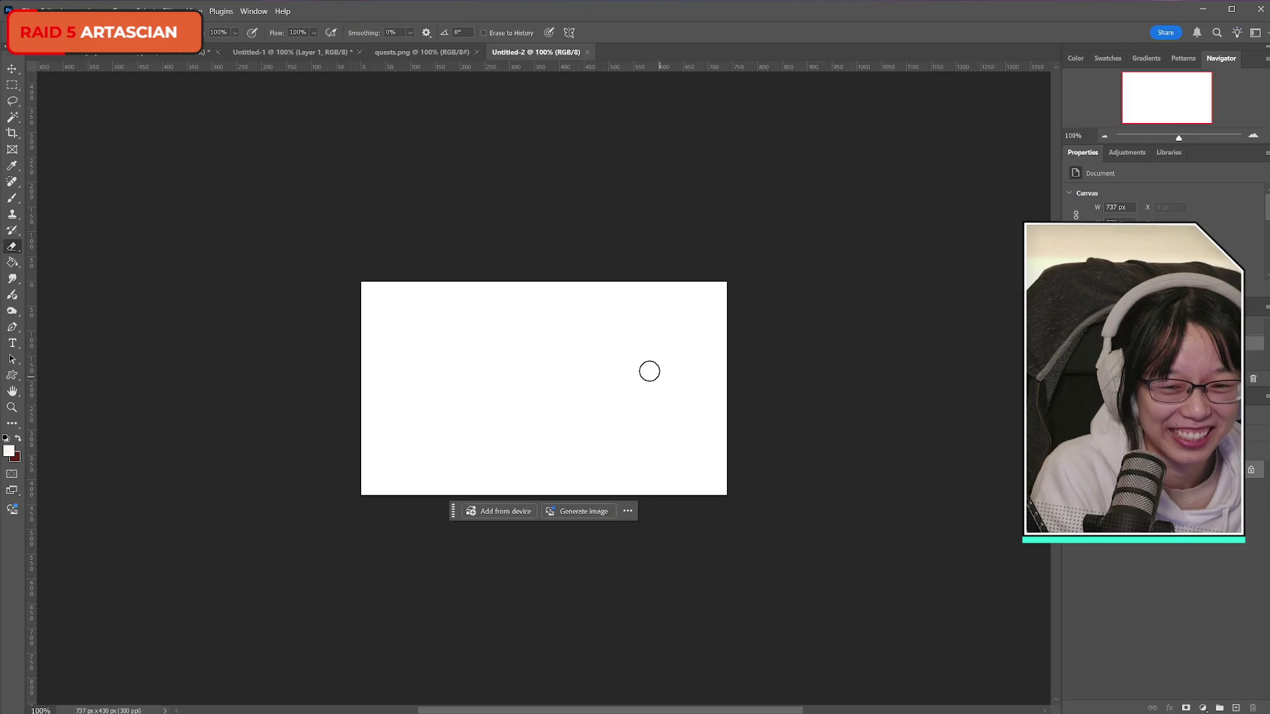
pyautogui.hotkey('ctrl', 'v')
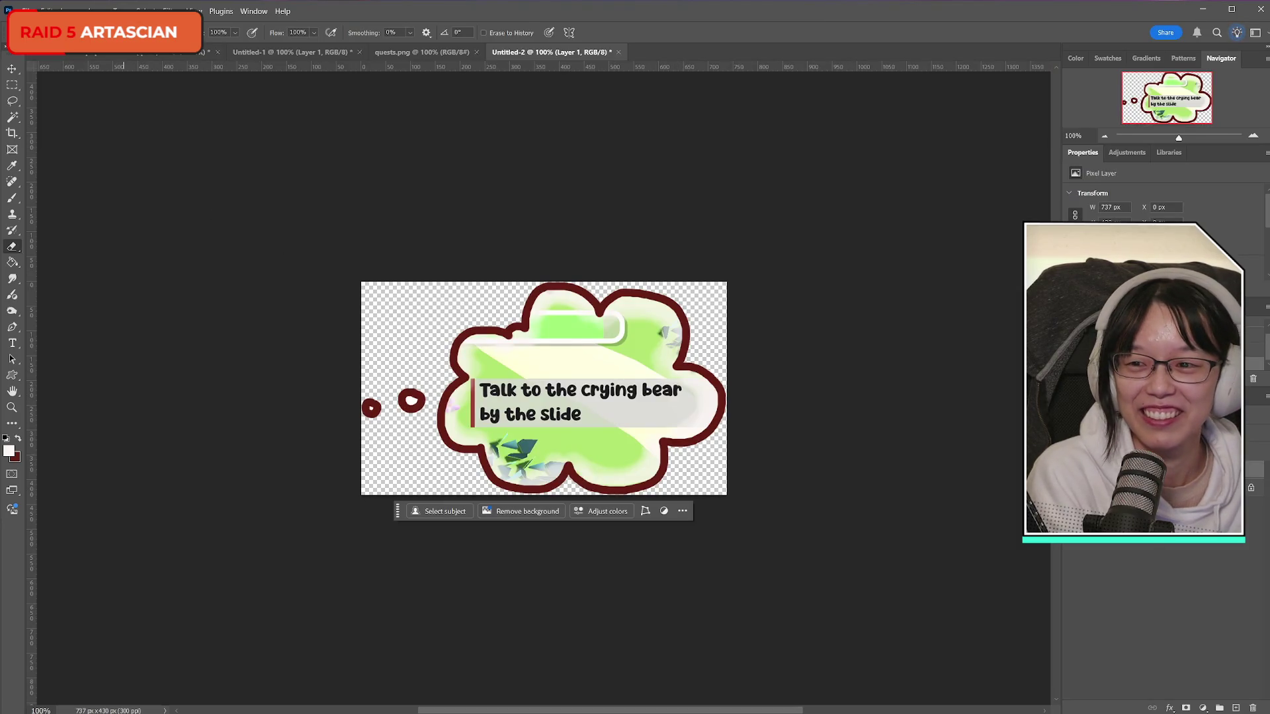
pyautogui.click(25, 10)
pyautogui.click(59, 170)
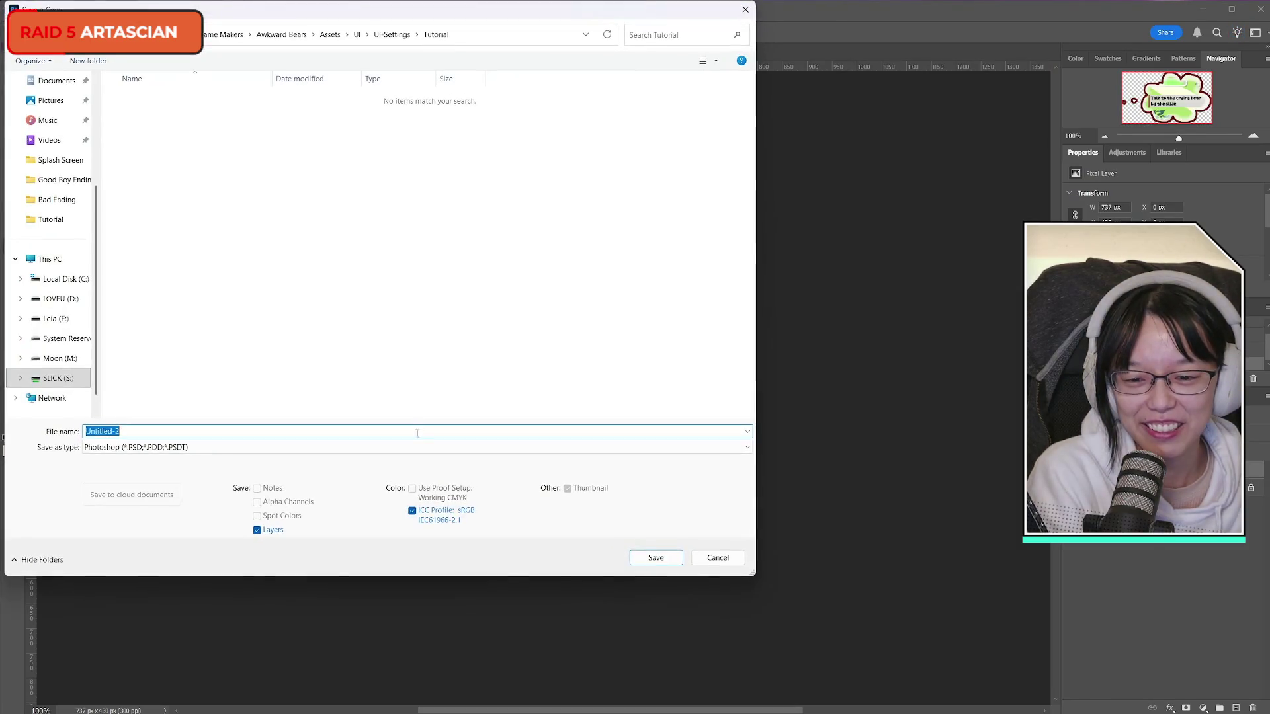
# - Save the bubble as PNG ab_tutorial_4_quest in the Tutorial folder and return to quests.png
pyautogui.click(421, 447)
pyautogui.click(417, 646)
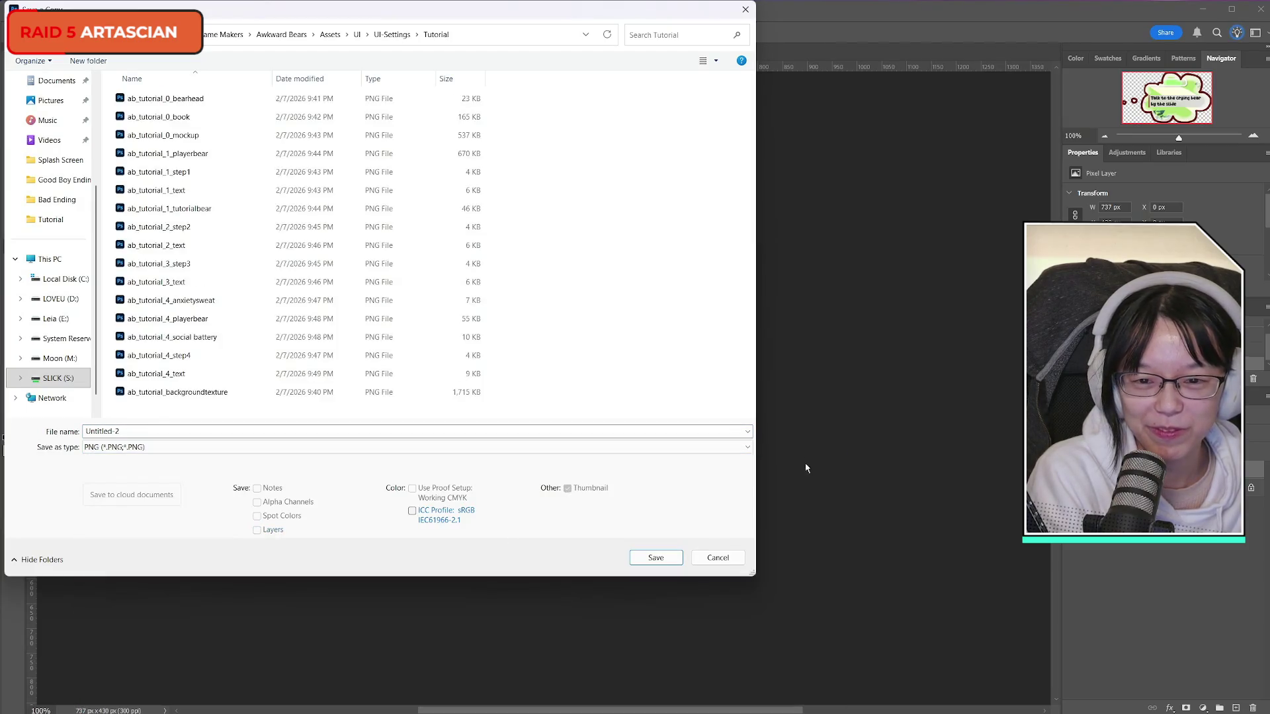
pyautogui.moveTo(427, 16); pyautogui.dragTo(924, 78)
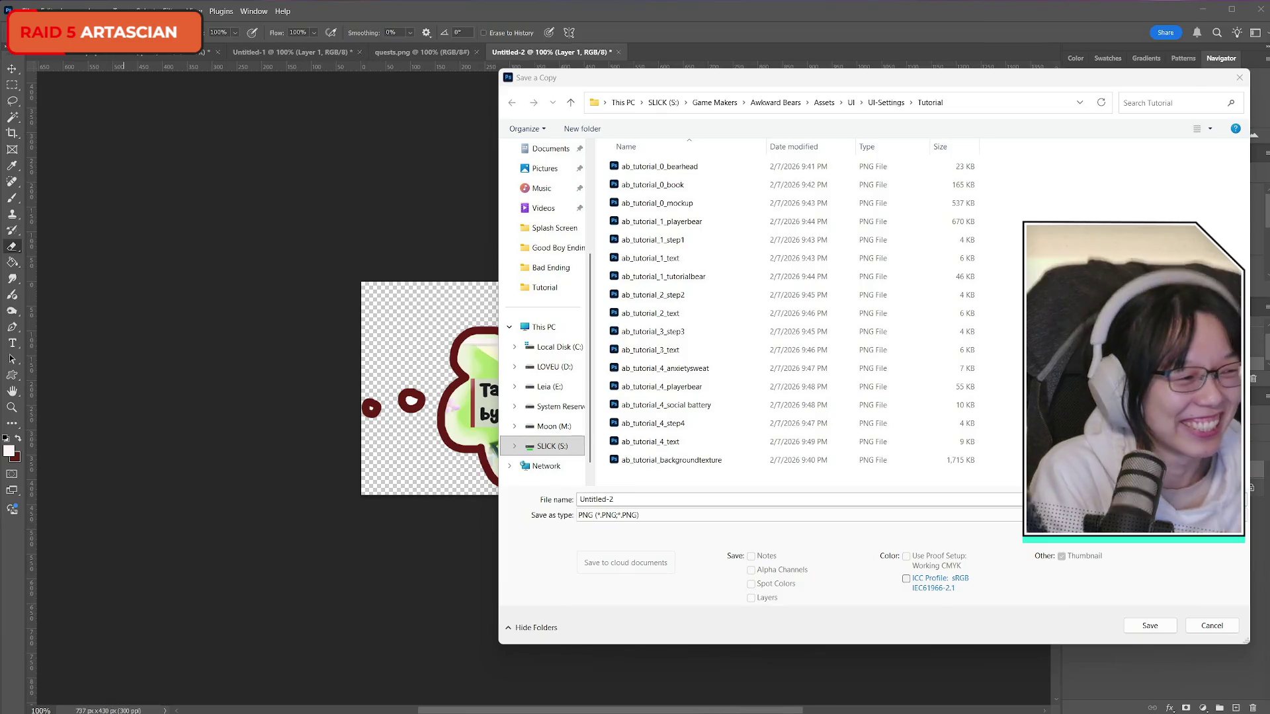
pyautogui.click(663, 442)
pyautogui.click(669, 502)
pyautogui.doubleClick(631, 498)
pyautogui.write('quest')
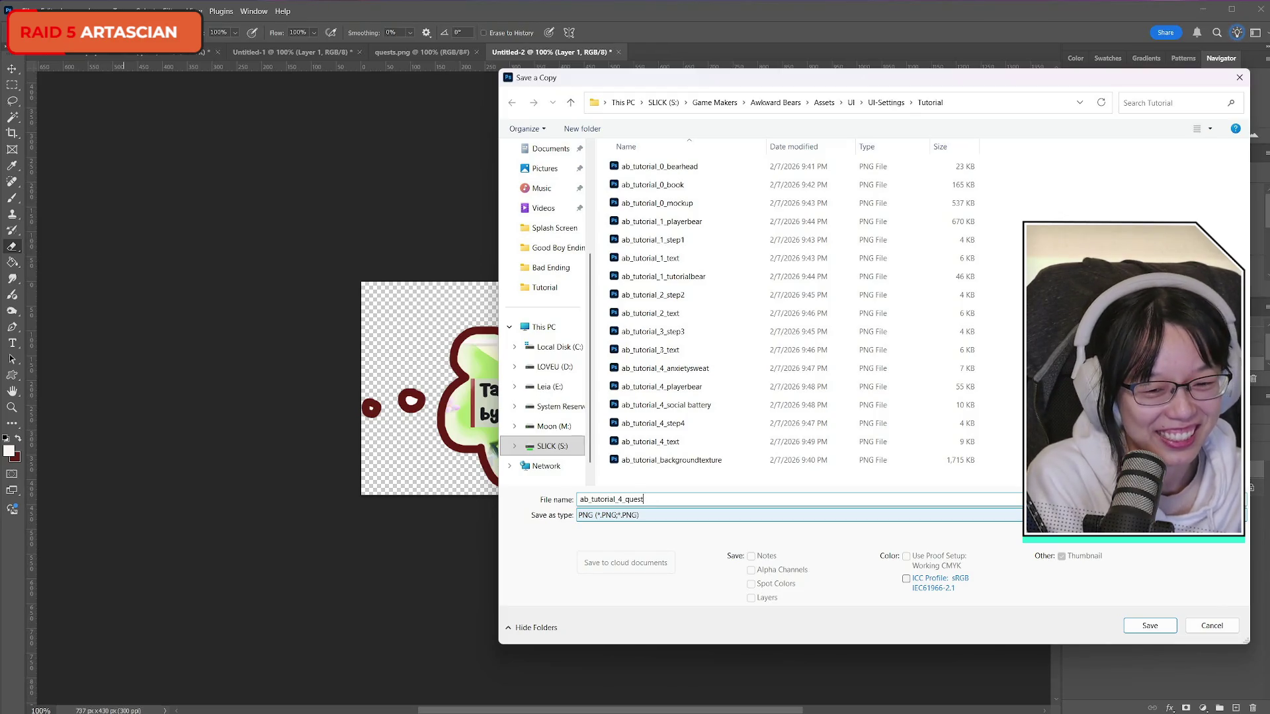
pyautogui.press('Return')
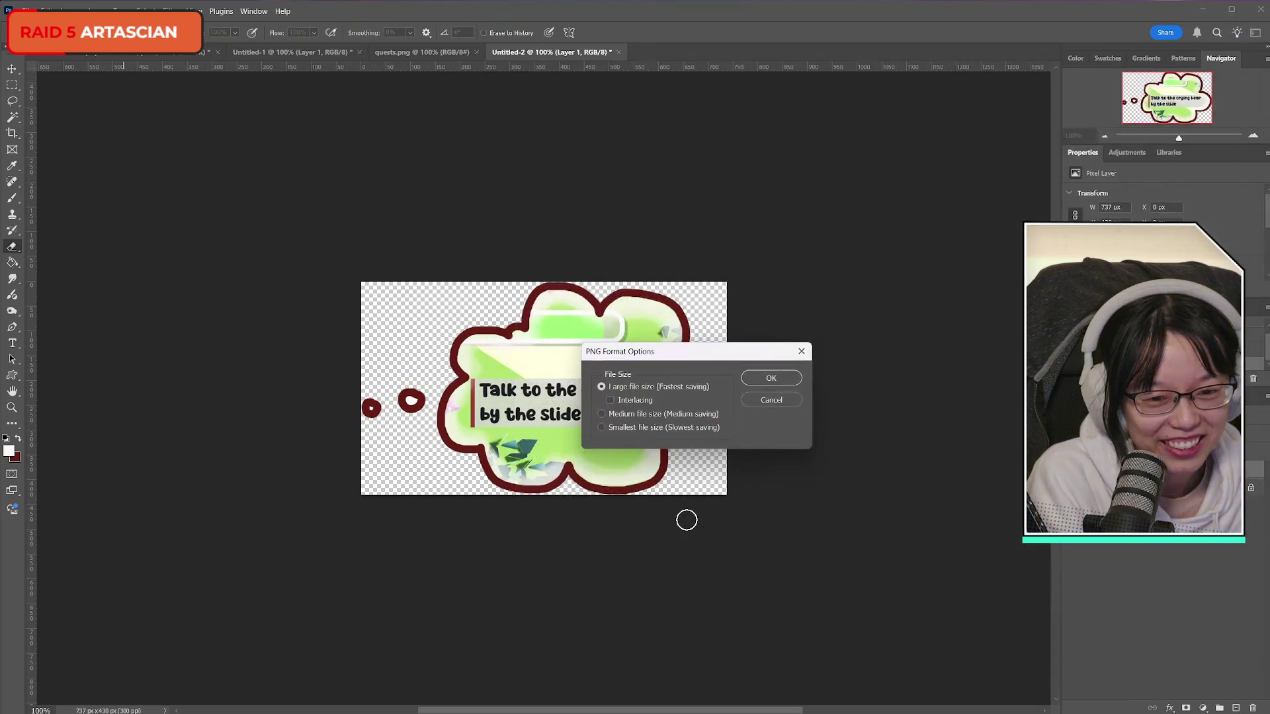
pyautogui.press('Return')
pyautogui.click(422, 52)
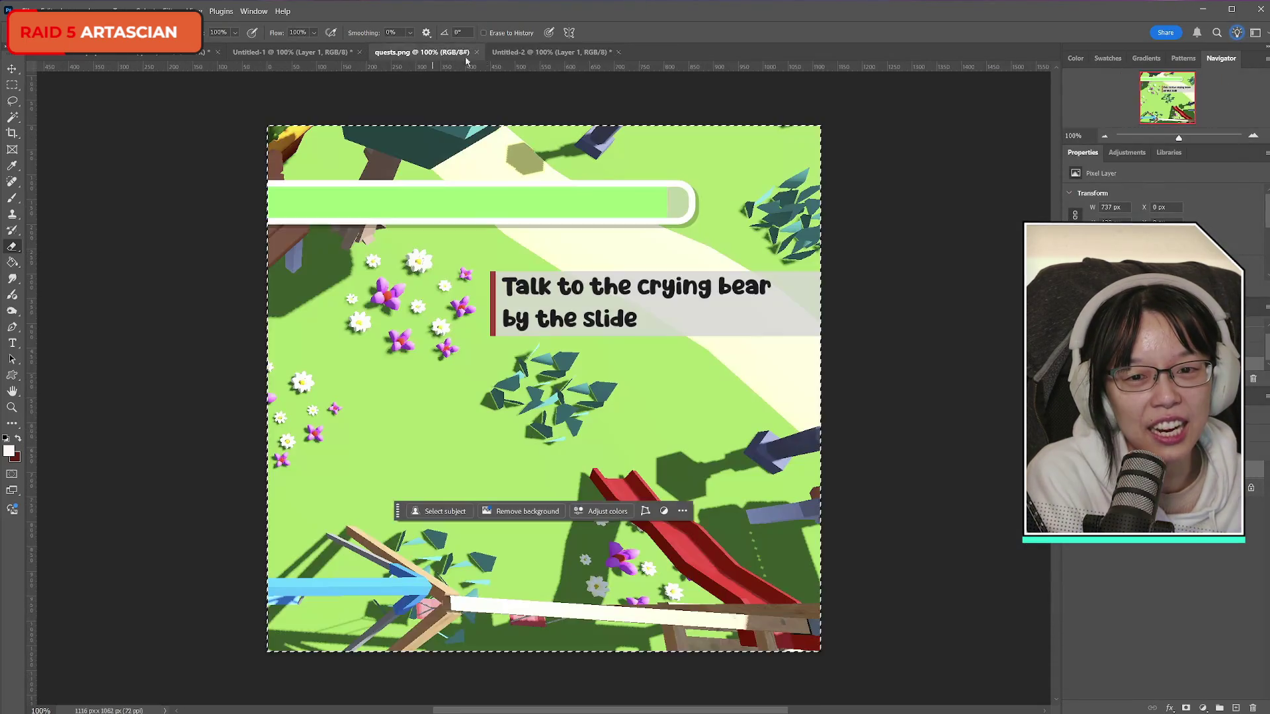
# - Flip through the Untitled-2, quests.png and Untitled-1 document tabs to compare them
pyautogui.click(551, 51)
pyautogui.click(422, 52)
pyautogui.click(290, 53)
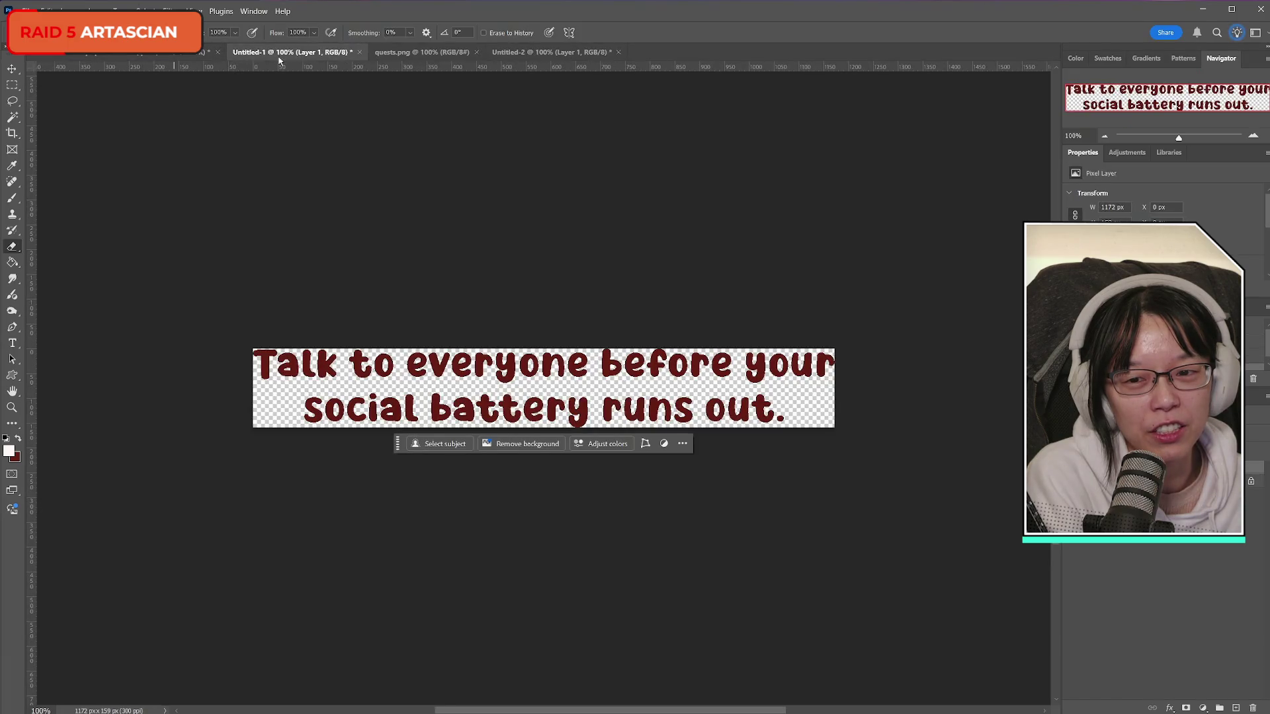
pyautogui.click(421, 51)
pyautogui.click(551, 52)
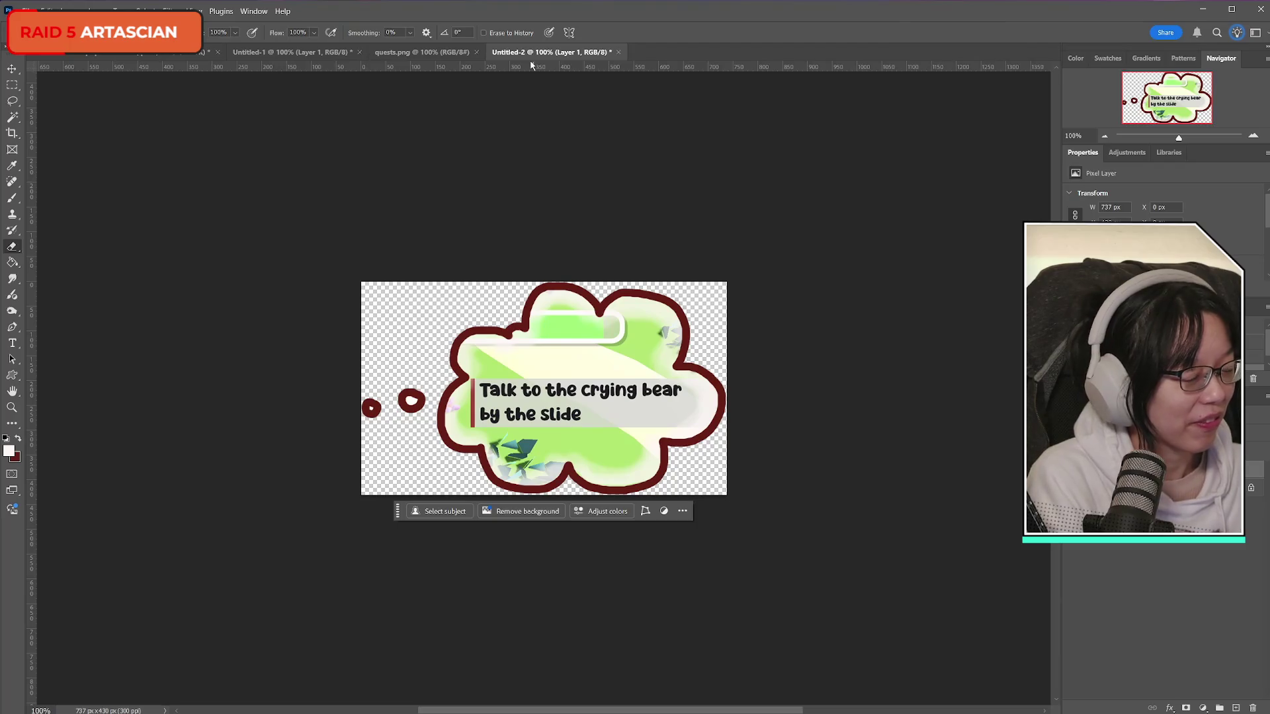
# - Close Untitled-2 and Untitled-1 without saving their changes
pyautogui.click(617, 52)
pyautogui.click(653, 276)
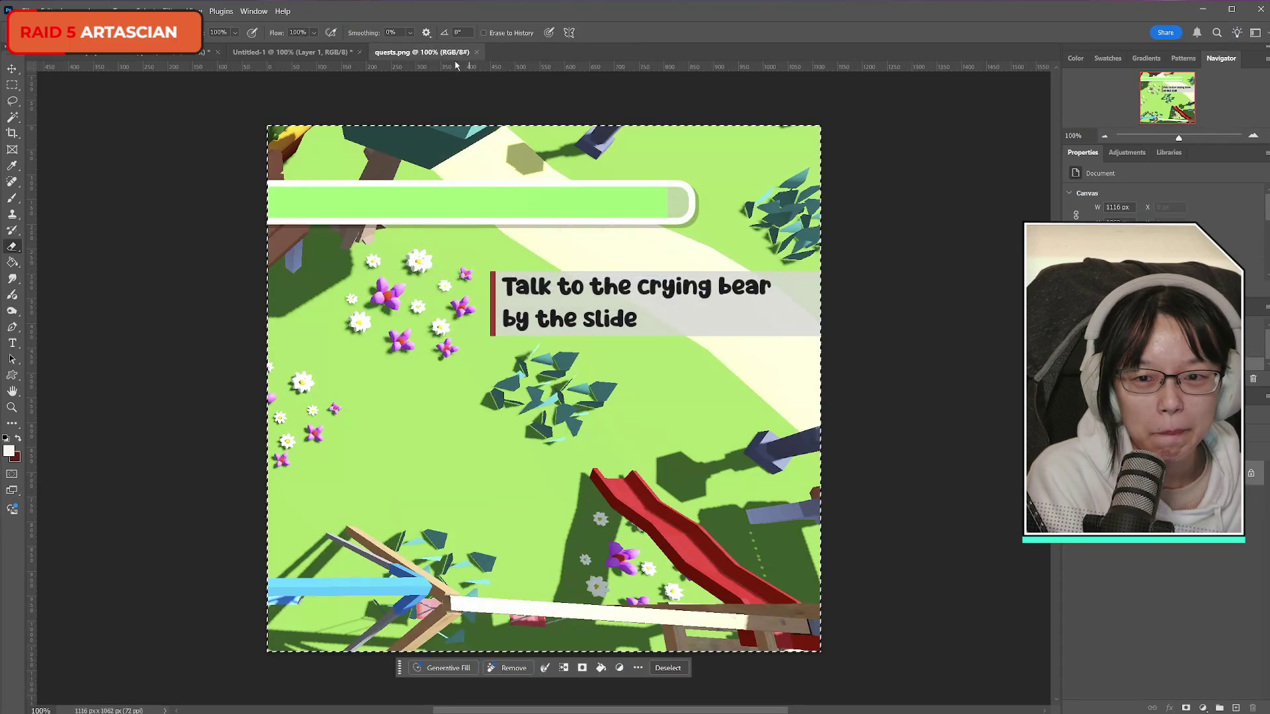
pyautogui.click(318, 52)
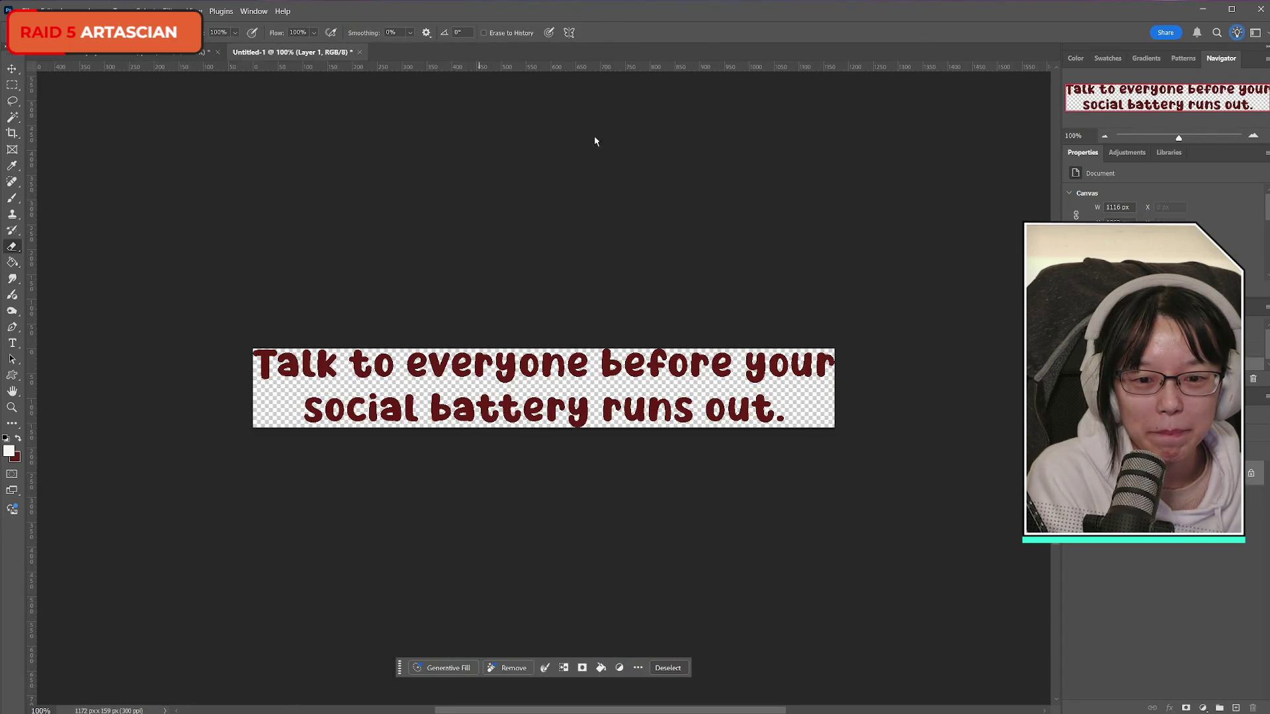
pyautogui.click(363, 52)
pyautogui.click(653, 274)
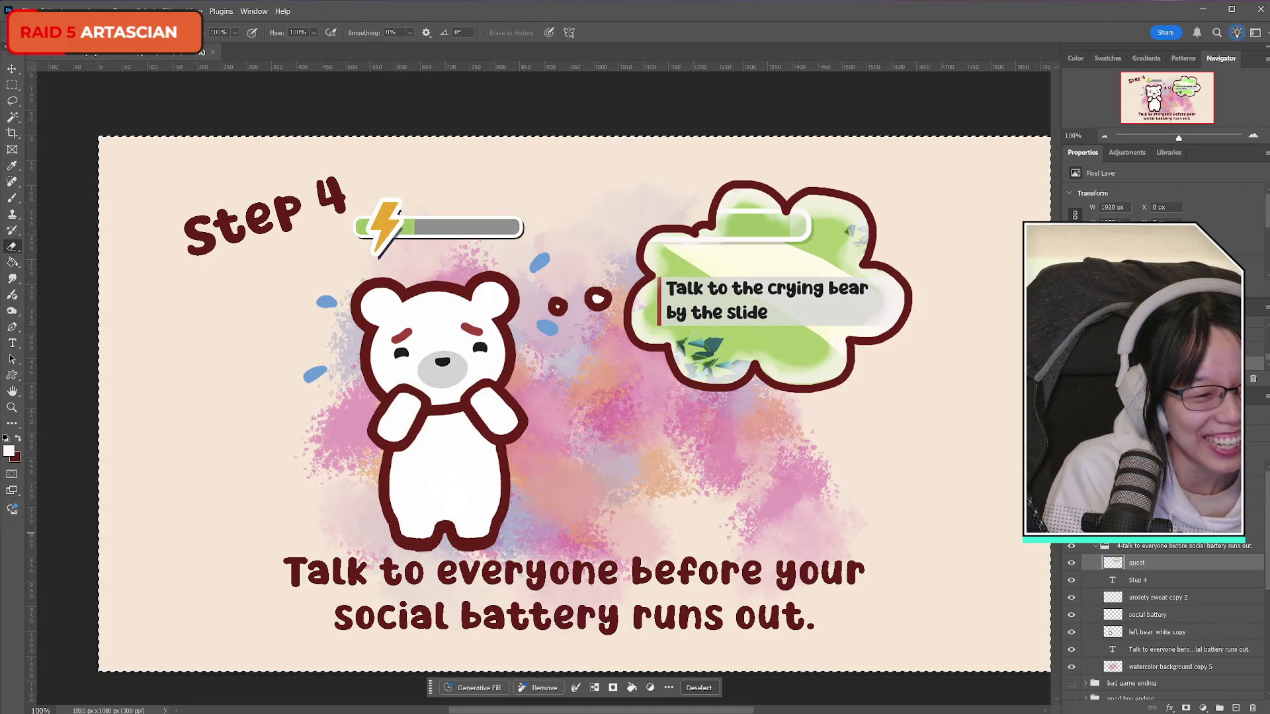
pyautogui.scroll(-2, 1155, 602)
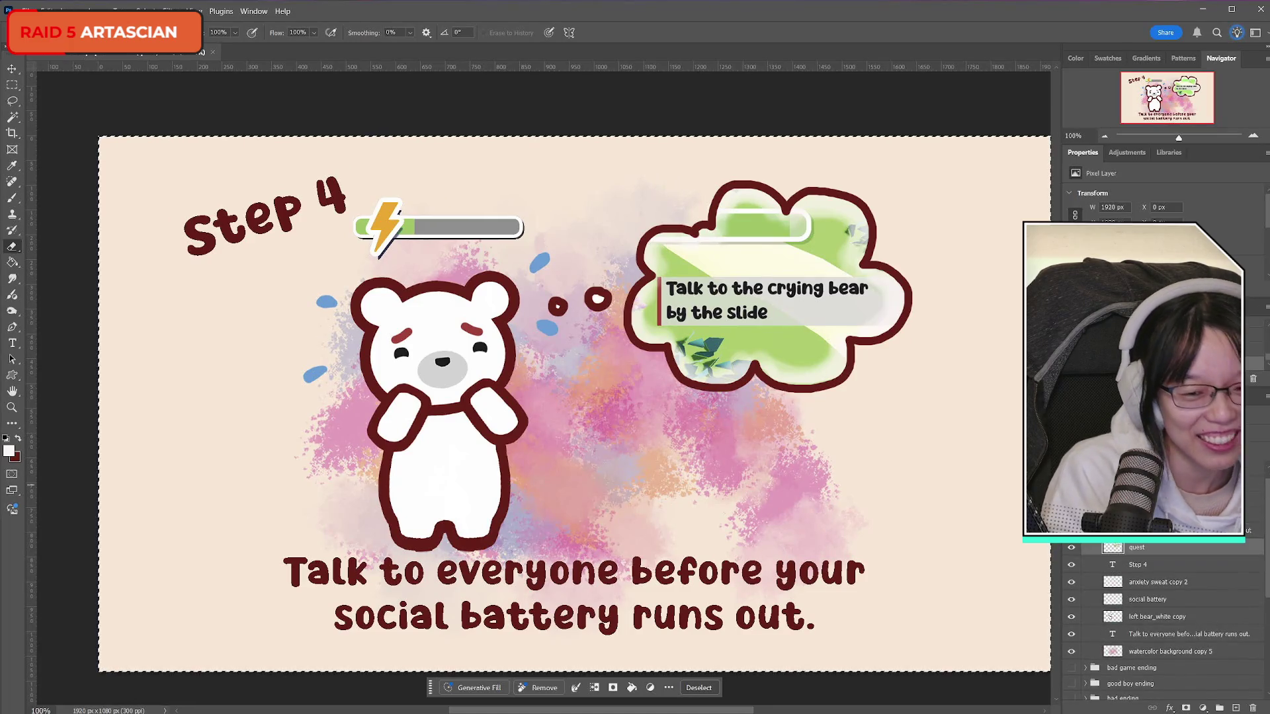
# - Start a PNG Save a Copy and browse to Assets > UI > UI-Settings > Tutorial
pyautogui.click(20, 11)
pyautogui.moveTo(42, 219)
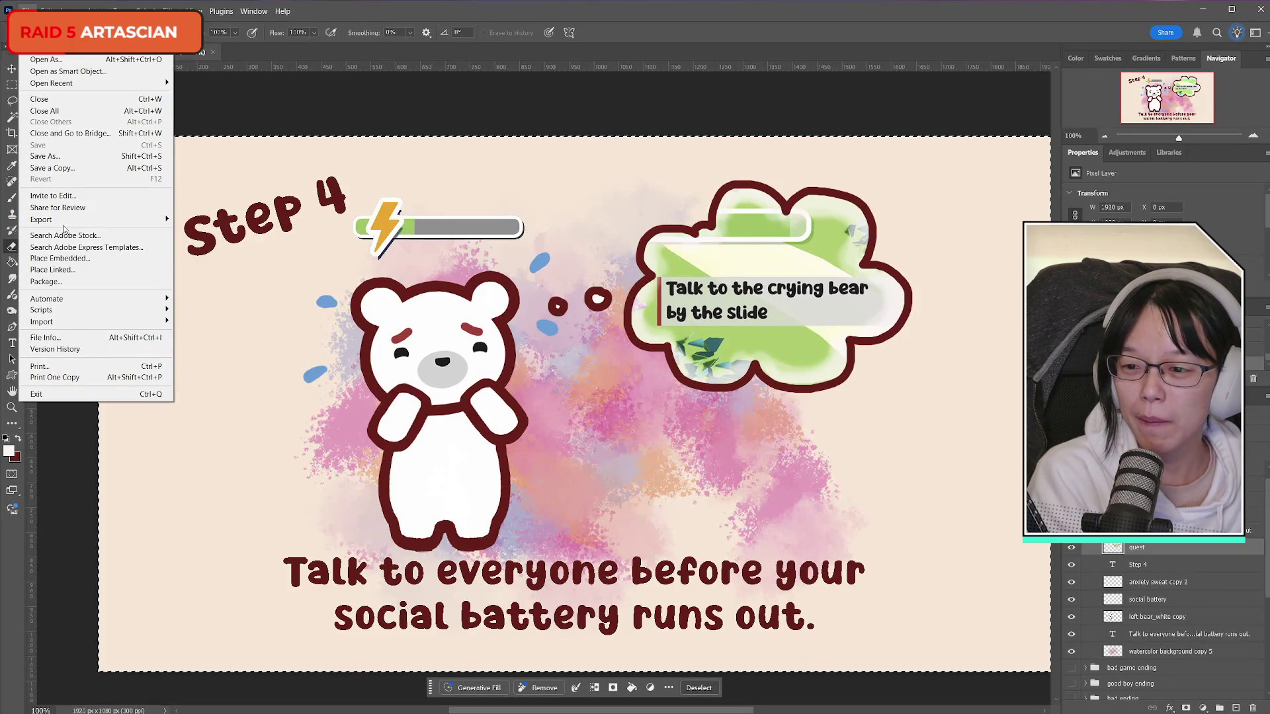
pyautogui.click(52, 168)
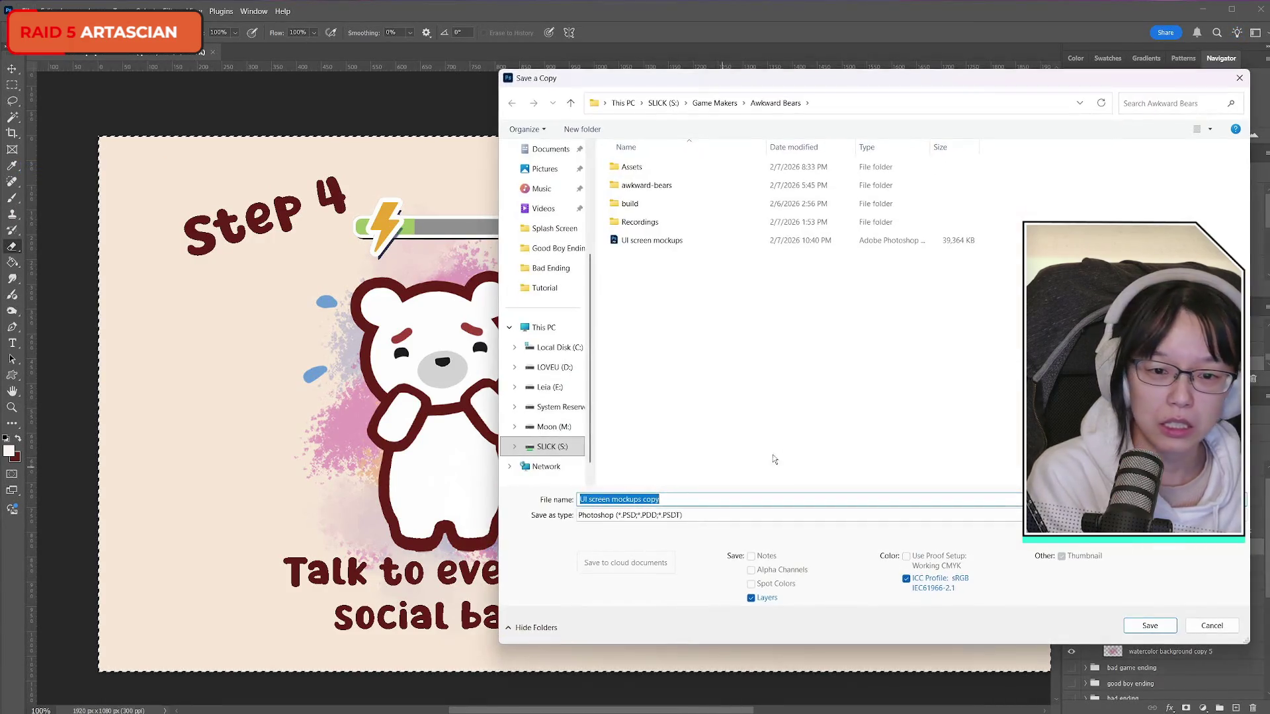
pyautogui.click(695, 515)
pyautogui.click(637, 443)
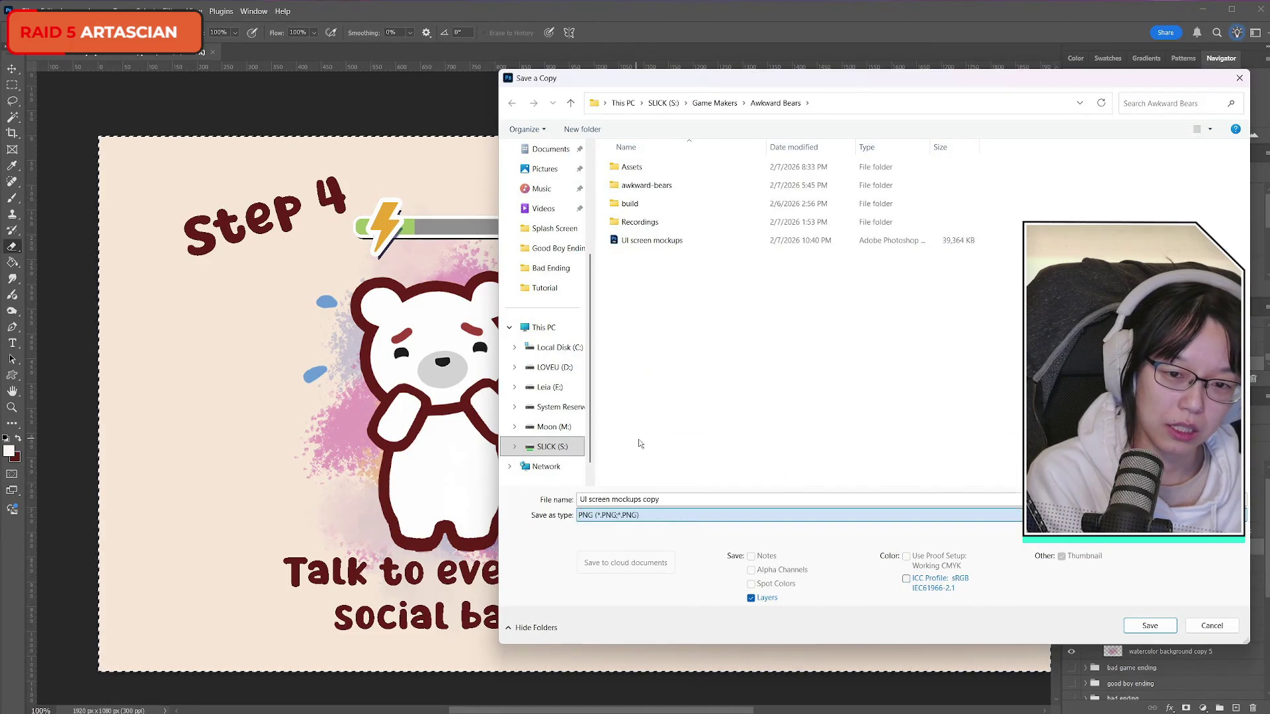
pyautogui.doubleClick(645, 168)
pyautogui.doubleClick(658, 222)
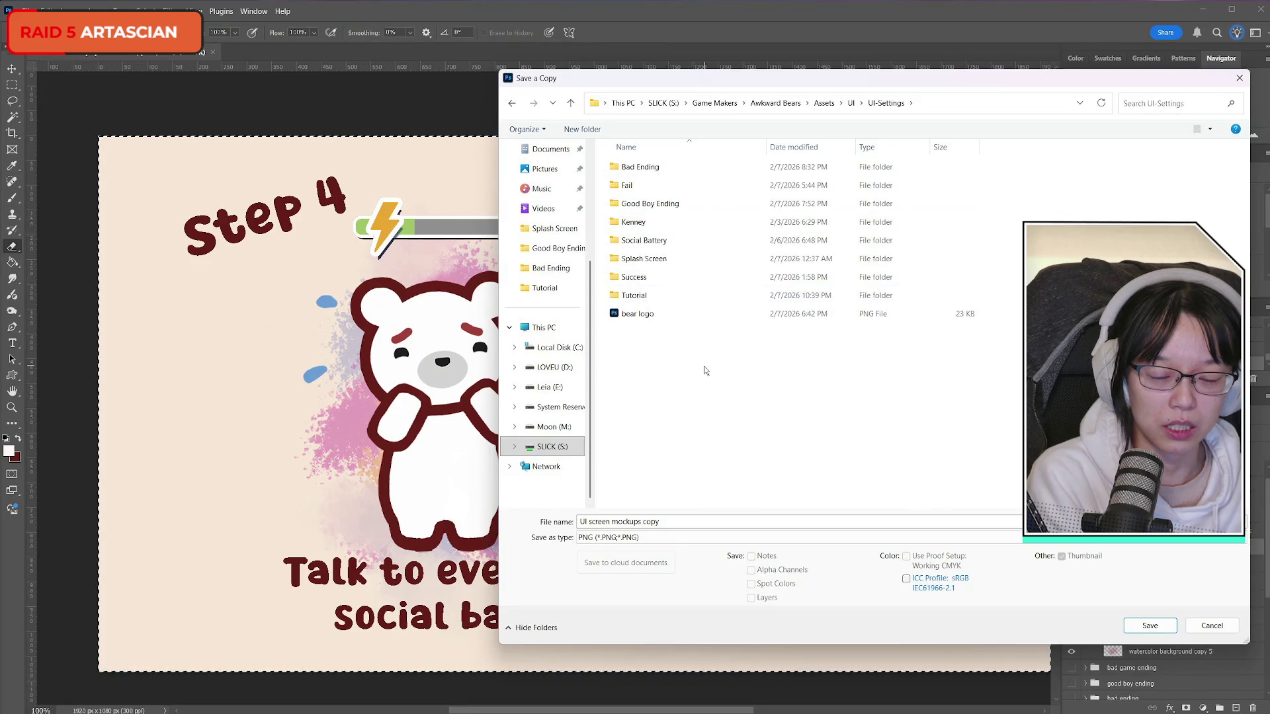
pyautogui.doubleClick(661, 296)
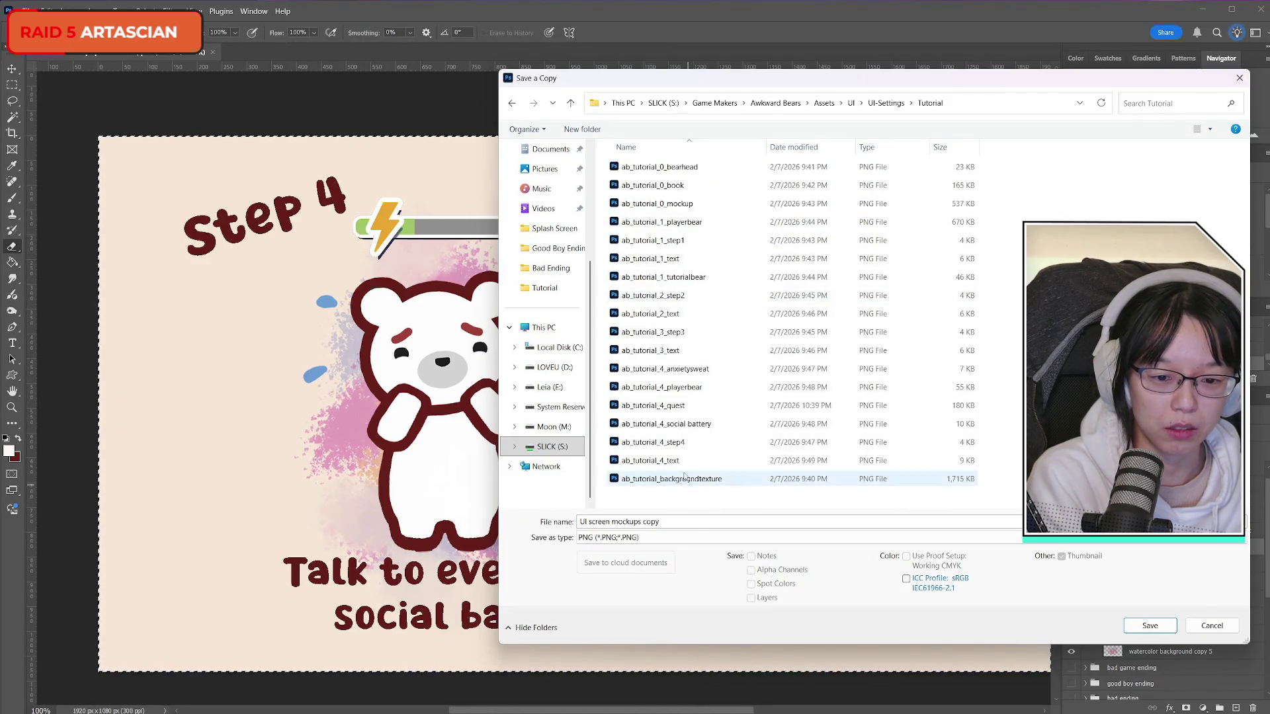
# - Name the copy ab_tutorial_4_mockup and confirm the PNG save
pyautogui.click(650, 460)
pyautogui.click(697, 521)
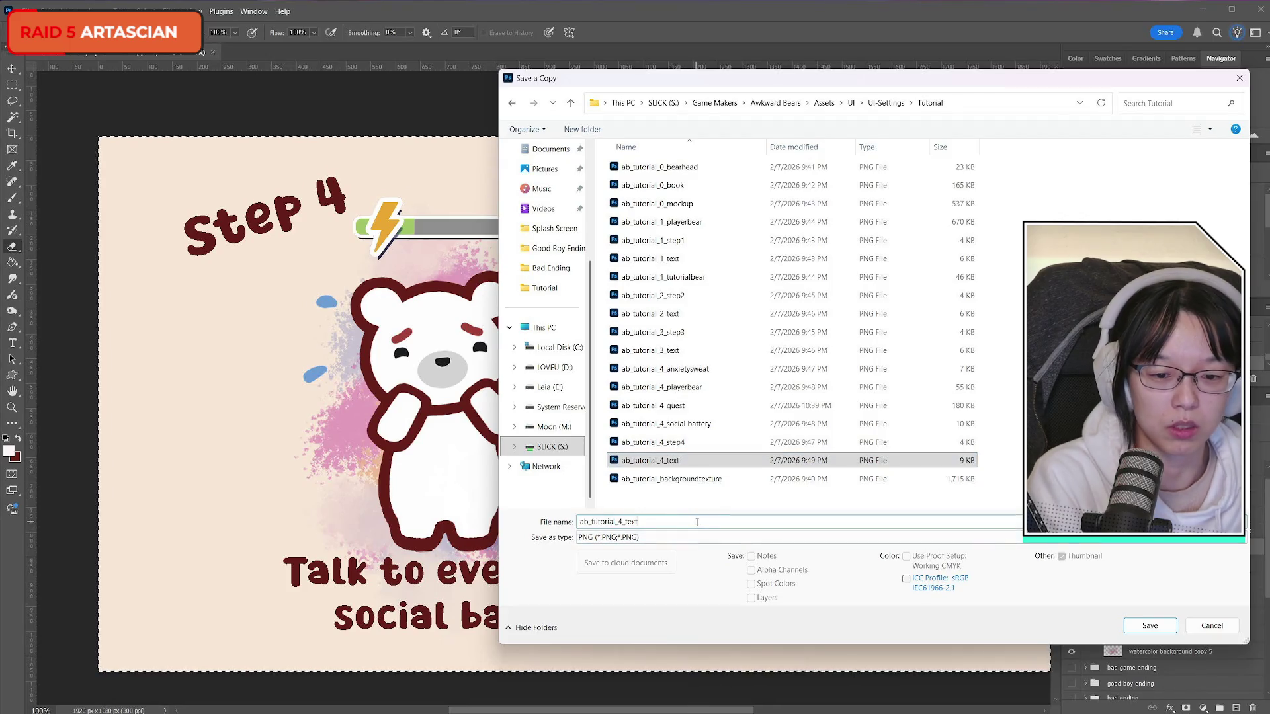
pyautogui.press('BackSpace')
pyautogui.press('BackSpace')
pyautogui.press('BackSpace')
pyautogui.press('BackSpace')
pyautogui.write('mockup')
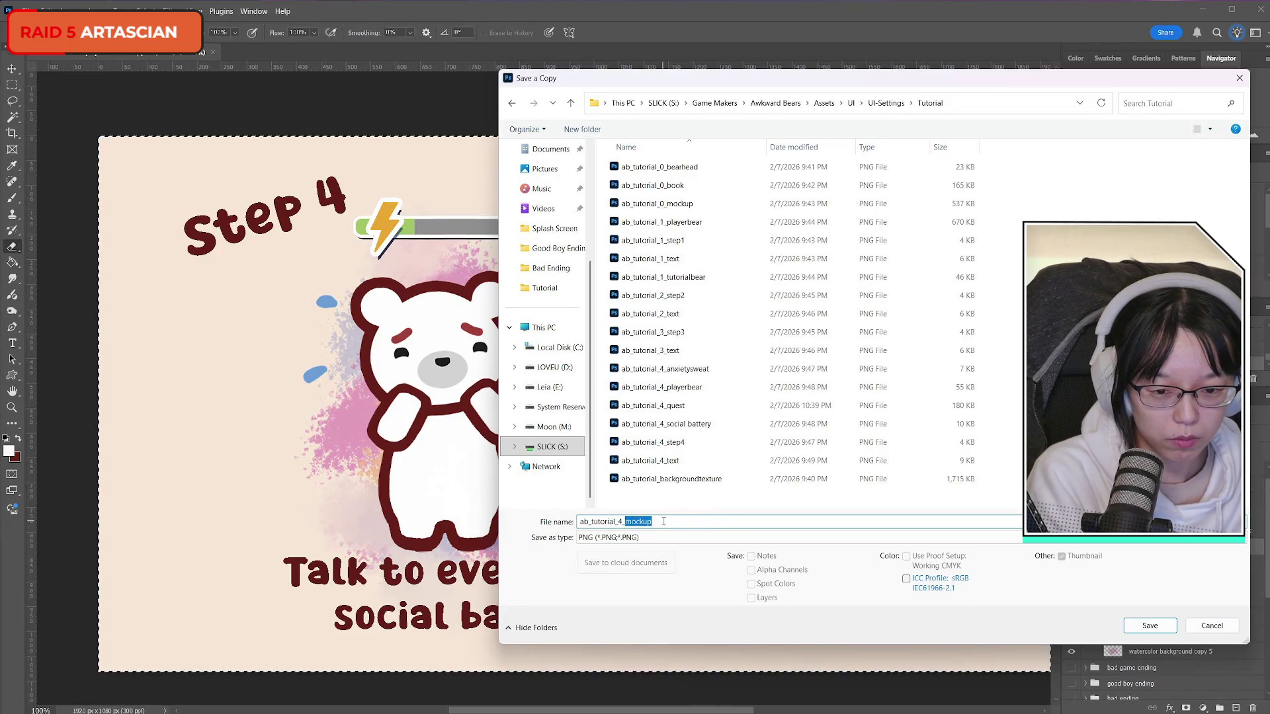
pyautogui.click(1148, 625)
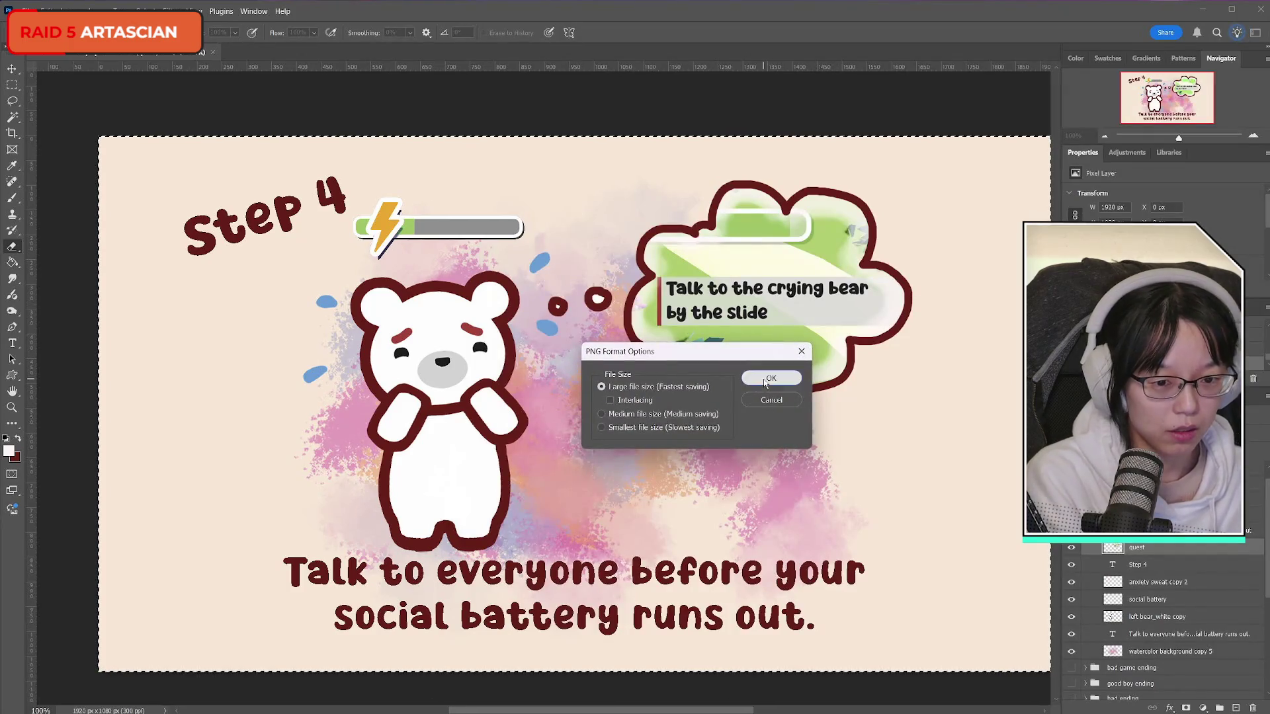
pyautogui.click(765, 378)
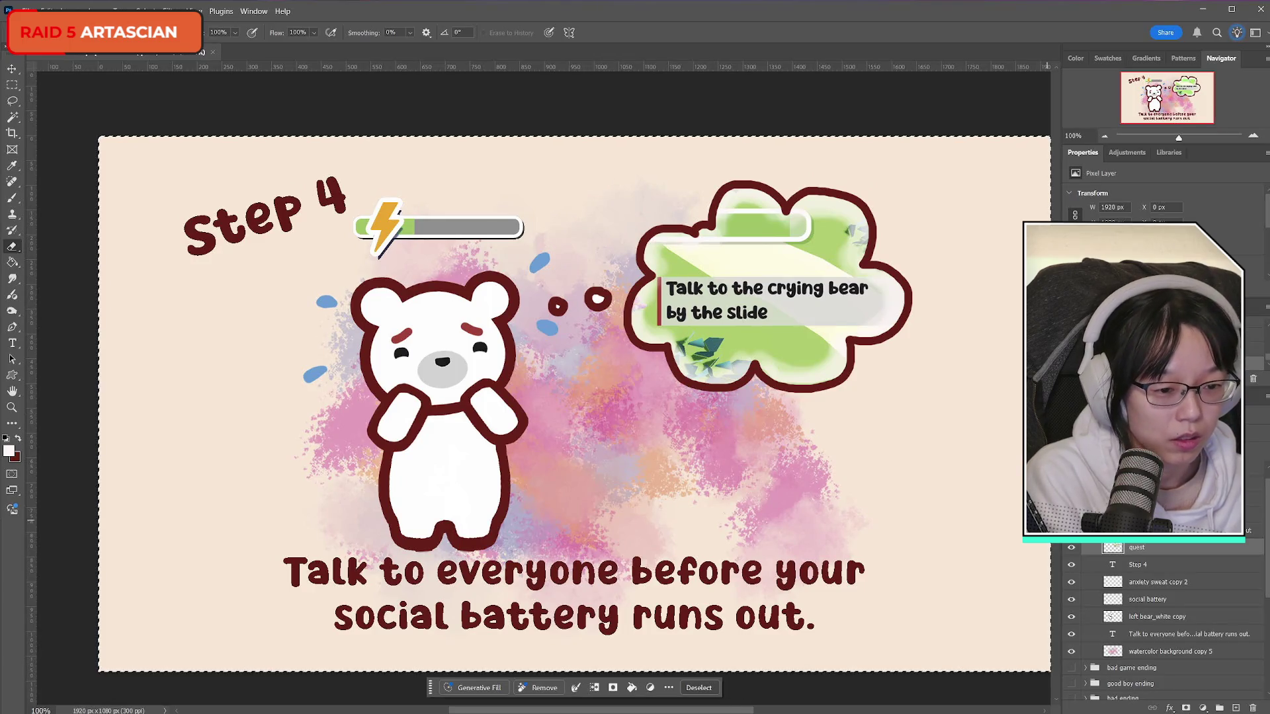
# - Hide the Step 4 group and show the Step 2 text and white and teal bears
pyautogui.click(1071, 652)
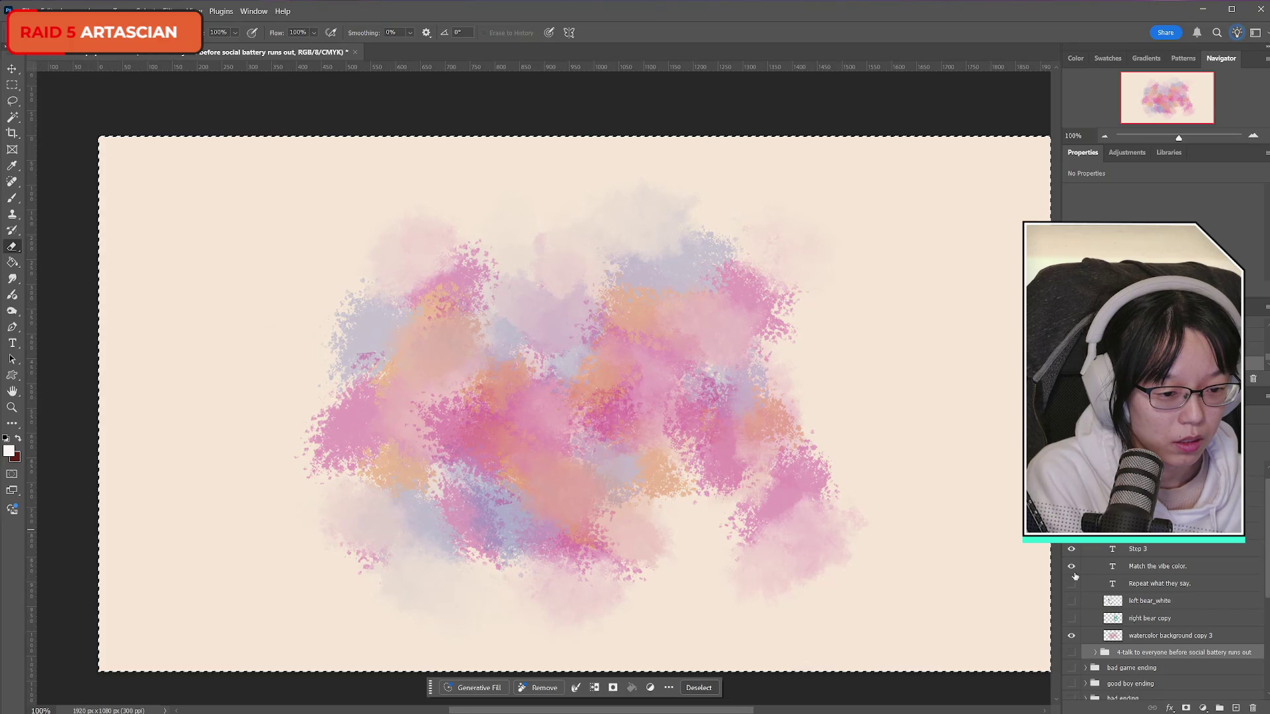
pyautogui.click(1070, 549)
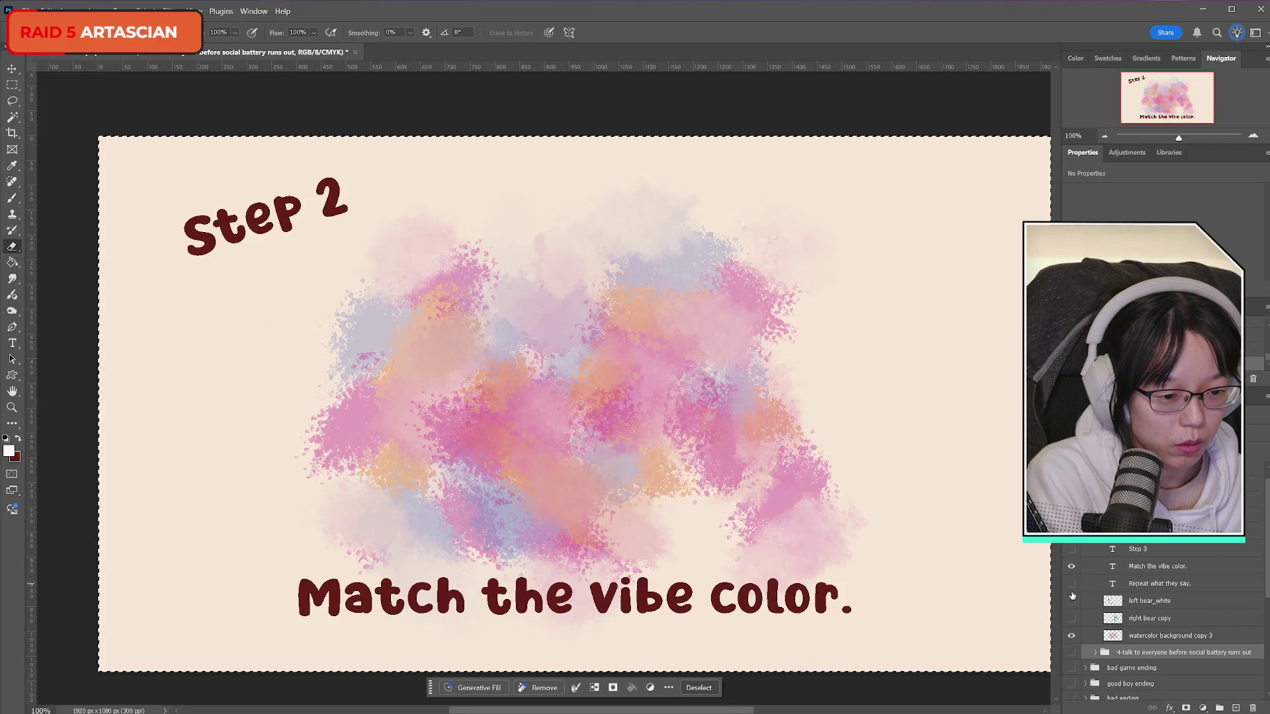
pyautogui.click(1071, 600)
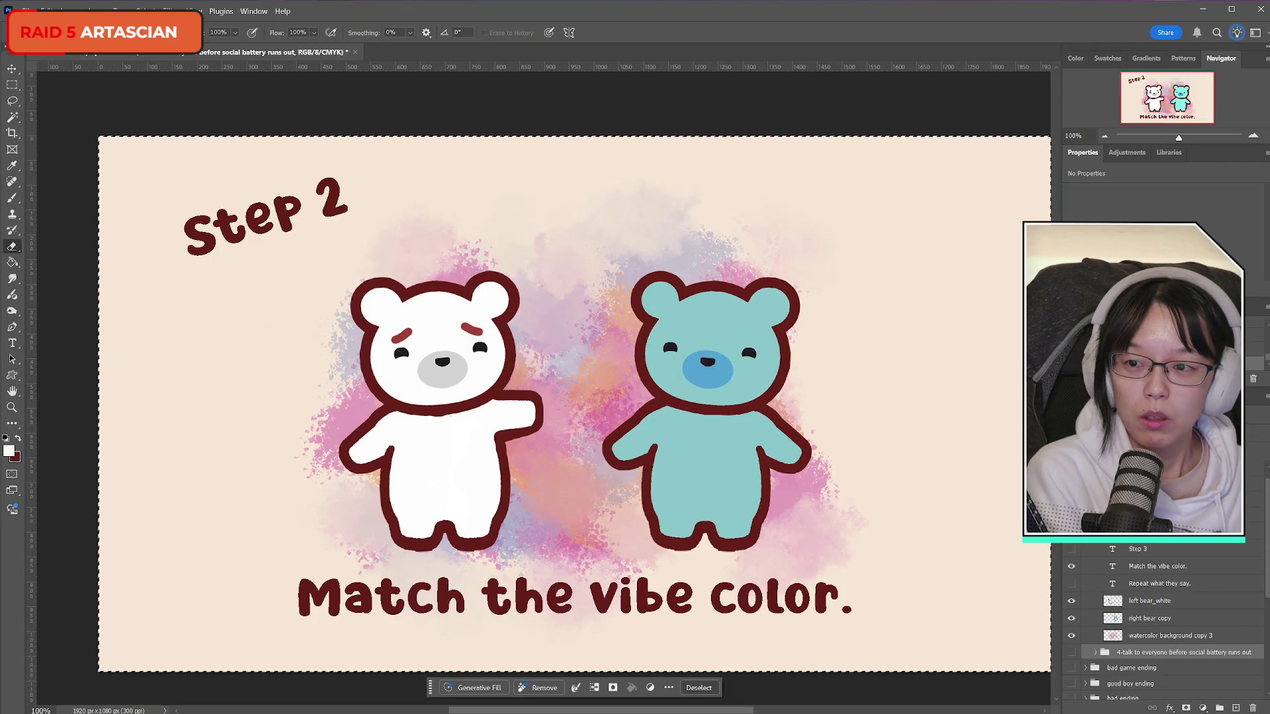
# - Start a Save a Copy of the Step 2 screen as PNG in Assets > UI > UI-Settings > Tutorial
pyautogui.click(16, 10)
pyautogui.click(52, 168)
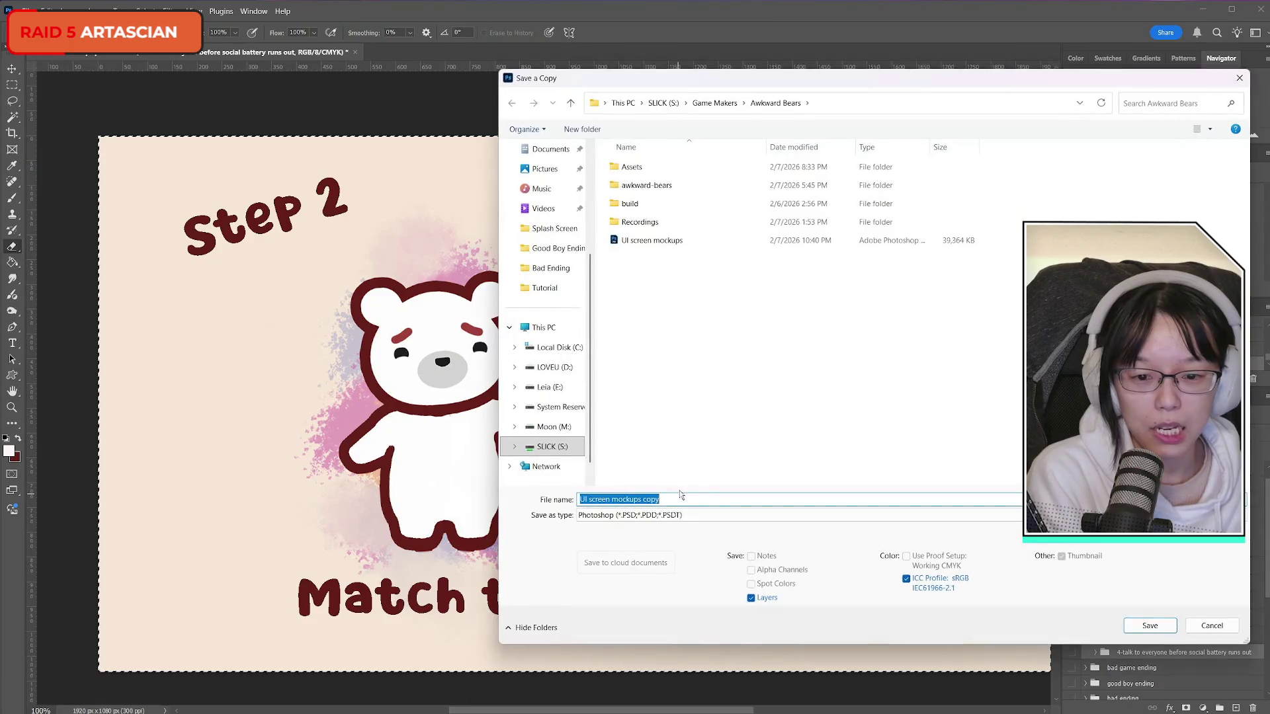
pyautogui.doubleClick(655, 169)
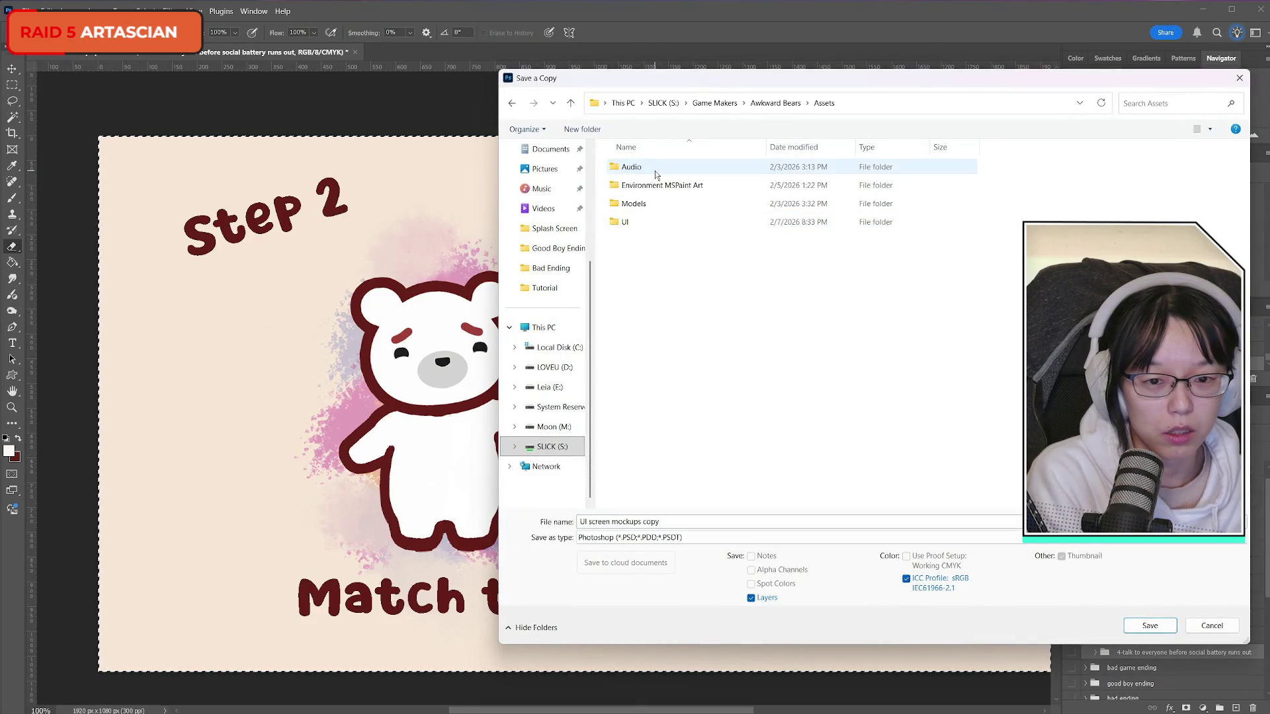
pyautogui.doubleClick(647, 221)
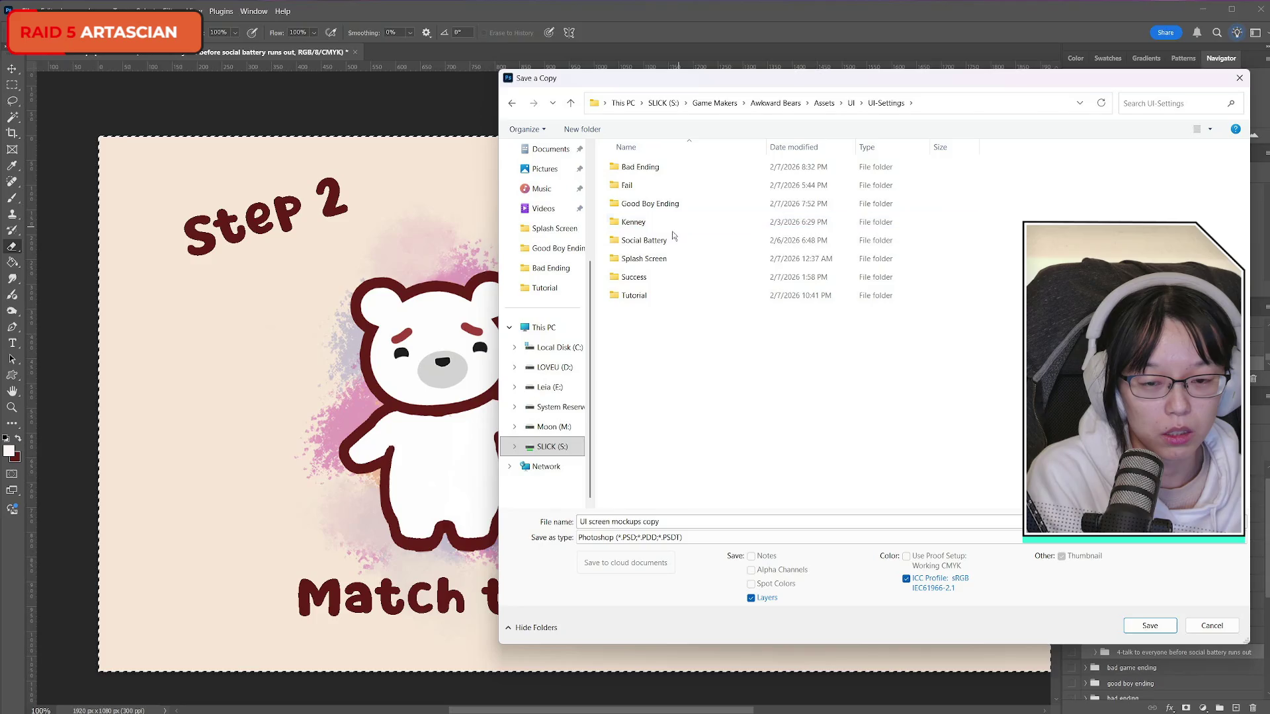
pyautogui.doubleClick(658, 296)
pyautogui.click(701, 520)
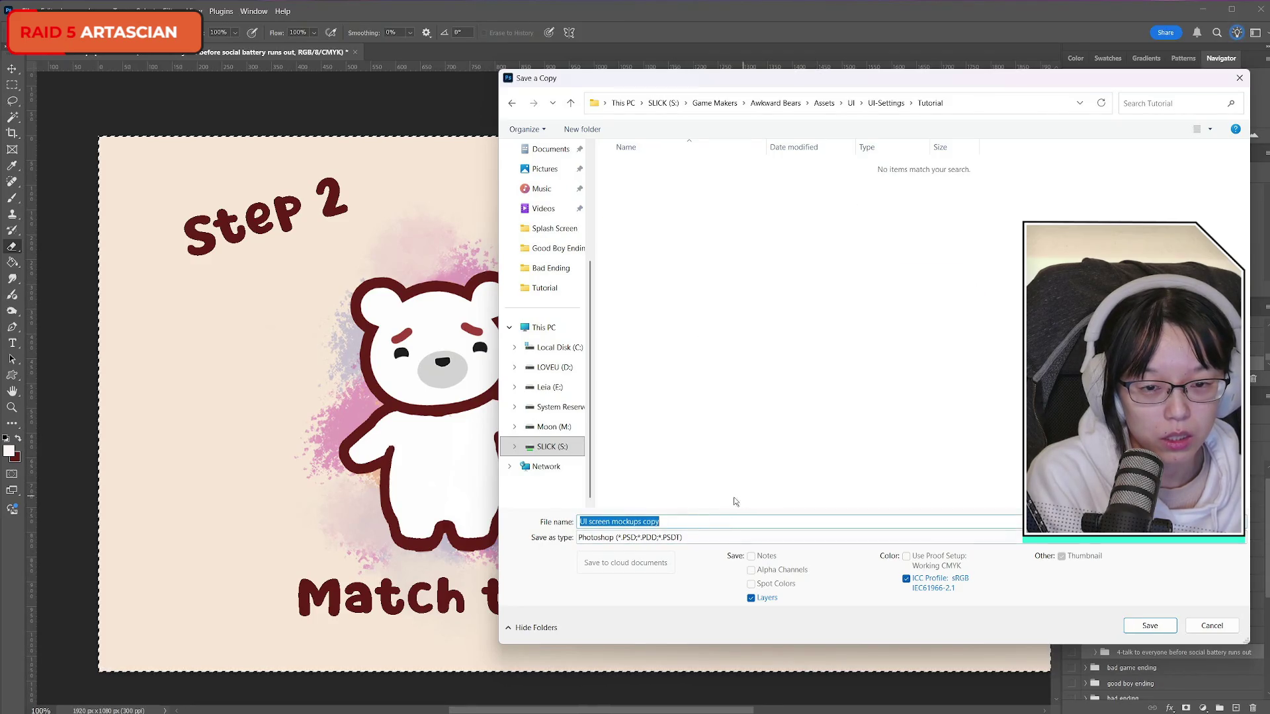
pyautogui.click(734, 537)
pyautogui.click(764, 474)
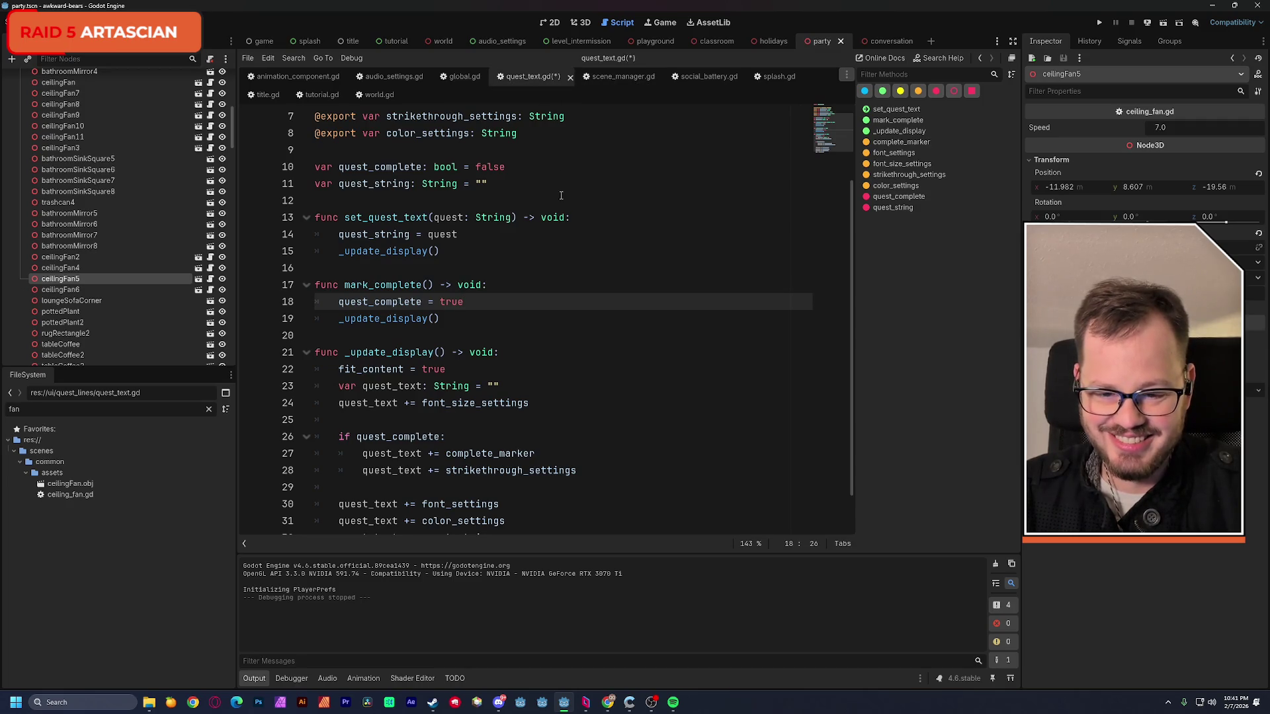
pyautogui.scroll(-1, 558, 230)
pyautogui.scroll(2, 556, 243)
pyautogui.scroll(1, 552, 254)
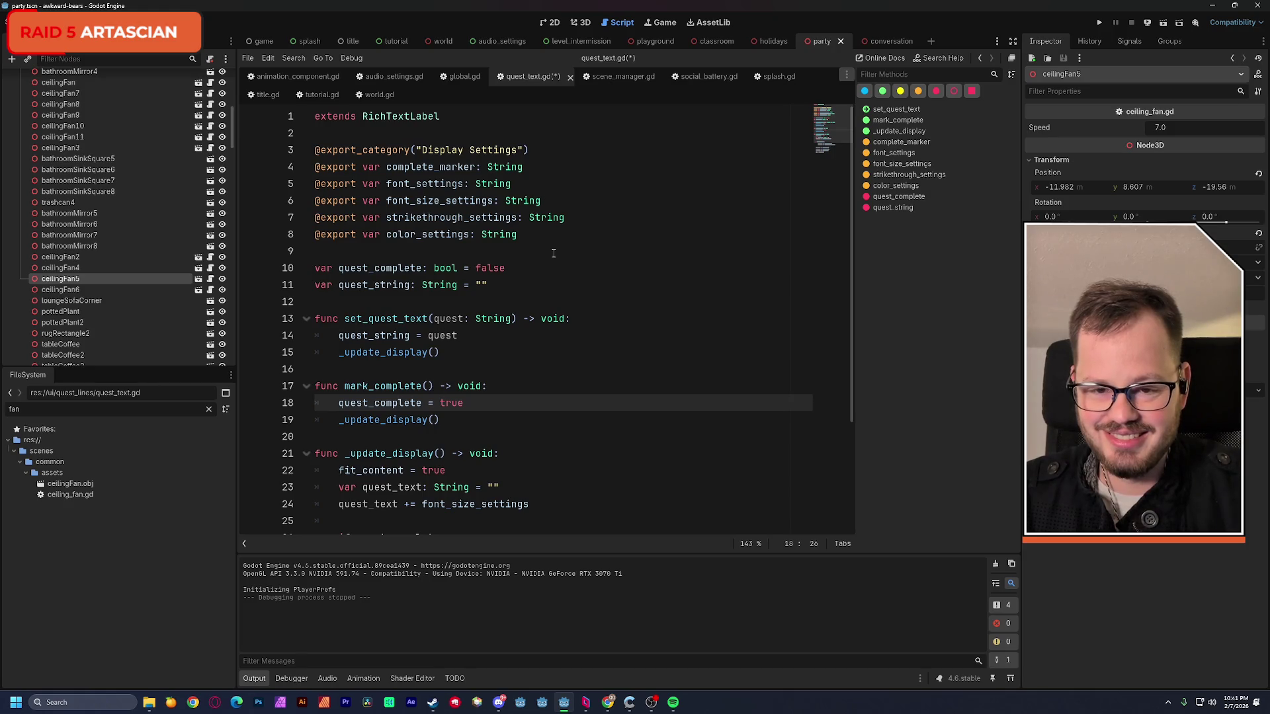
pyautogui.scroll(-3, 555, 252)
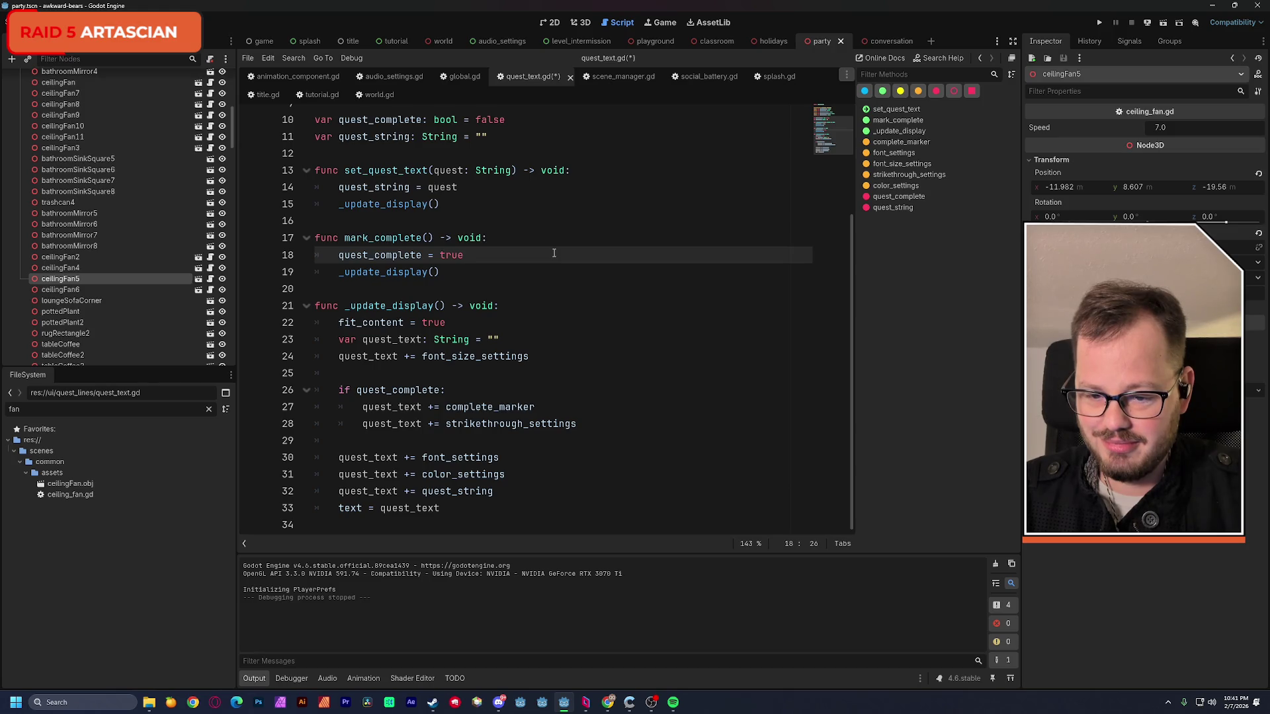
# - Save quest_text.gd and close the quest text, scene manager and social battery scripts
pyautogui.hotkey('ctrl', 's')
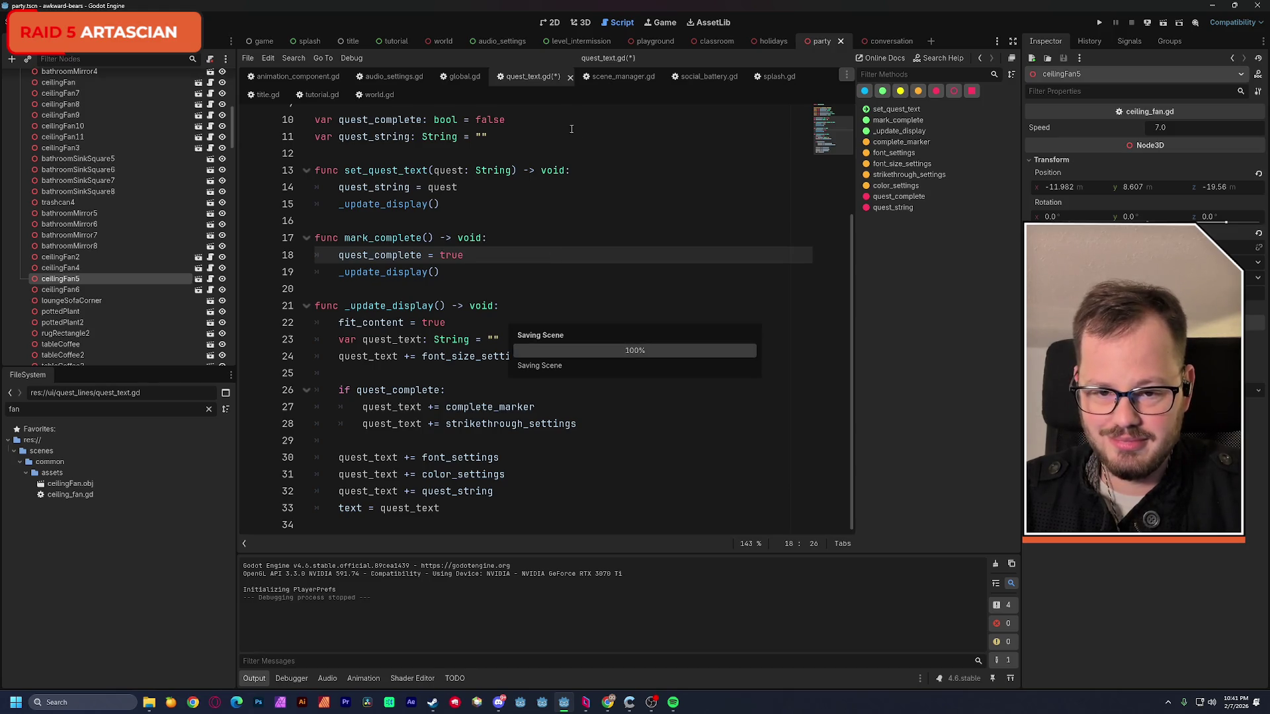
pyautogui.click(568, 78)
pyautogui.click(528, 80)
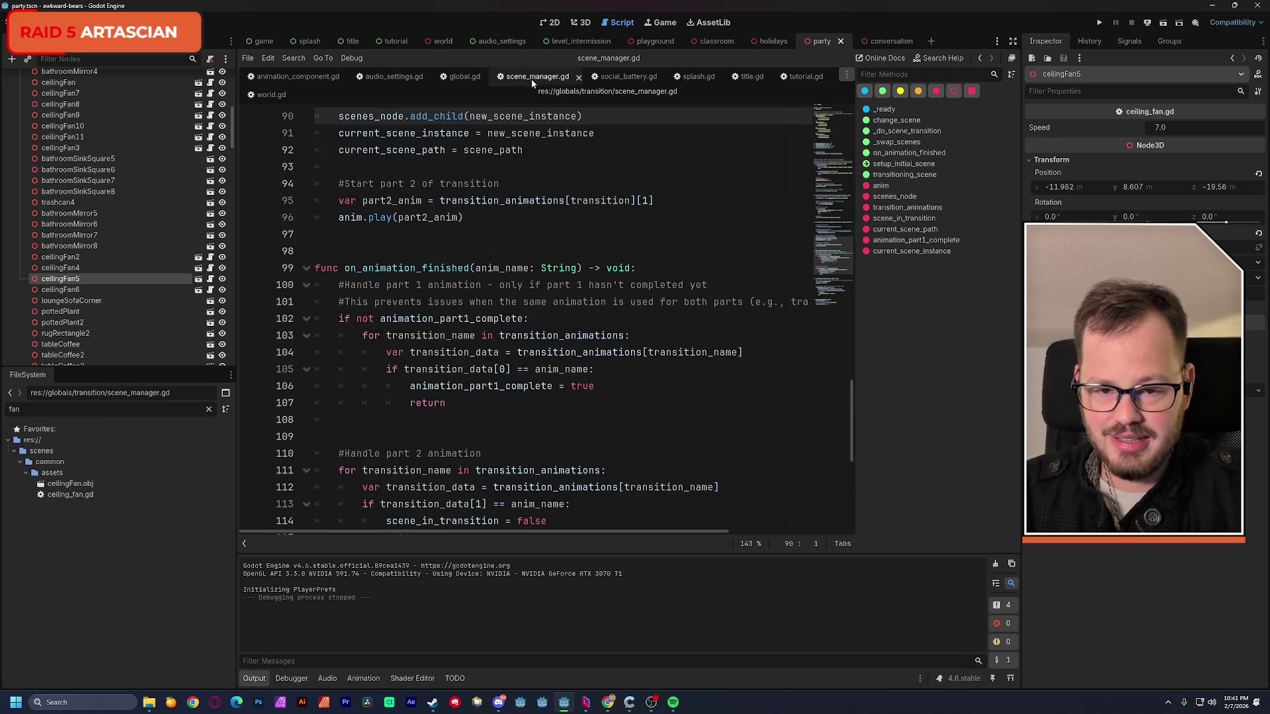
pyautogui.scroll(4, 568, 203)
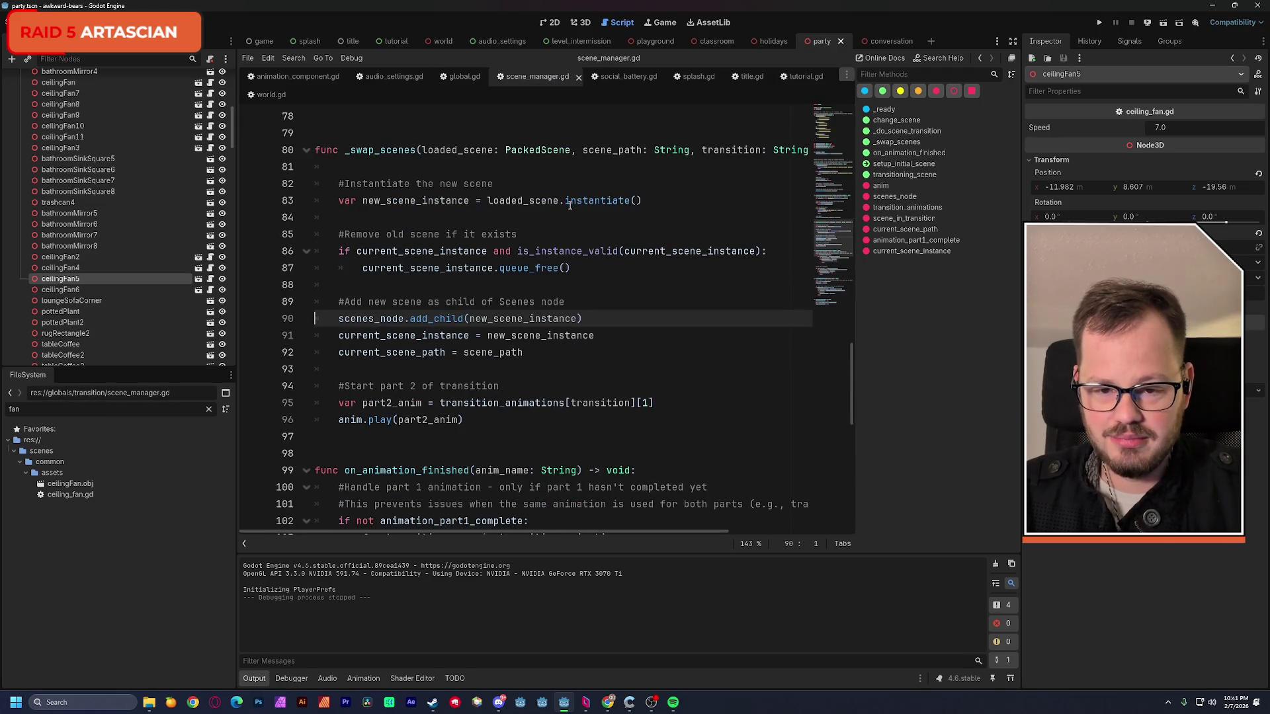
pyautogui.click(579, 77)
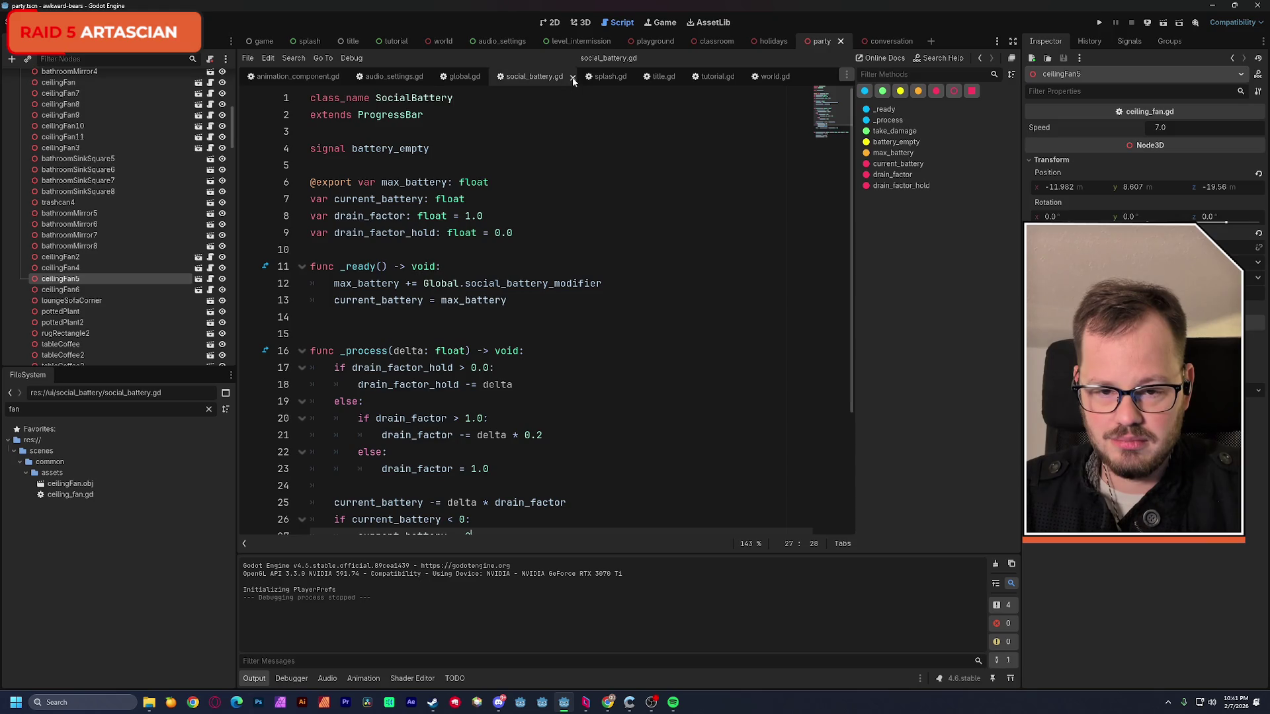
pyautogui.click(573, 78)
pyautogui.click(532, 80)
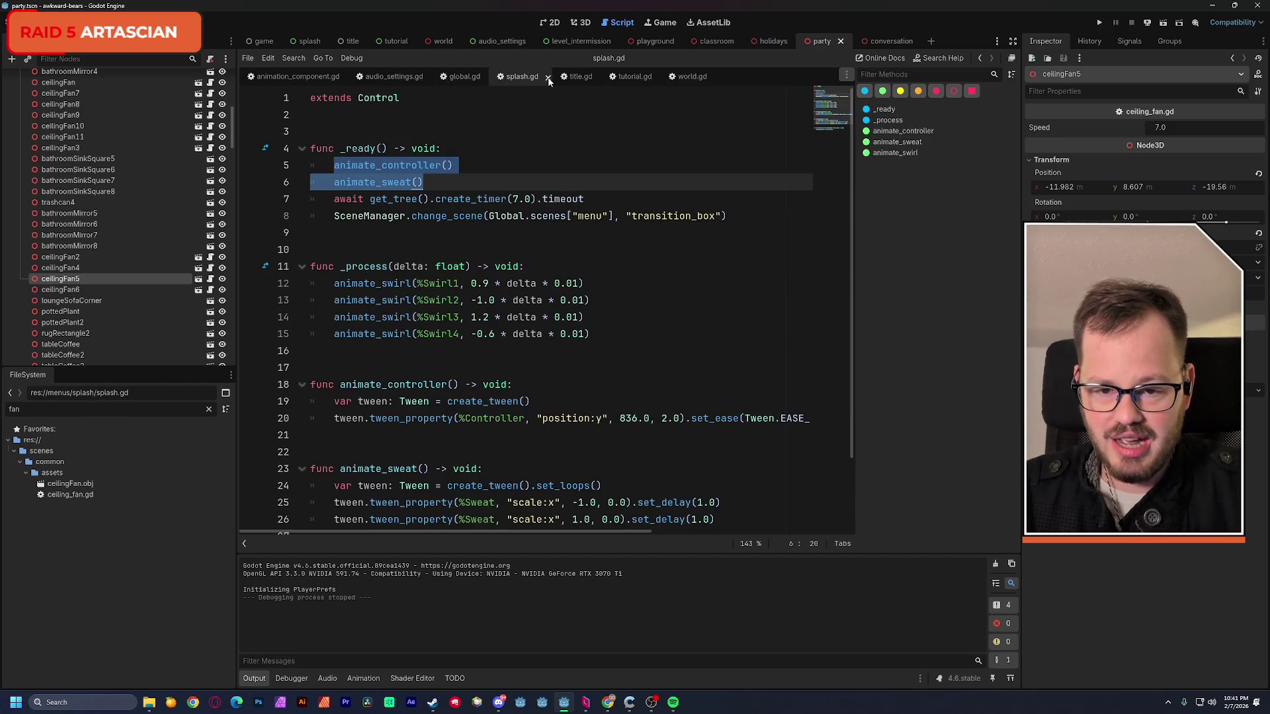
# - Close the splash, title, tutorial and world scripts and show the world scene in 3D
pyautogui.click(547, 78)
pyautogui.click(548, 78)
pyautogui.click(548, 78)
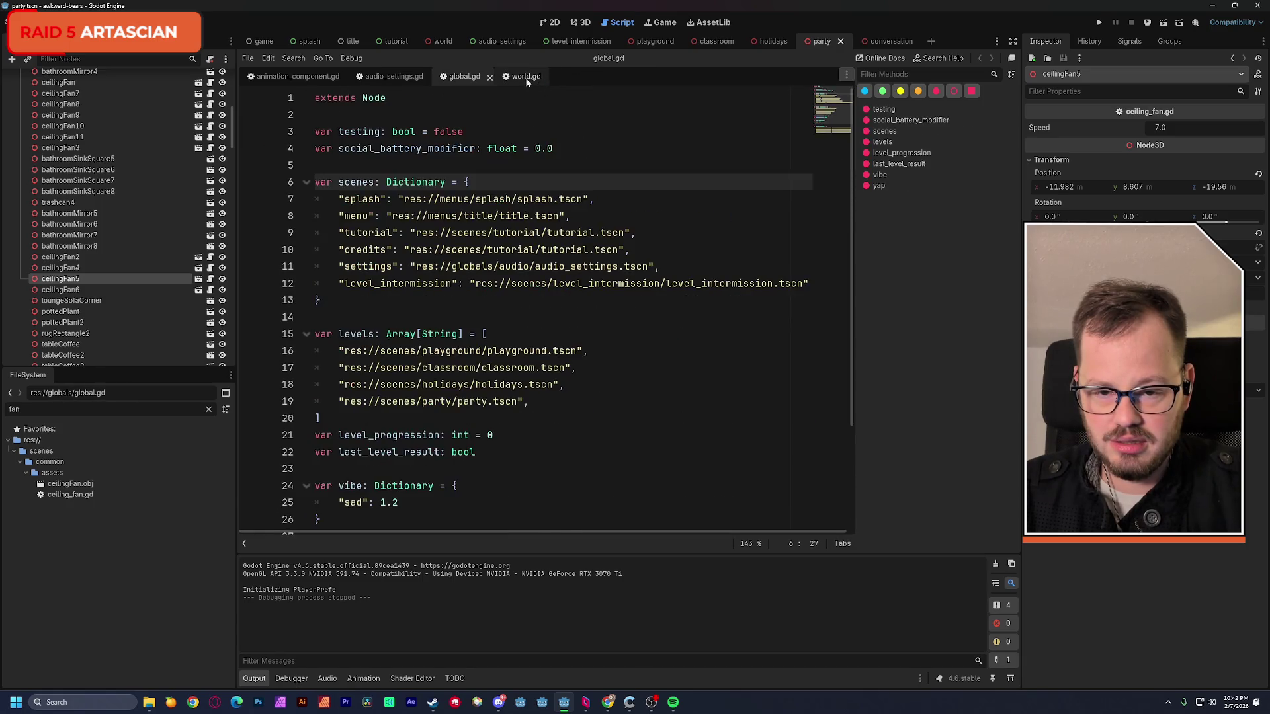
pyautogui.click(545, 78)
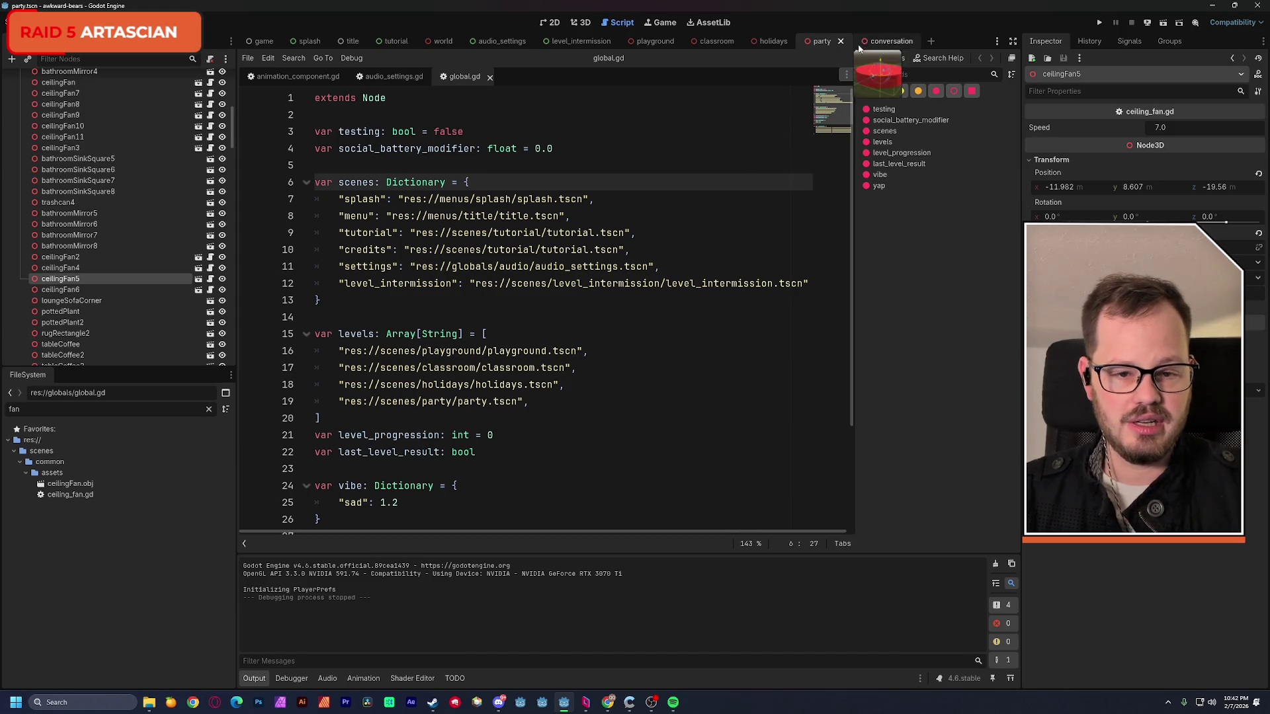
pyautogui.moveTo(499, 40)
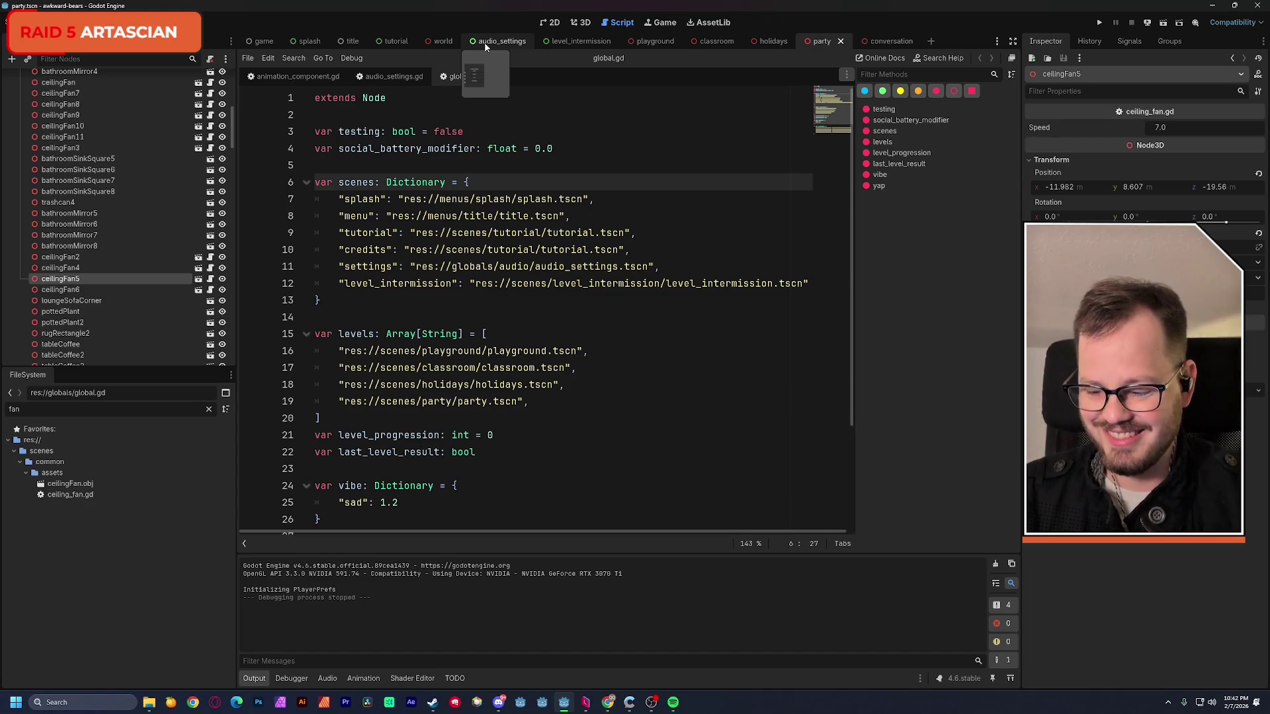
pyautogui.click(434, 42)
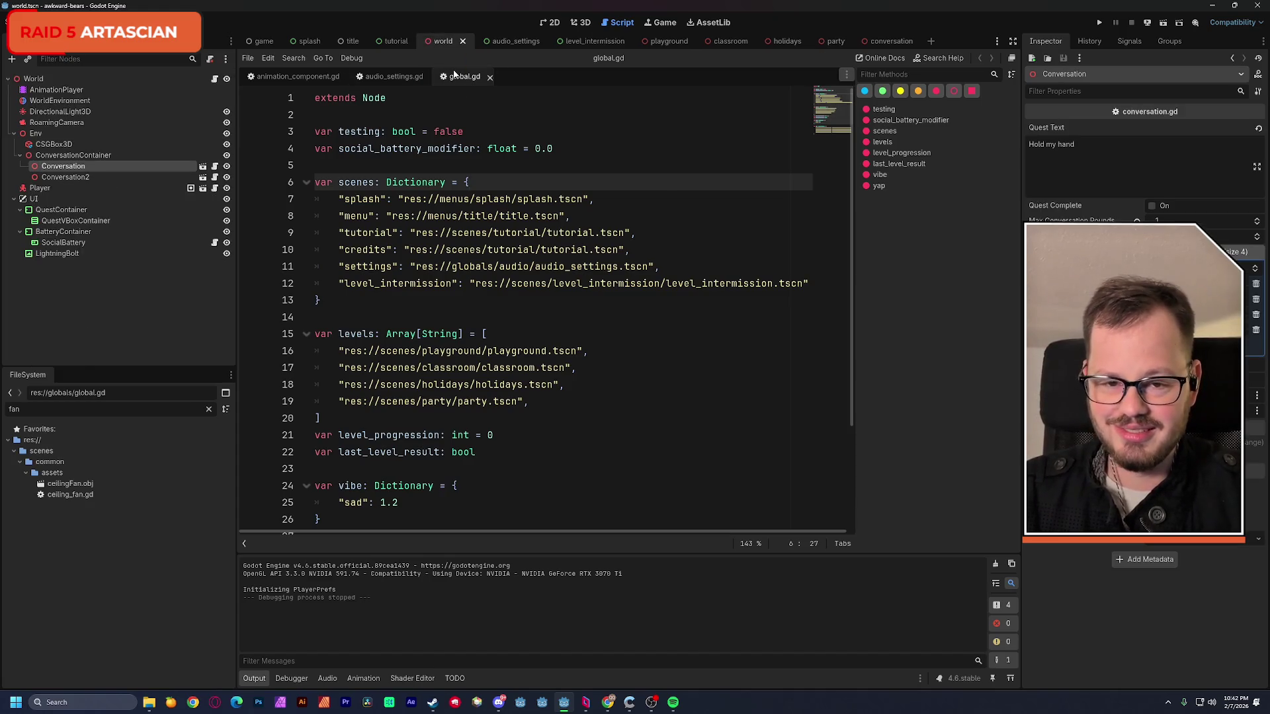
pyautogui.click(582, 22)
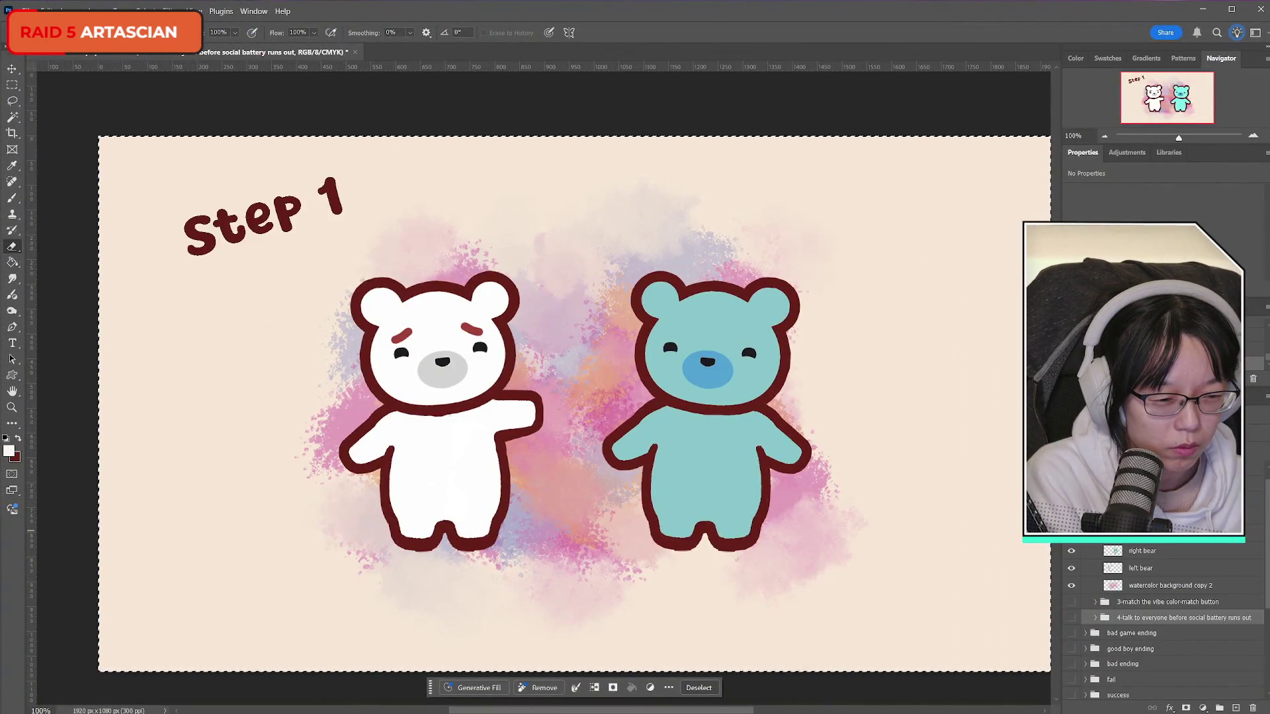
# - Start a PNG Save a Copy of the Step 1 screen and browse to the Tutorial folder
pyautogui.click(24, 10)
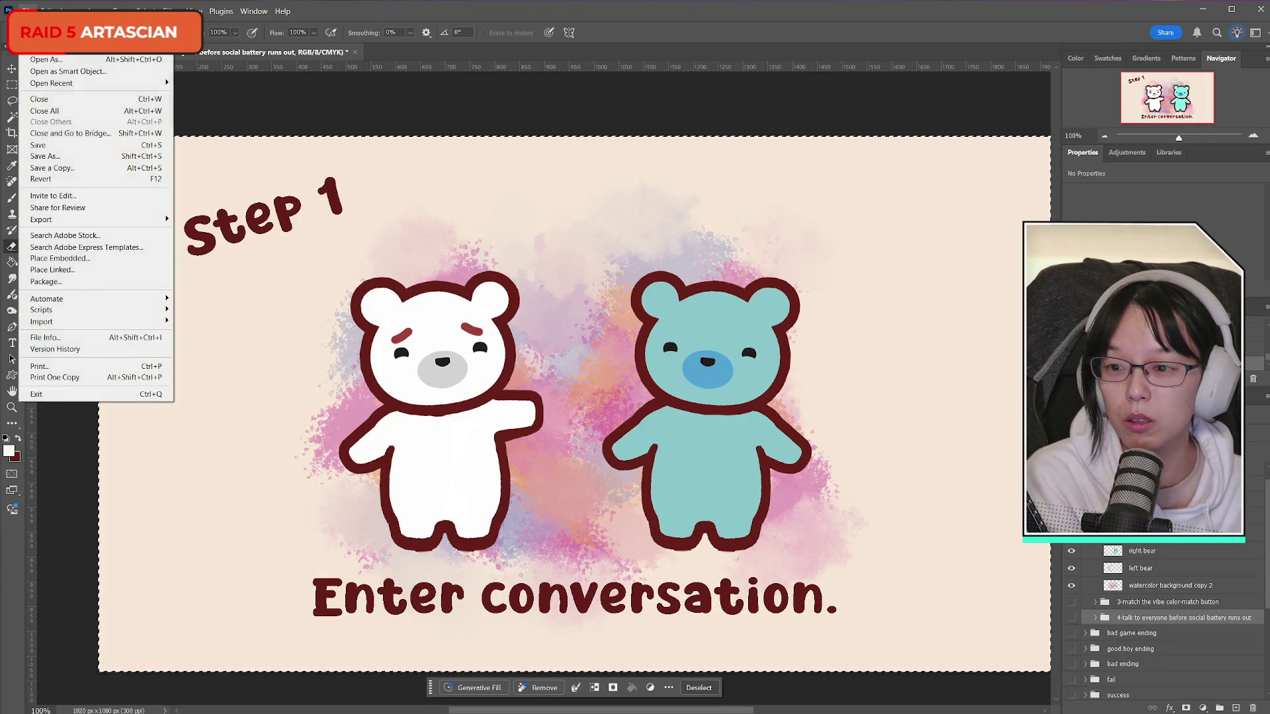
pyautogui.click(68, 172)
pyautogui.click(728, 516)
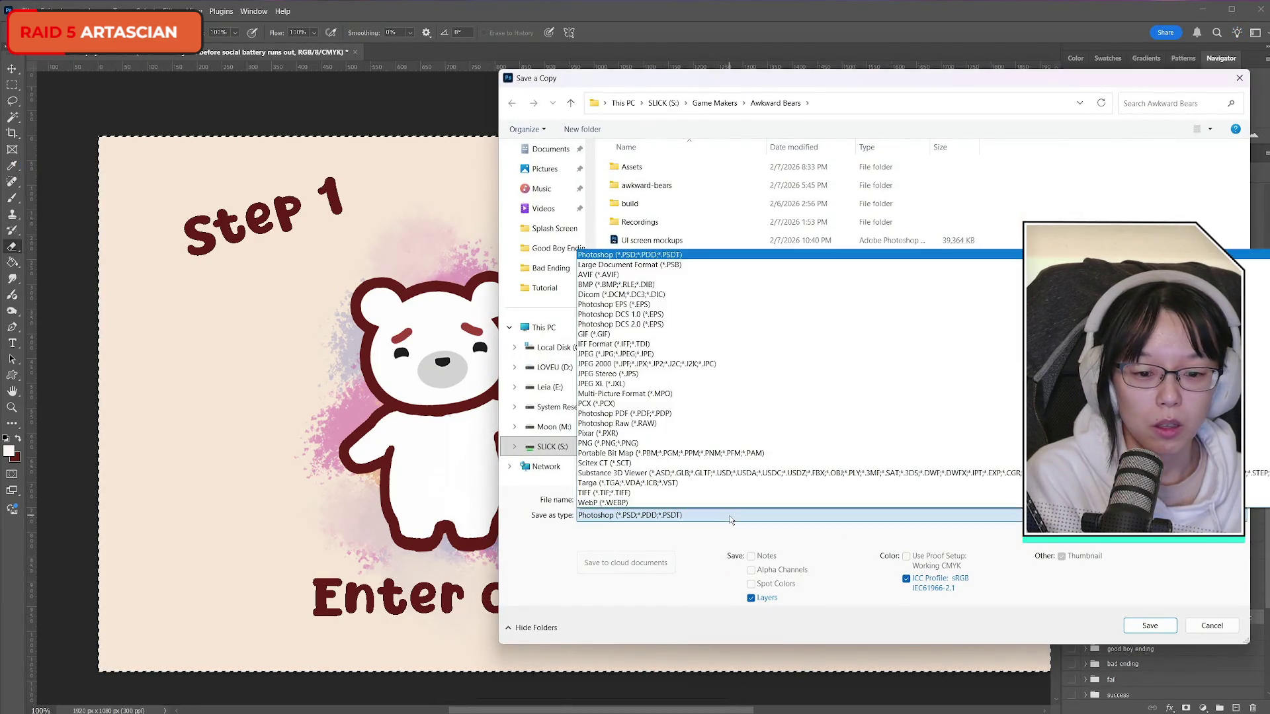
pyautogui.click(672, 445)
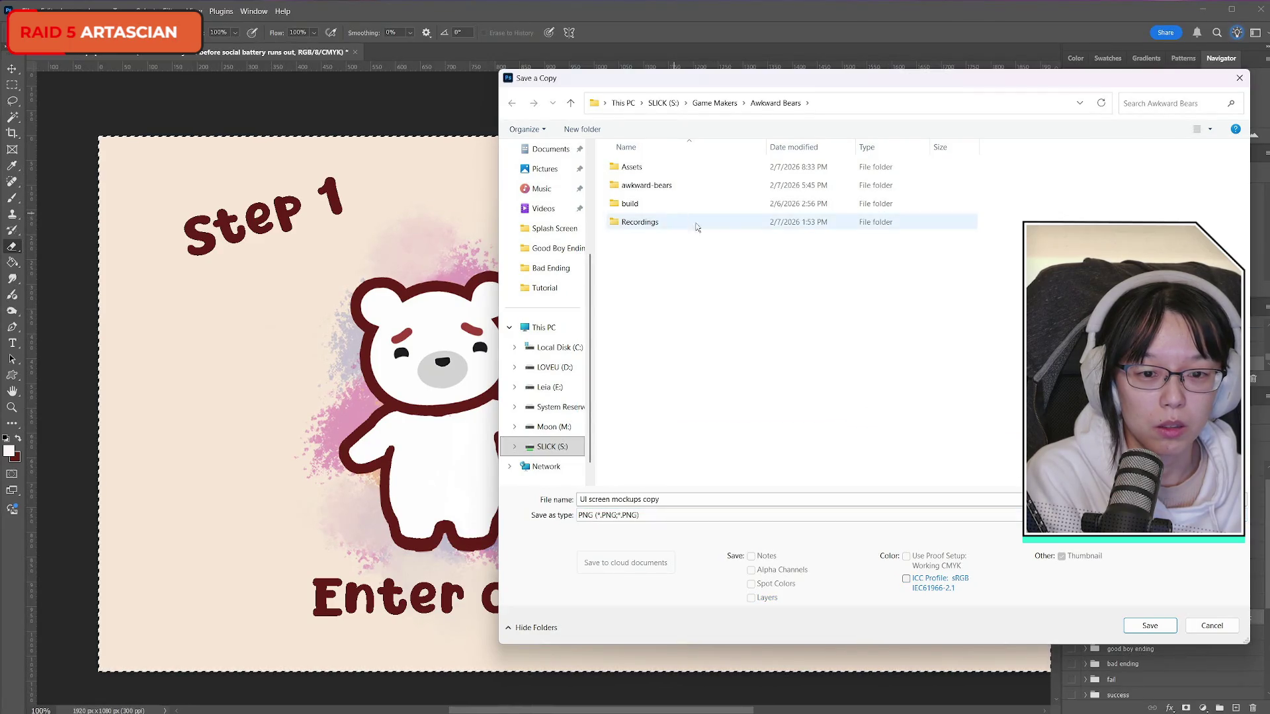
pyautogui.doubleClick(655, 169)
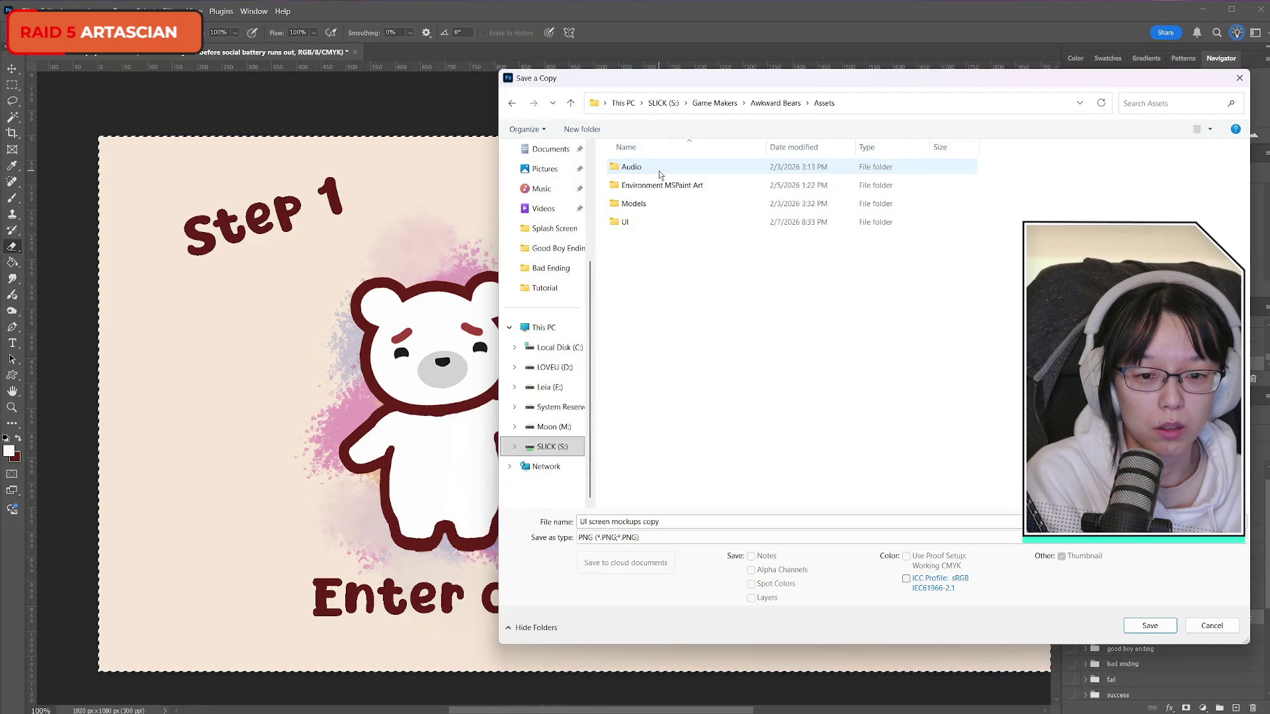
pyautogui.doubleClick(660, 221)
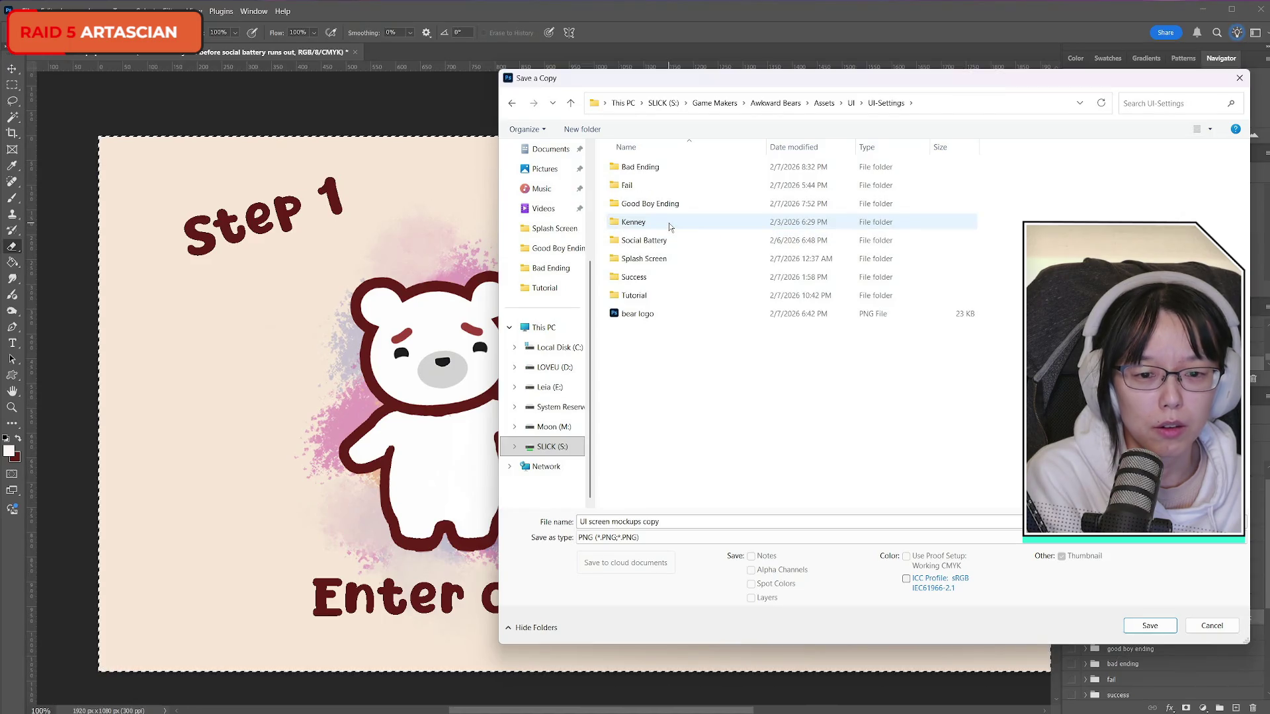
pyautogui.doubleClick(672, 296)
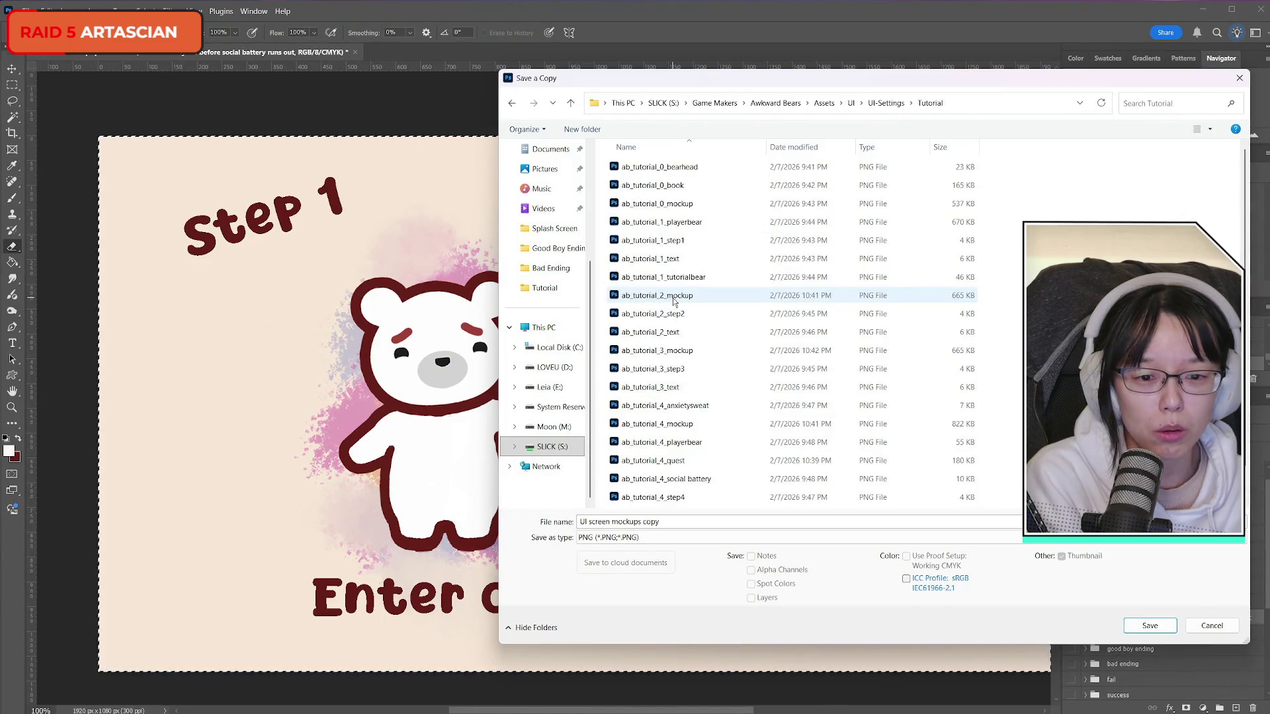
# - Name the copy ab_tutorial_1_mockup and confirm the PNG save
pyautogui.click(650, 259)
pyautogui.click(678, 521)
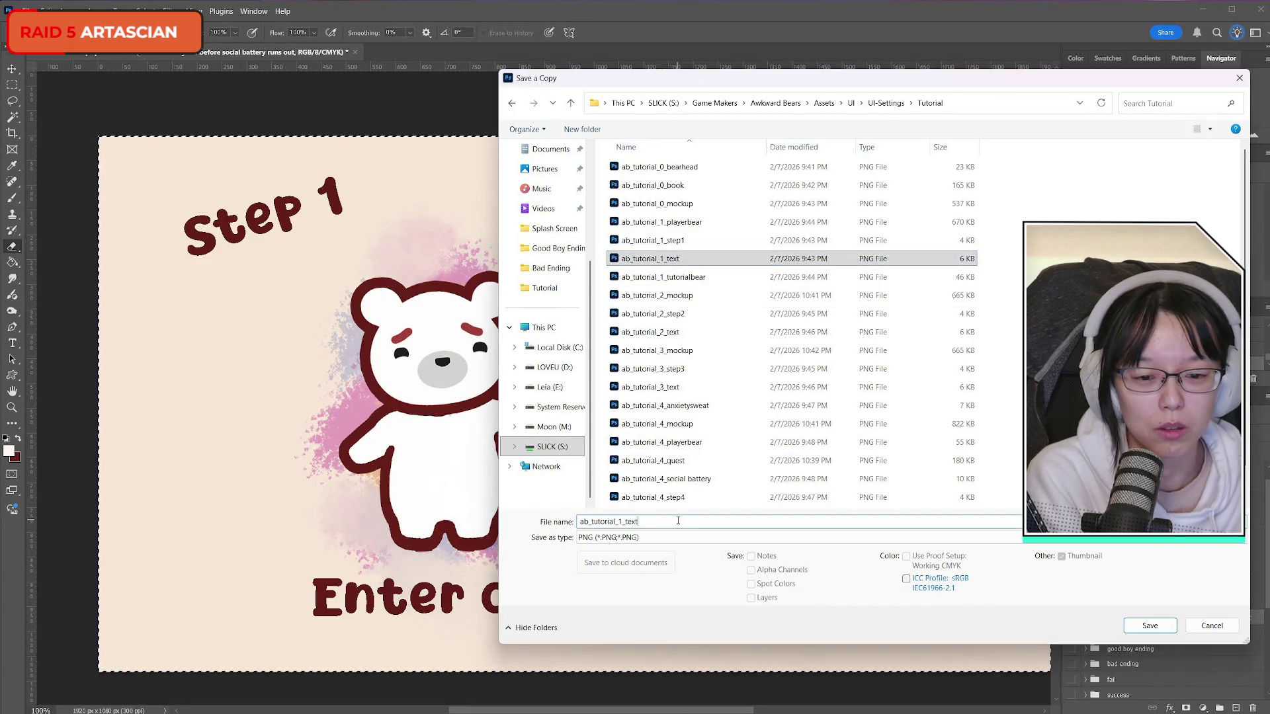
pyautogui.press('BackSpace')
pyautogui.press('BackSpace')
pyautogui.press('BackSpace')
pyautogui.write('mockup')
pyautogui.press('Return')
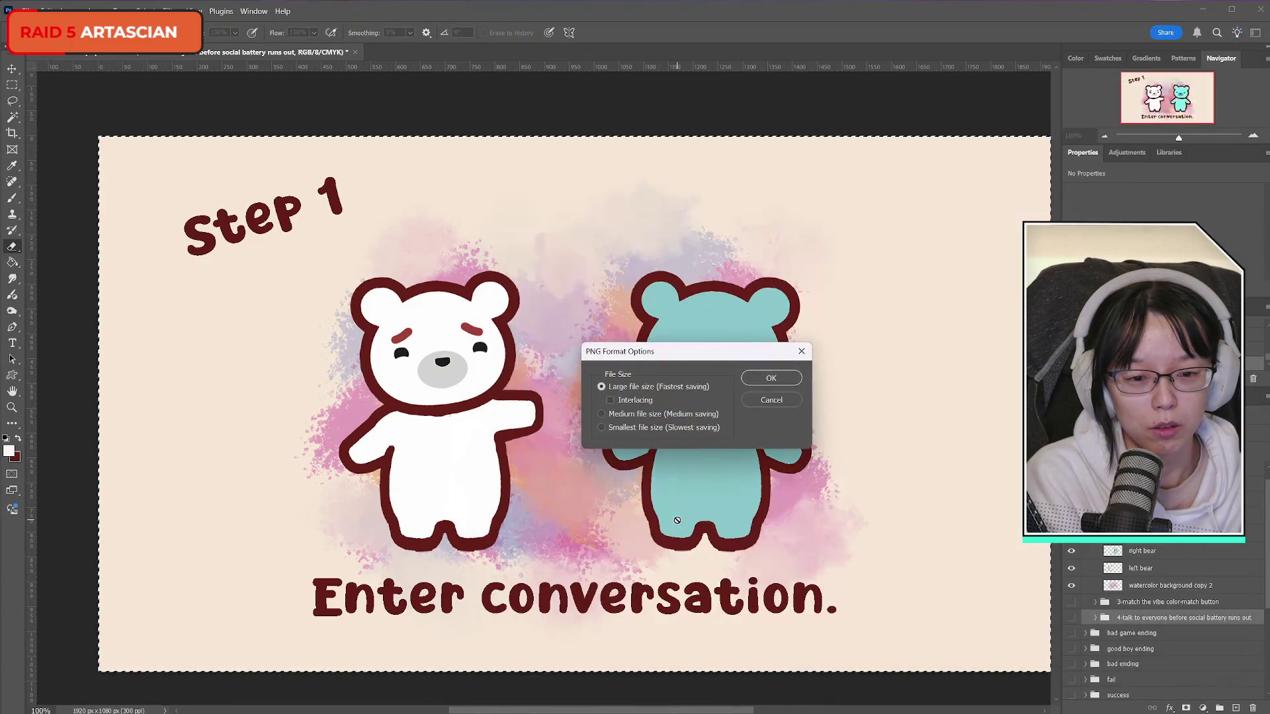
pyautogui.press('Return')
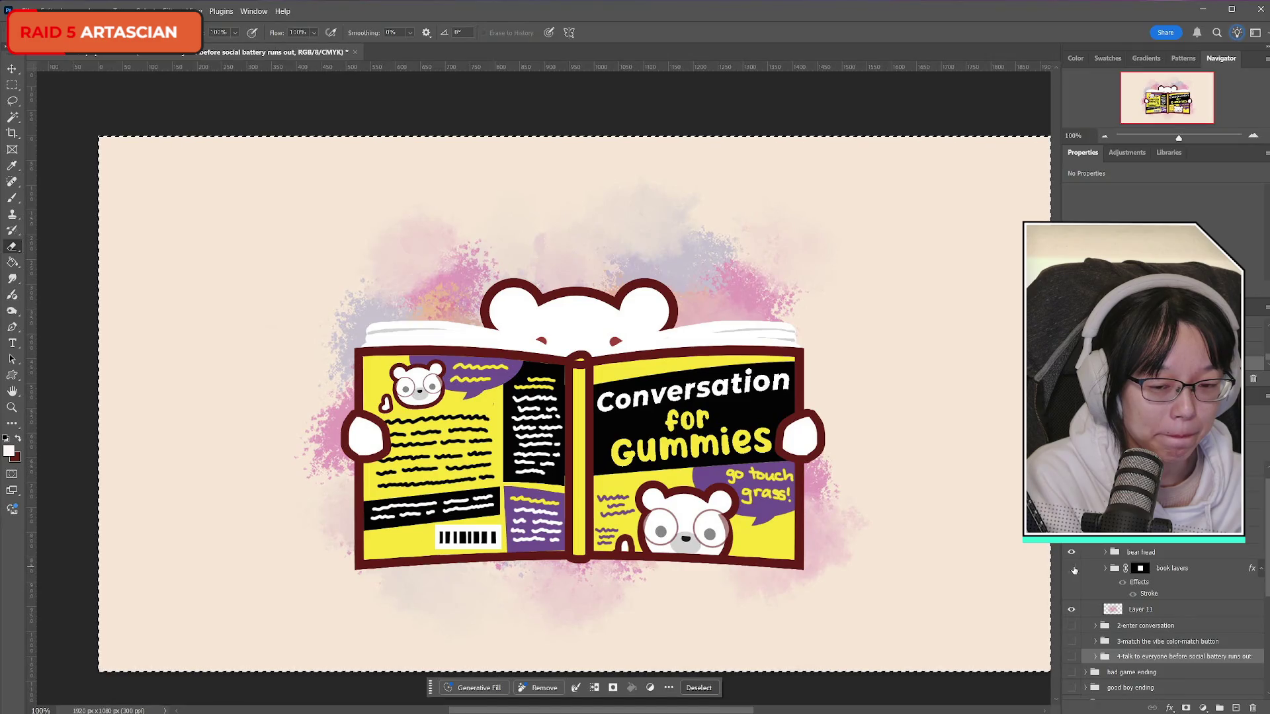
# - Start a PNG Save a Copy of the book screen and browse to Assets\UI\UI-Settings\Tutorial
pyautogui.click(1166, 554)
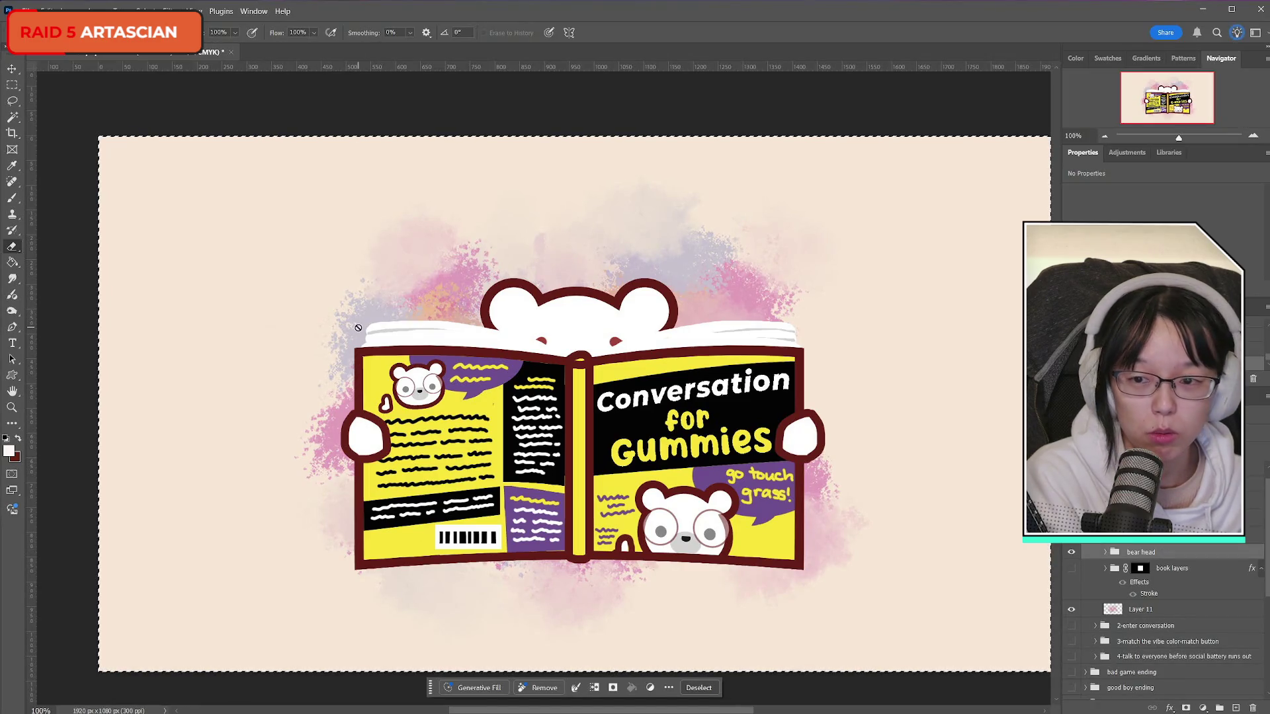
pyautogui.click(21, 11)
pyautogui.click(50, 172)
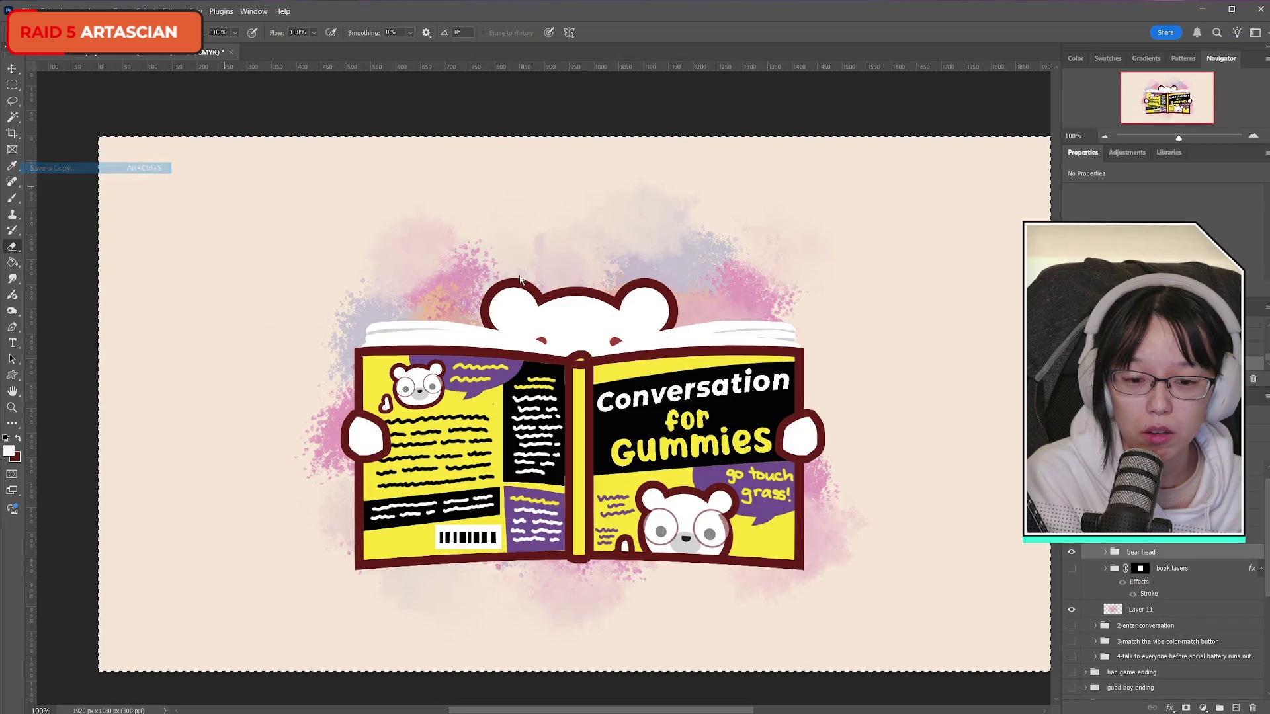
pyautogui.click(680, 515)
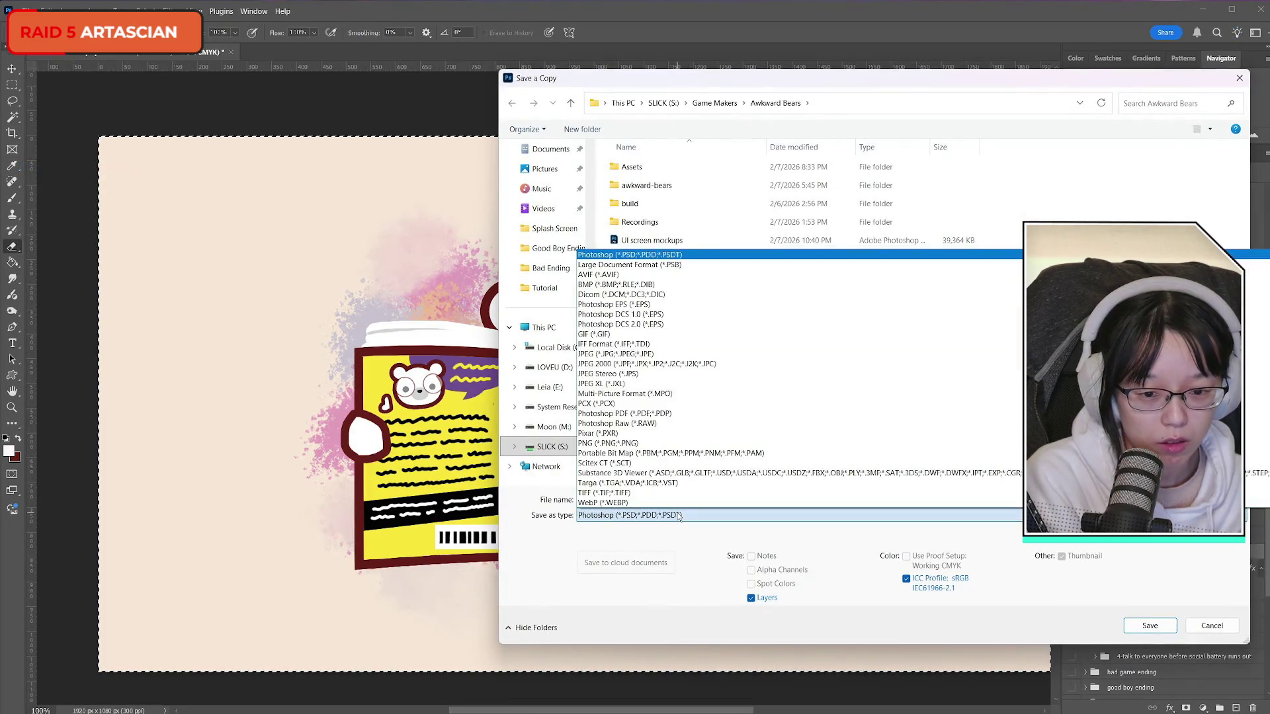
pyautogui.click(640, 445)
pyautogui.doubleClick(635, 166)
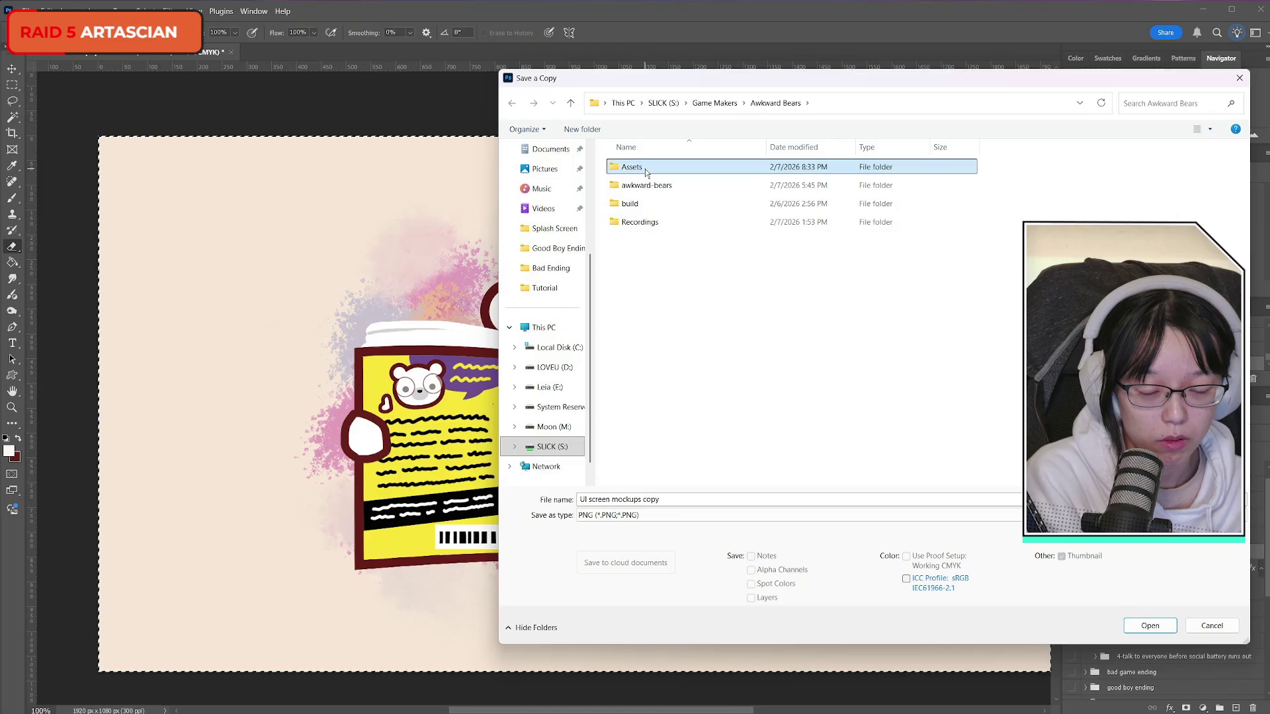
pyautogui.doubleClick(649, 224)
pyautogui.doubleClick(650, 222)
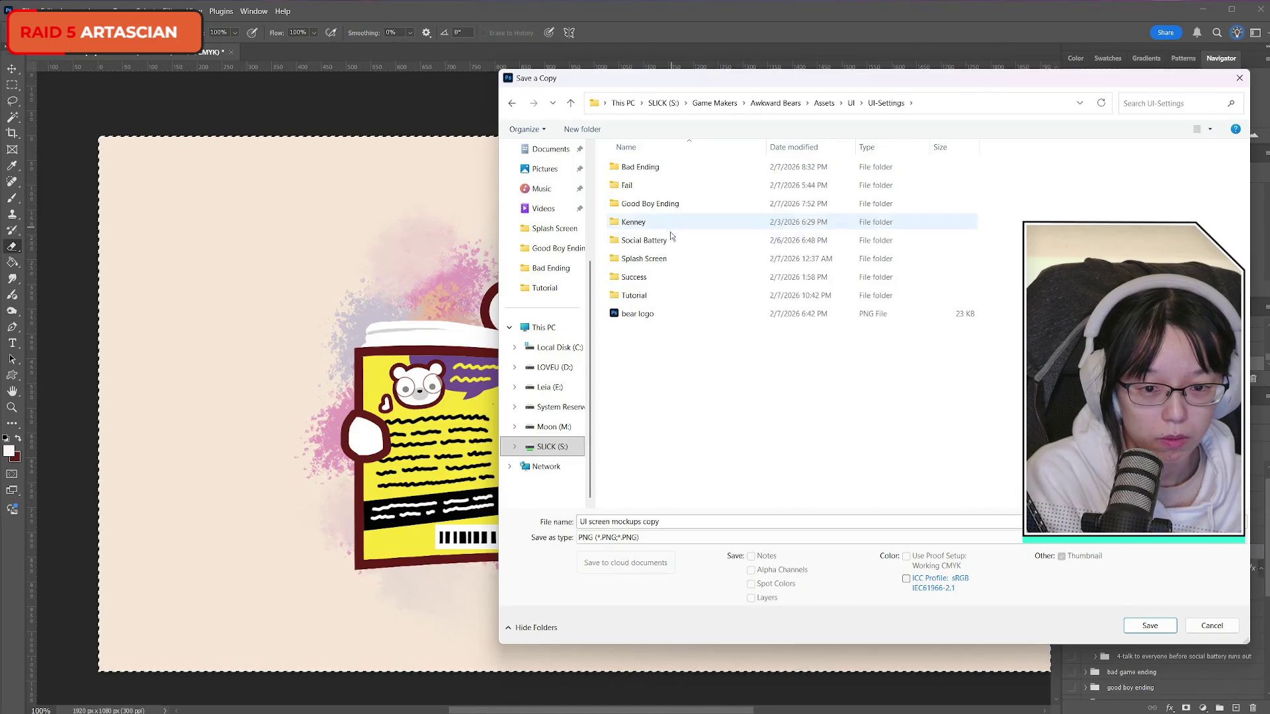
pyautogui.doubleClick(661, 294)
# - Save the copy as ab_tutorial_0_mockup PNG, then save the Photoshop document
pyautogui.click(707, 484)
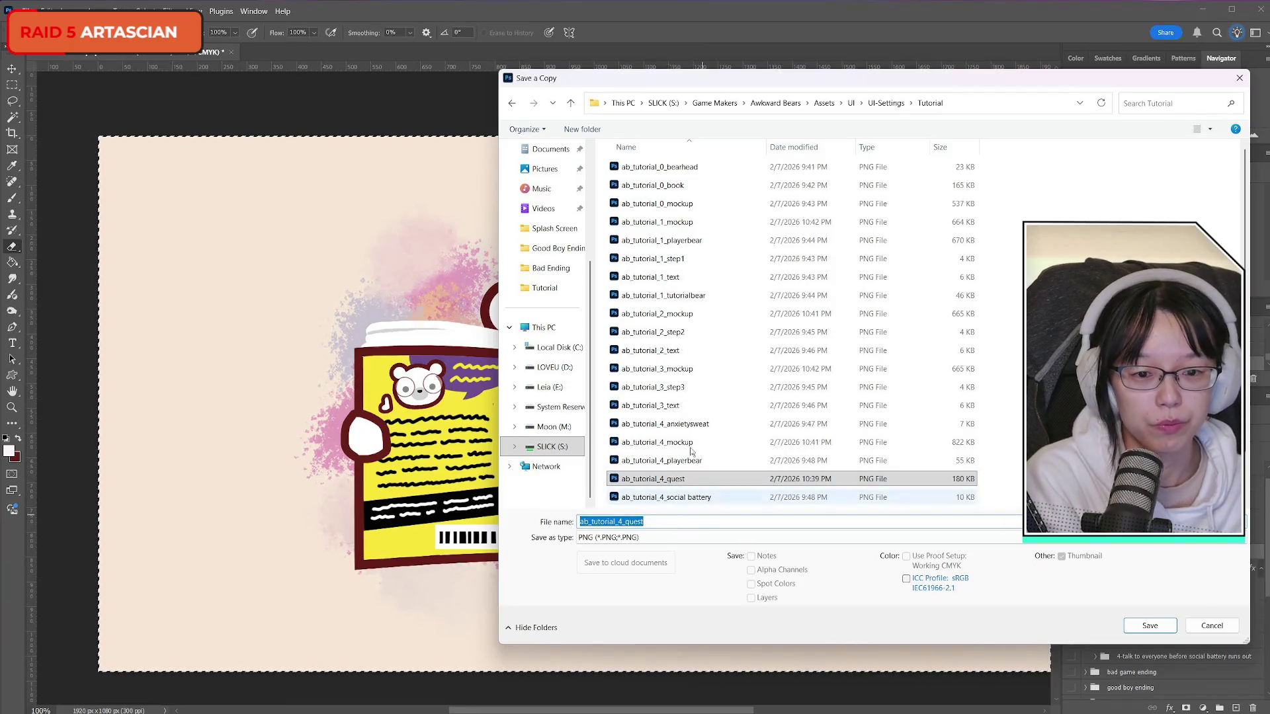
pyautogui.click(657, 204)
pyautogui.doubleClick(665, 523)
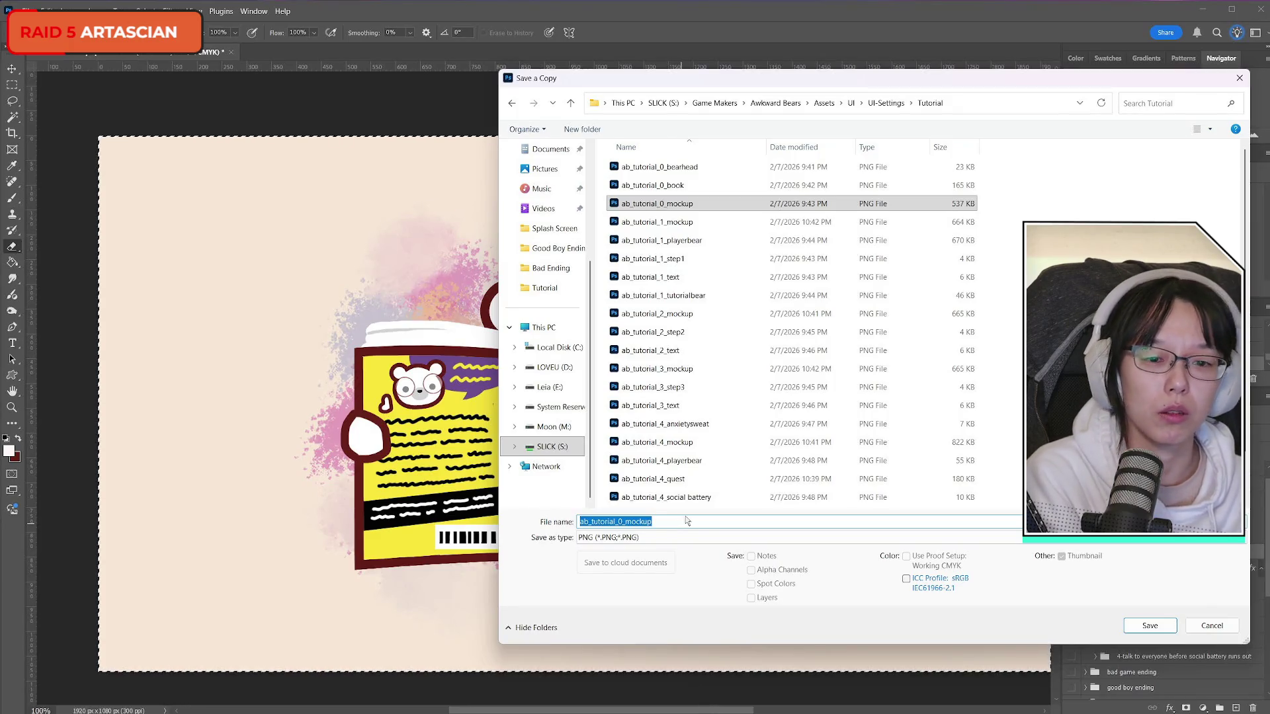
pyautogui.click(1150, 625)
pyautogui.click(16, 10)
pyautogui.click(39, 146)
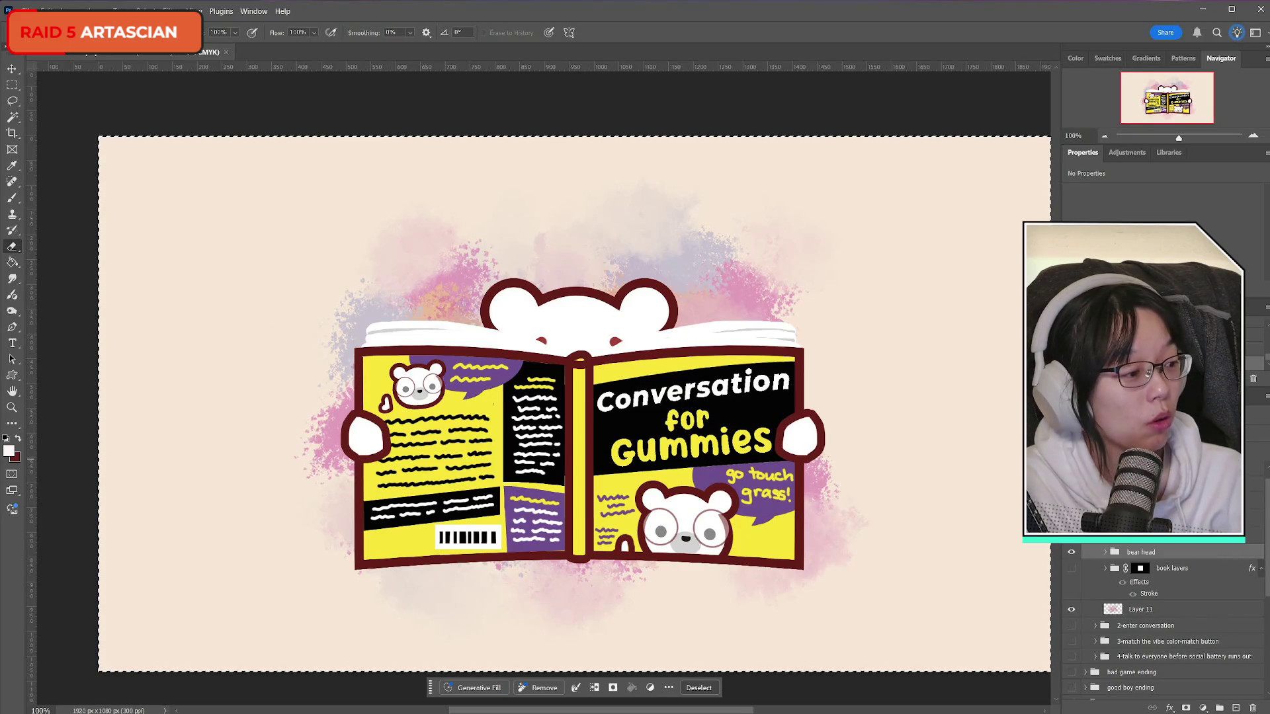
# - Deselect the active canvas selection with Ctrl+D
pyautogui.hotkey('ctrl', 'd')
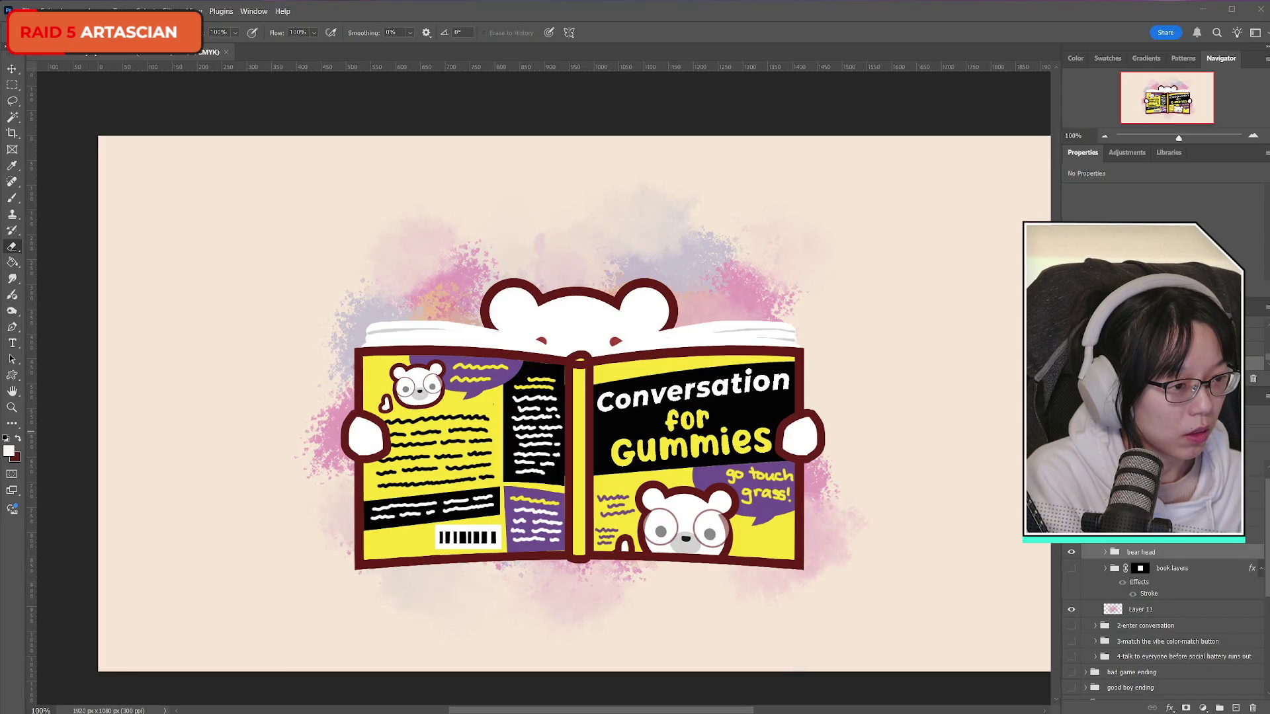
# - Bring the to-do sticky note over the canvas, edit after 'write out quests', then leave it
pyautogui.moveTo(1269, 188); pyautogui.dragTo(990, 189)
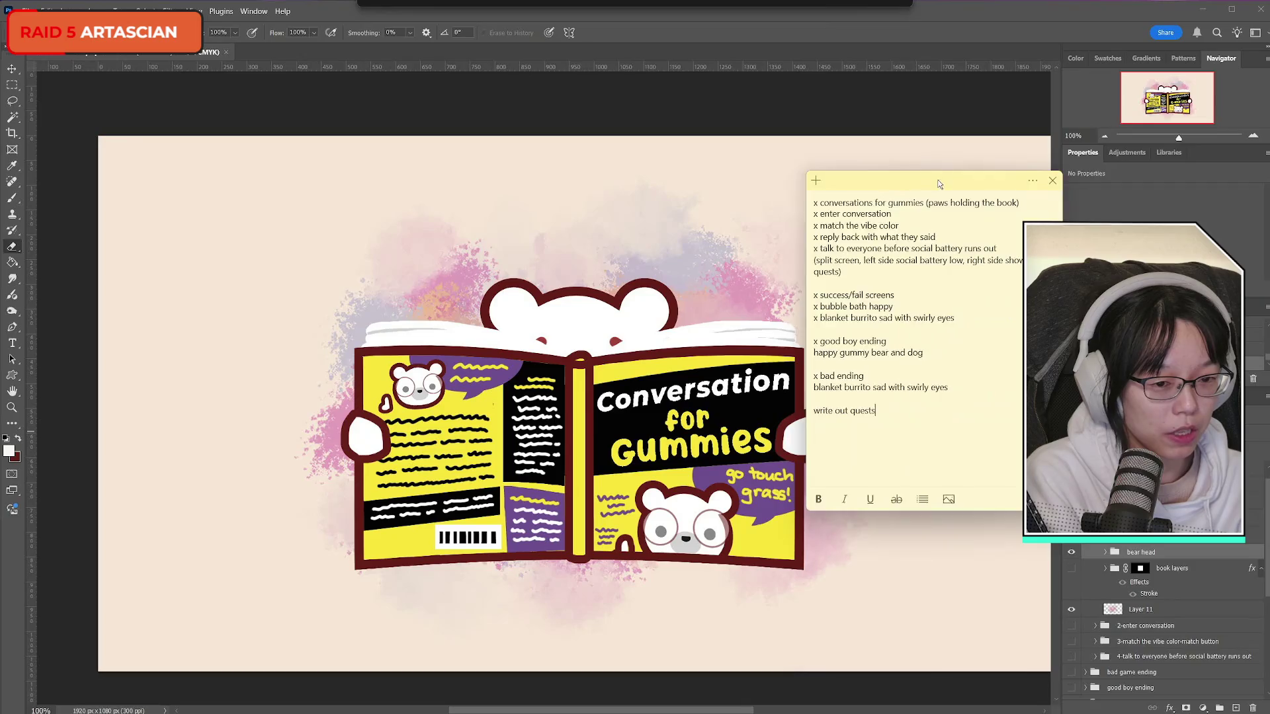
pyautogui.click(959, 445)
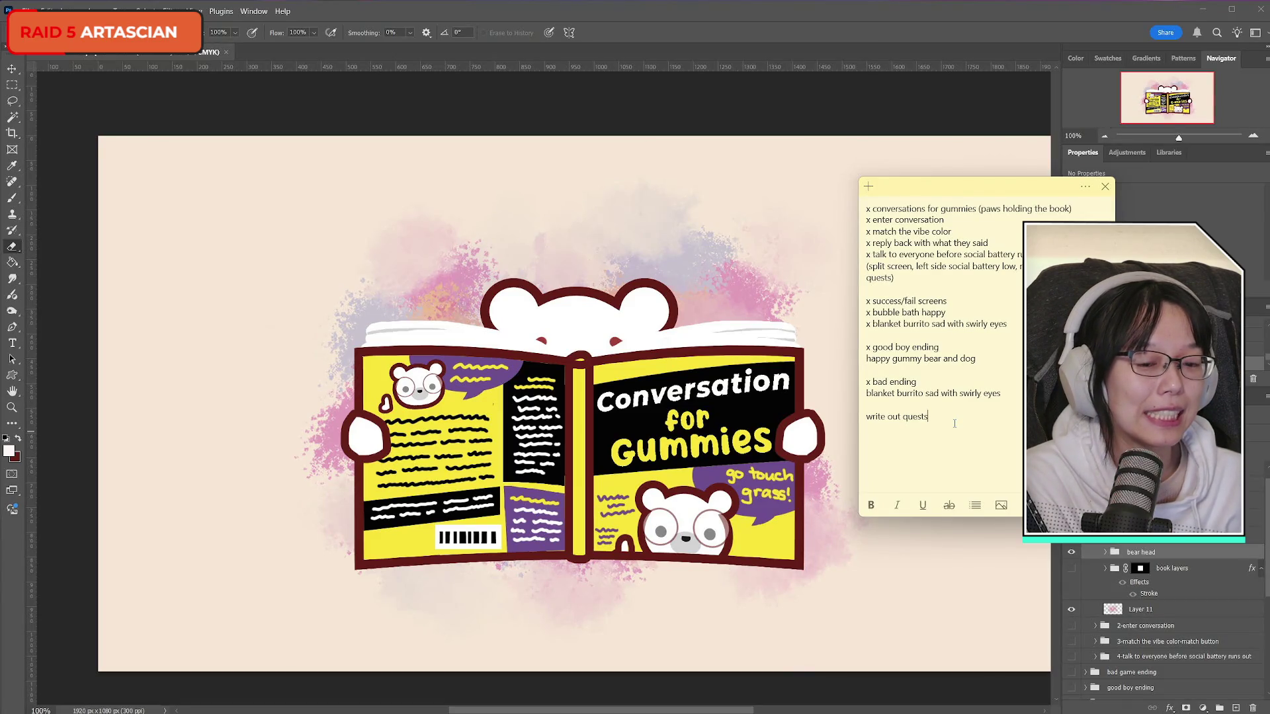
pyautogui.click(681, 463)
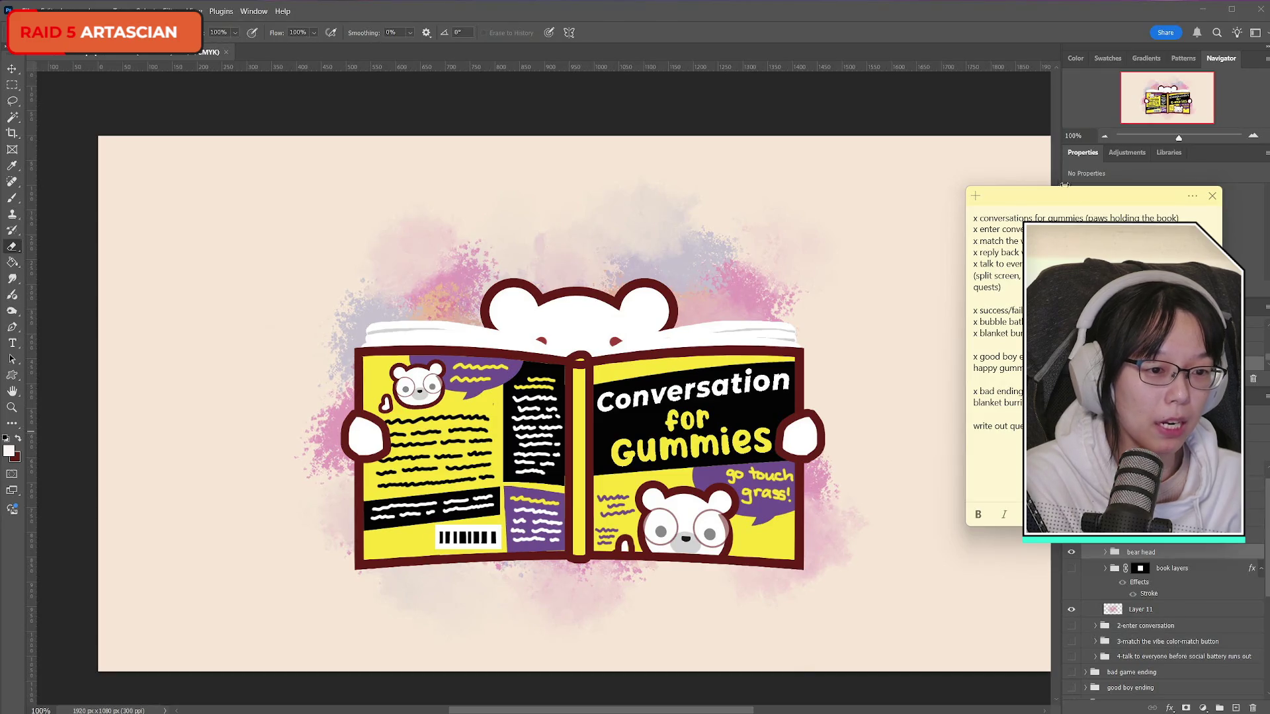
pyautogui.moveTo(1088, 198); pyautogui.dragTo(1056, 215)
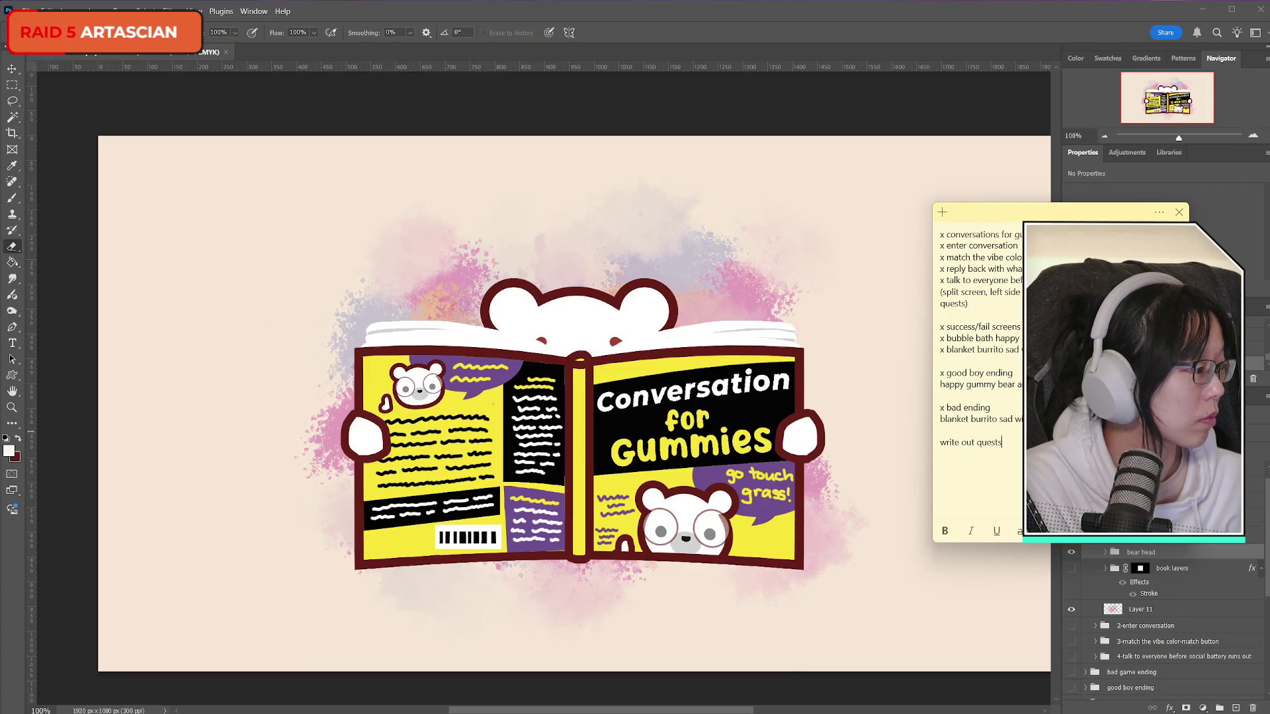
pyautogui.hotkey('alt', 'Tab')
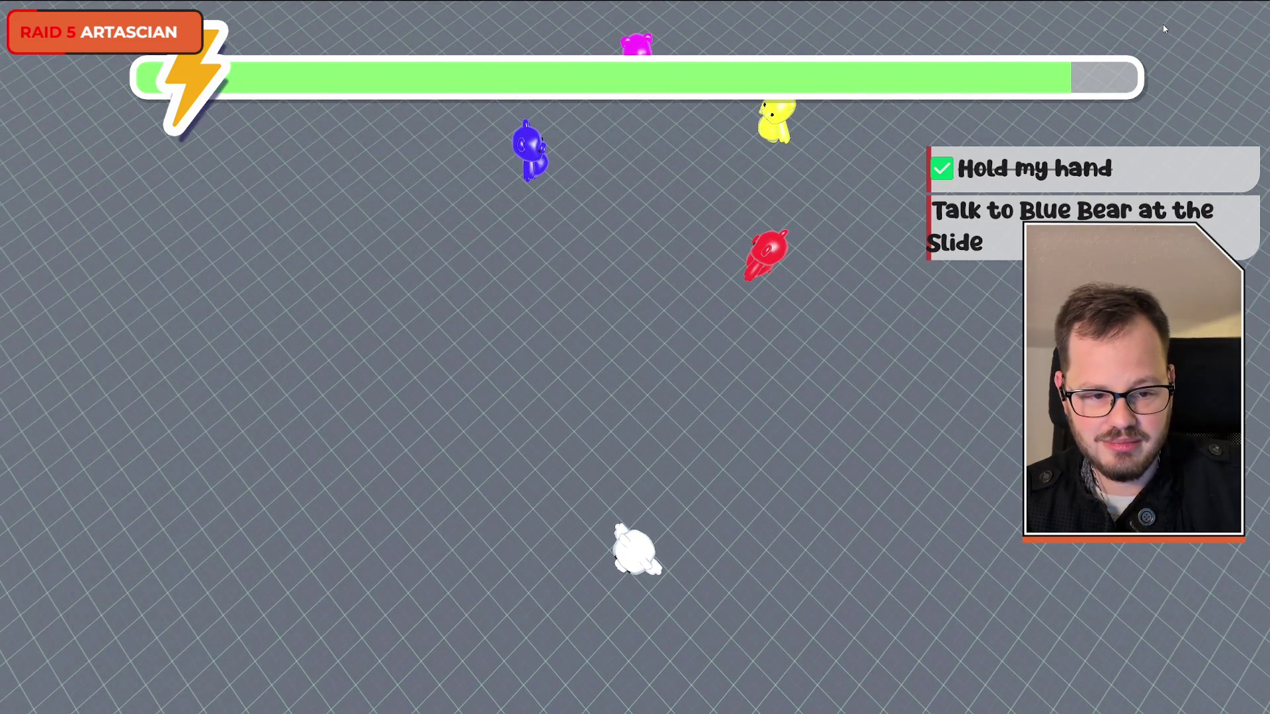
# - Stop the running game with F8 and save the world scene after framing the UI layout
pyautogui.press('F8')
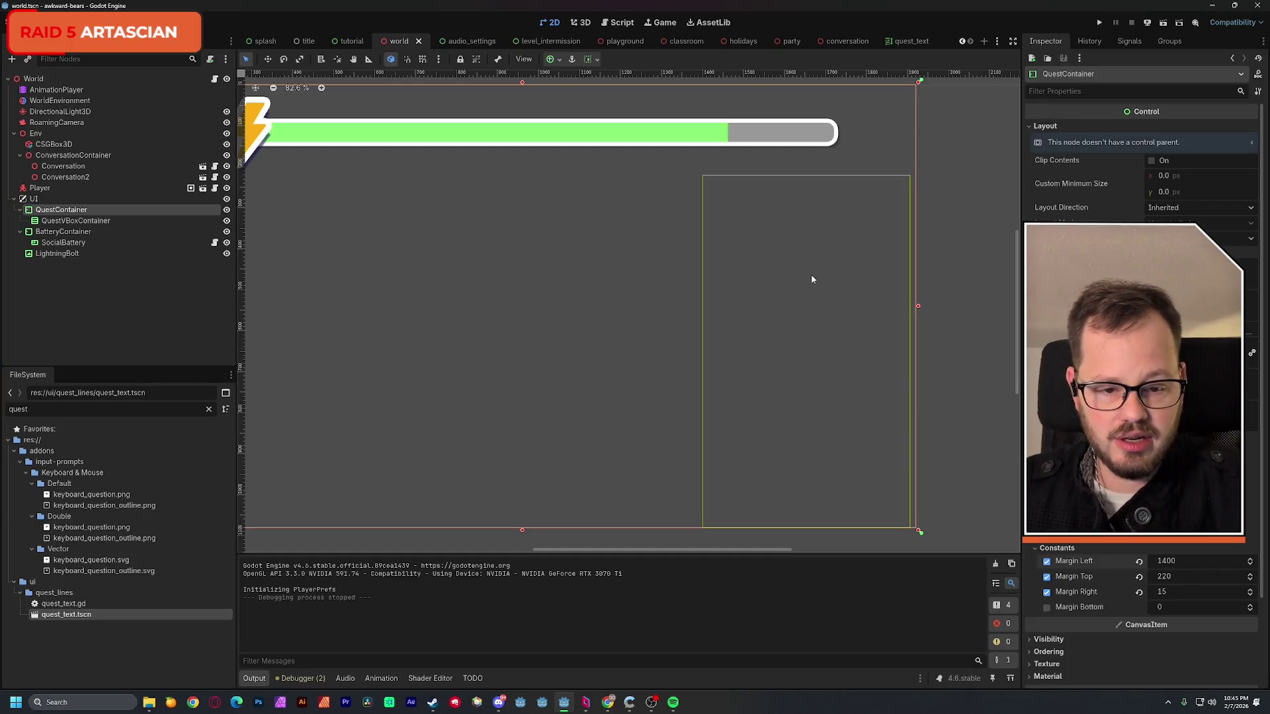
pyautogui.hotkey('ctrl', 's')
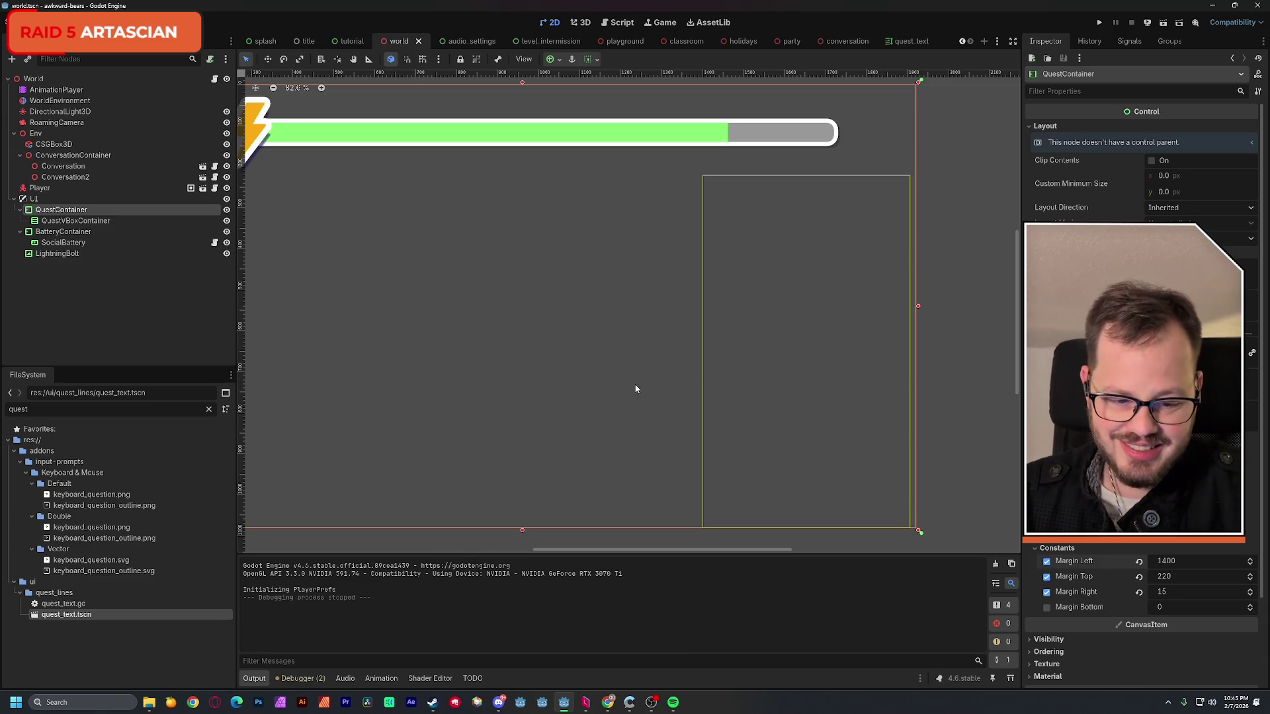
pyautogui.scroll(1, 636, 389)
pyautogui.moveTo(664, 383); pyautogui.dragTo(770, 390)
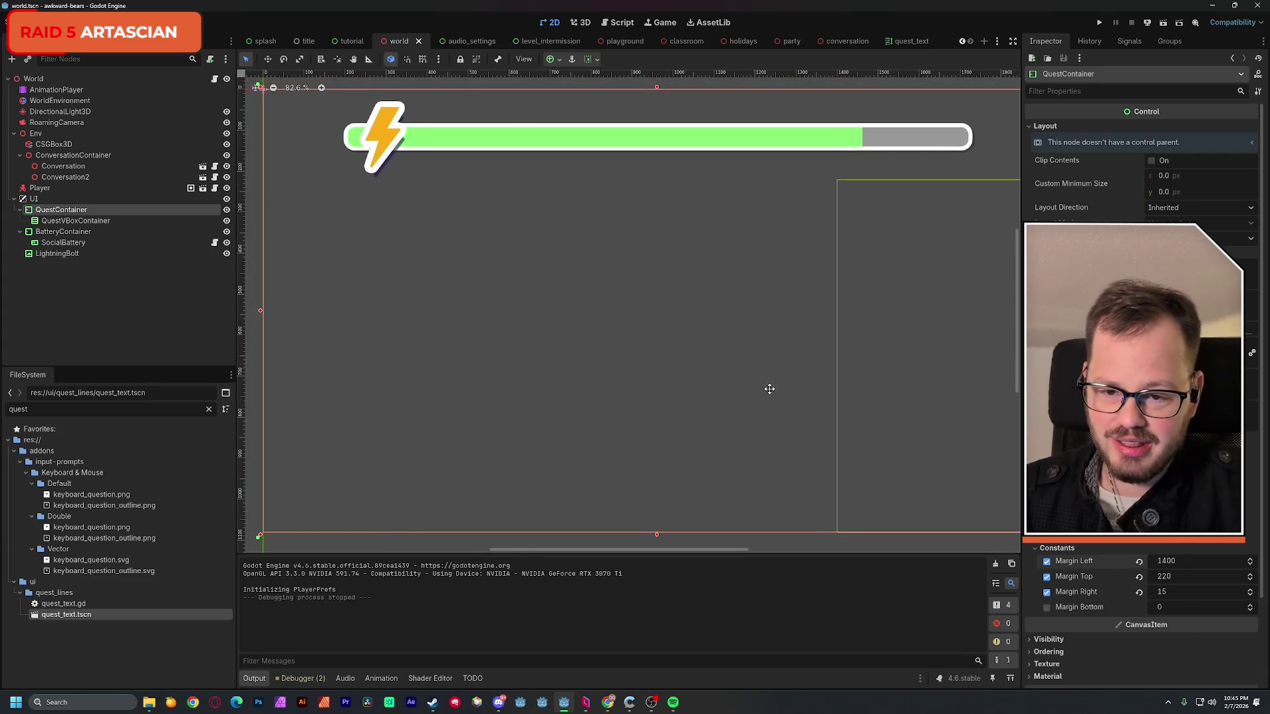
pyautogui.scroll(-3, 768, 389)
pyautogui.scroll(-1, 757, 383)
pyautogui.moveTo(680, 348); pyautogui.dragTo(662, 319)
pyautogui.hotkey('ctrl', 's')
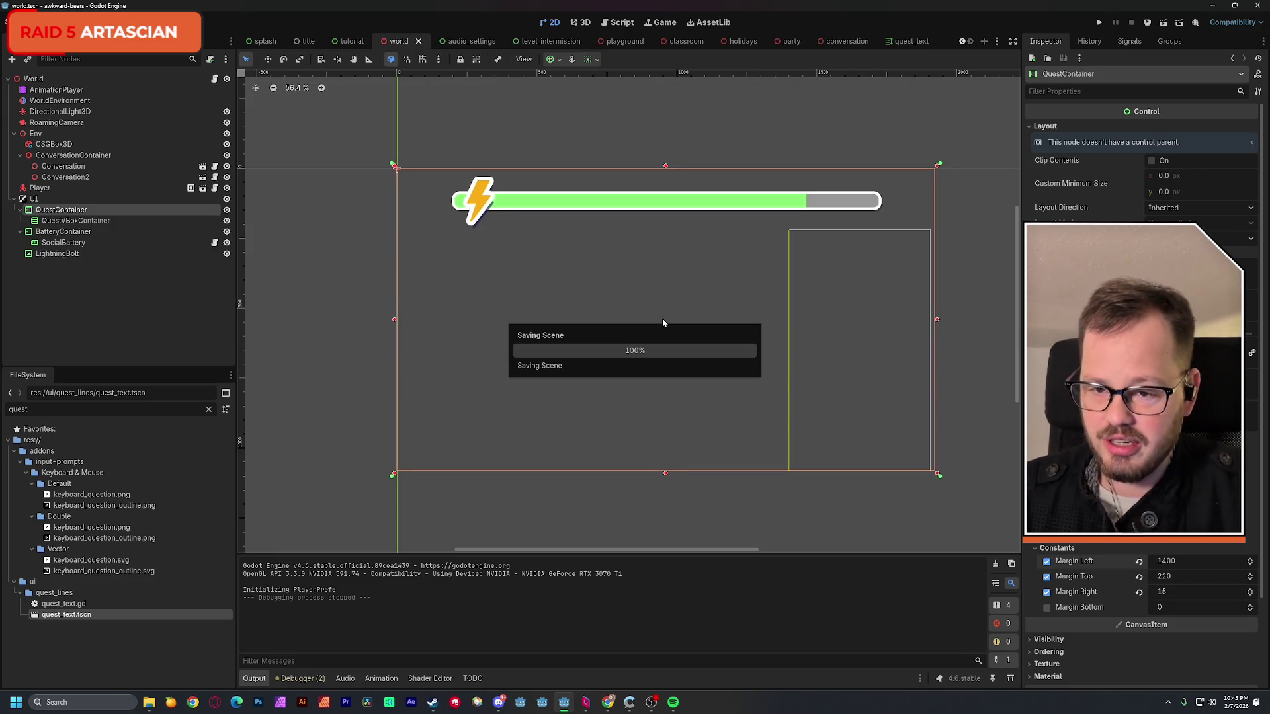
pyautogui.click(348, 42)
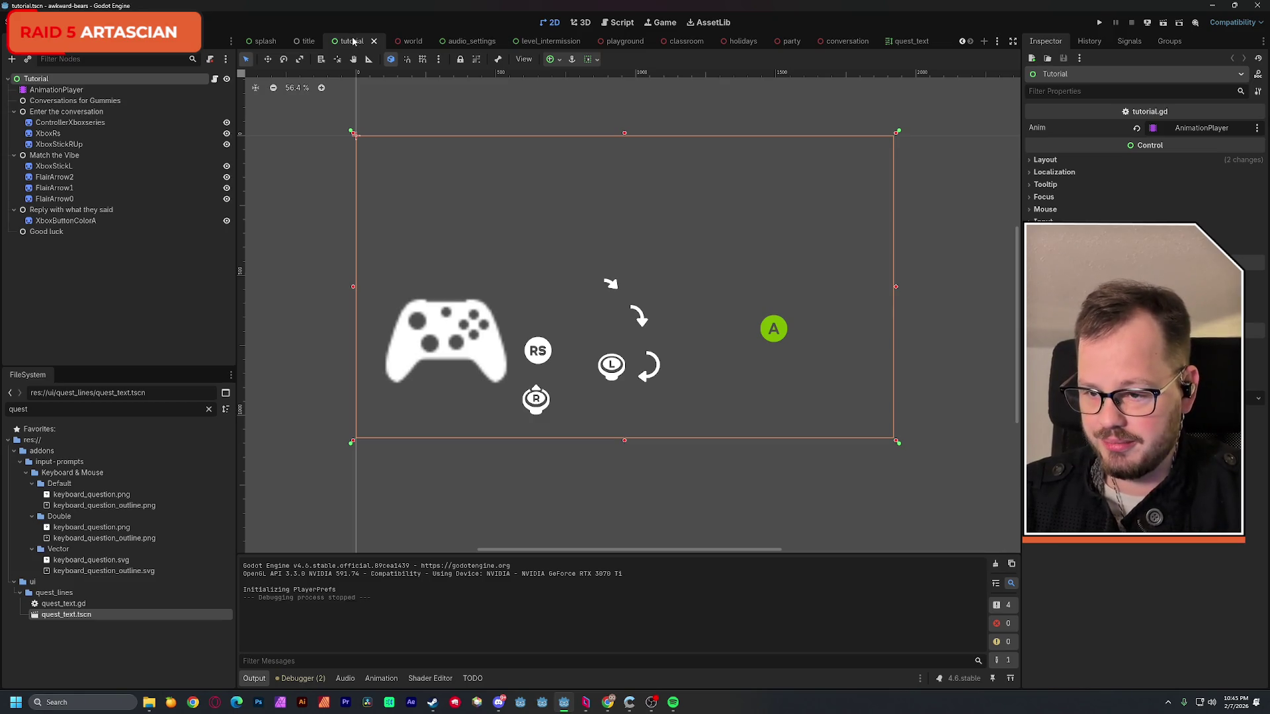
# - Delete the five tutorial step nodes from Conversations for Gummies to Good luck and save the scene
pyautogui.click(80, 103)
pyautogui.keyDown('shift'); pyautogui.click(47, 231); pyautogui.keyUp('shift')
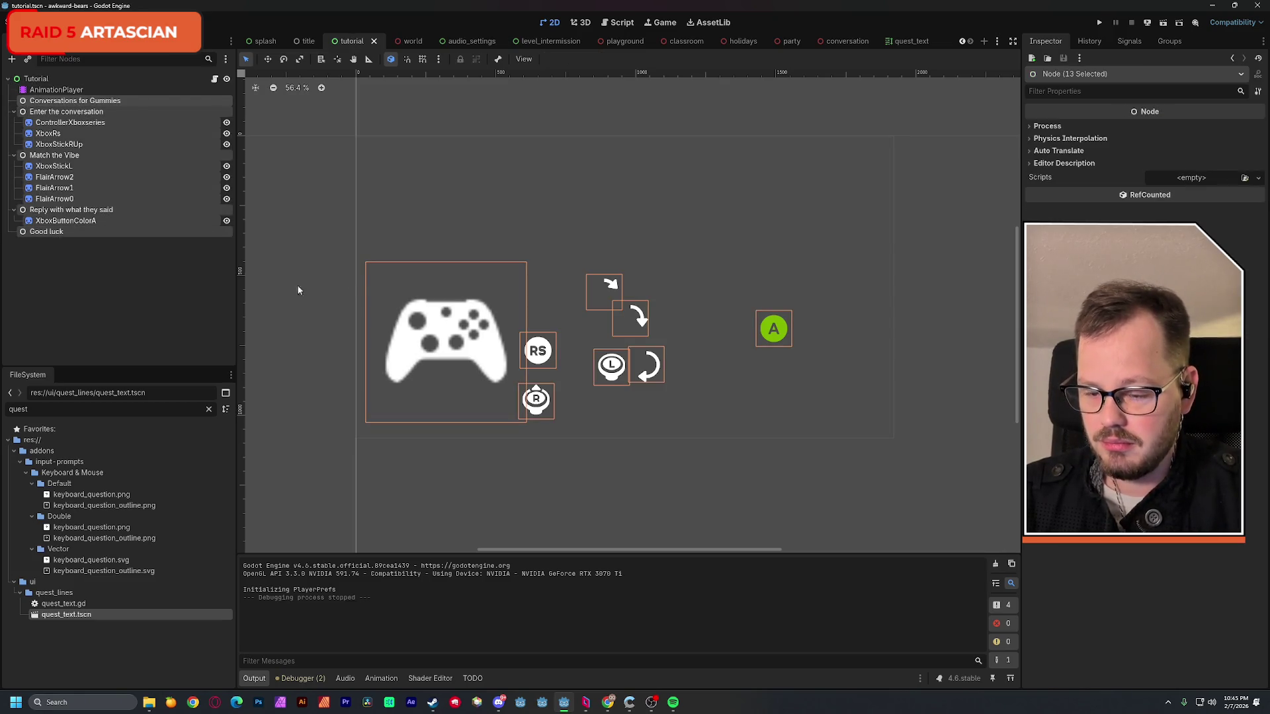
pyautogui.press('Delete')
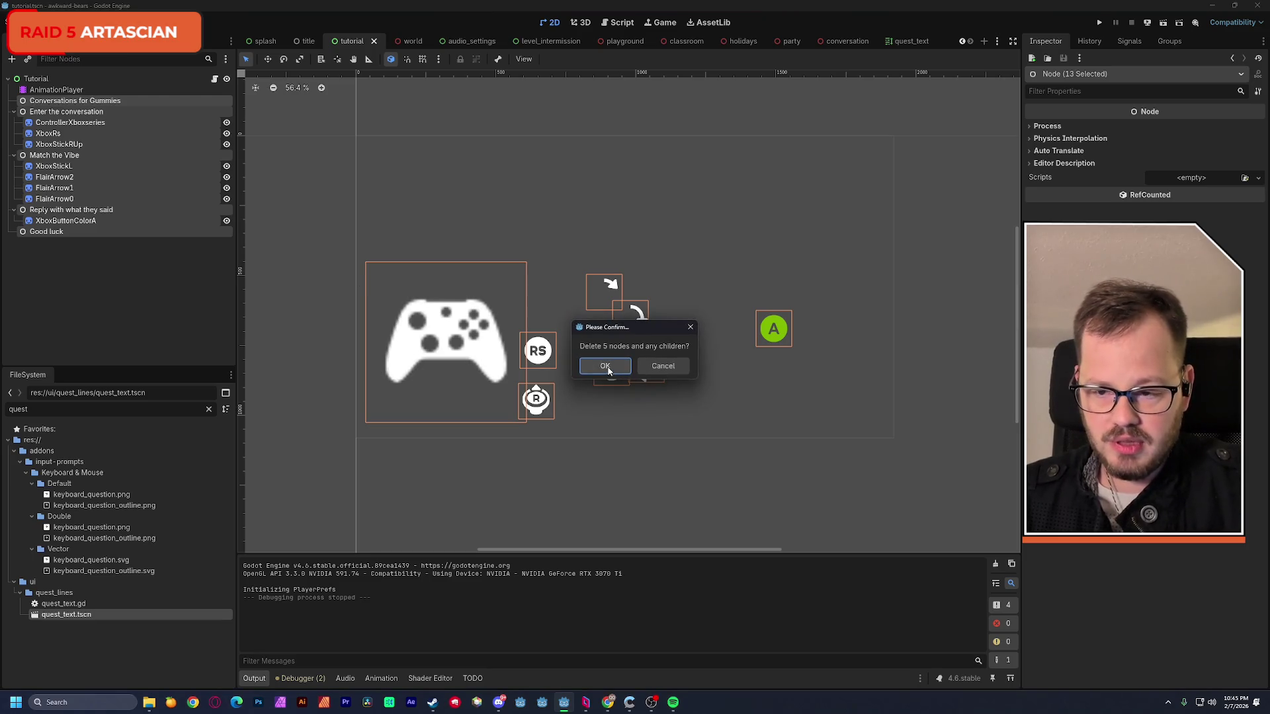
pyautogui.click(604, 365)
pyautogui.hotkey('ctrl', 's')
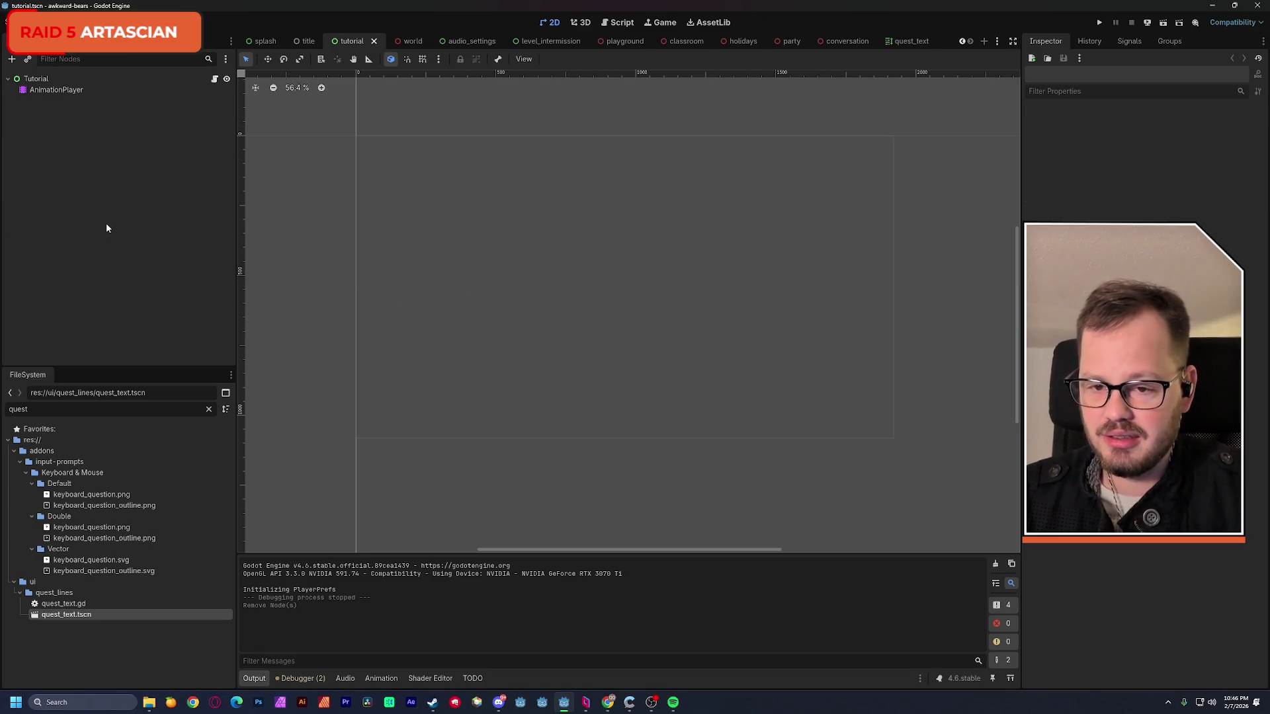
# - Locate the tutorial/assets folder in the FileSystem dock and open it in File Explorer
pyautogui.click(211, 412)
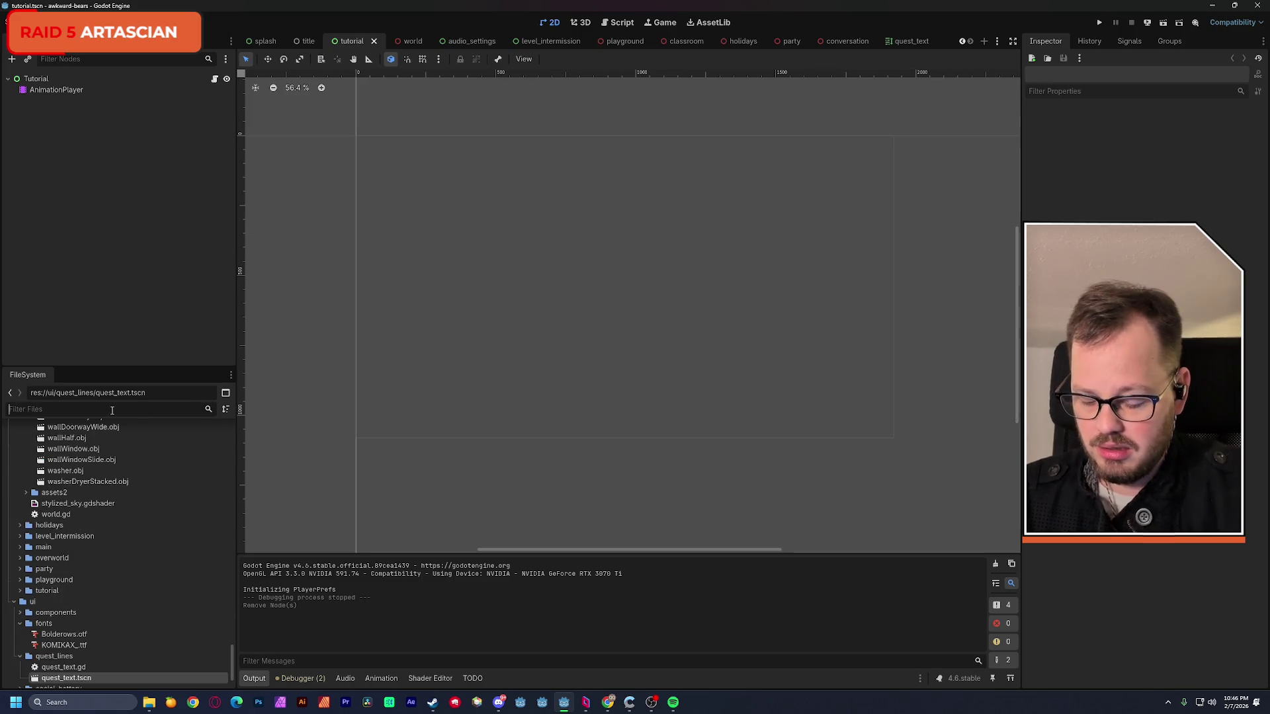
pyautogui.write('tutor')
pyautogui.click(46, 461)
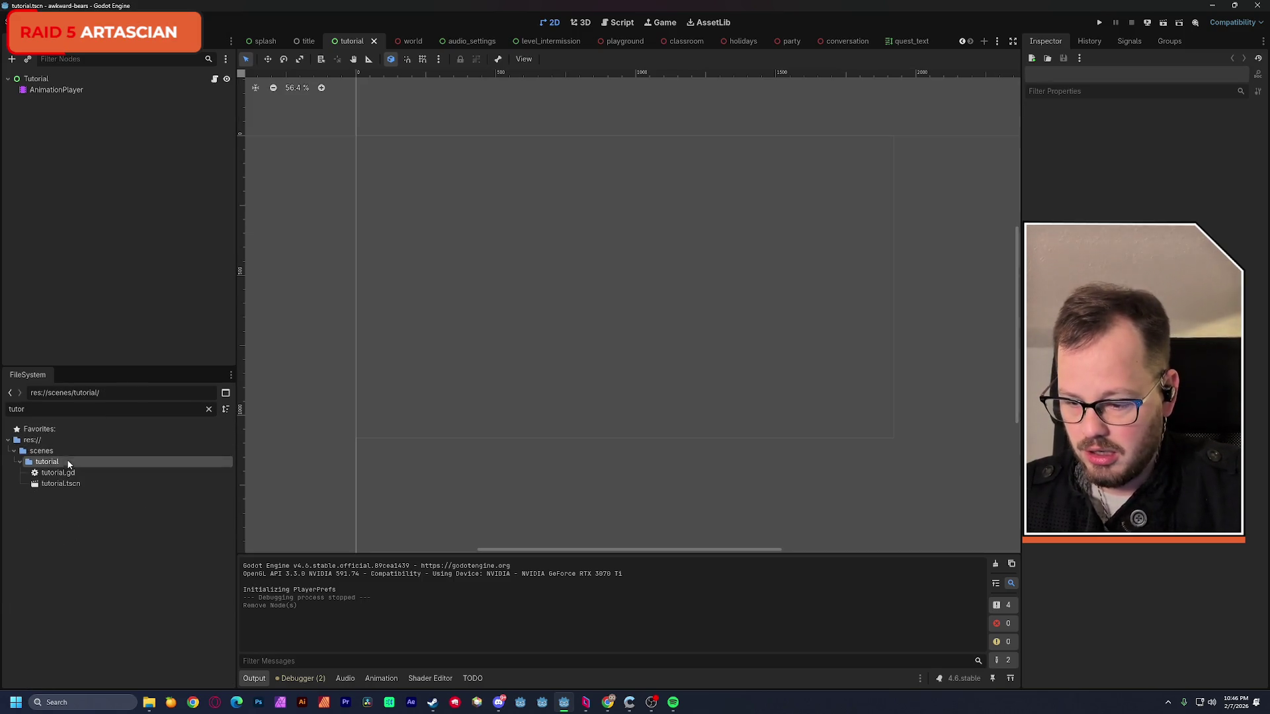
pyautogui.click(208, 409)
pyautogui.scroll(-5, 188, 437)
pyautogui.rightClick(38, 492)
pyautogui.click(34, 510)
pyautogui.rightClick(34, 508)
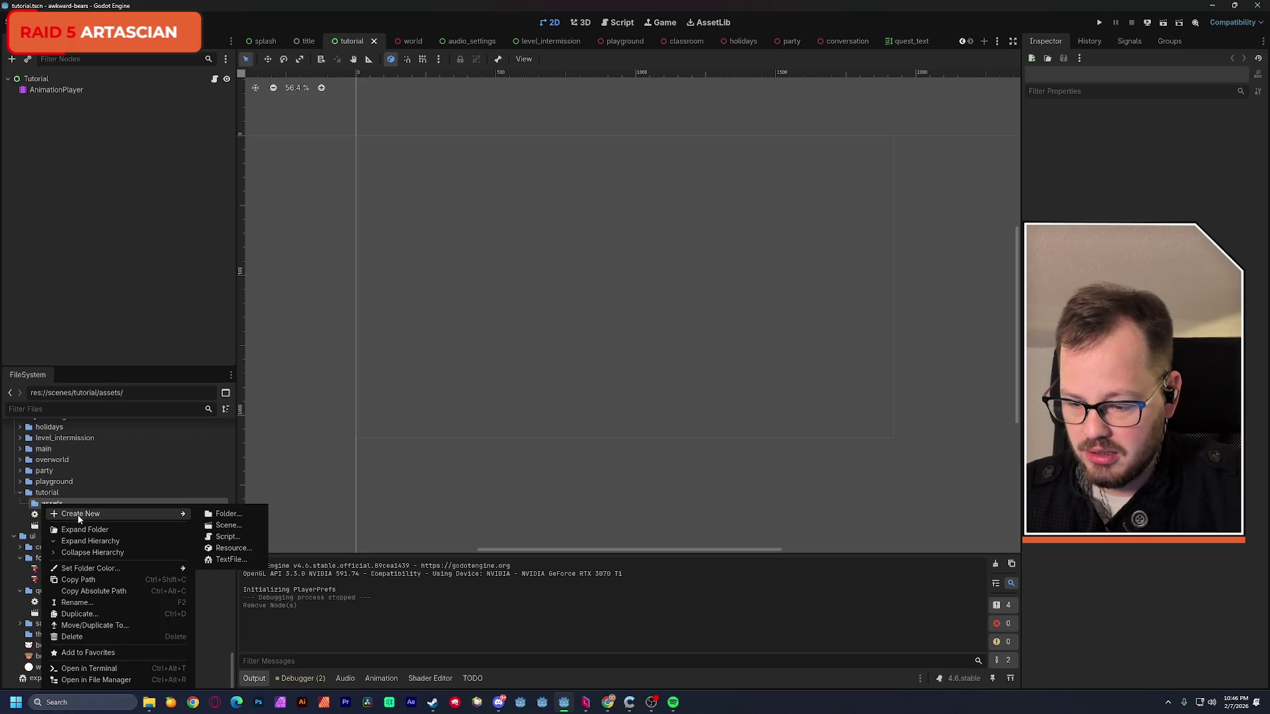
pyautogui.click(141, 680)
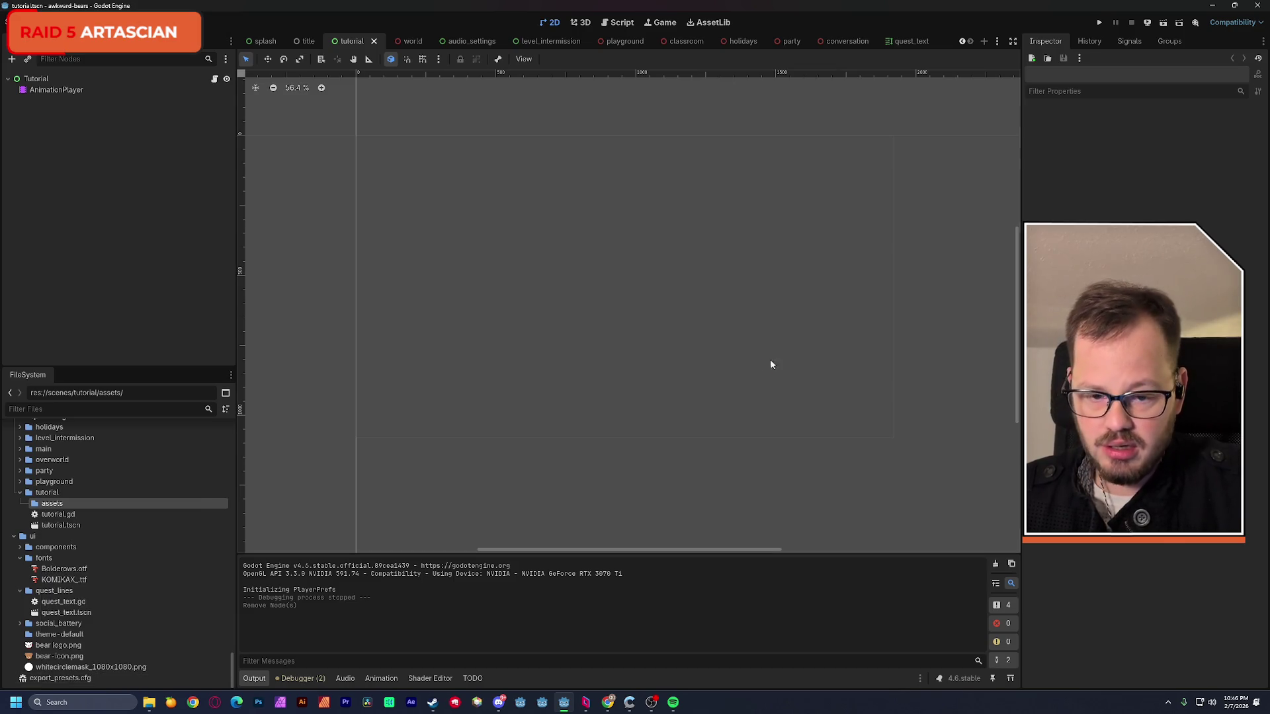
pyautogui.press('super+Down')
pyautogui.press('super+Down')
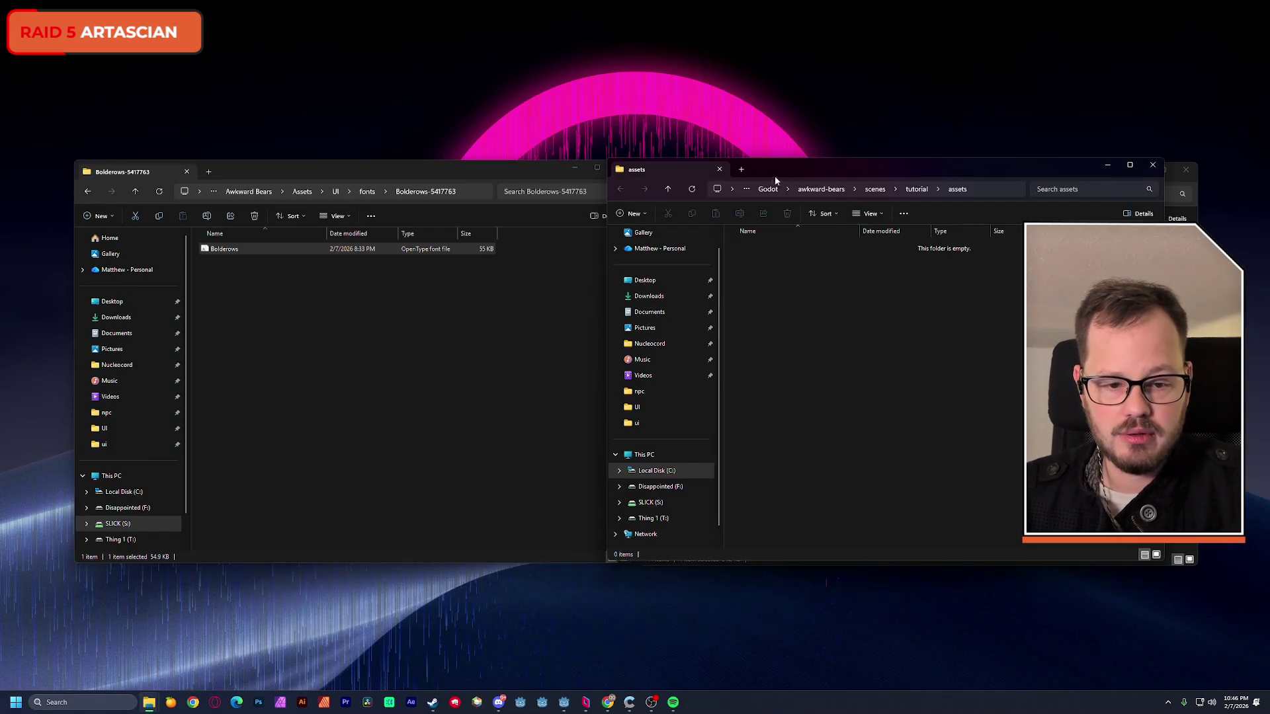
# - Arrange the Assets source window and the empty project assets window side by side
pyautogui.moveTo(805, 170); pyautogui.dragTo(763, 381)
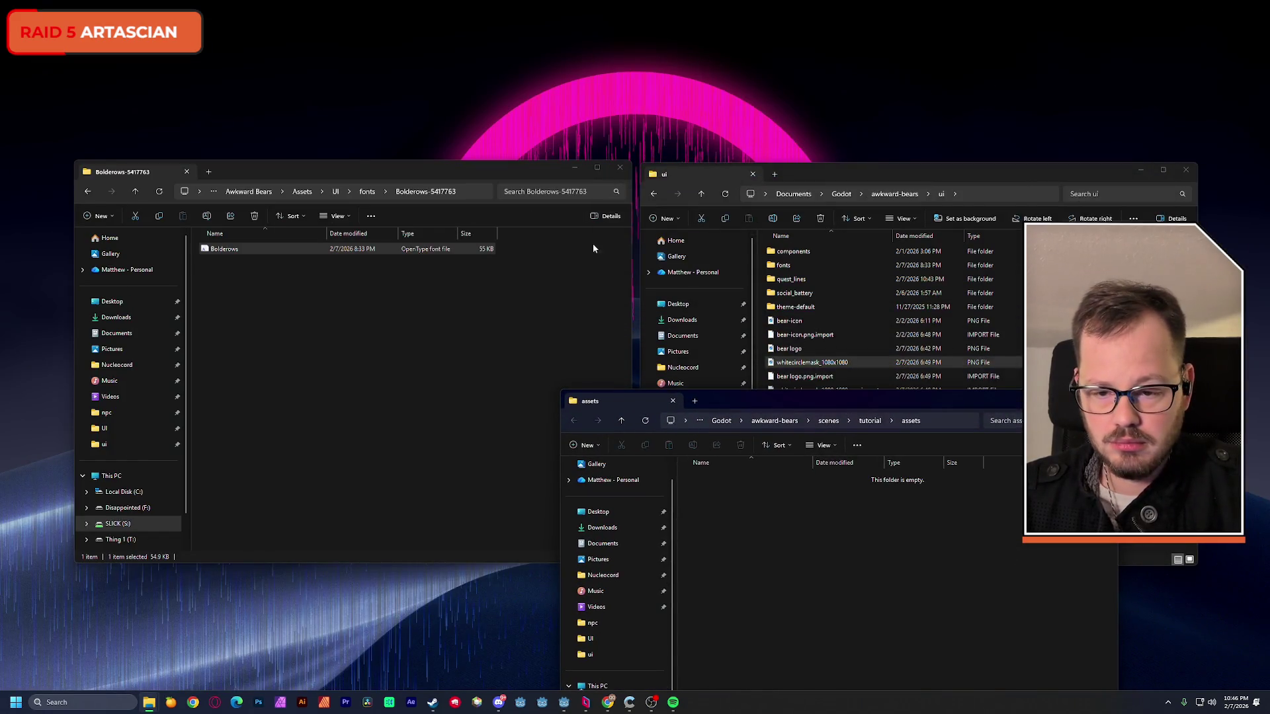
pyautogui.click(301, 190)
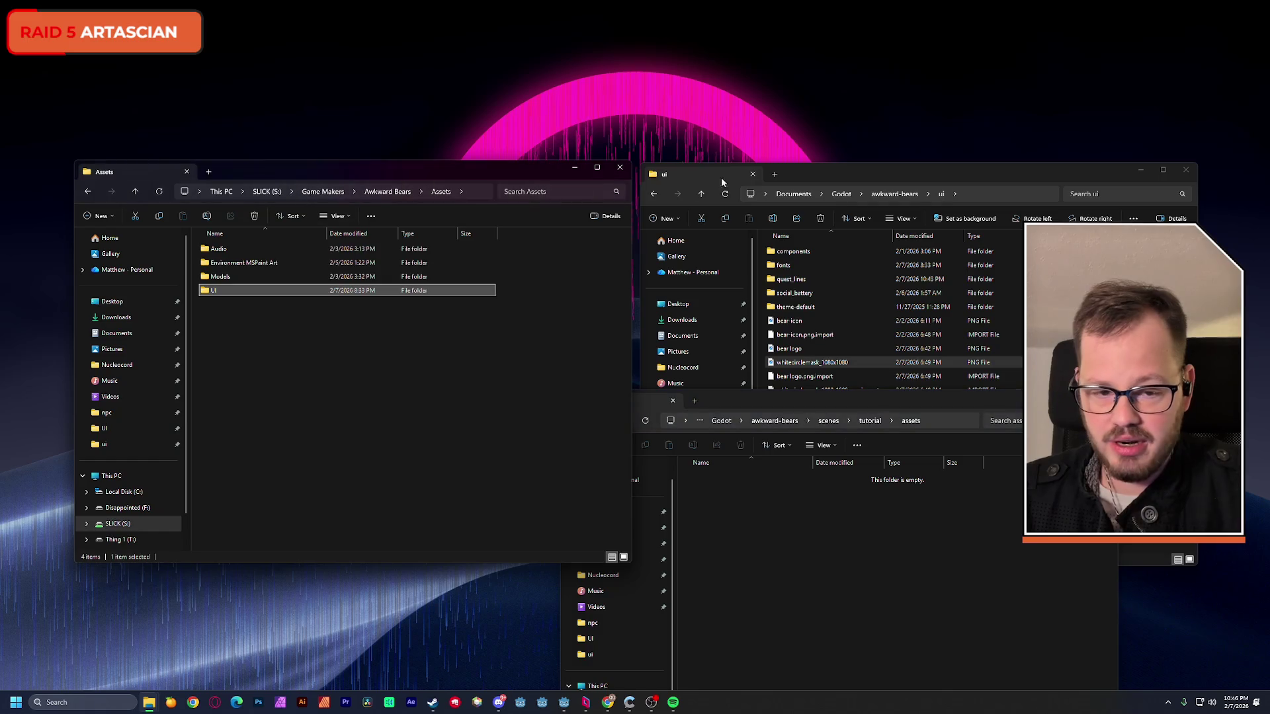
pyautogui.click(1171, 176)
pyautogui.click(1185, 170)
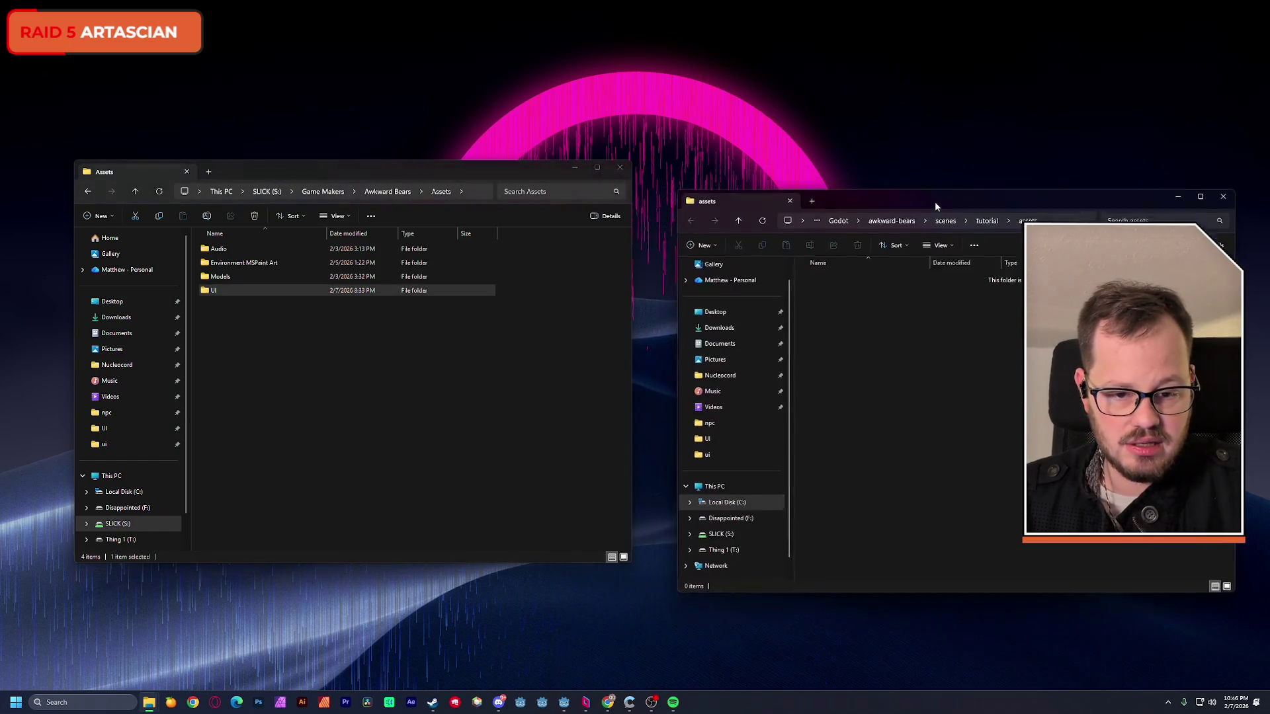
pyautogui.moveTo(822, 385); pyautogui.dragTo(900, 174)
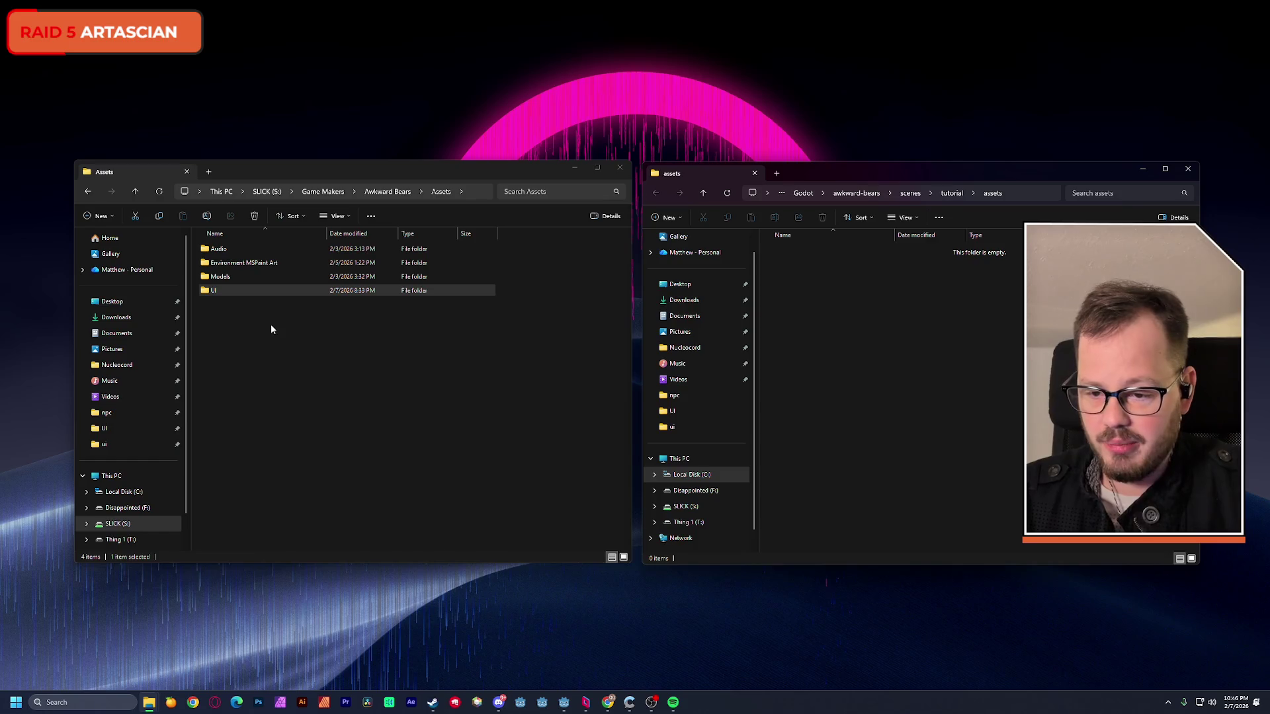
pyautogui.click(251, 333)
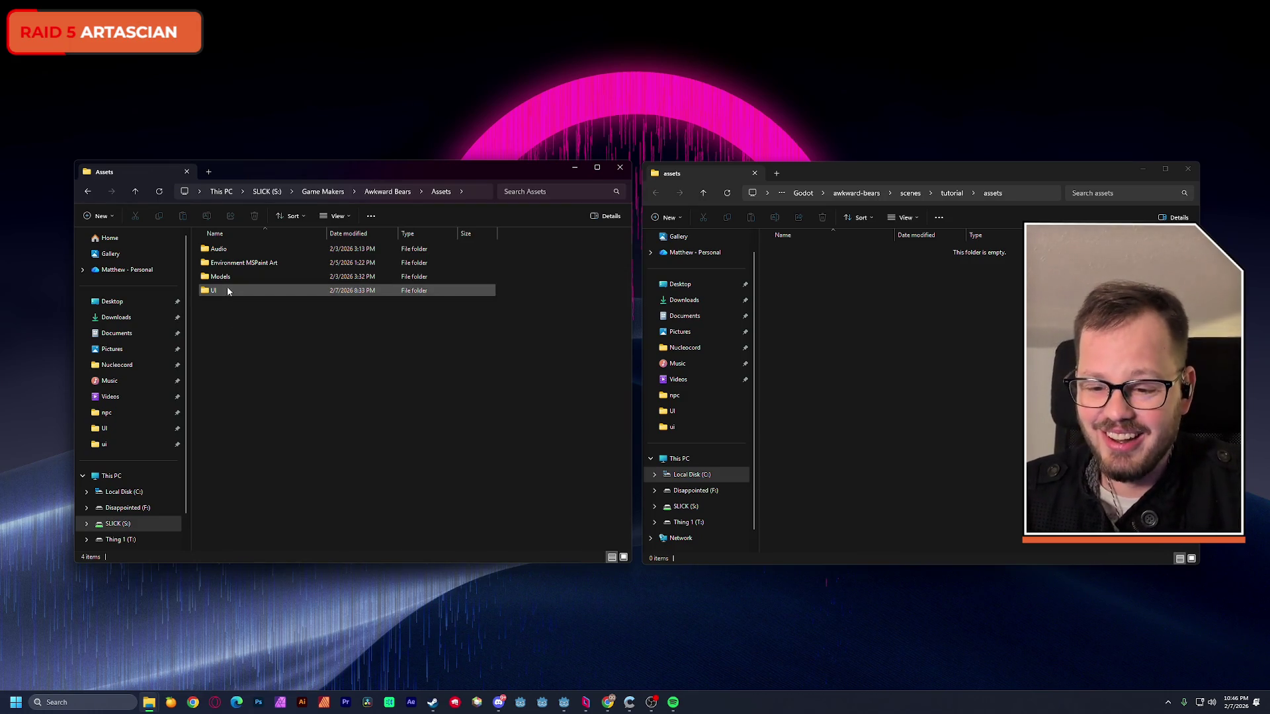
# - Copy all 22 tutorial PNGs from UI > UI-Settings > Tutorial into the project assets folder and return to Godot
pyautogui.doubleClick(227, 288)
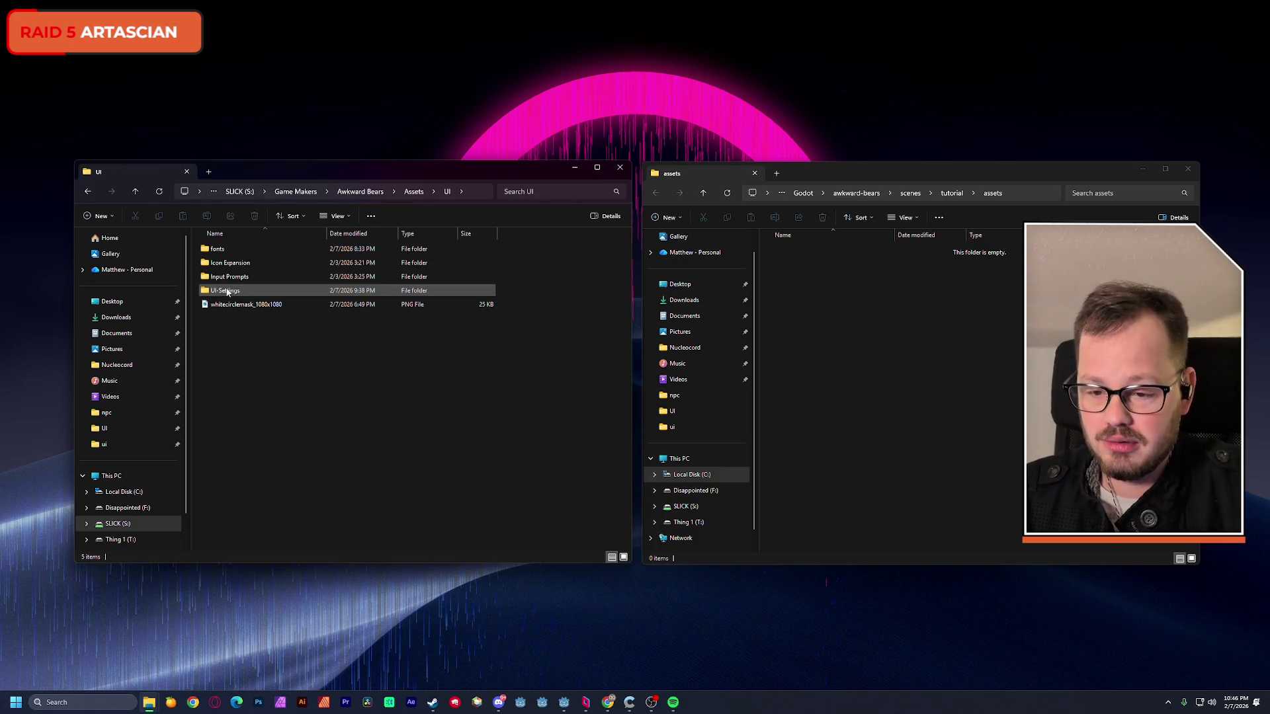
pyautogui.doubleClick(228, 290)
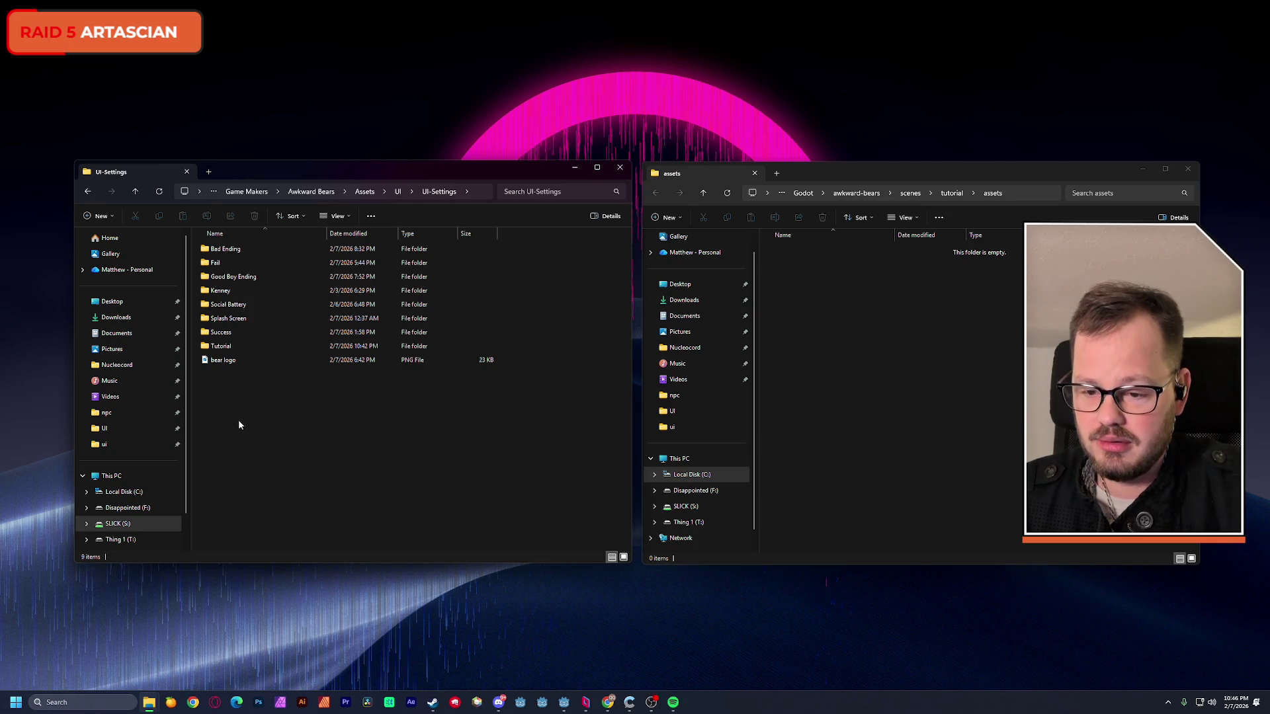
pyautogui.doubleClick(221, 346)
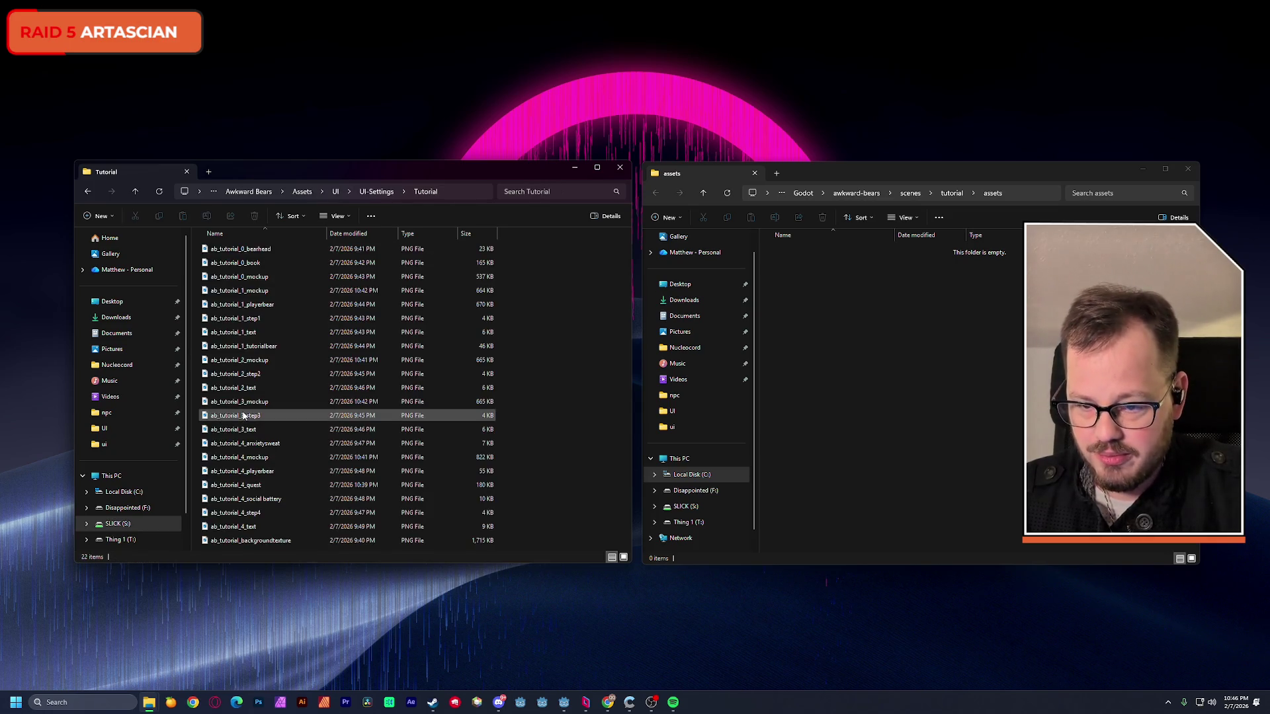
pyautogui.hotkey('ctrl', 'a')
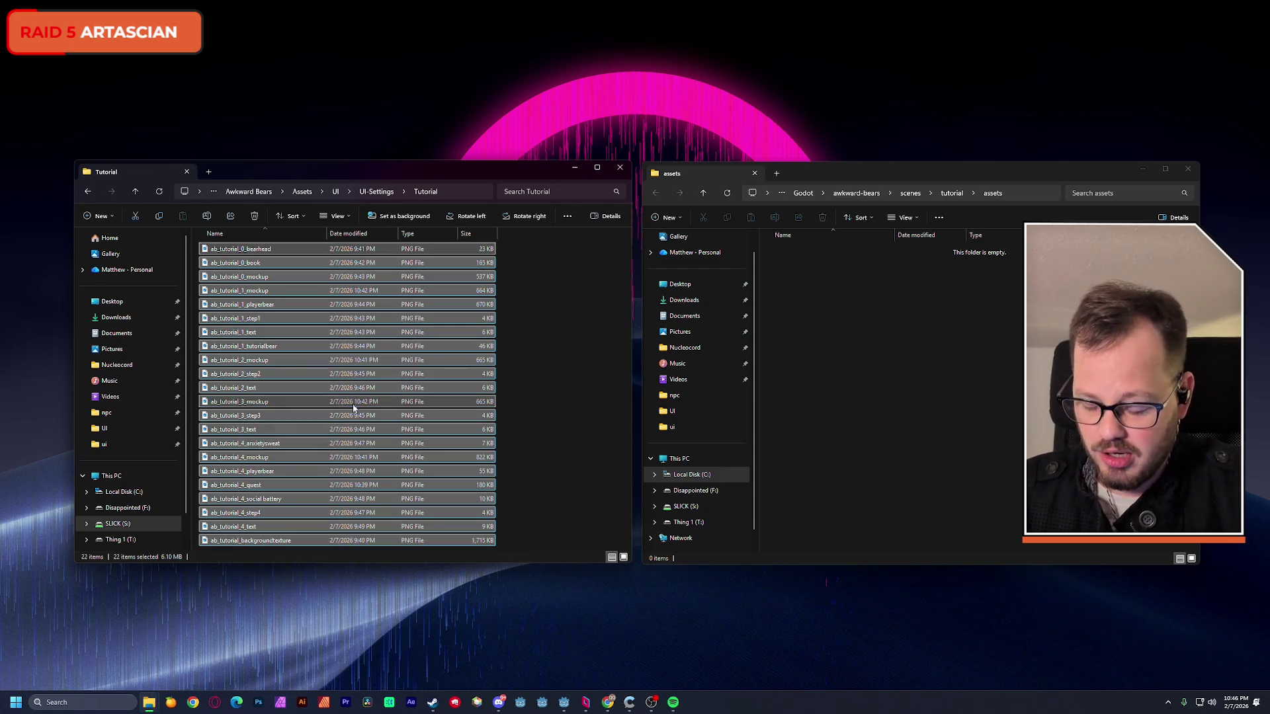
pyautogui.click(839, 316)
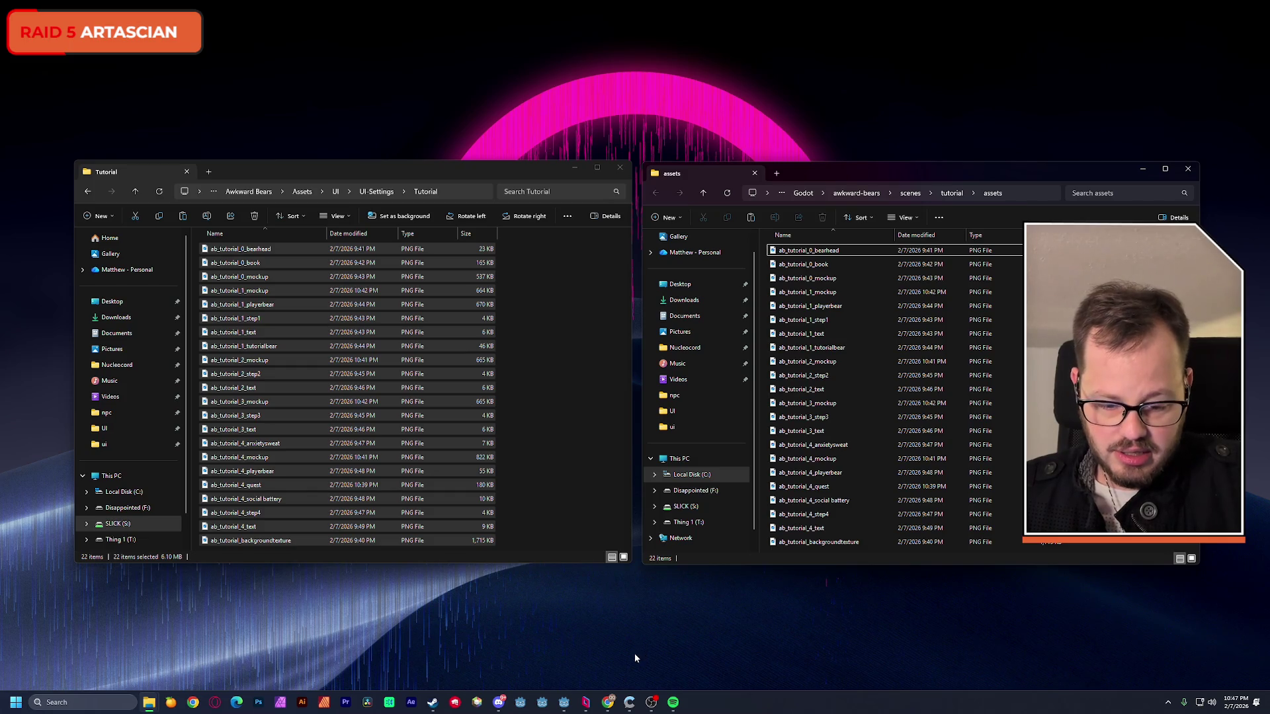
pyautogui.click(563, 703)
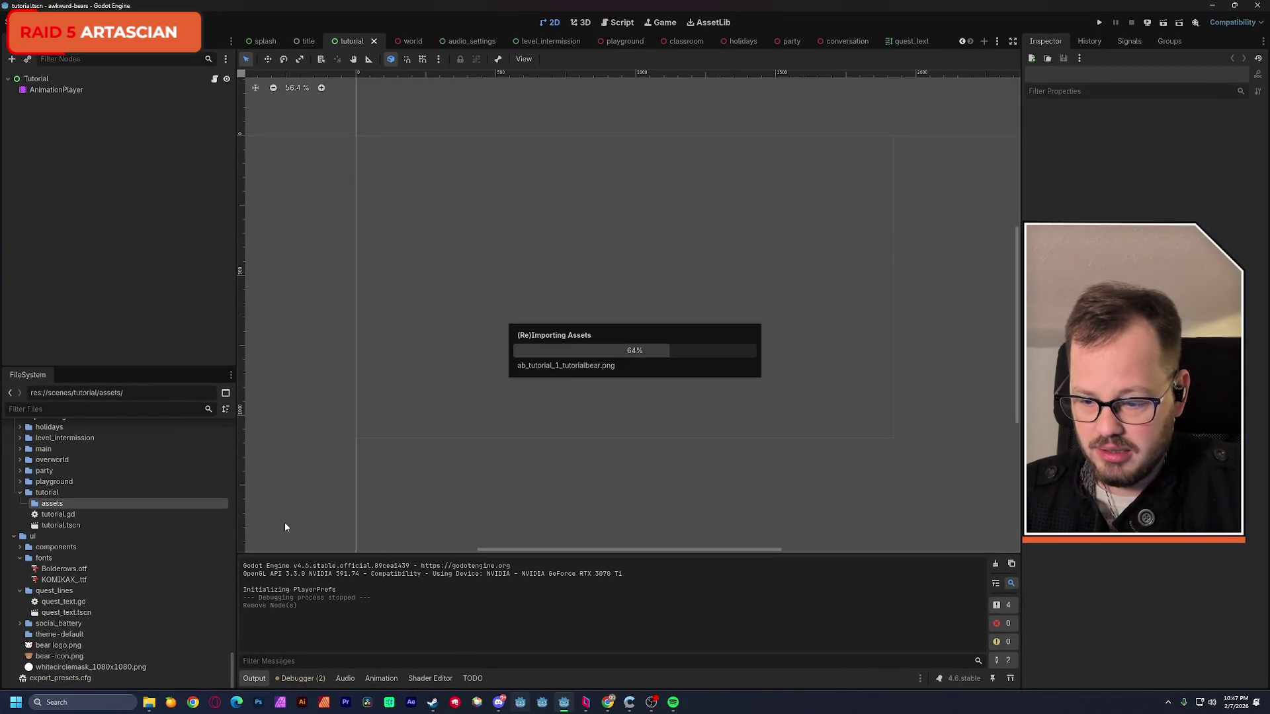
# - Add a TextureRect under Tutorial and assign ab_tutorial_0_mockup.png as its texture
pyautogui.click(26, 505)
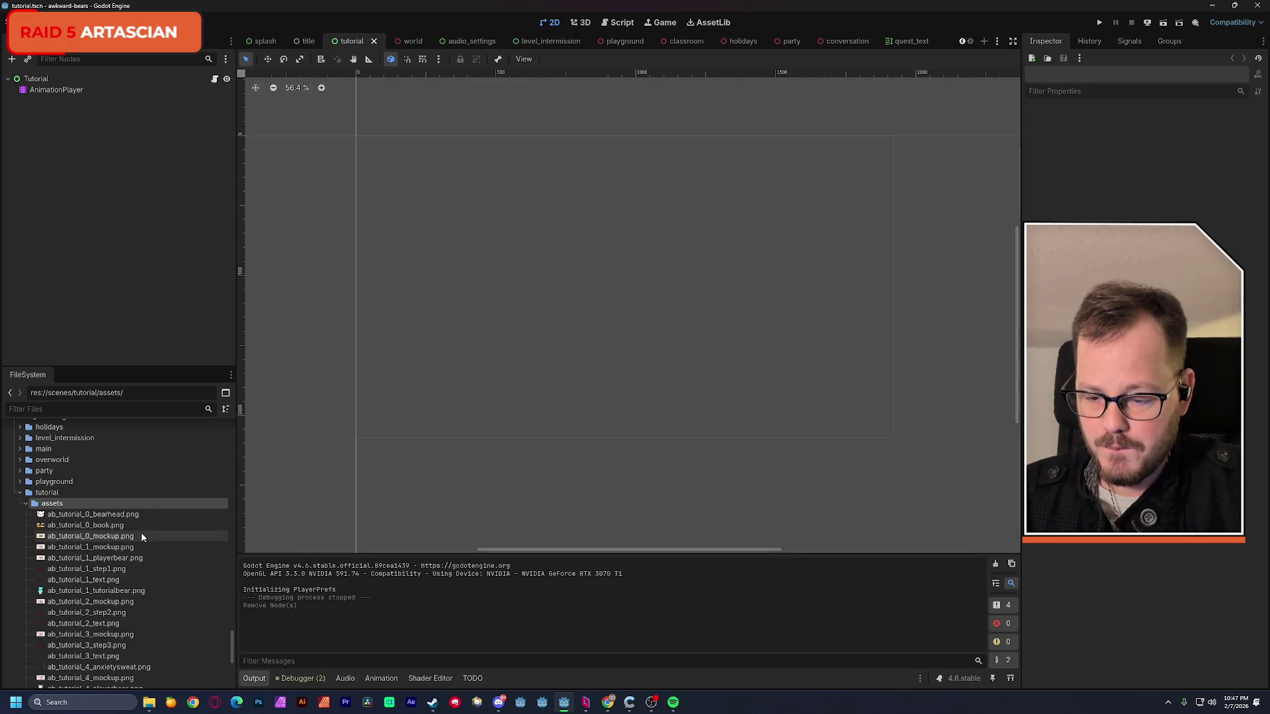
pyautogui.scroll(-1, 142, 532)
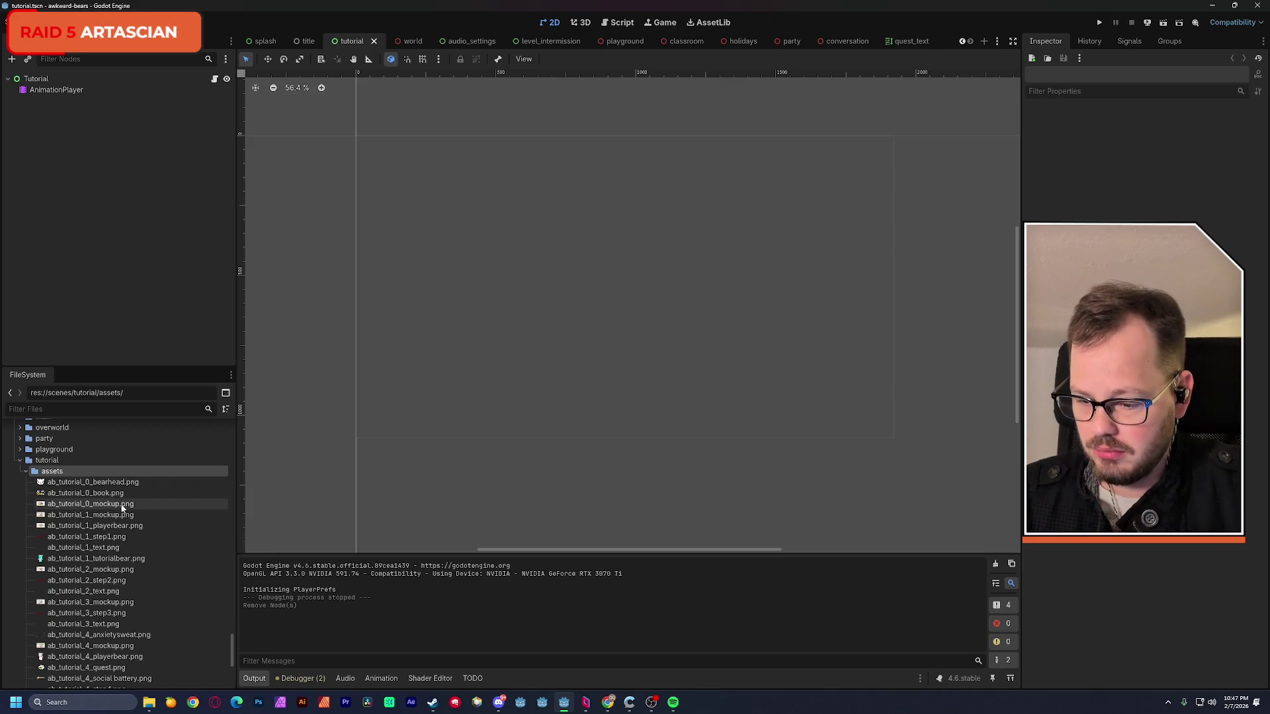
pyautogui.click(117, 506)
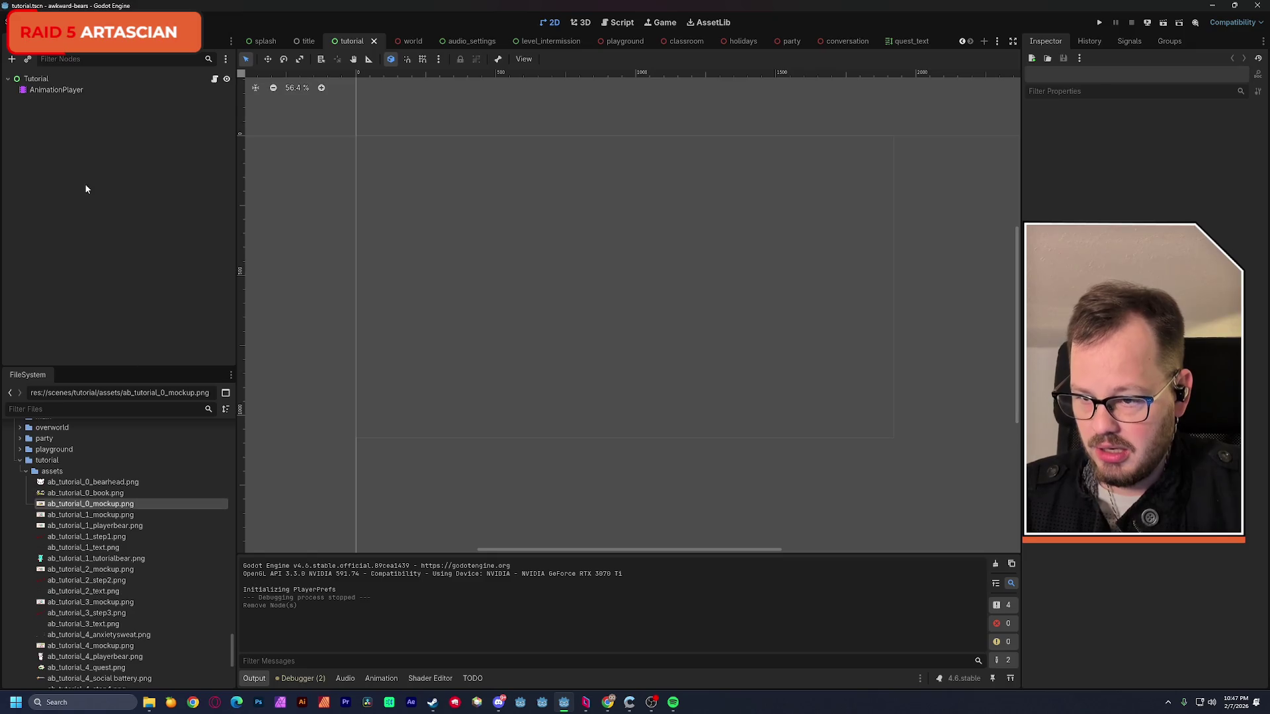
pyautogui.click(36, 78)
pyautogui.hotkey('ctrl', 'a')
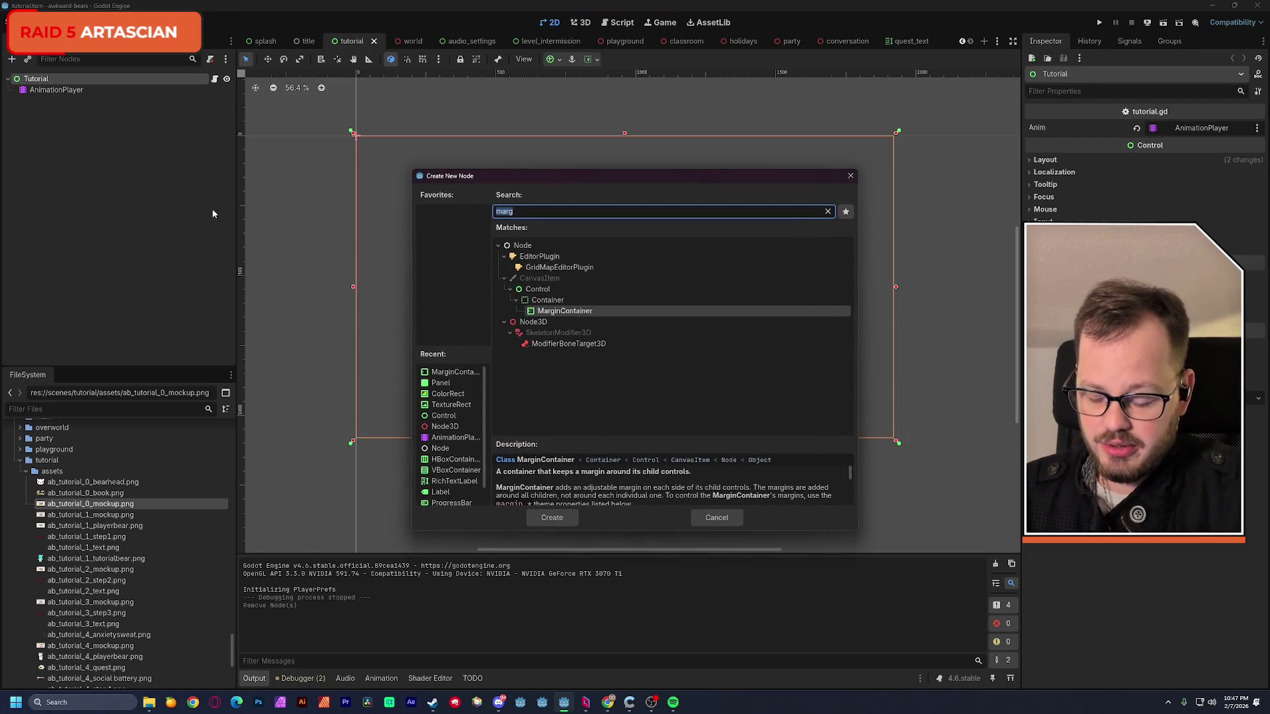
pyautogui.write('test')
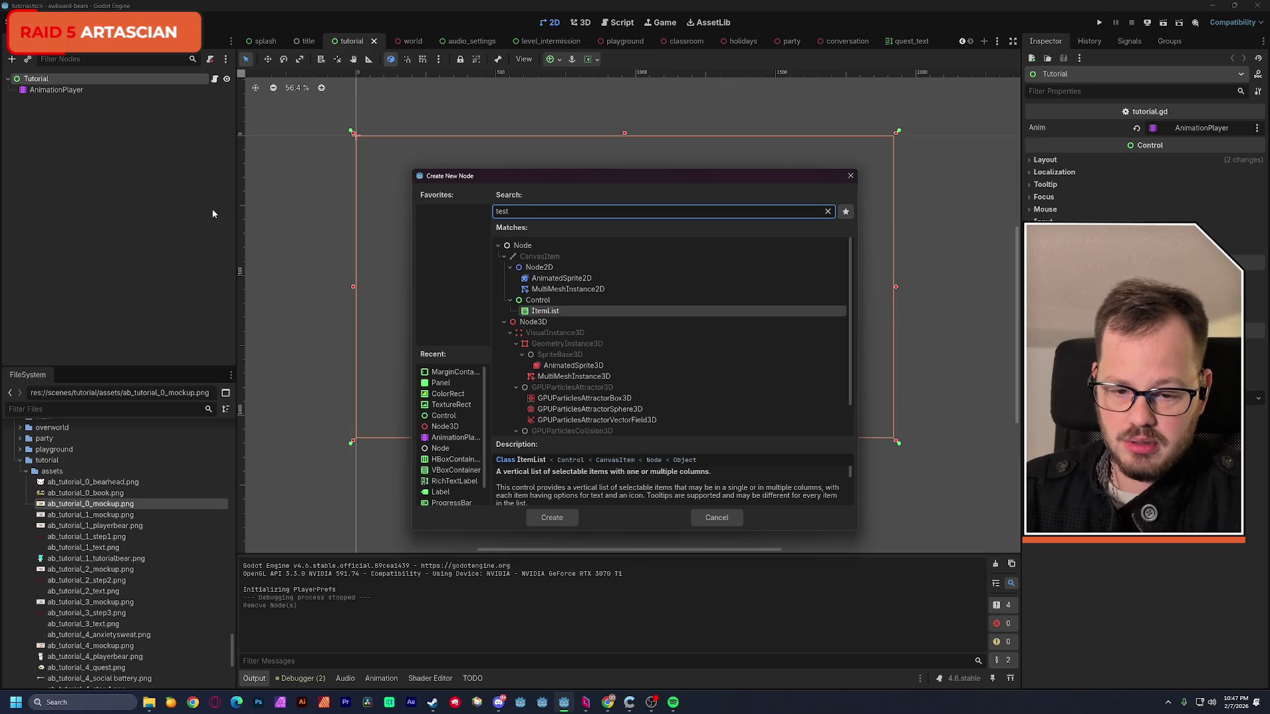
pyautogui.write('ext')
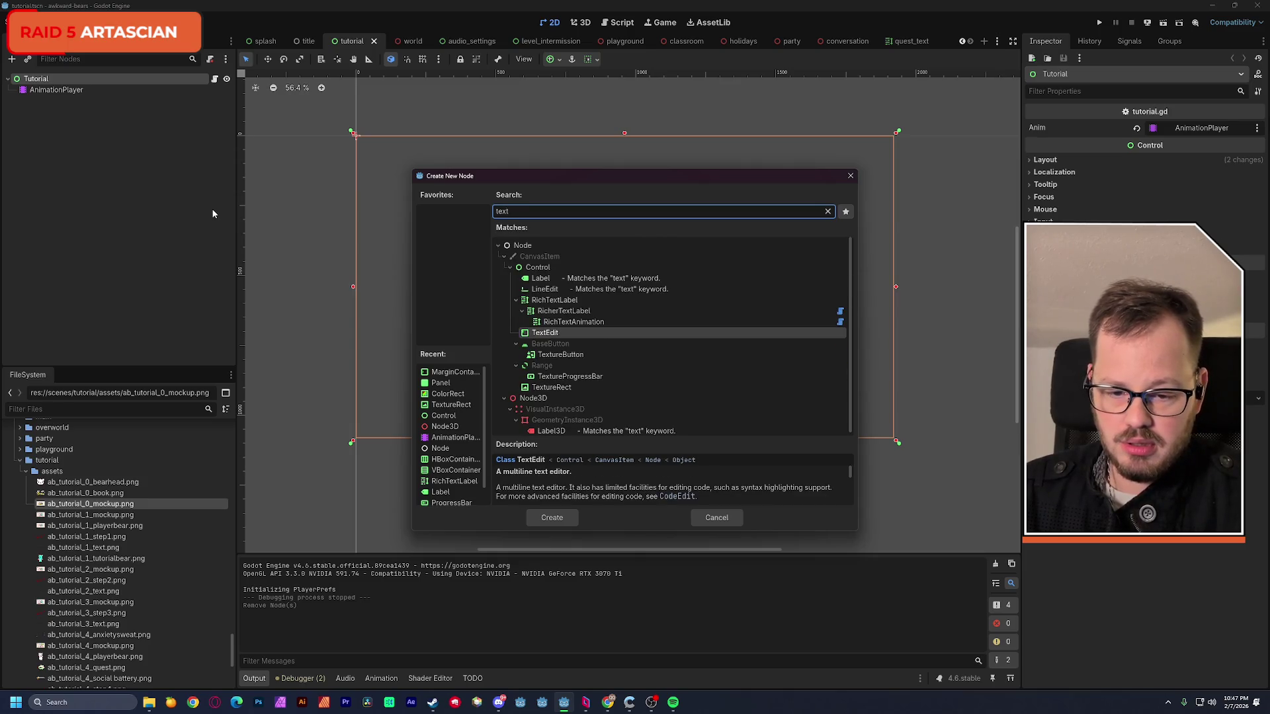
pyautogui.write('ure')
pyautogui.press('Return')
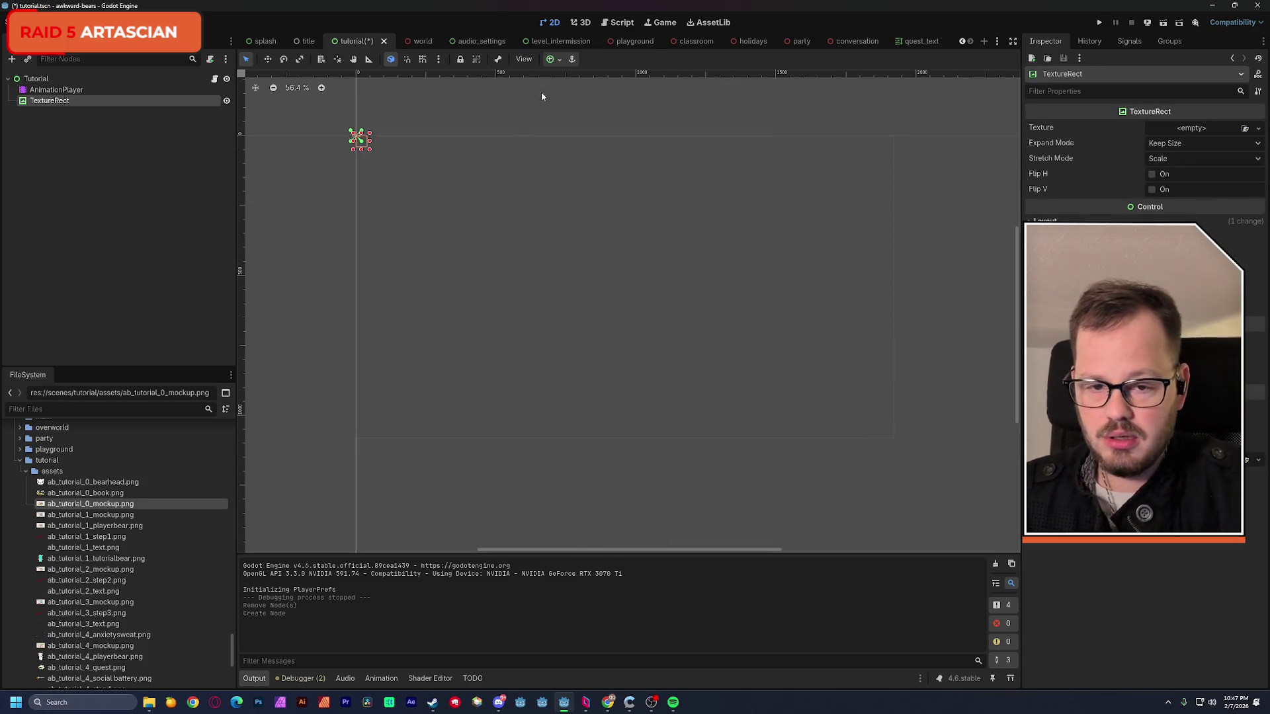
pyautogui.moveTo(90, 503); pyautogui.dragTo(1186, 137)
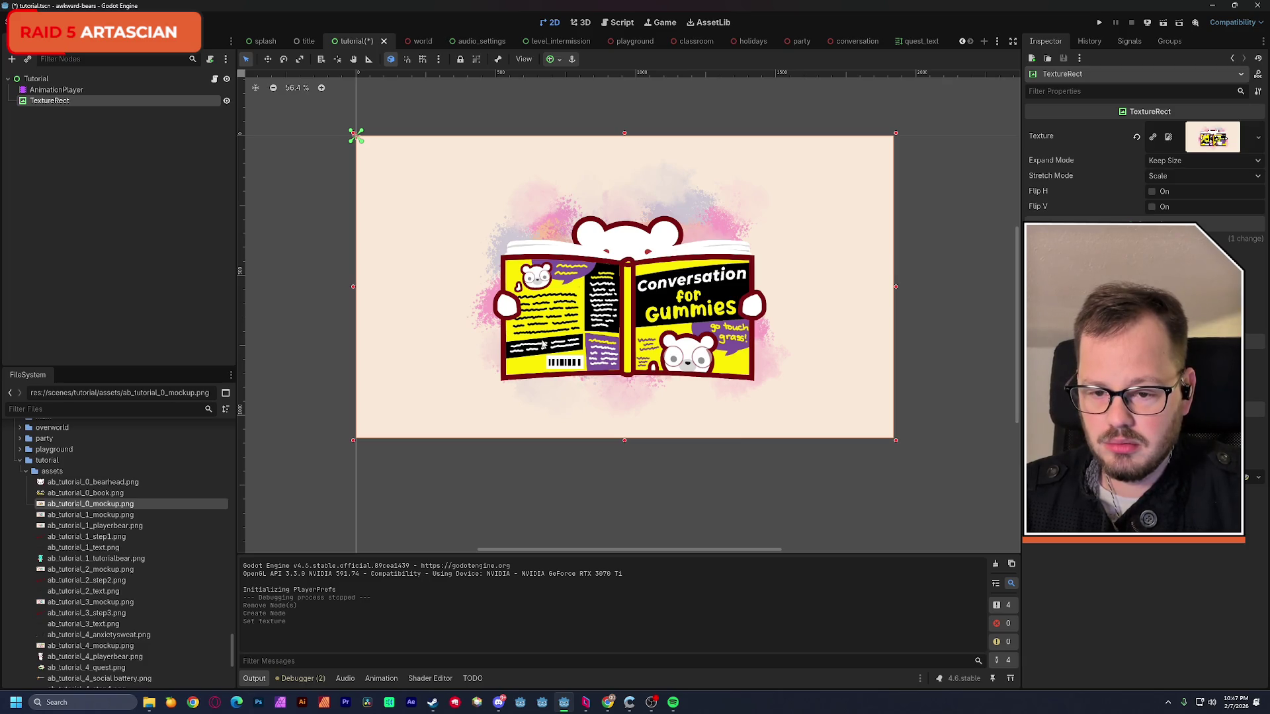
# - Sample the cream canvas colour fbe9da from the screen for the next node
pyautogui.press('super+shift+c')
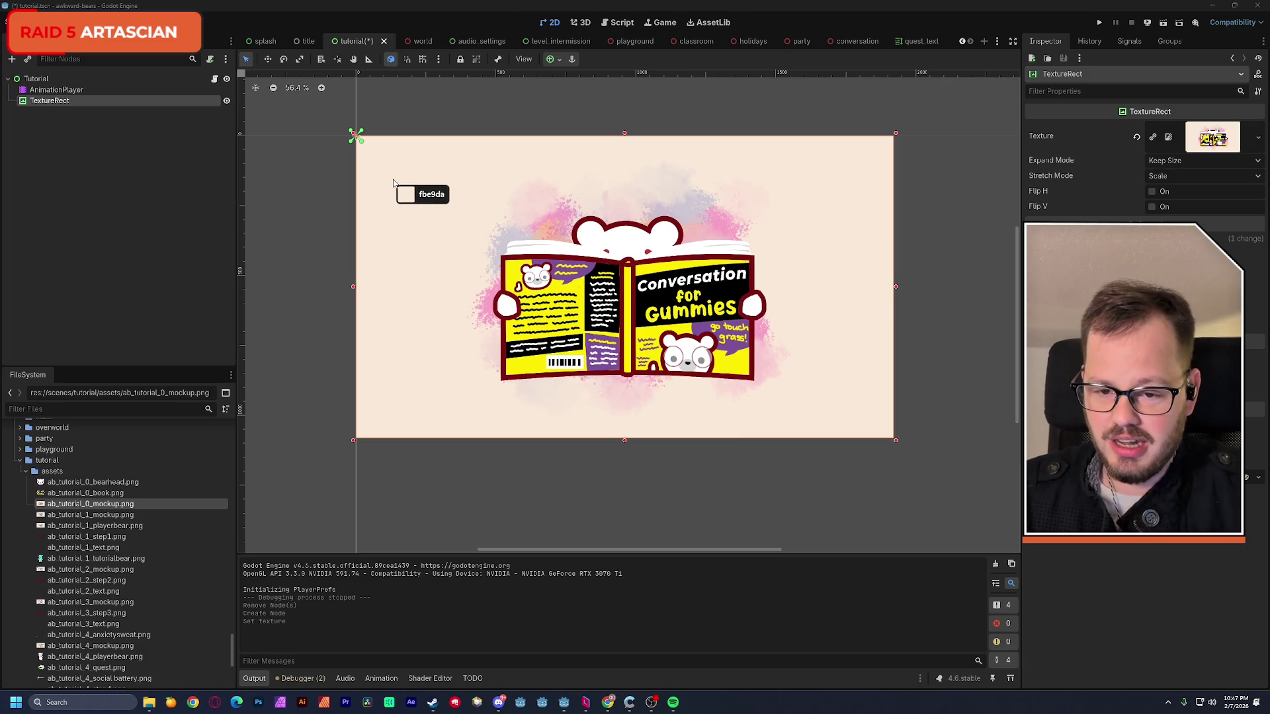
pyautogui.click(392, 182)
pyautogui.click(736, 258)
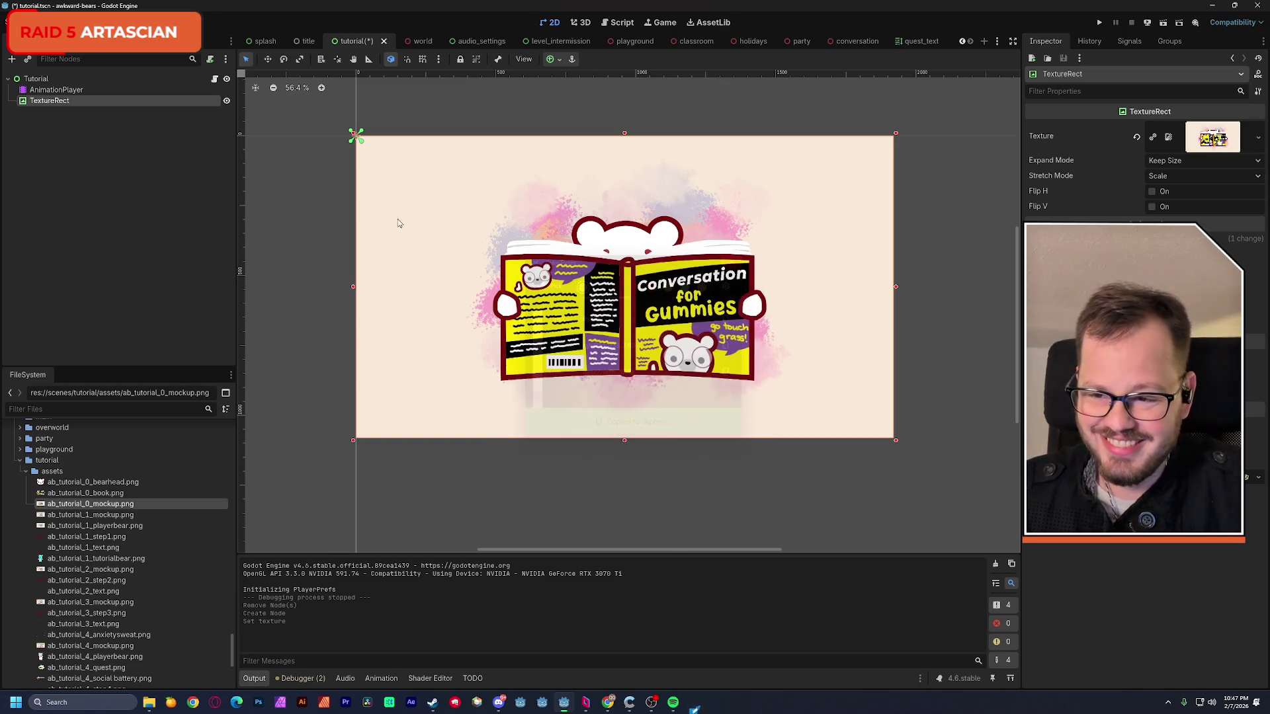
pyautogui.click(60, 78)
pyautogui.hotkey('ctrl', 'a')
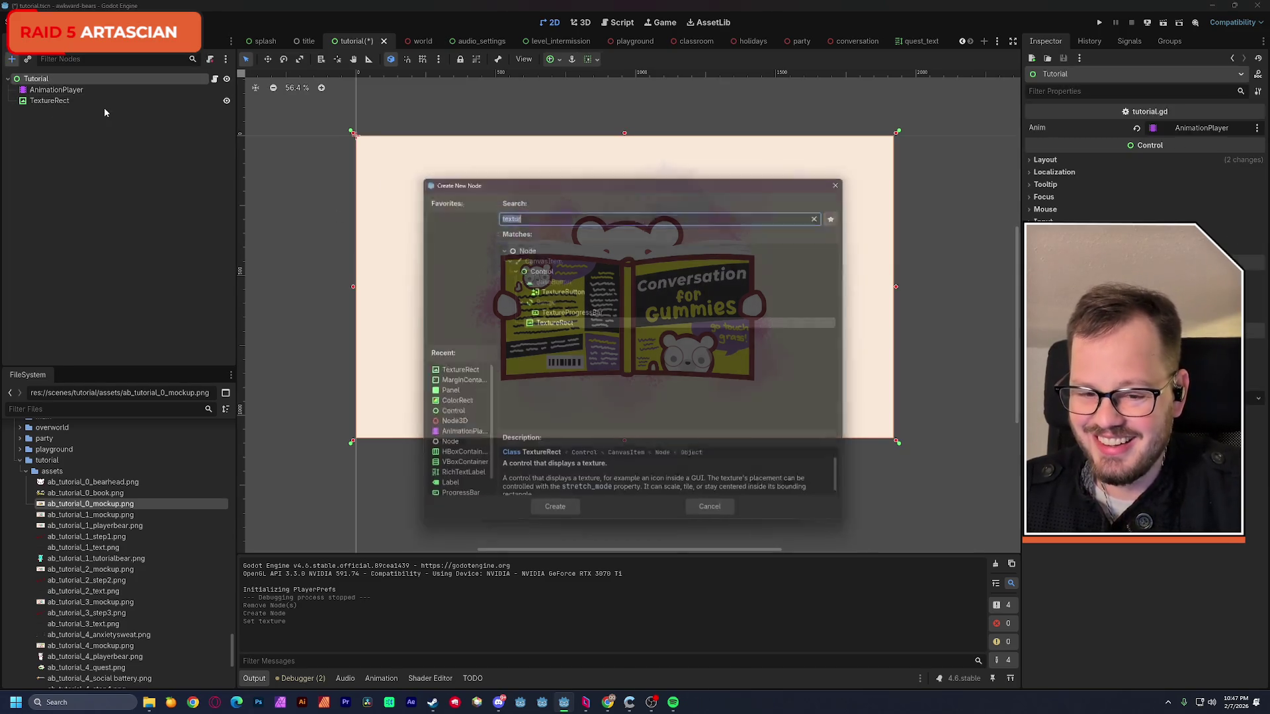
pyautogui.write('color')
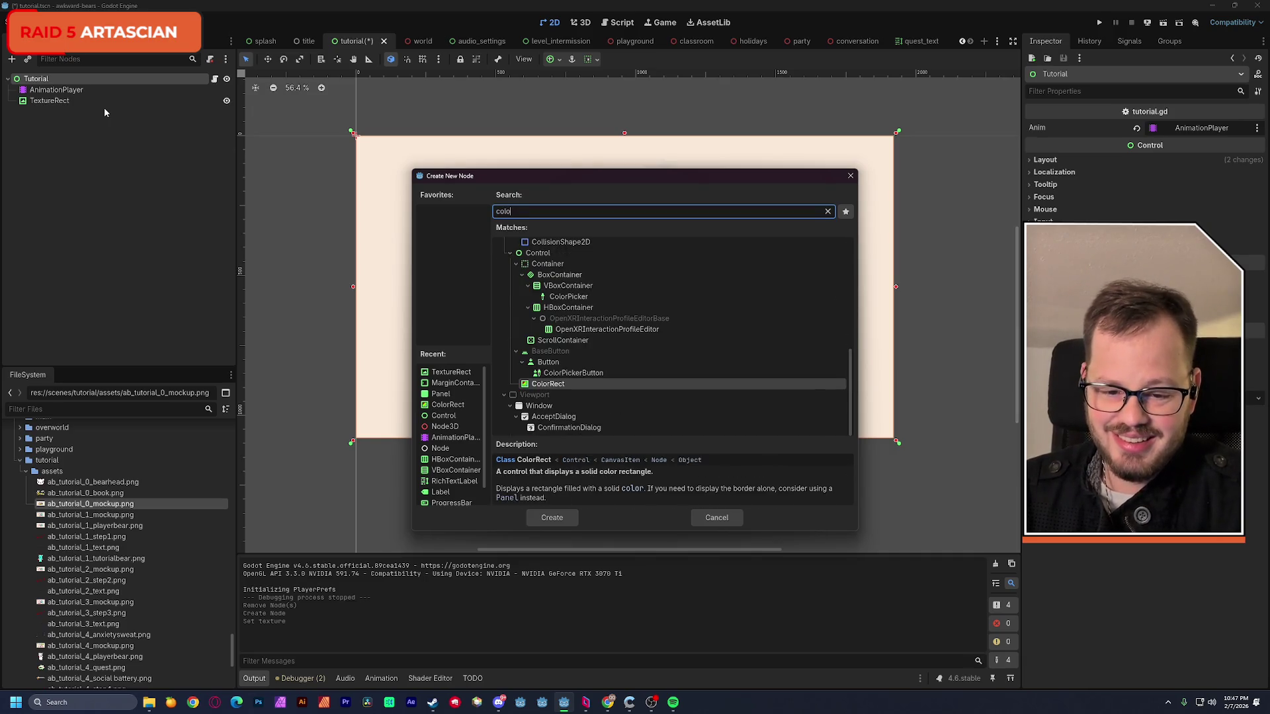
# - Create a ColorRect with colour fbe9da and stretch it to Full Rect
pyautogui.press('Return')
pyautogui.click(1160, 132)
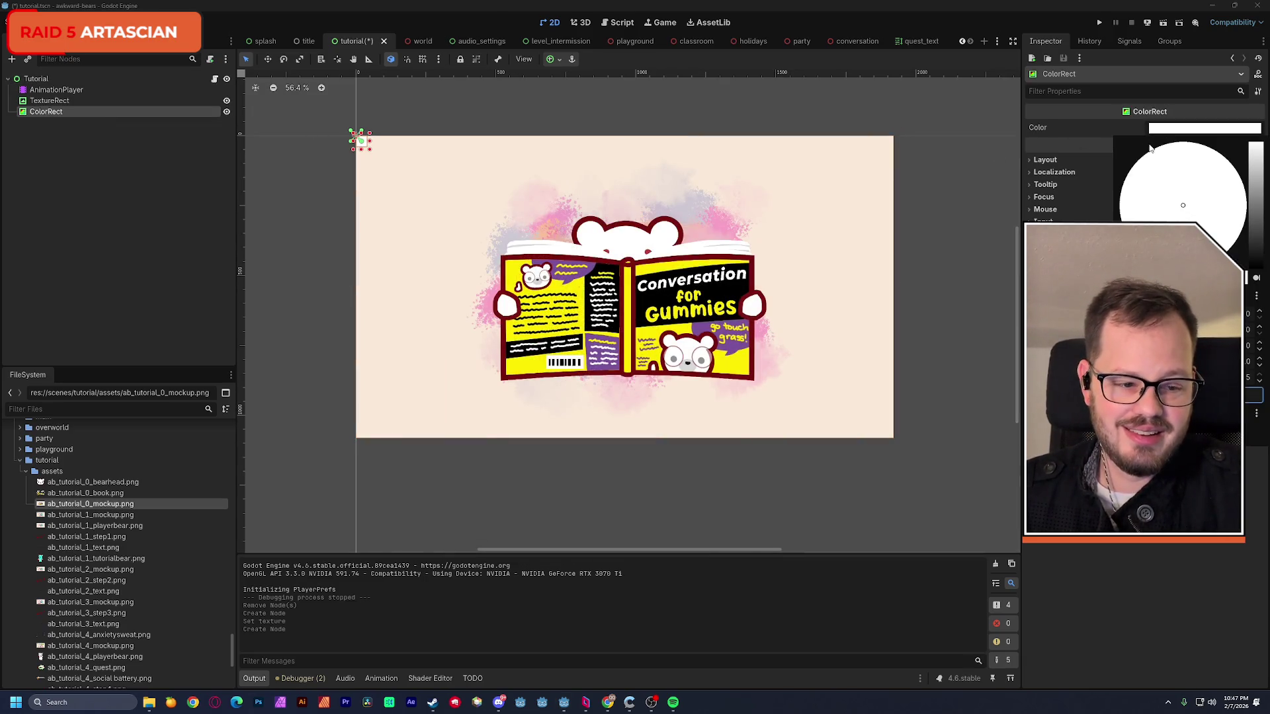
pyautogui.hotkey('ctrl', 'v')
pyautogui.press('Return')
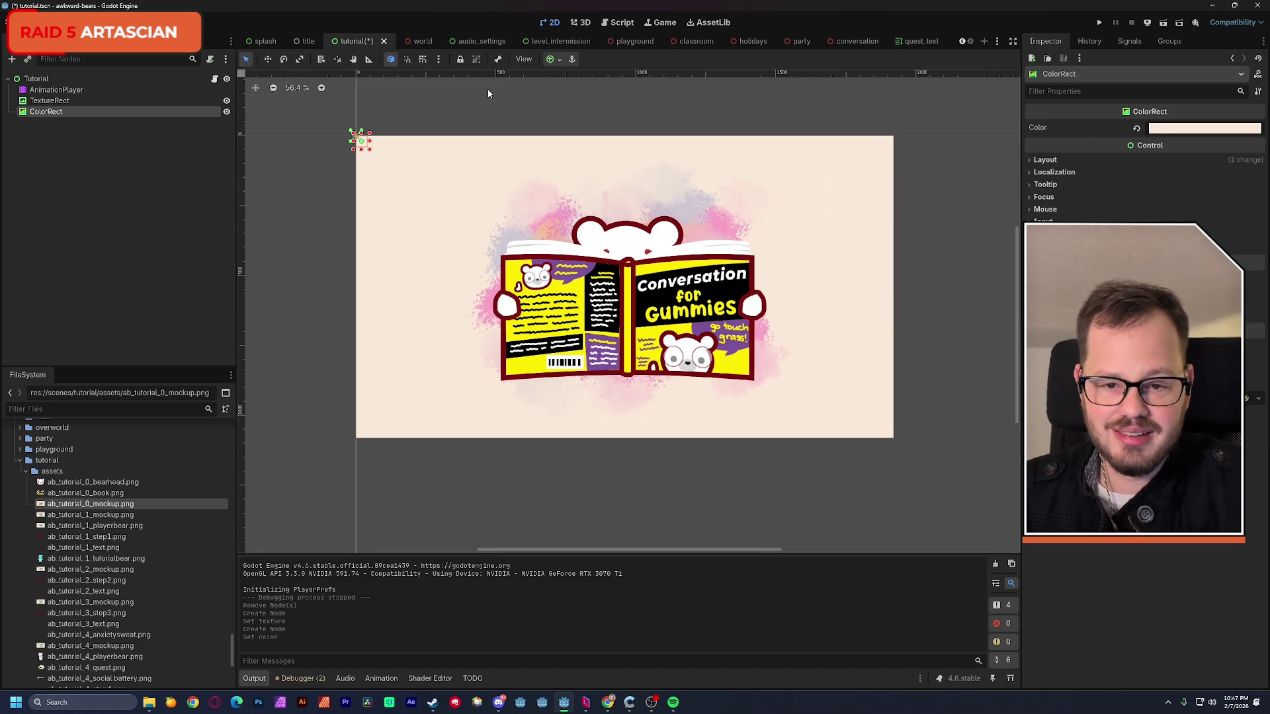
pyautogui.click(557, 60)
pyautogui.click(609, 149)
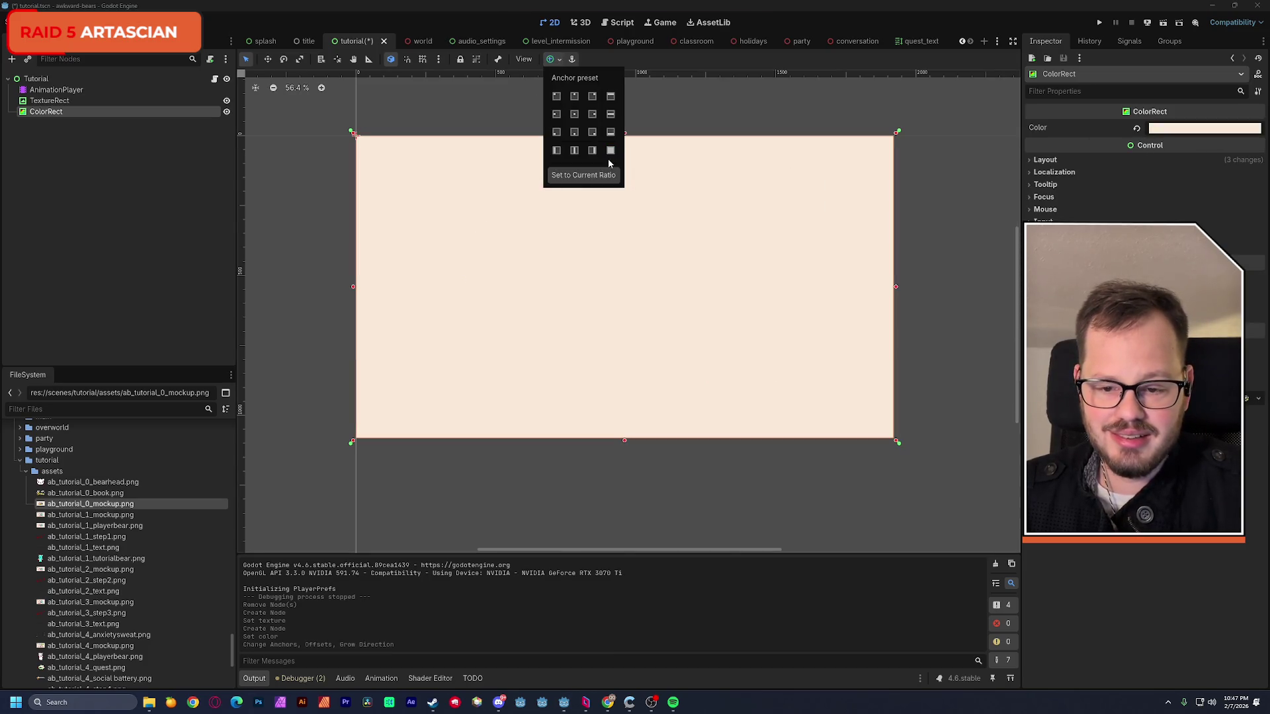
pyautogui.click(44, 112)
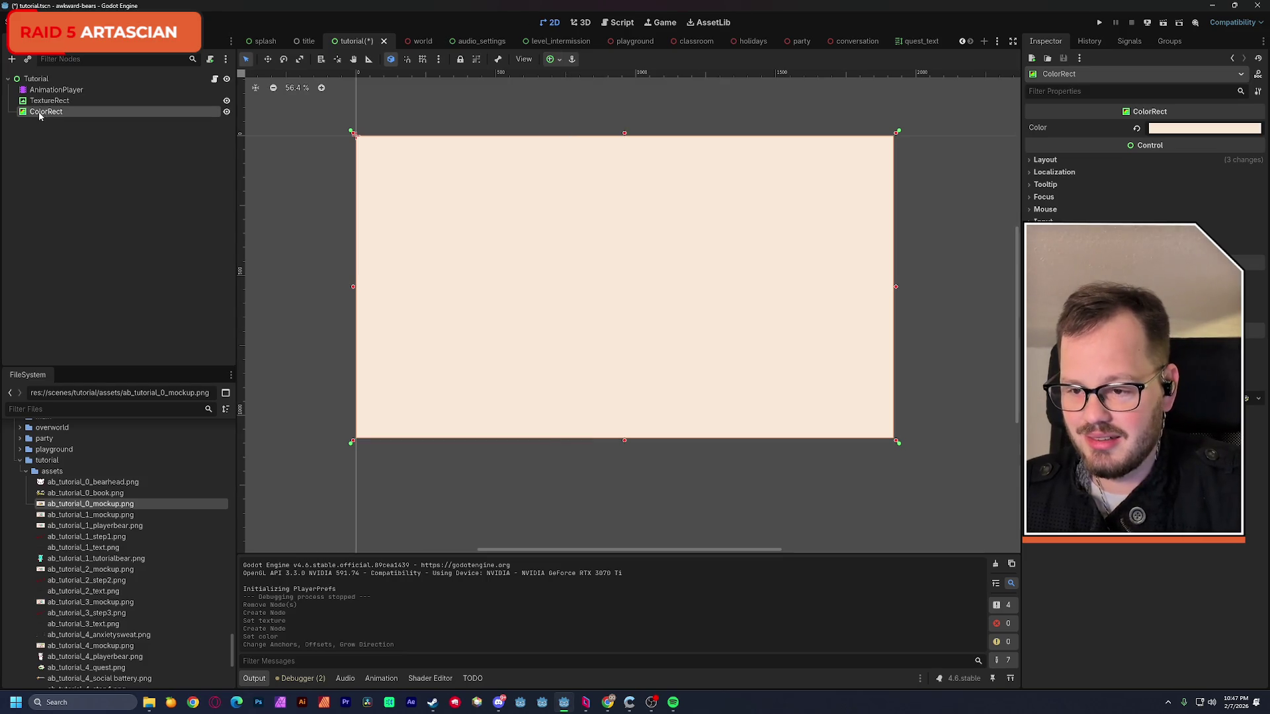
# - Rename the ColorRect to Background and move it above TextureRect so it renders behind
pyautogui.doubleClick(45, 112)
pyautogui.write('Backgrou')
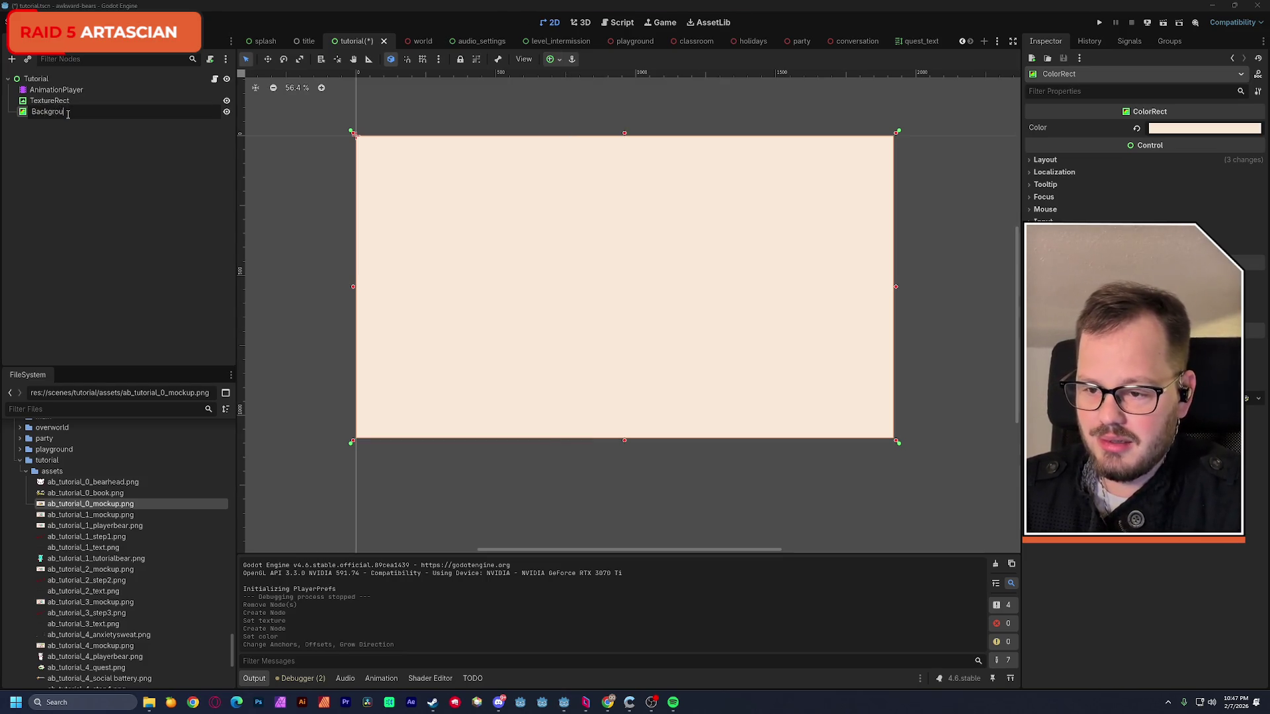
pyautogui.write('nd')
pyautogui.press('Return')
pyautogui.moveTo(57, 111); pyautogui.dragTo(56, 100)
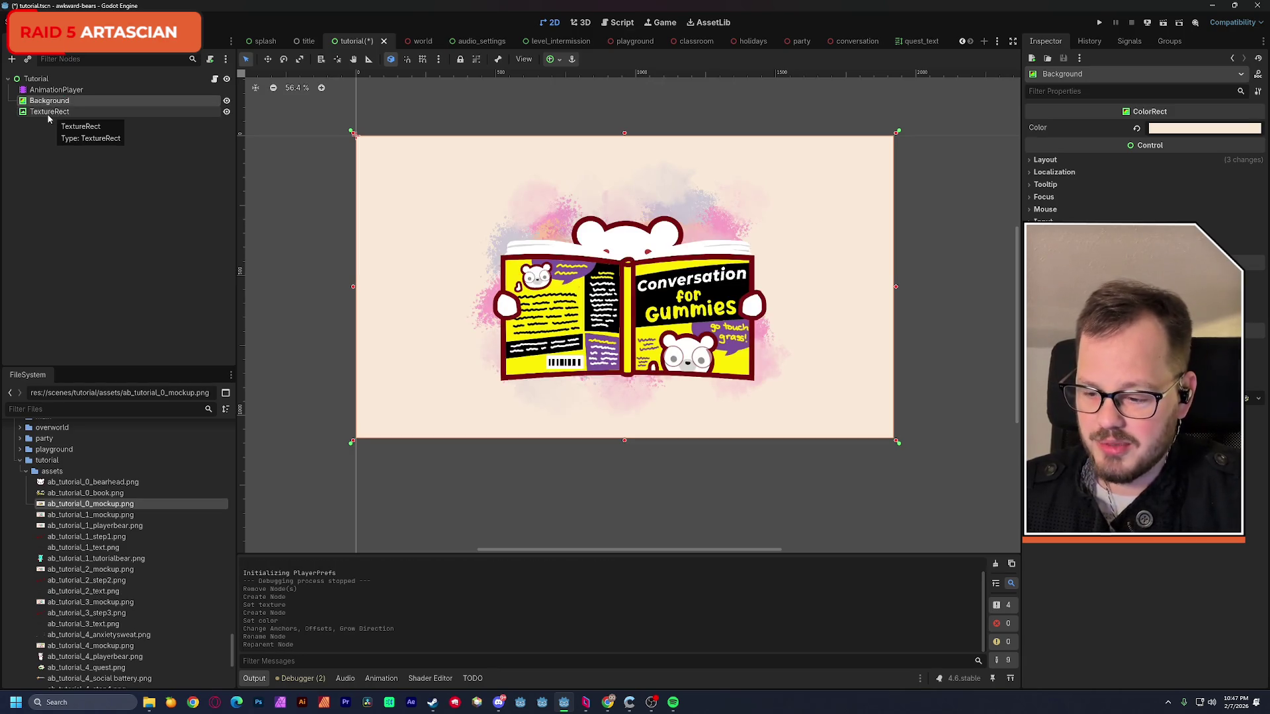
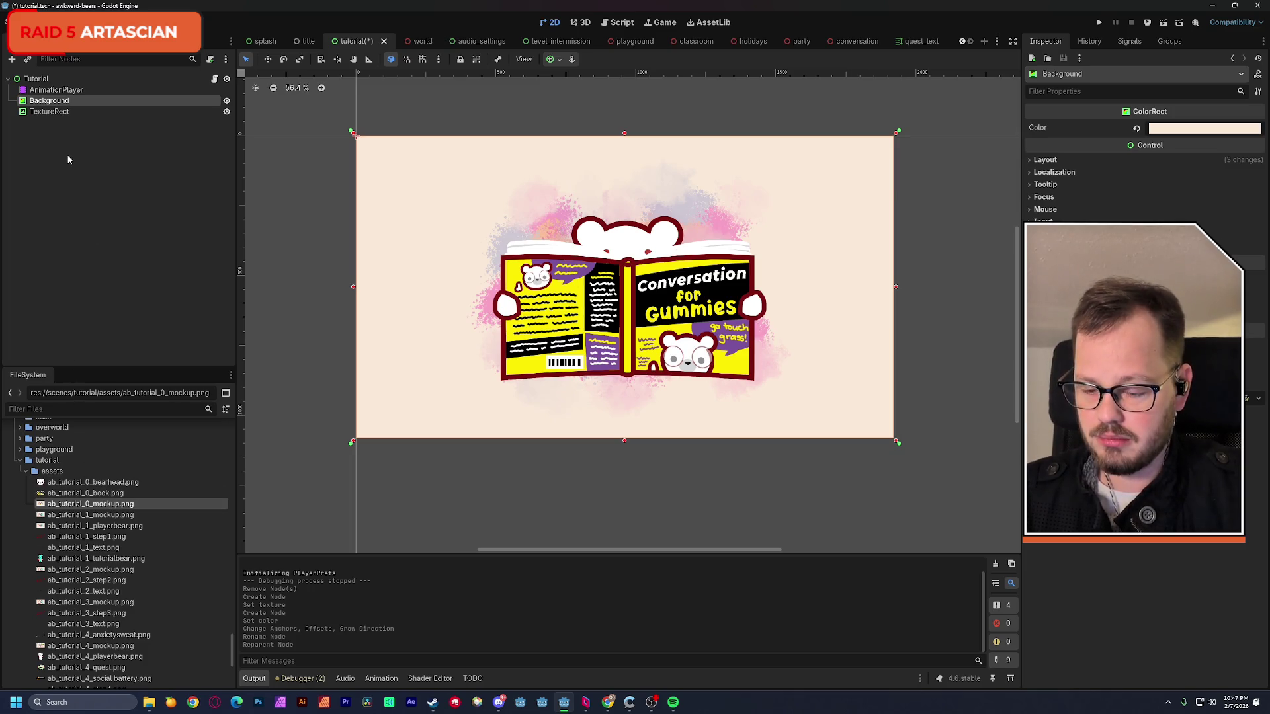
pyautogui.scroll(-5, 95, 496)
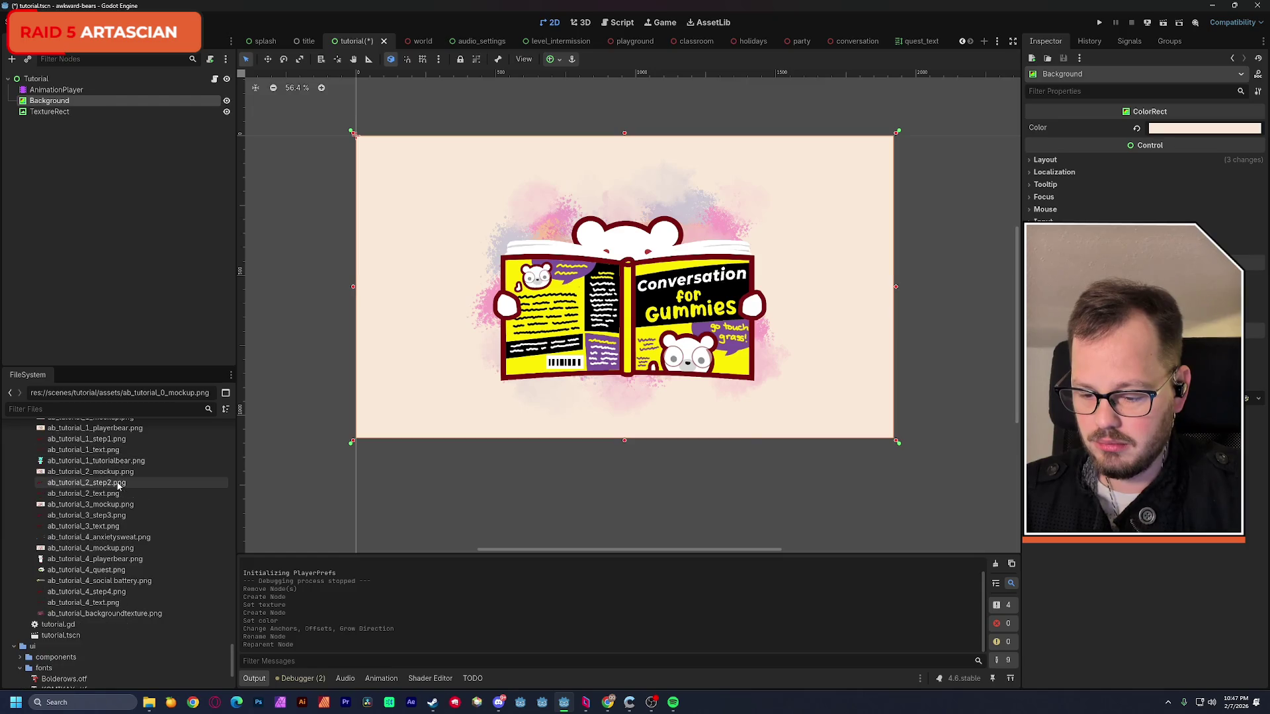
# - Add a TextureRect under Background showing ab_tutorial_backgroundtexture.png, the pink watercolour splash
pyautogui.click(100, 613)
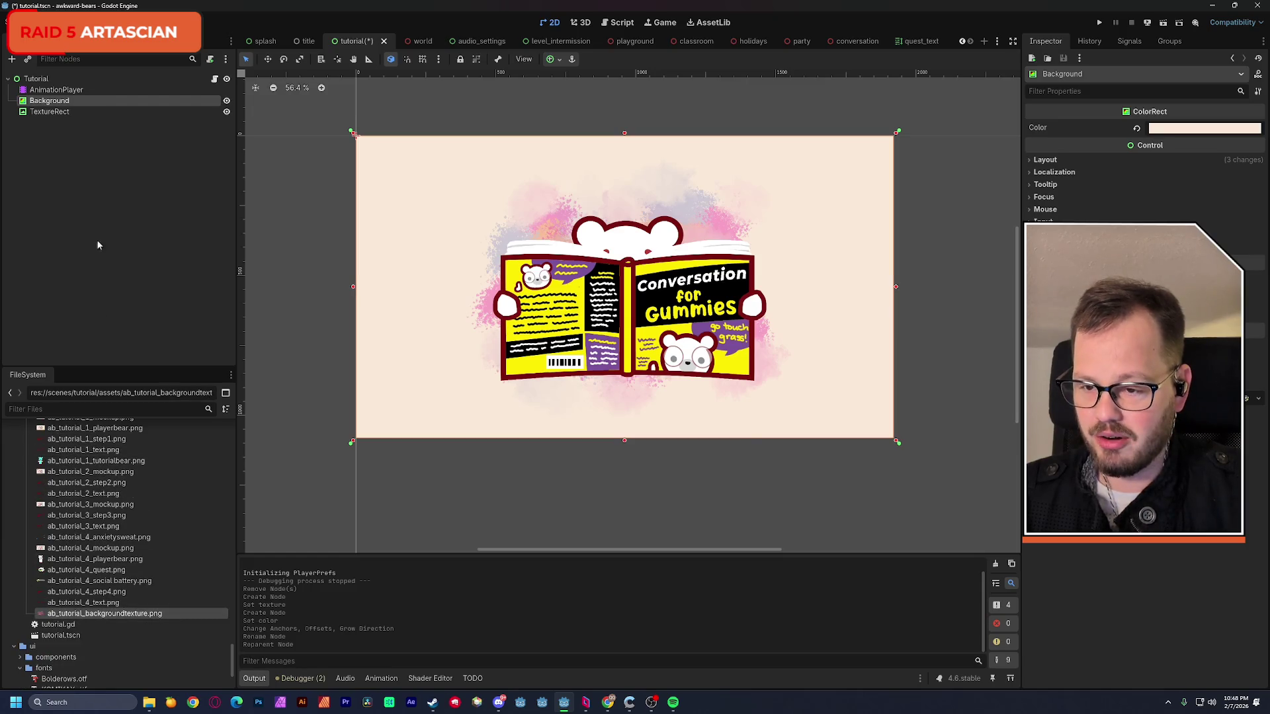
pyautogui.hotkey('ctrl', 'a')
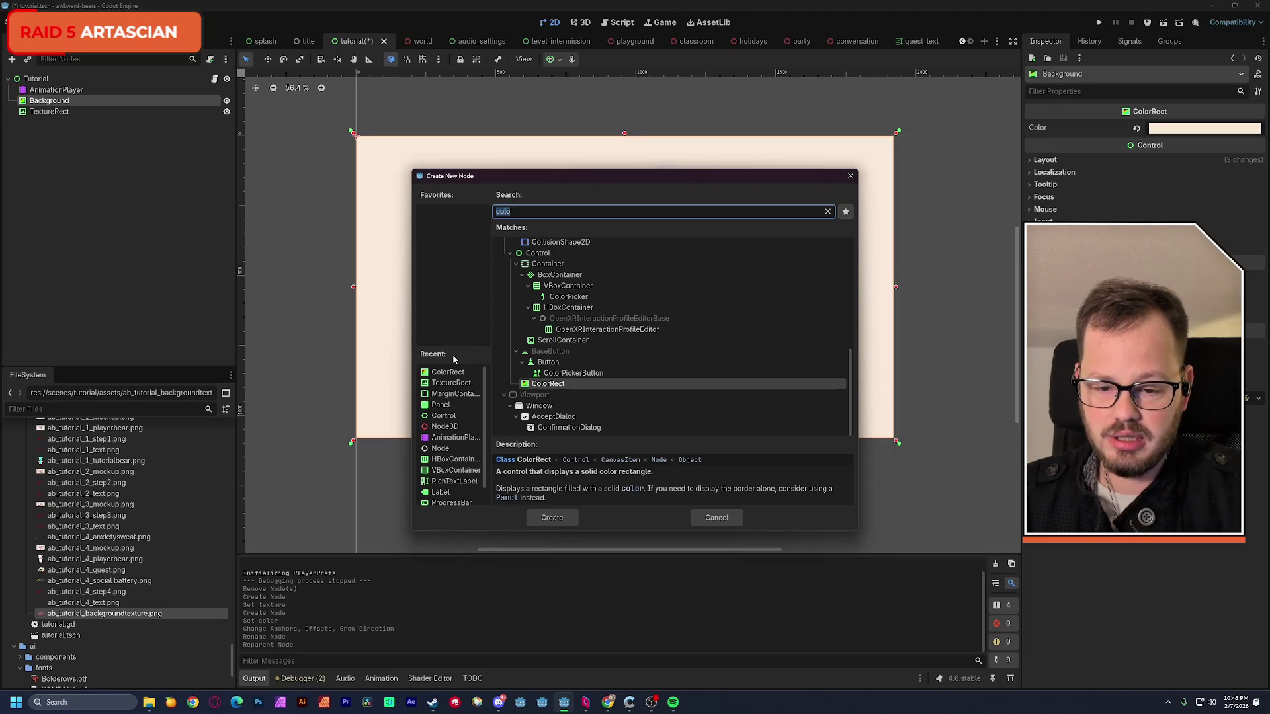
pyautogui.doubleClick(455, 383)
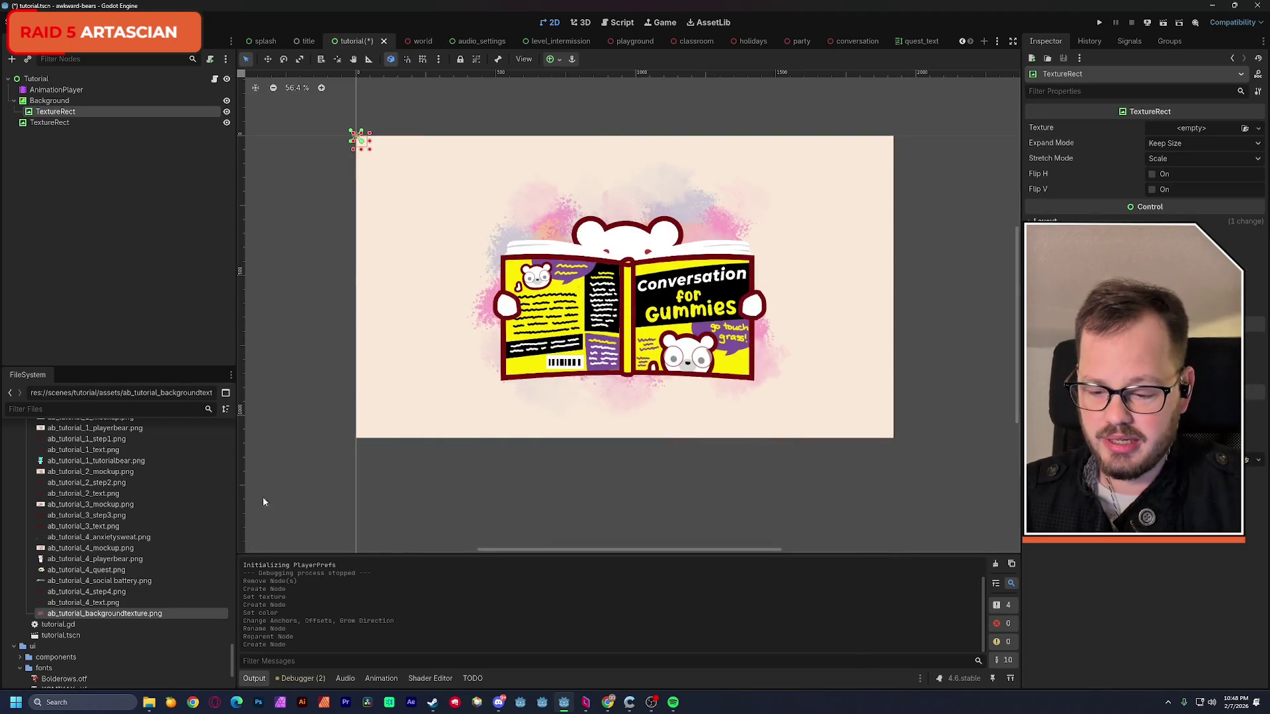
pyautogui.moveTo(263, 593); pyautogui.dragTo(1203, 132)
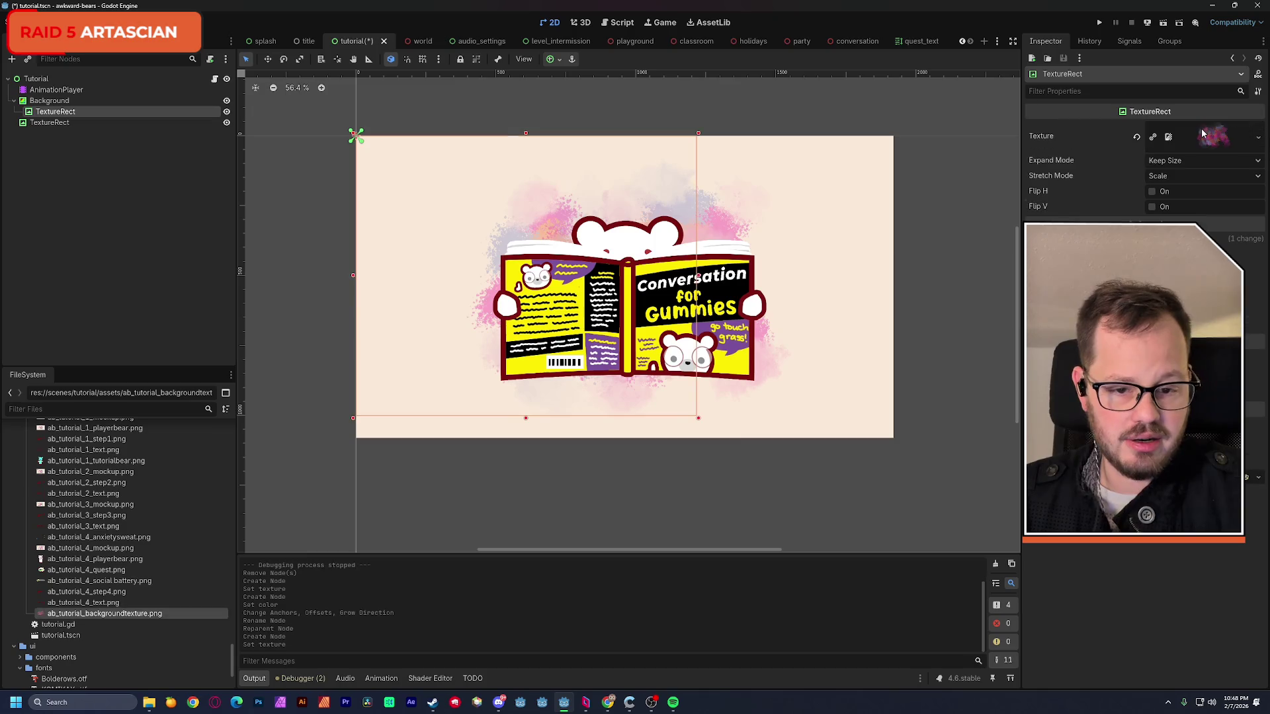
pyautogui.moveTo(68, 112)
pyautogui.mouseDown()
pyautogui.moveTo(67, 100)
pyautogui.moveTo(60, 122)
pyautogui.mouseUp()
# - Hide the book reference image and centre the splash texture with the Center anchor preset
pyautogui.click(49, 122)
pyautogui.click(226, 122)
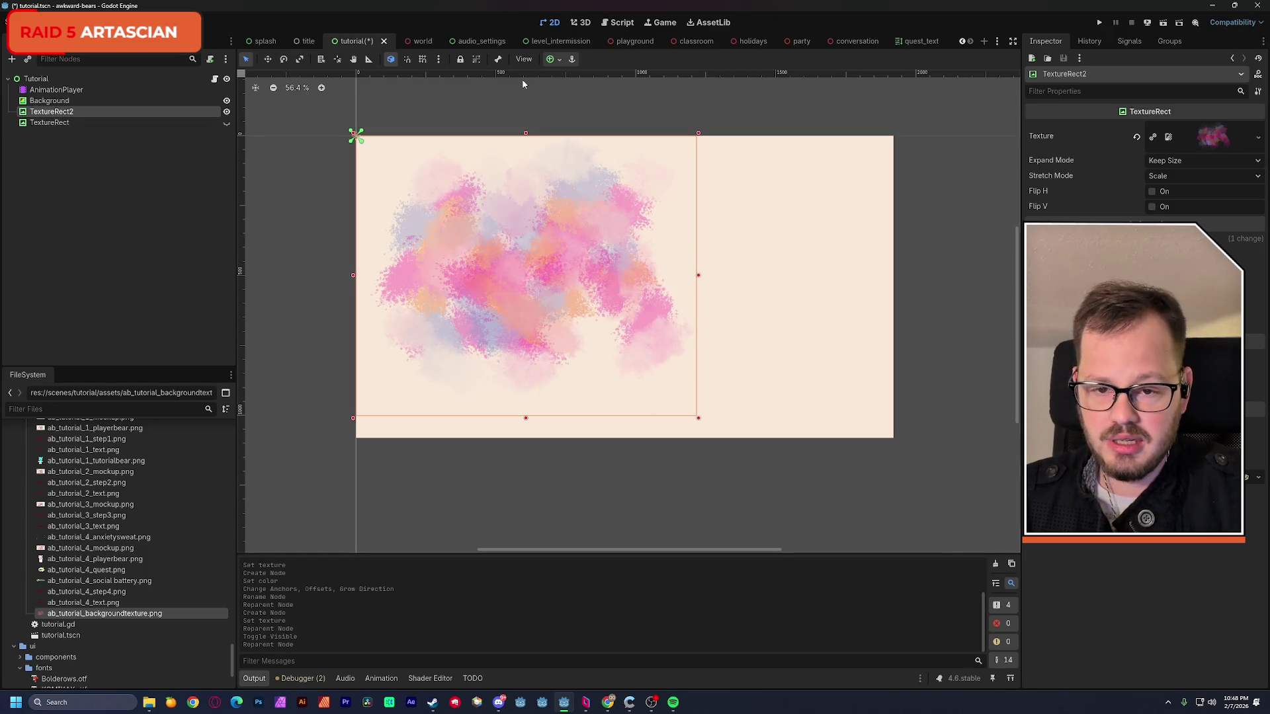
pyautogui.click(556, 62)
pyautogui.click(573, 115)
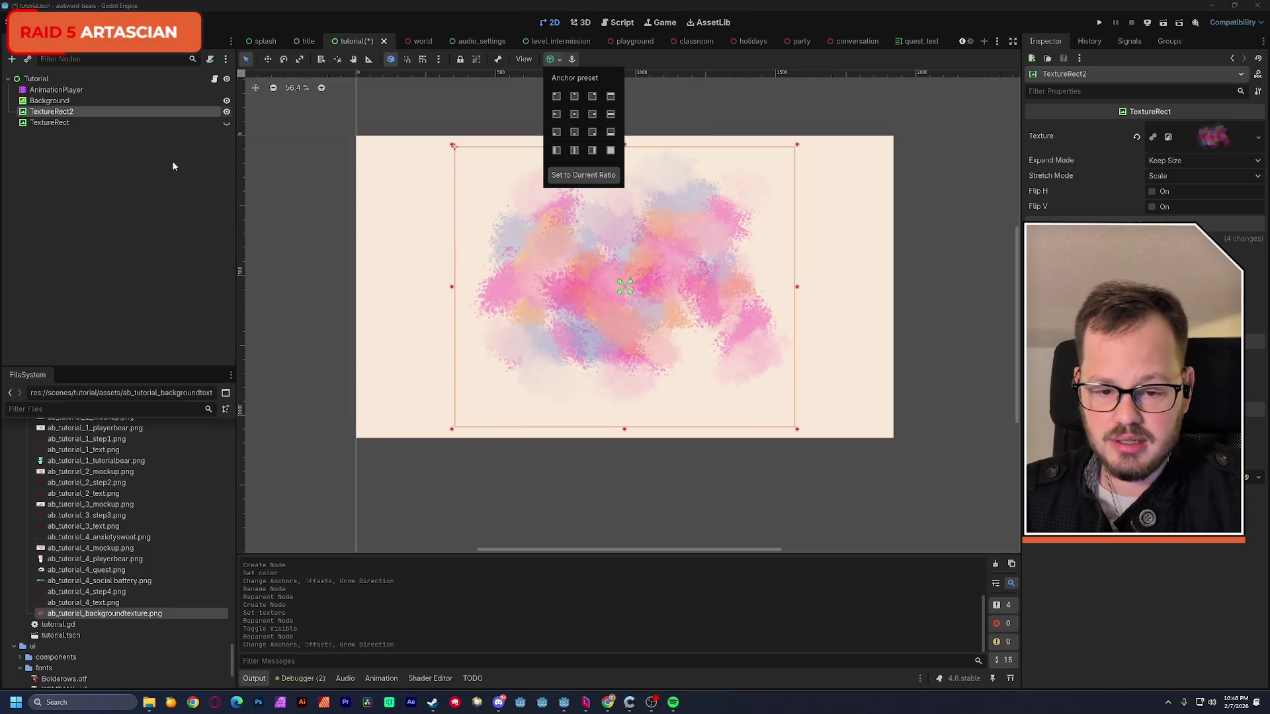
pyautogui.click(51, 115)
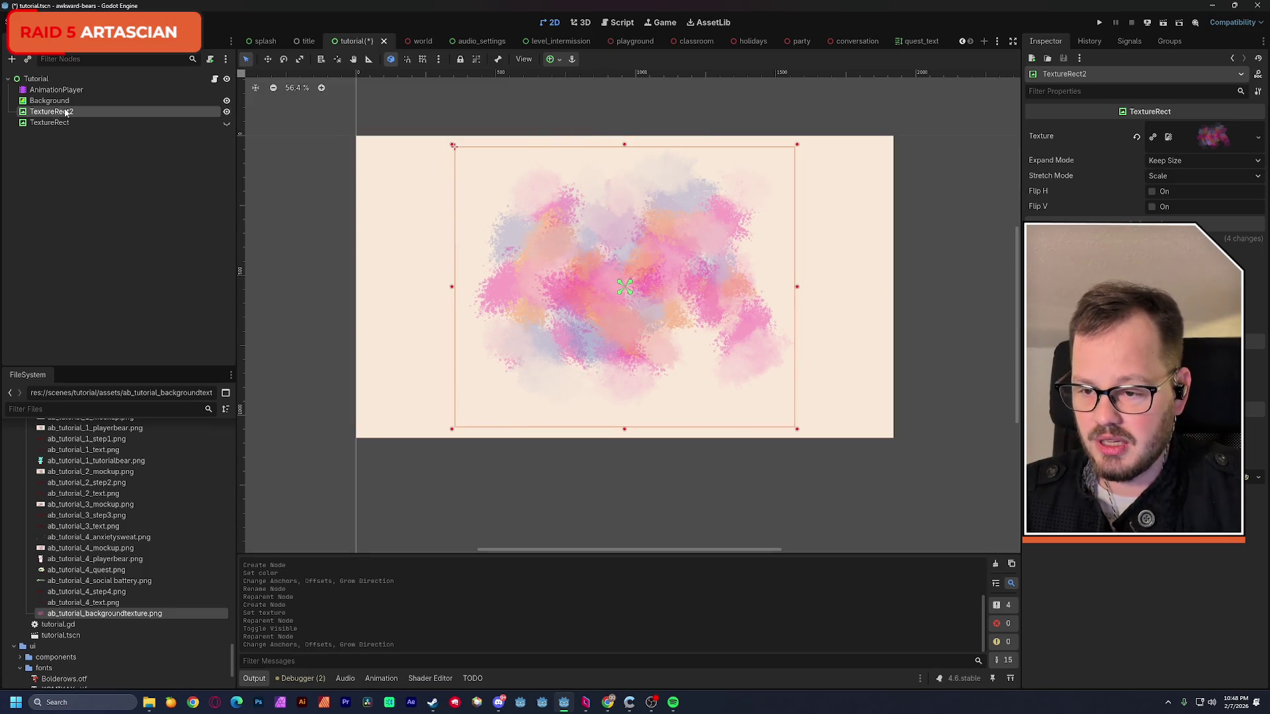
# - Rename the splash texture node to BackgroundTexture
pyautogui.doubleClick(67, 114)
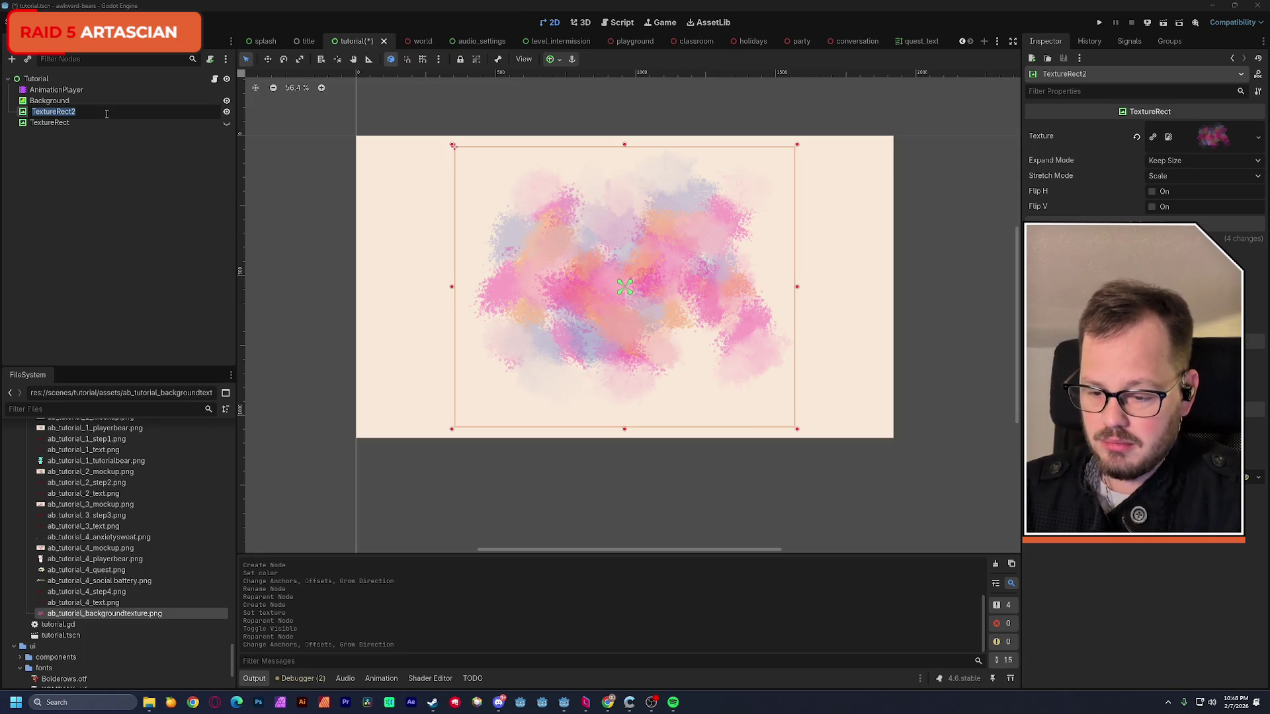
pyautogui.write('Background')
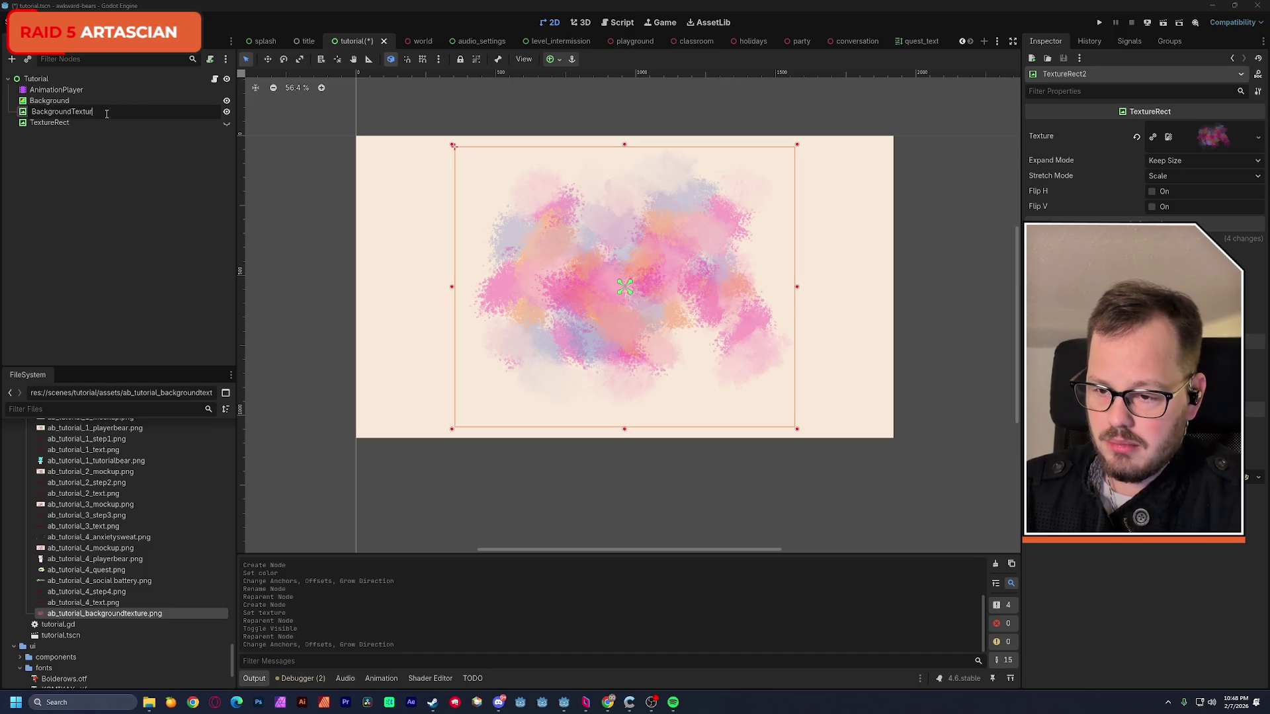
pyautogui.write('extur')
pyautogui.press('Return')
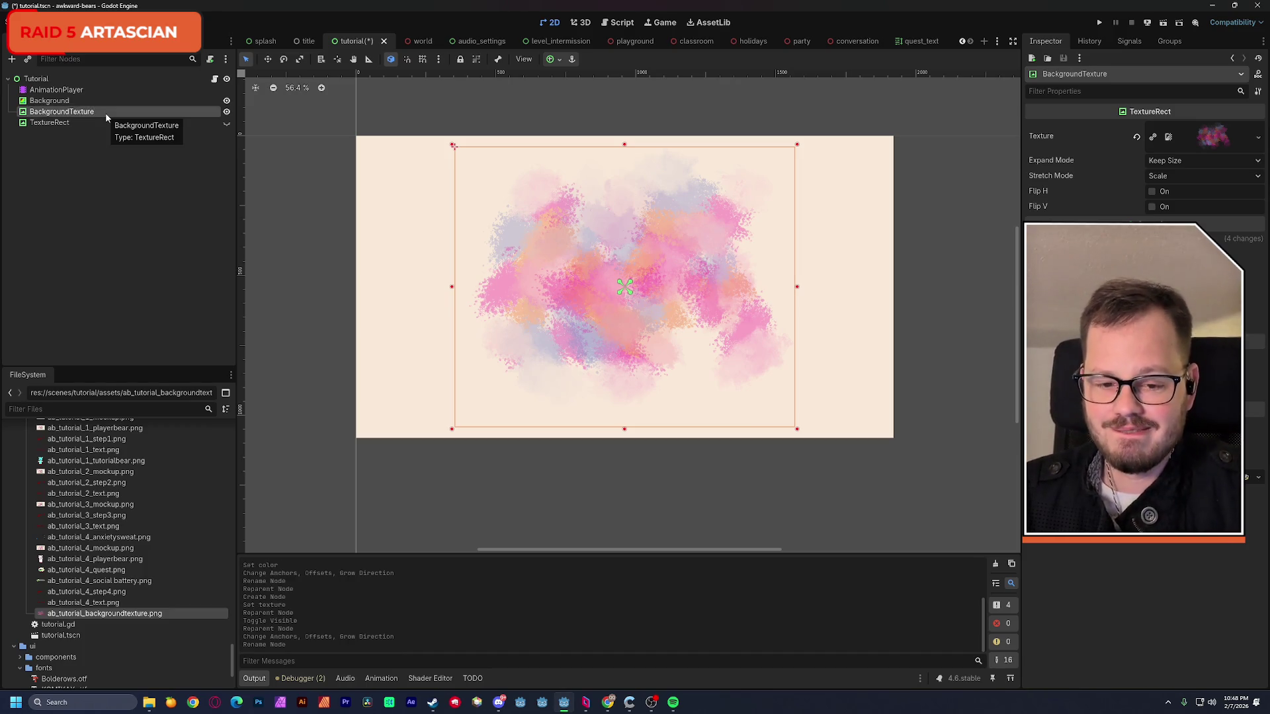
pyautogui.click(56, 139)
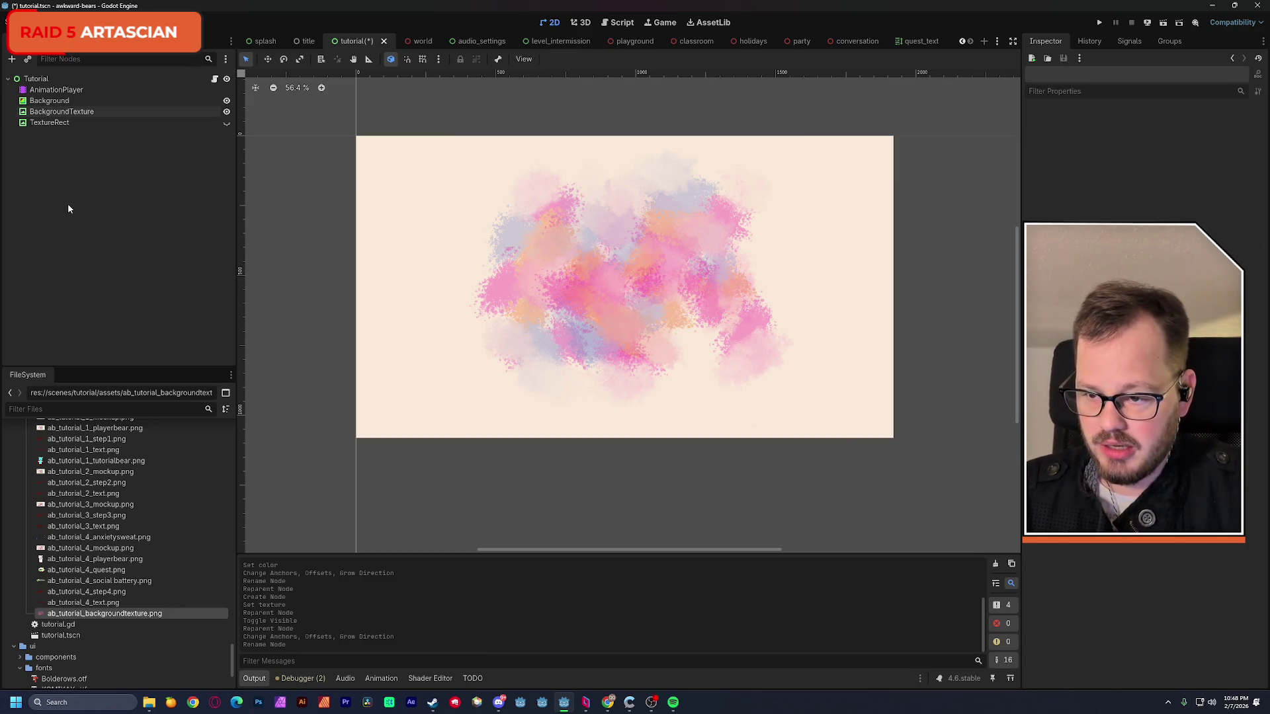
pyautogui.hotkey('ctrl', 'a')
# - Add a TextureRect showing the bear-head image and move it onto the reference book's centre
pyautogui.doubleClick(554, 279)
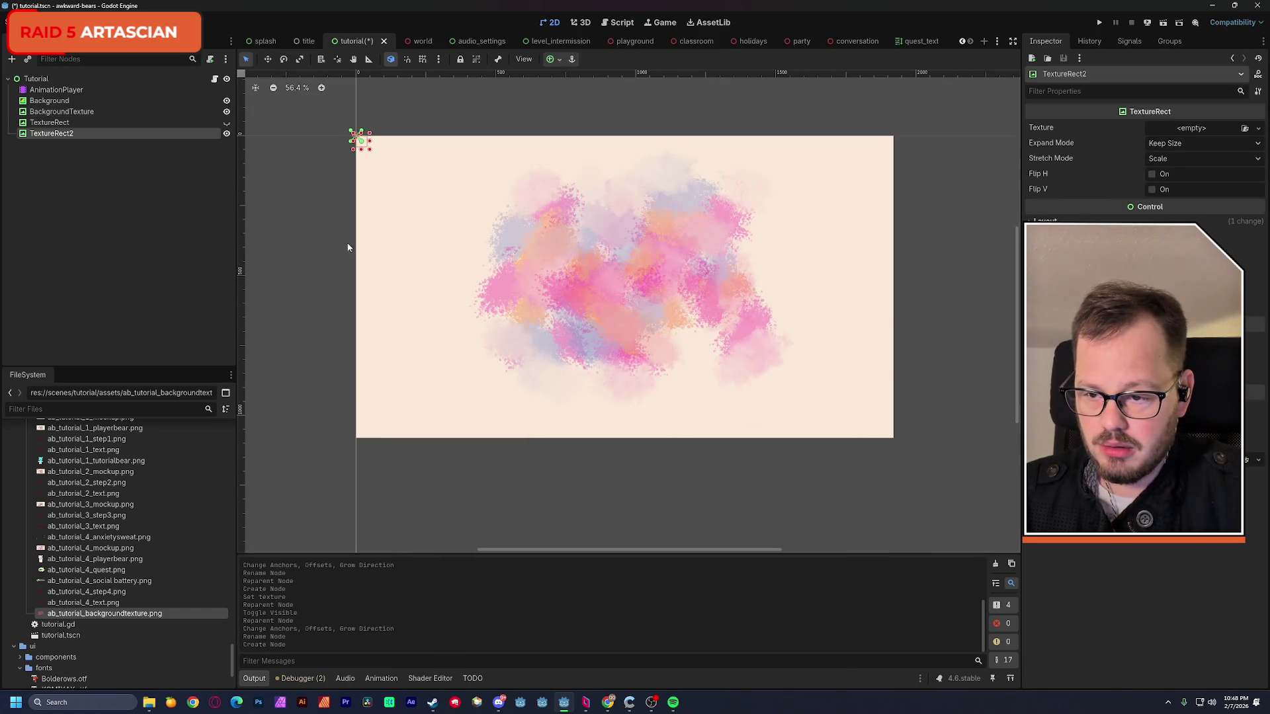
pyautogui.scroll(5, 119, 556)
pyautogui.click(70, 546)
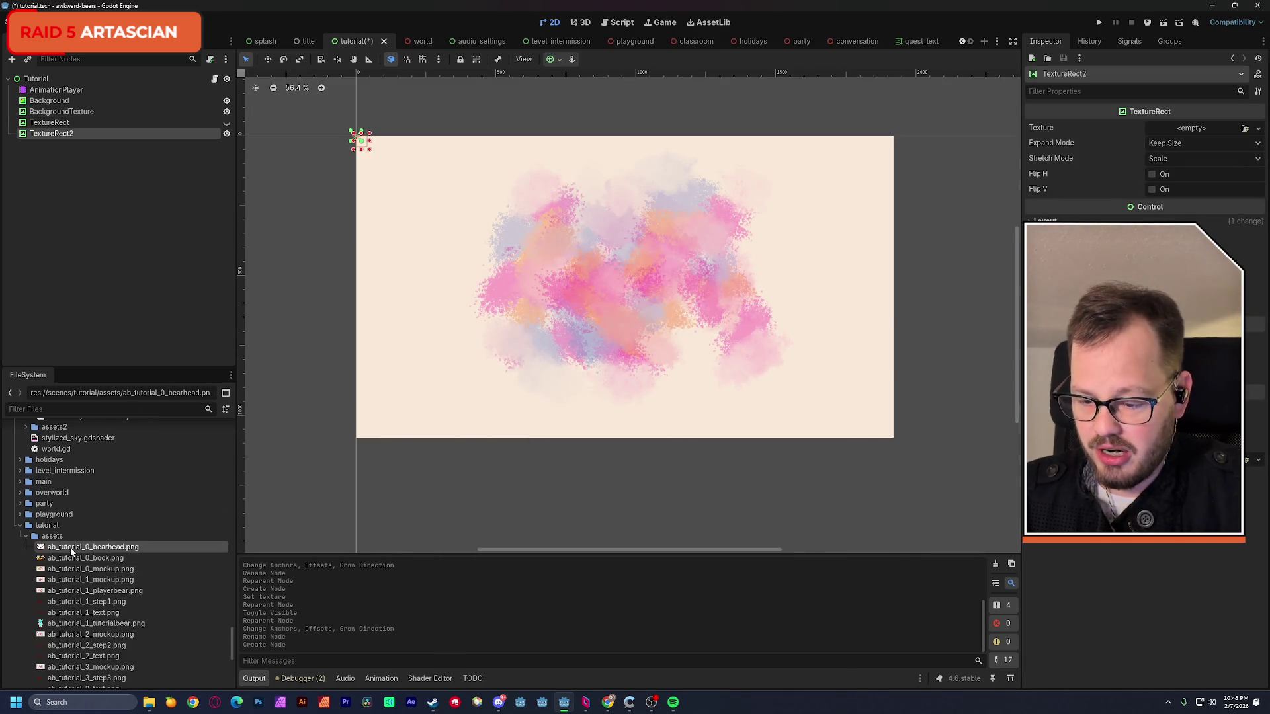
pyautogui.moveTo(71, 546); pyautogui.dragTo(1190, 129)
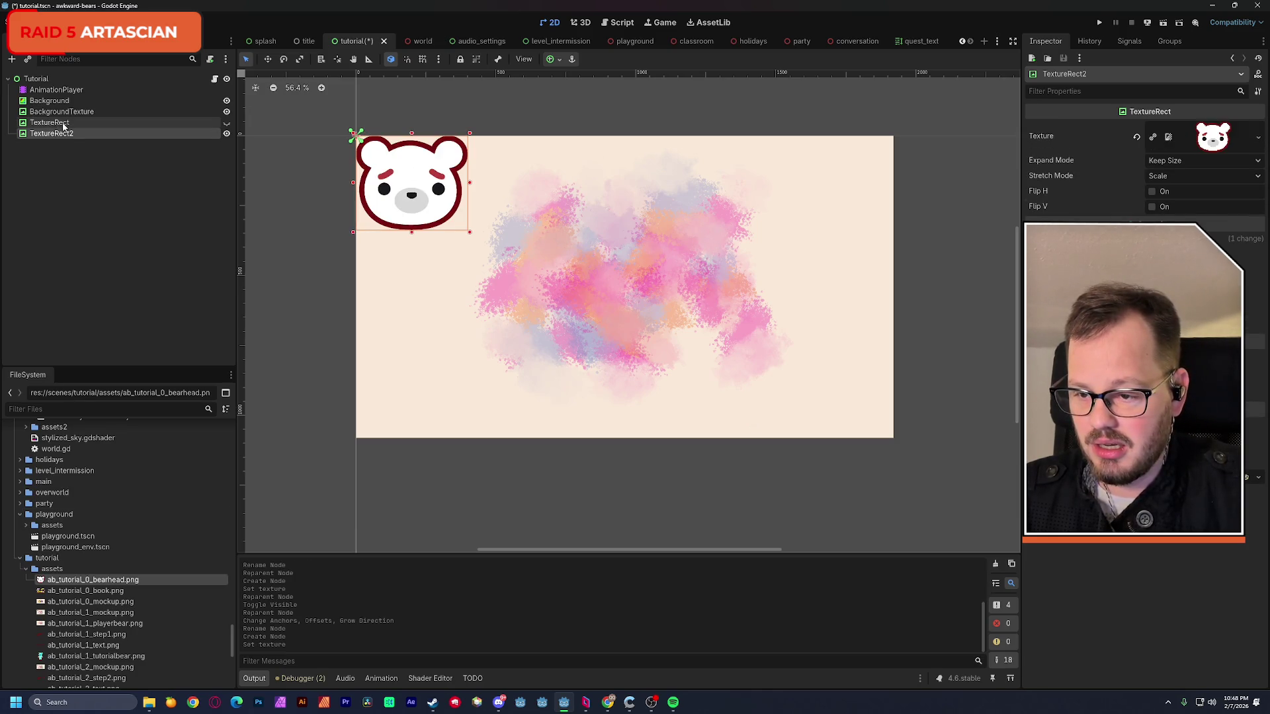
pyautogui.click(226, 123)
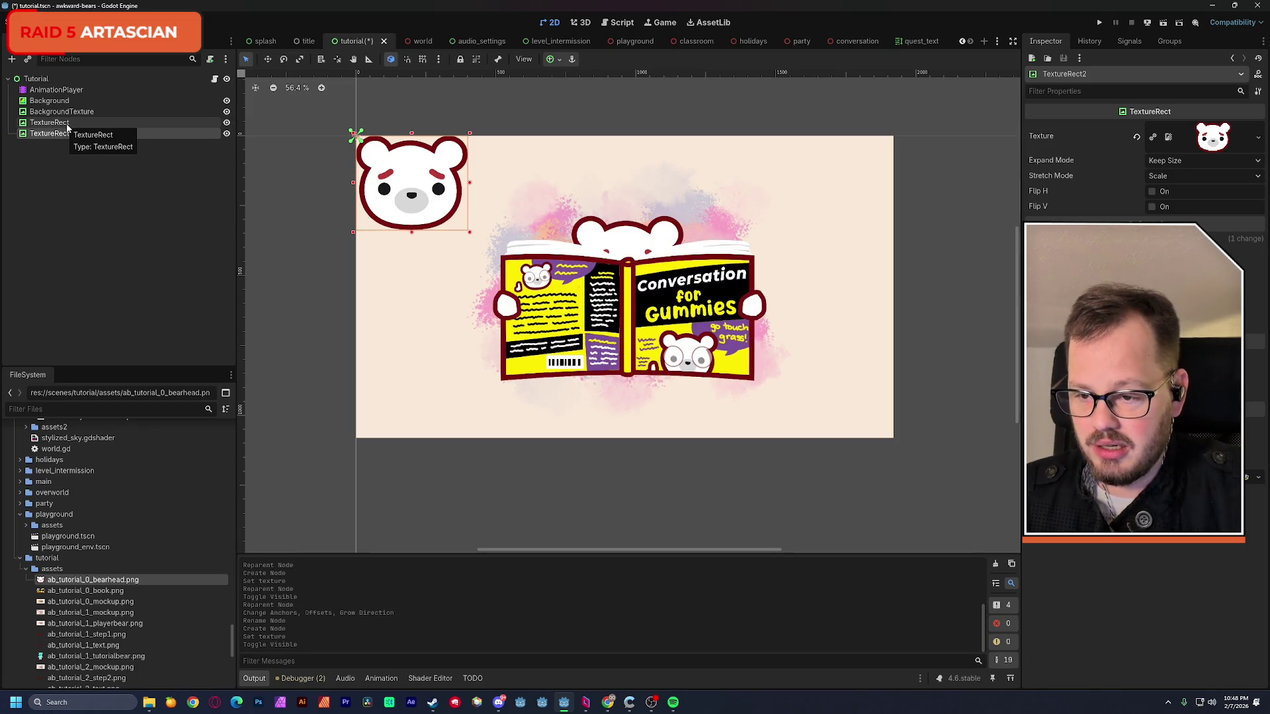
pyautogui.moveTo(410, 186)
pyautogui.mouseDown()
pyautogui.moveTo(615, 285)
pyautogui.moveTo(625, 268)
pyautogui.mouseUp()
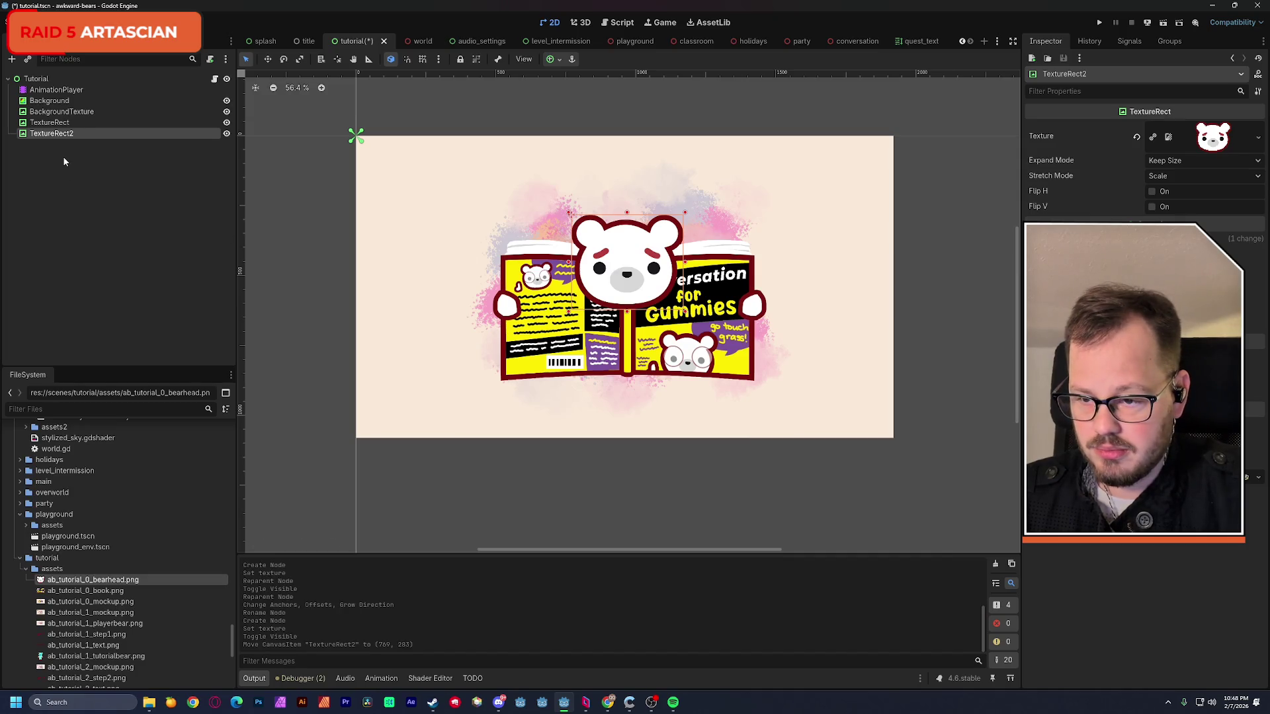
# - Add a TextureRect showing the book image and line it up over the reference artwork
pyautogui.hotkey('ctrl', 'a')
pyautogui.doubleClick(546, 282)
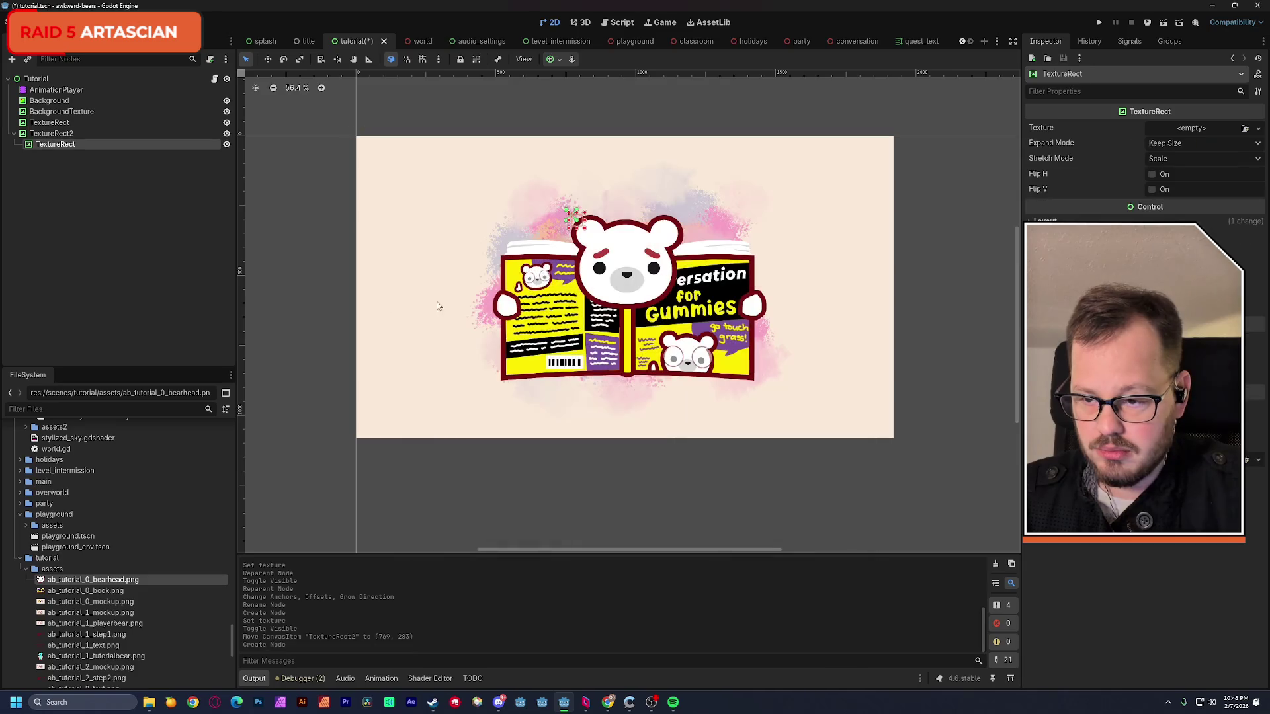
pyautogui.moveTo(85, 591); pyautogui.dragTo(1200, 136)
pyautogui.moveTo(733, 289); pyautogui.dragTo(719, 302)
pyautogui.moveTo(53, 147); pyautogui.dragTo(70, 133)
pyautogui.moveTo(756, 320); pyautogui.dragTo(687, 326)
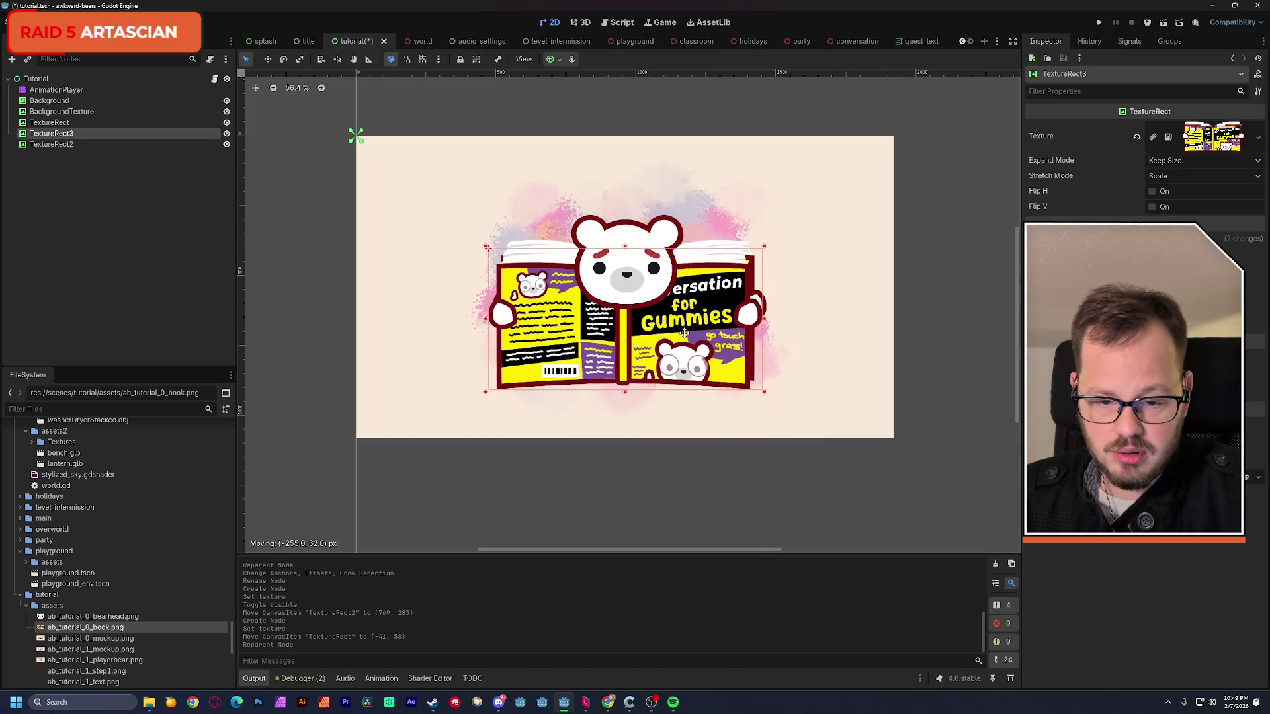
pyautogui.moveTo(687, 325); pyautogui.dragTo(690, 324)
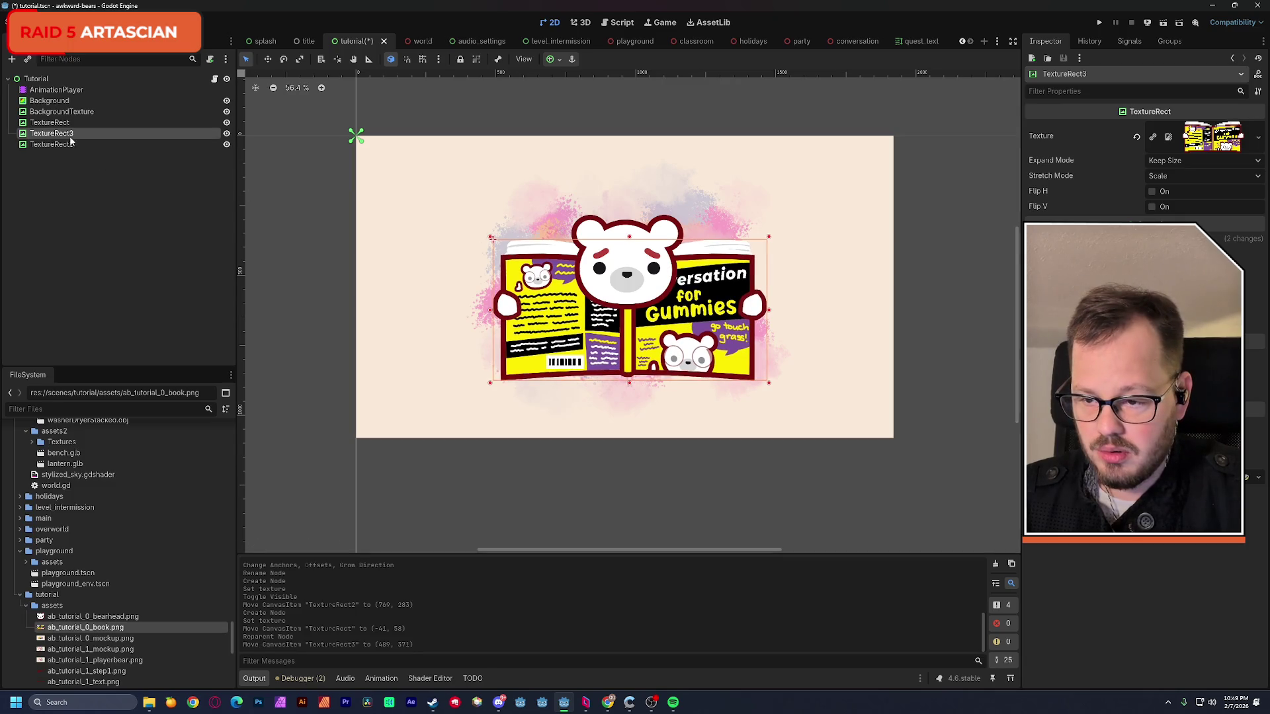
# - Place the book node after the bear so the book draws on top
pyautogui.moveTo(70, 140); pyautogui.dragTo(109, 151)
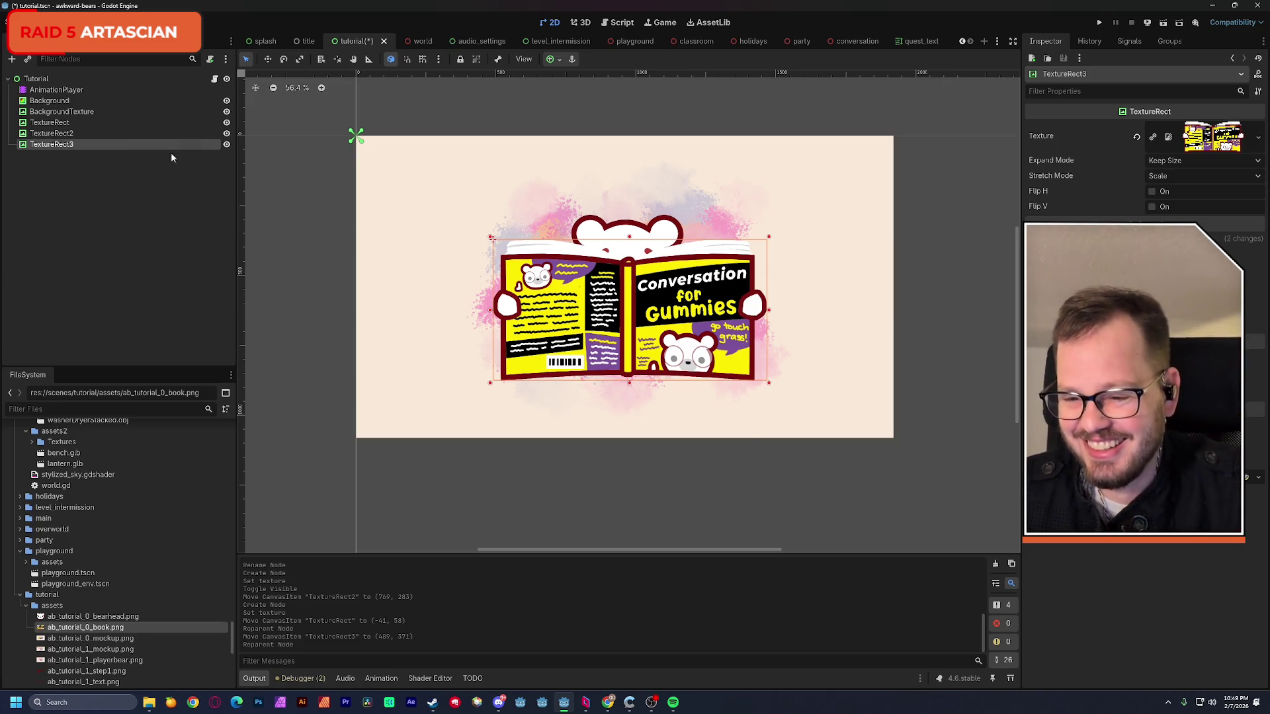
pyautogui.click(61, 134)
# - Rename the bear-head and book image nodes to Bear and Book
pyautogui.doubleClick(61, 134)
pyautogui.write('Bear')
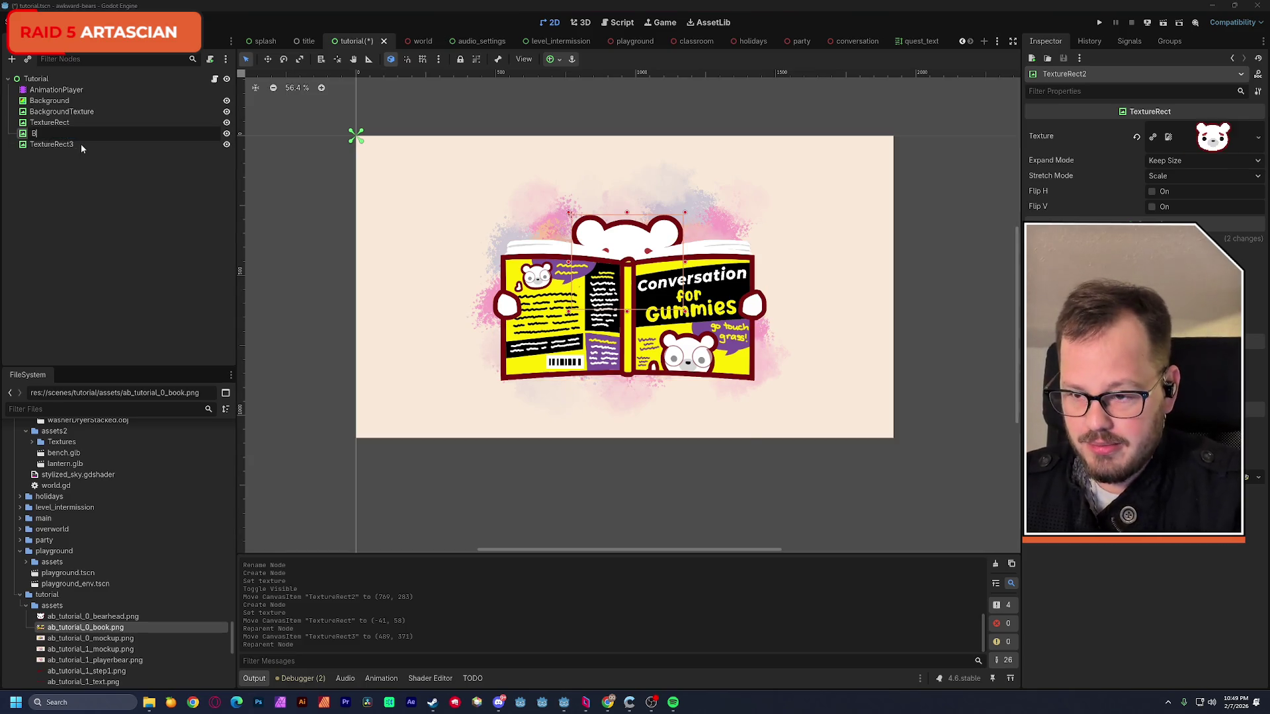
pyautogui.press('Return')
pyautogui.doubleClick(55, 144)
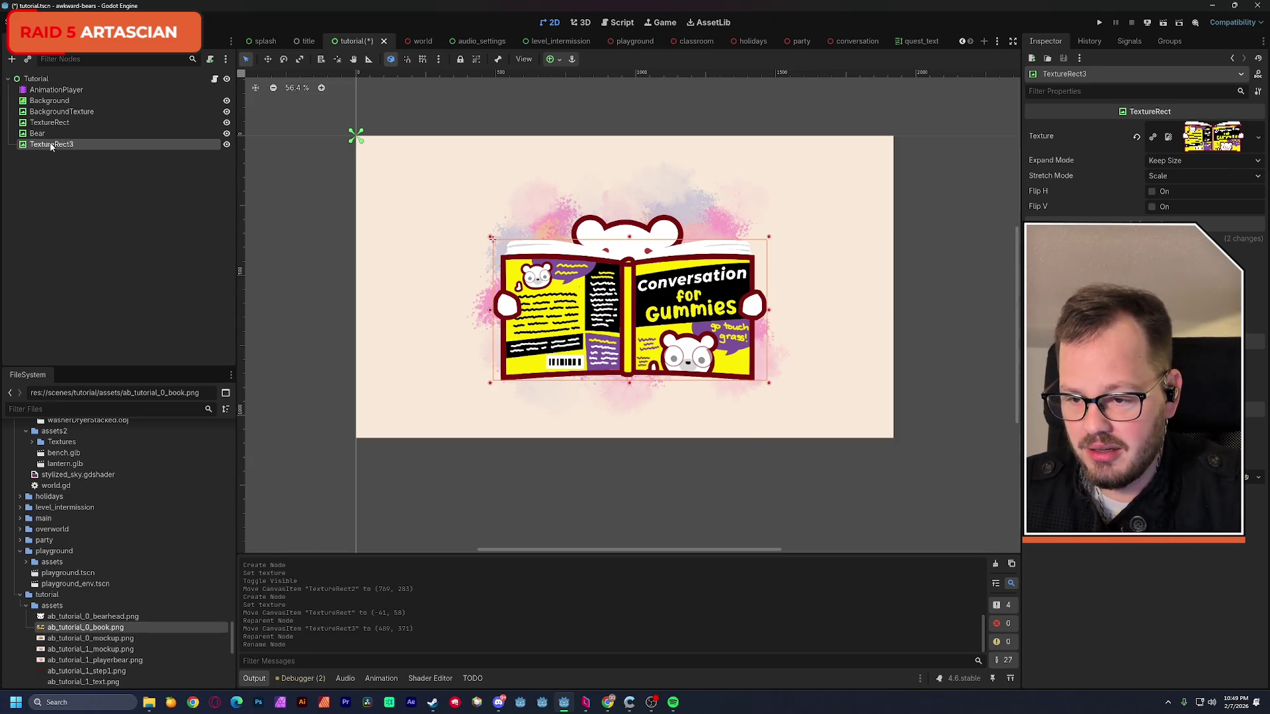
pyautogui.write('Book')
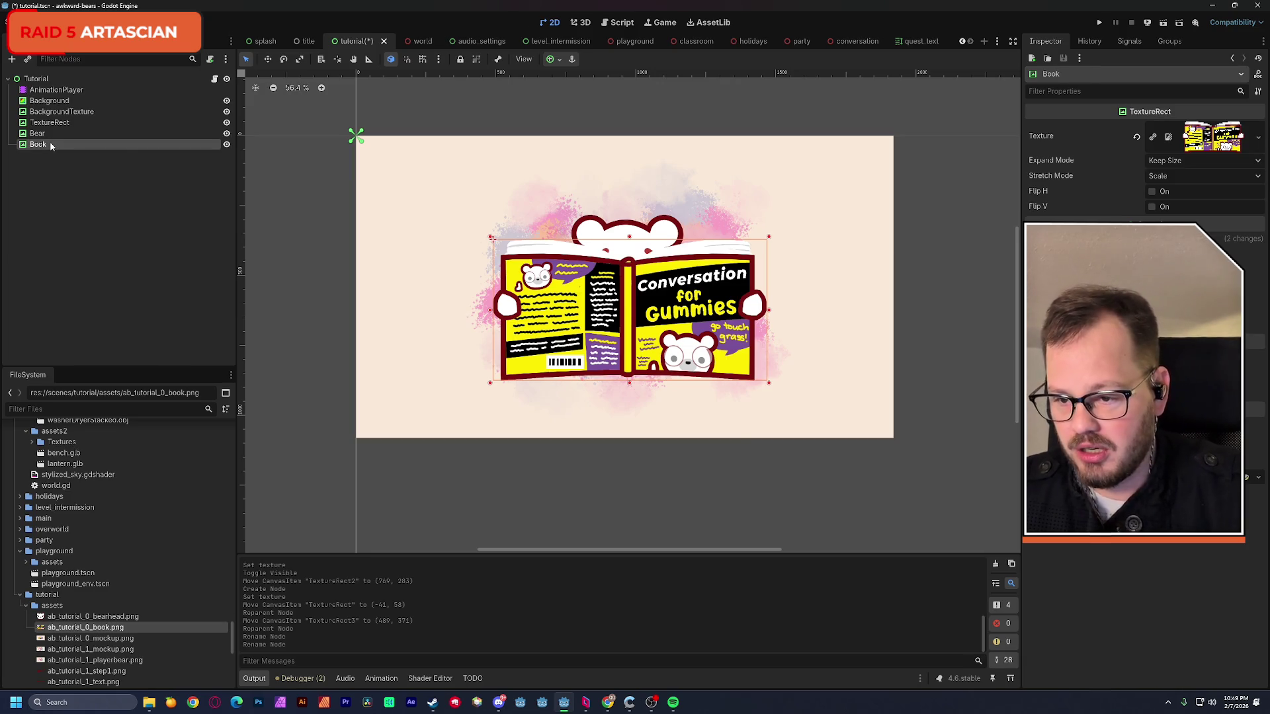
pyautogui.press('Return')
# - Toggle the Bear and Book images' visibility to check their layering
pyautogui.click(48, 123)
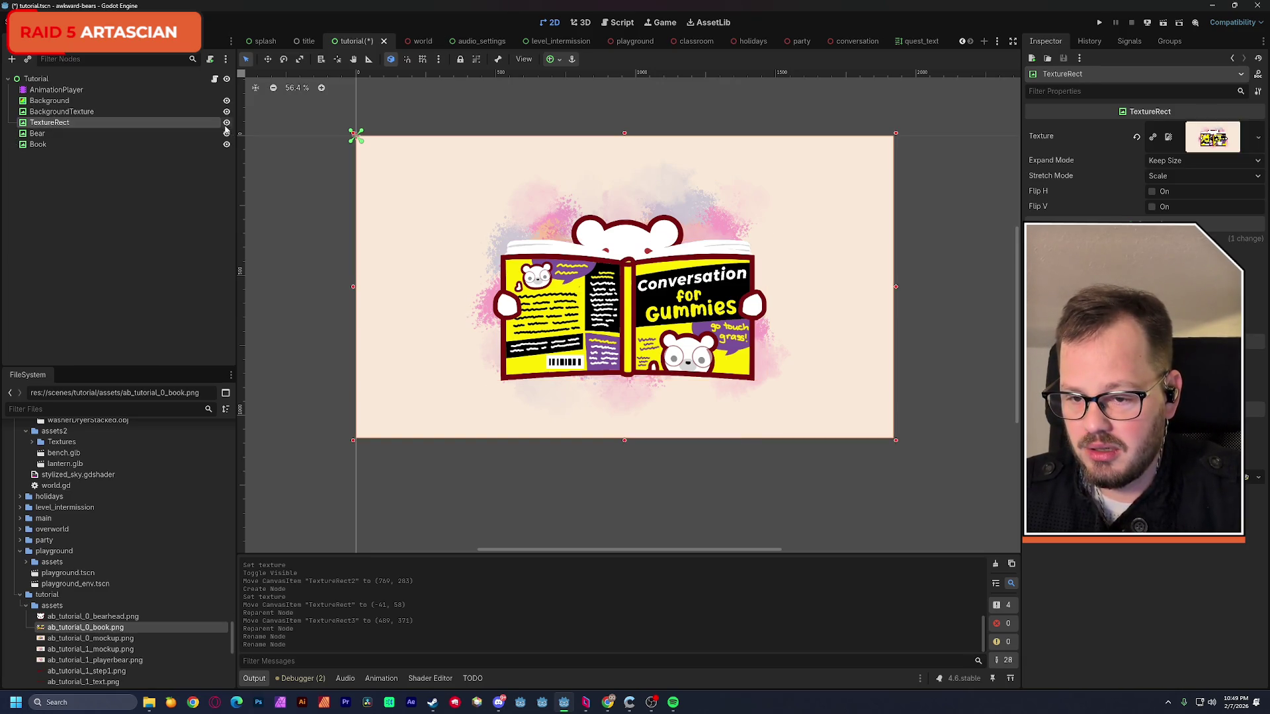
pyautogui.click(227, 133)
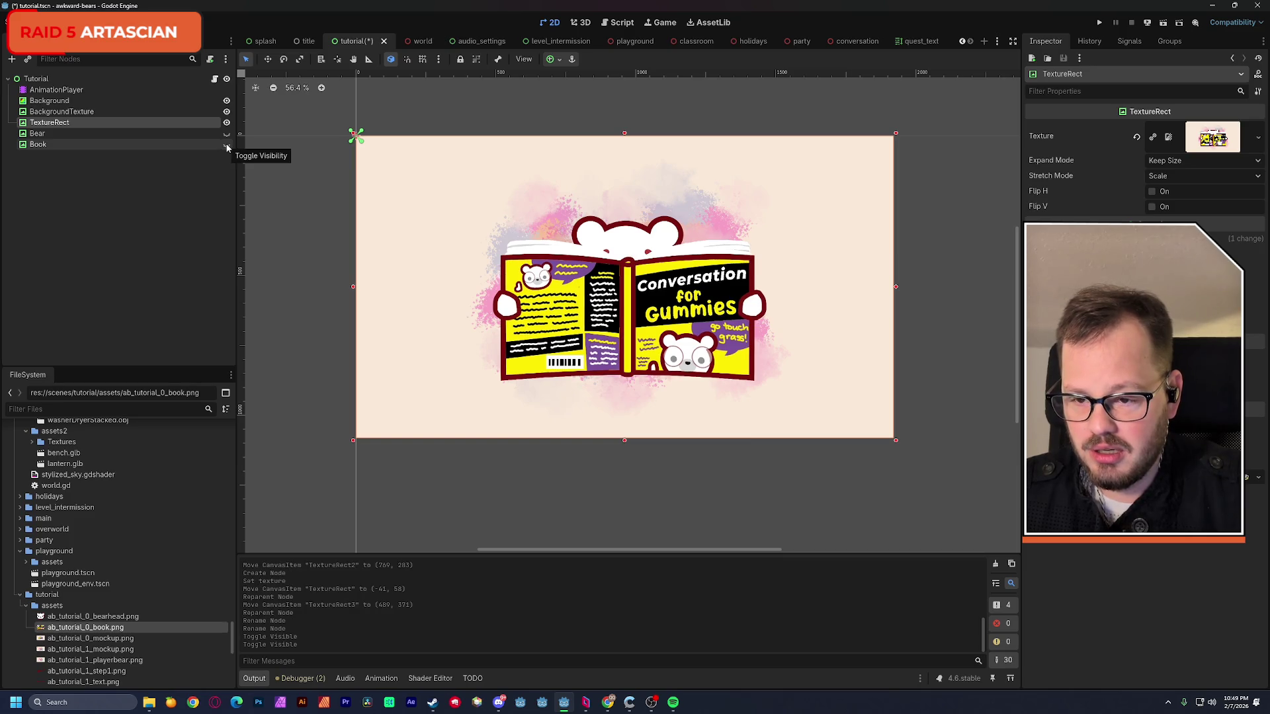
pyautogui.click(226, 144)
pyautogui.click(227, 132)
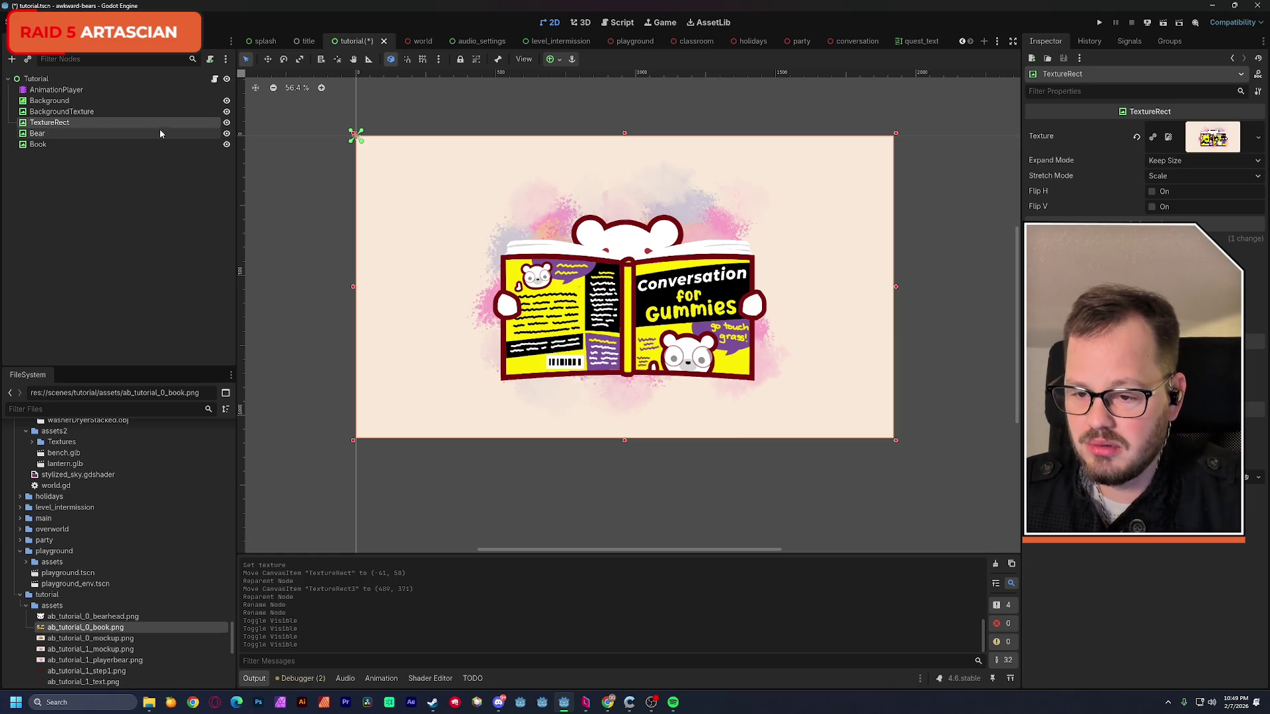
# - Rename the reference image node to Reference, move it below Book and hide it
pyautogui.doubleClick(77, 122)
pyautogui.write('Reference')
pyautogui.press('Return')
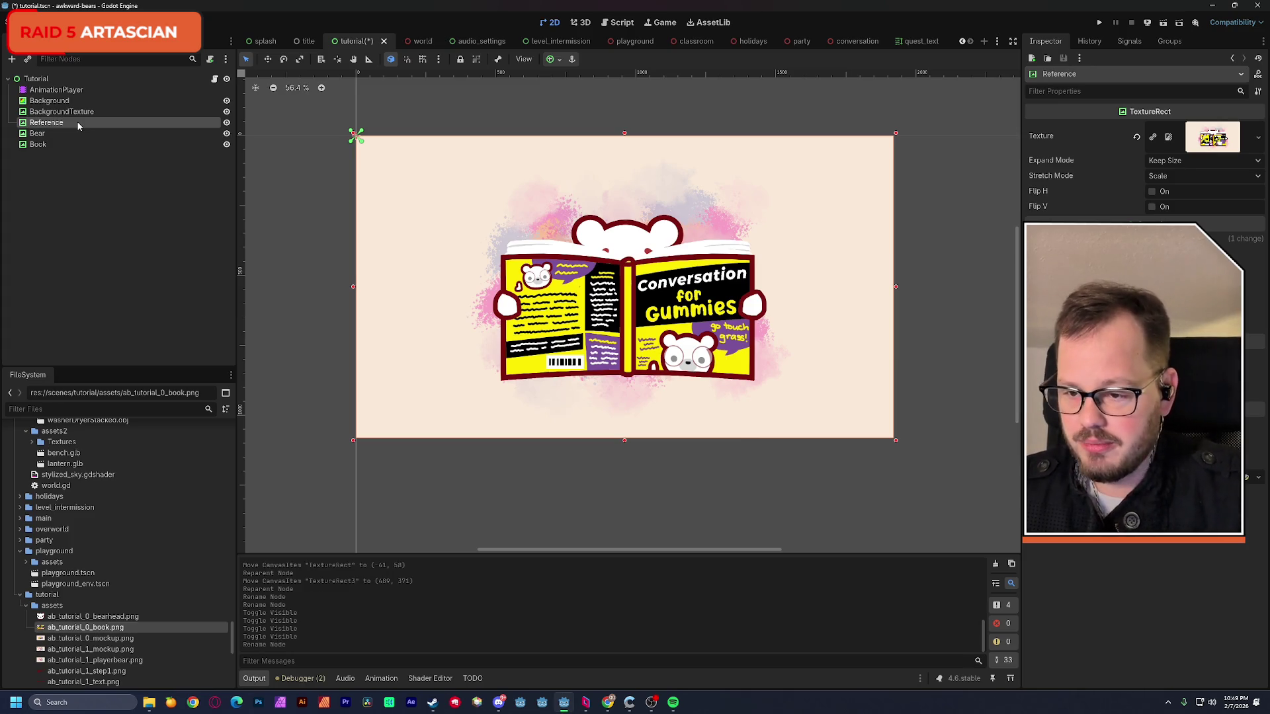
pyautogui.moveTo(62, 125)
pyautogui.mouseDown()
pyautogui.moveTo(60, 150)
pyautogui.moveTo(84, 154)
pyautogui.mouseUp()
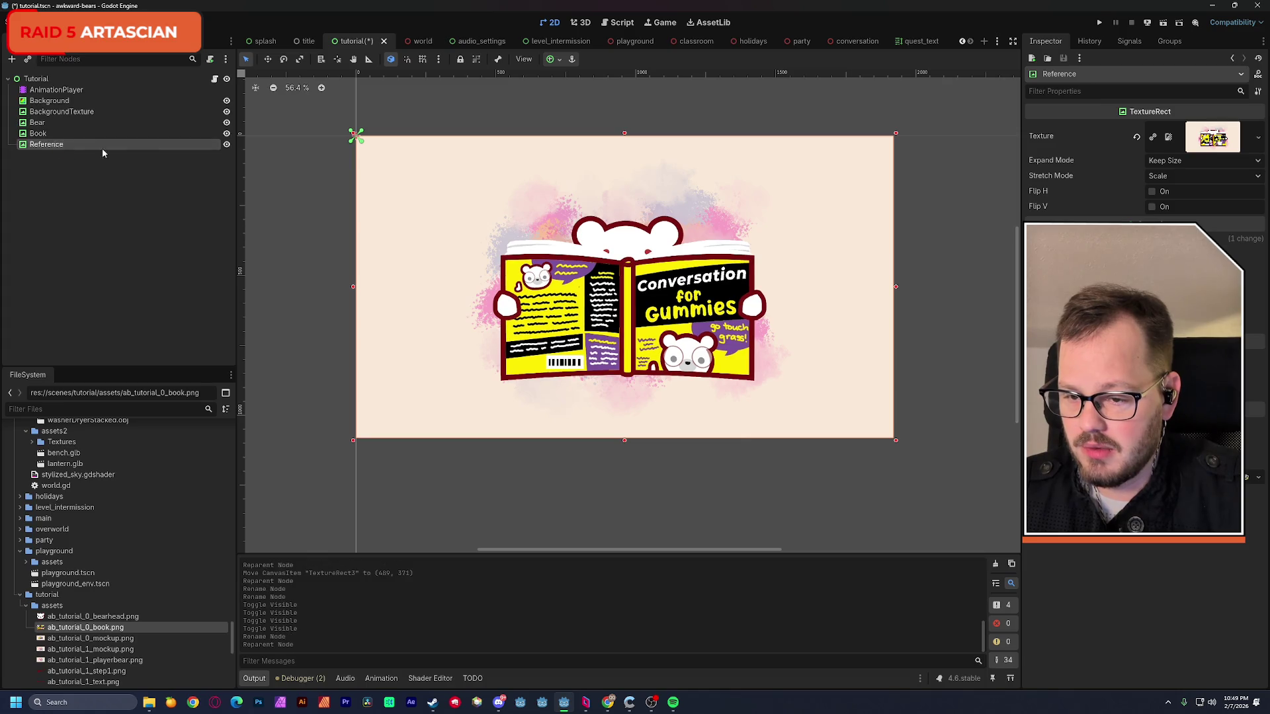
pyautogui.click(227, 145)
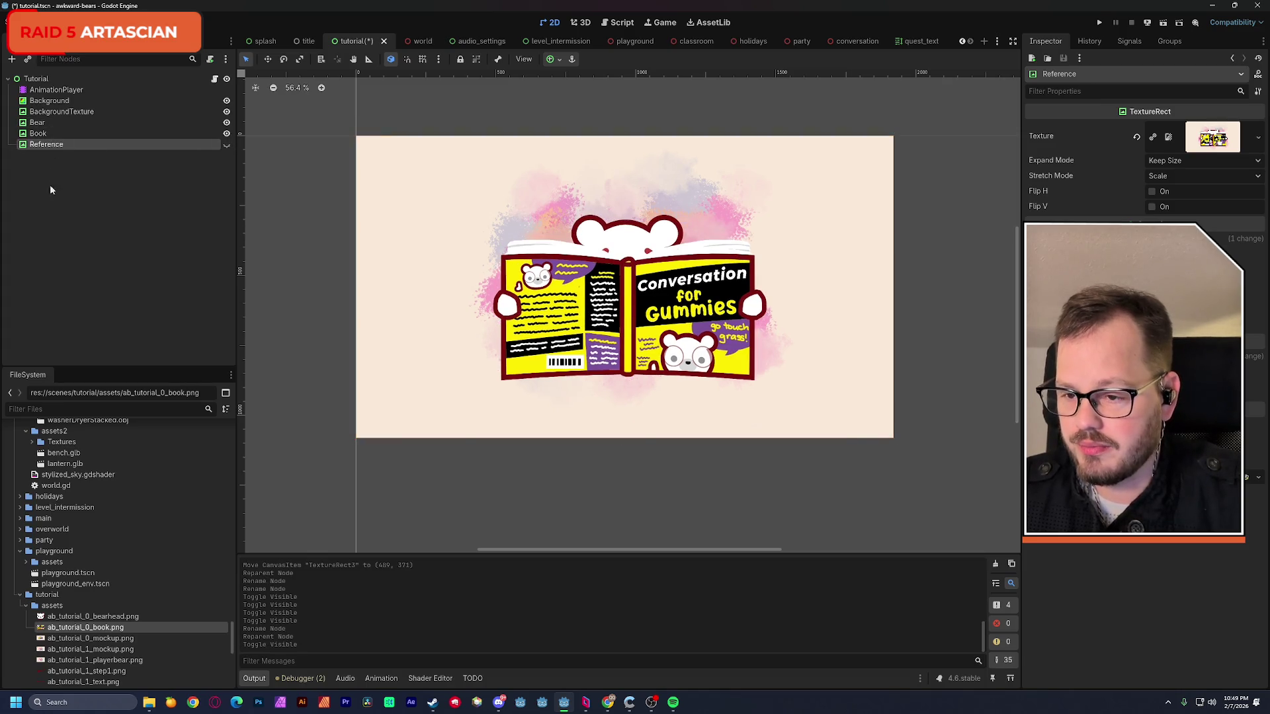
pyautogui.hotkey('ctrl', 'a')
# - Create a Control node above Bear and Book and put both inside it
pyautogui.click(541, 268)
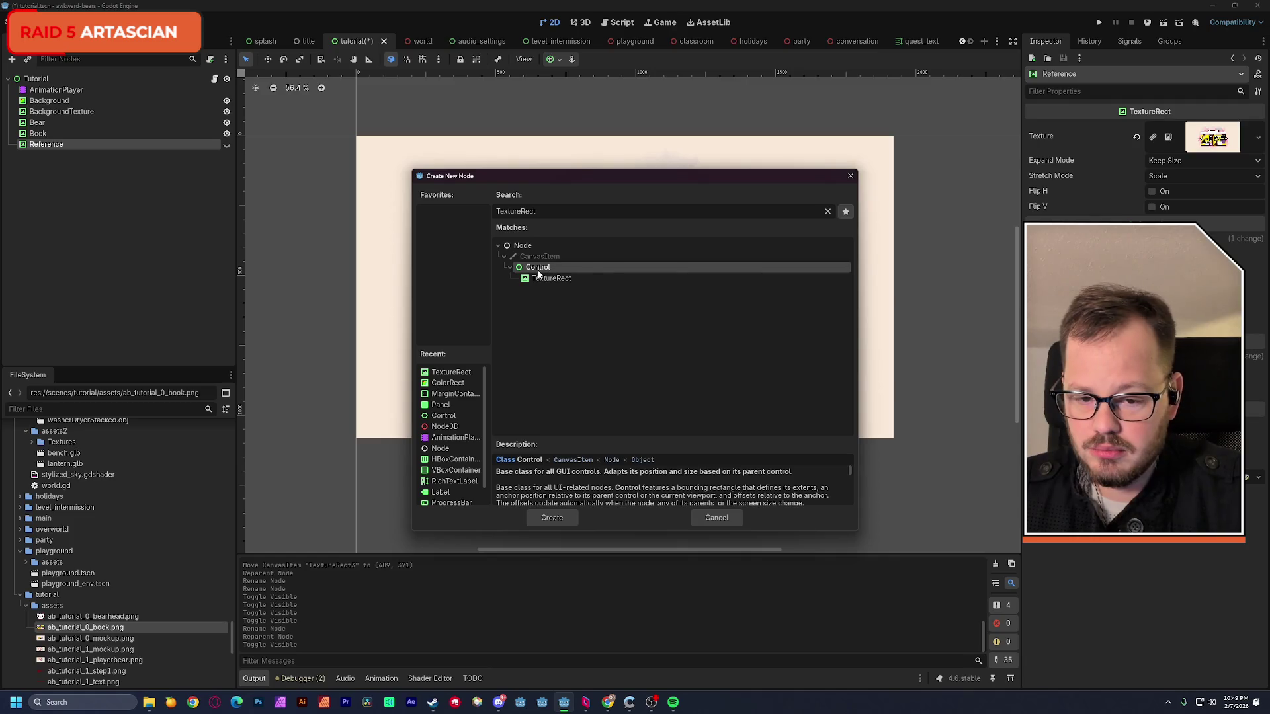
pyautogui.doubleClick(539, 270)
pyautogui.moveTo(40, 159)
pyautogui.mouseDown()
pyautogui.moveTo(66, 114)
pyautogui.moveTo(45, 122)
pyautogui.mouseUp()
pyautogui.click(39, 144)
pyautogui.keyDown('shift'); pyautogui.click(41, 134); pyautogui.keyUp('shift')
pyautogui.click(46, 124)
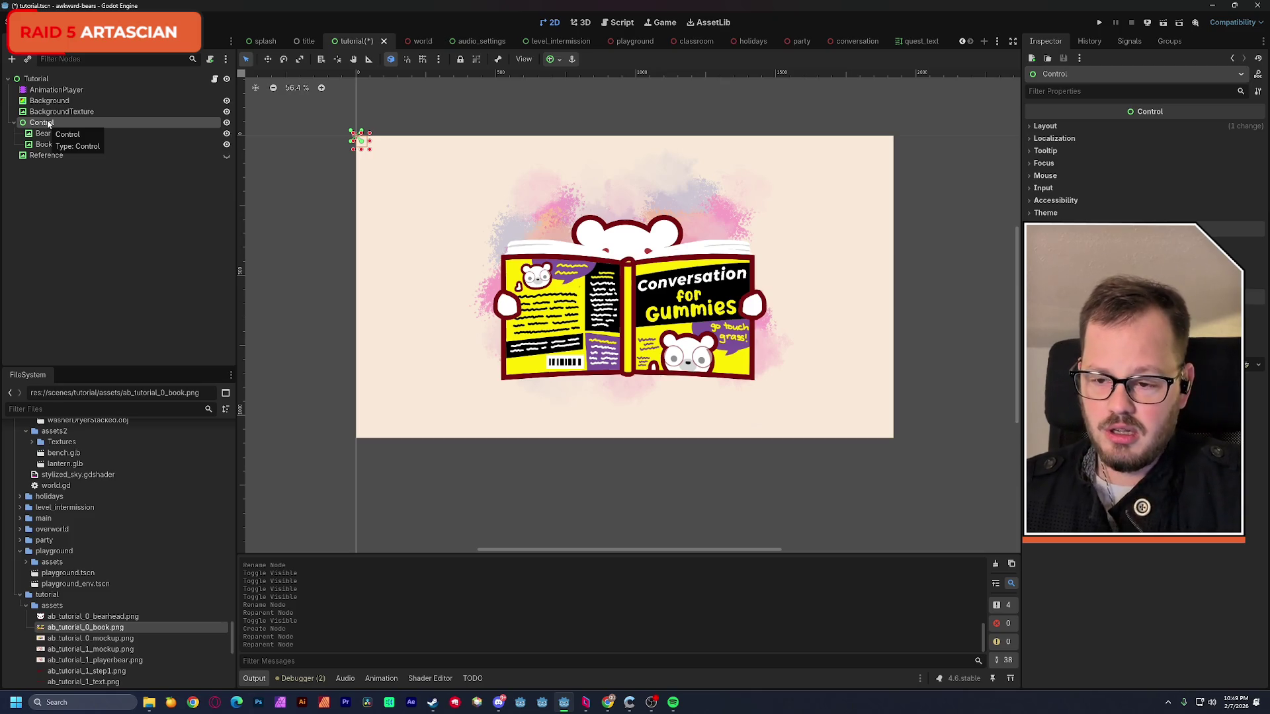
# - Make the Control fill the canvas with Full Rect and rename it Tutorial0
pyautogui.click(559, 60)
pyautogui.click(611, 151)
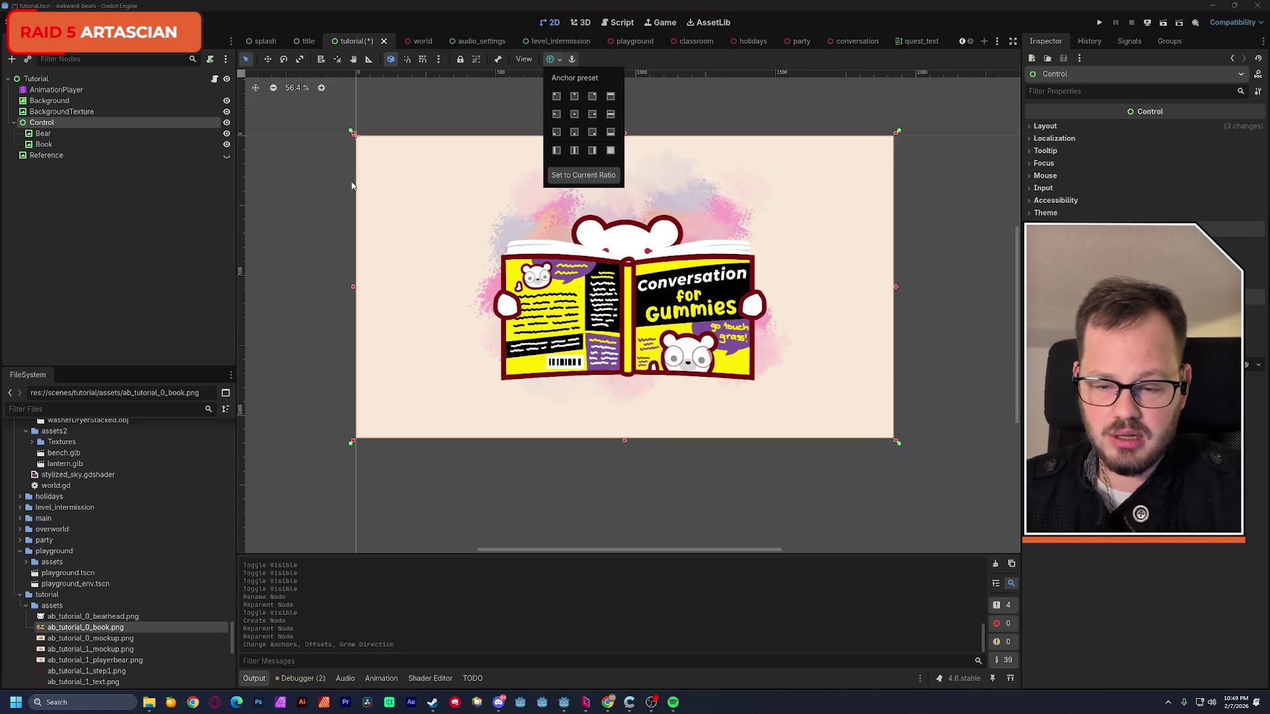
pyautogui.click(42, 133)
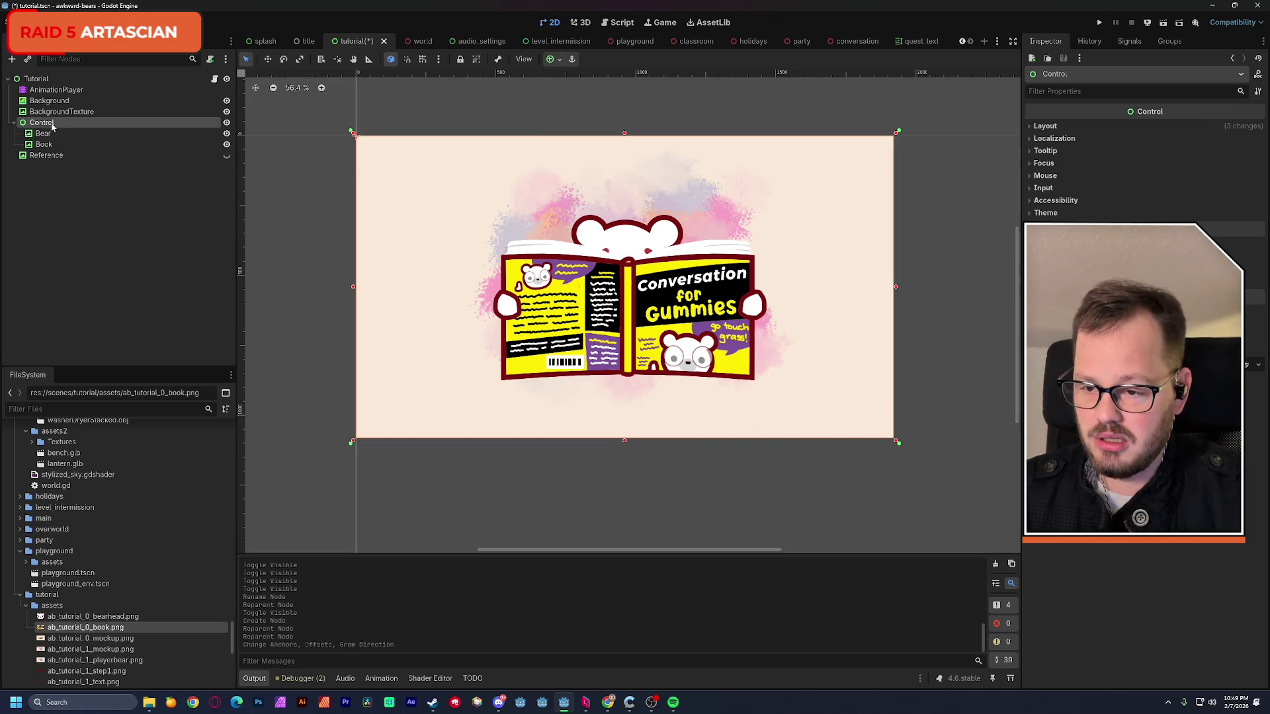
pyautogui.doubleClick(43, 123)
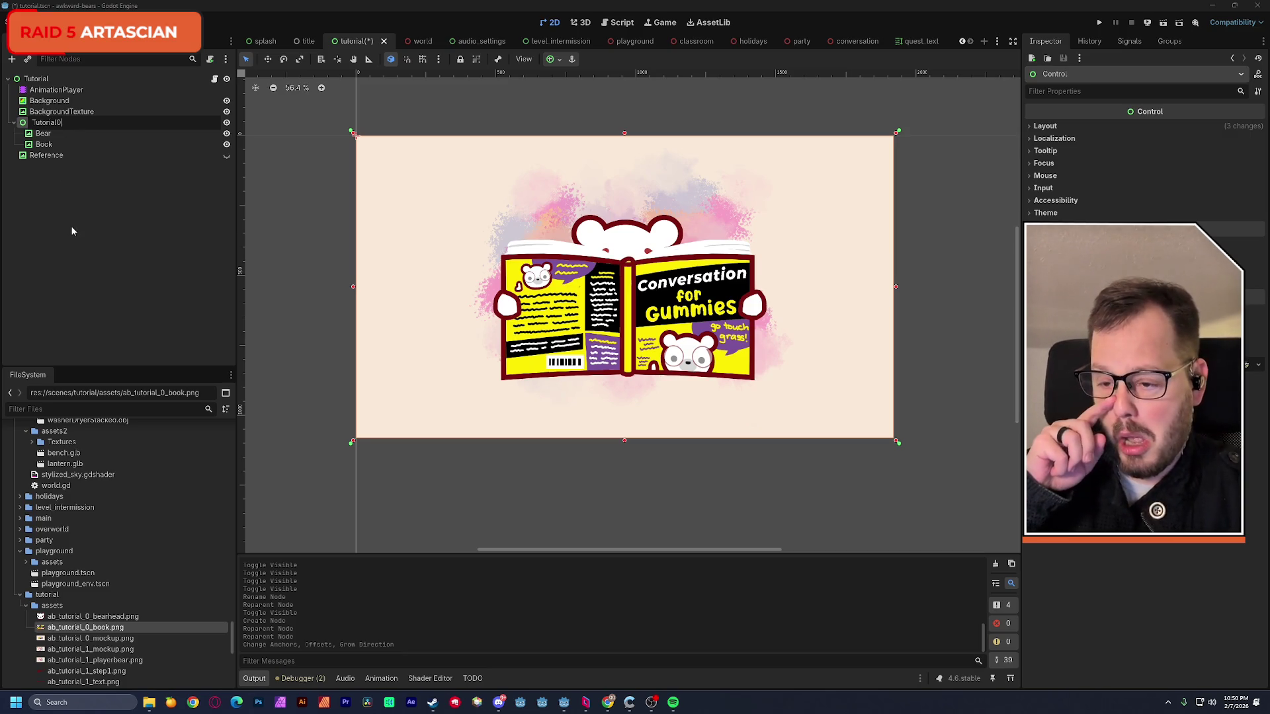
pyautogui.press('Return')
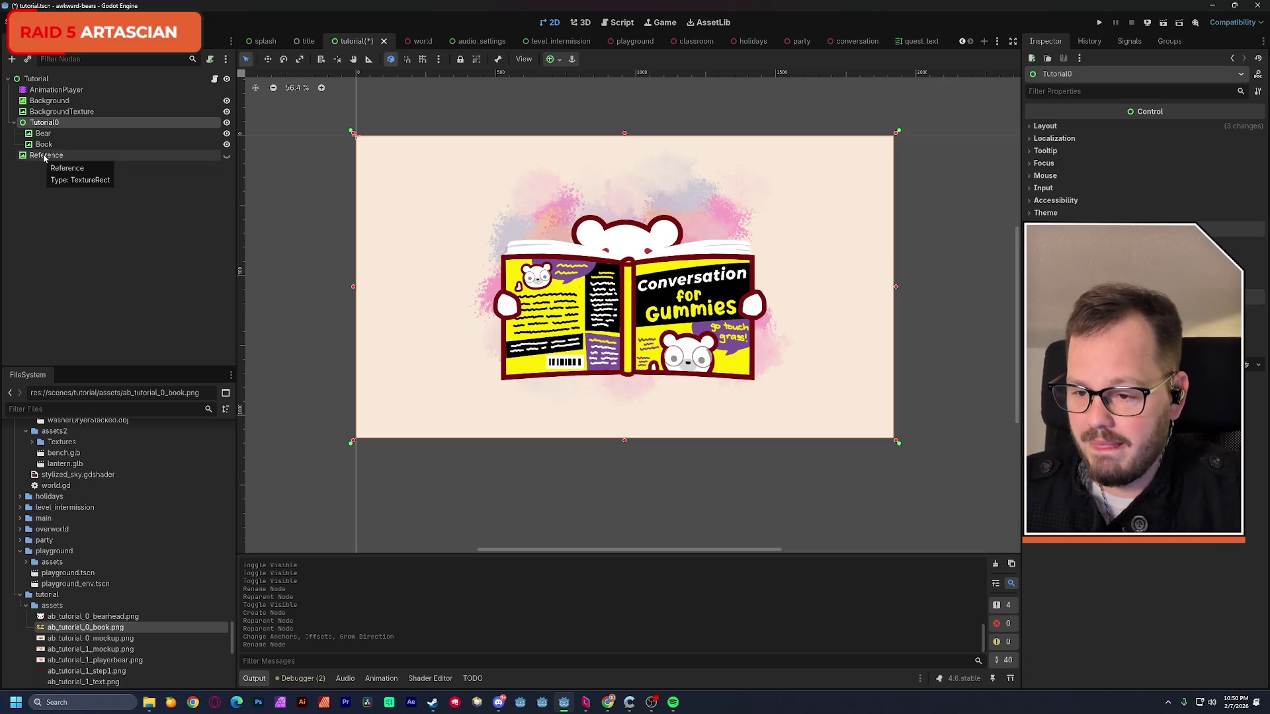
pyautogui.click(59, 239)
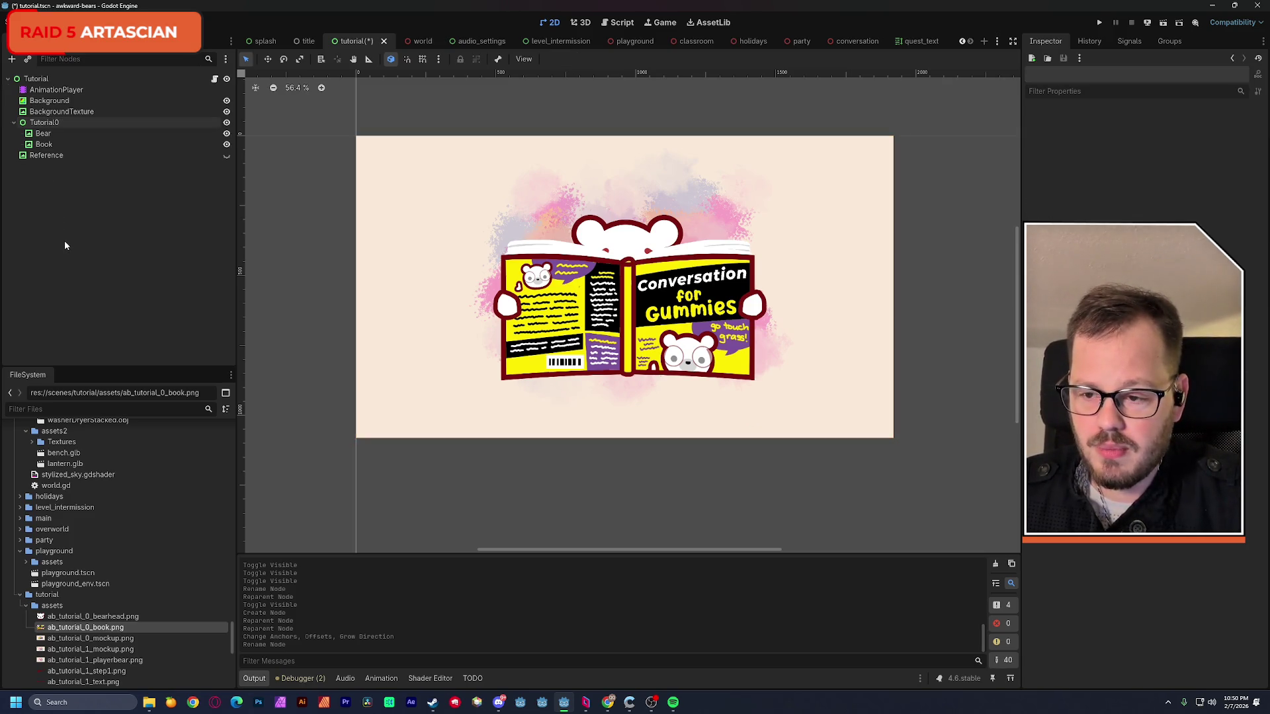
pyautogui.click(45, 135)
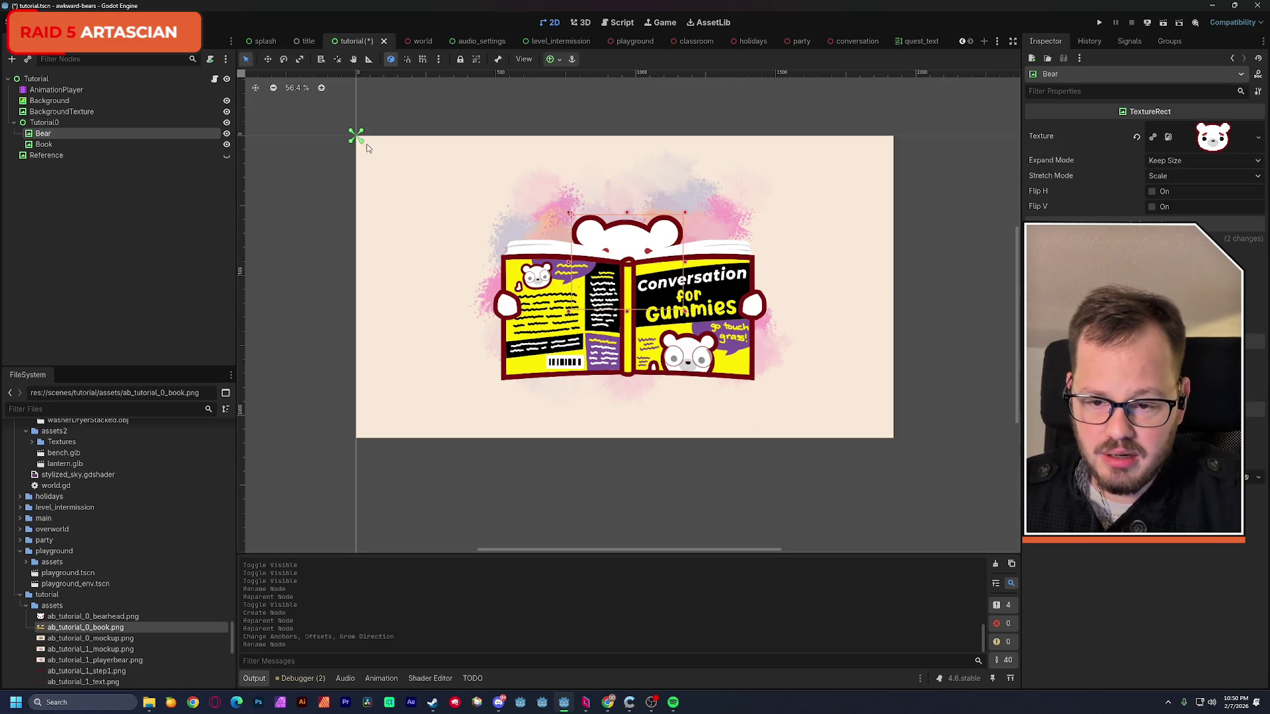
# - Move Bear's anchors to surround the bear image
pyautogui.moveTo(382, 170); pyautogui.dragTo(397, 129)
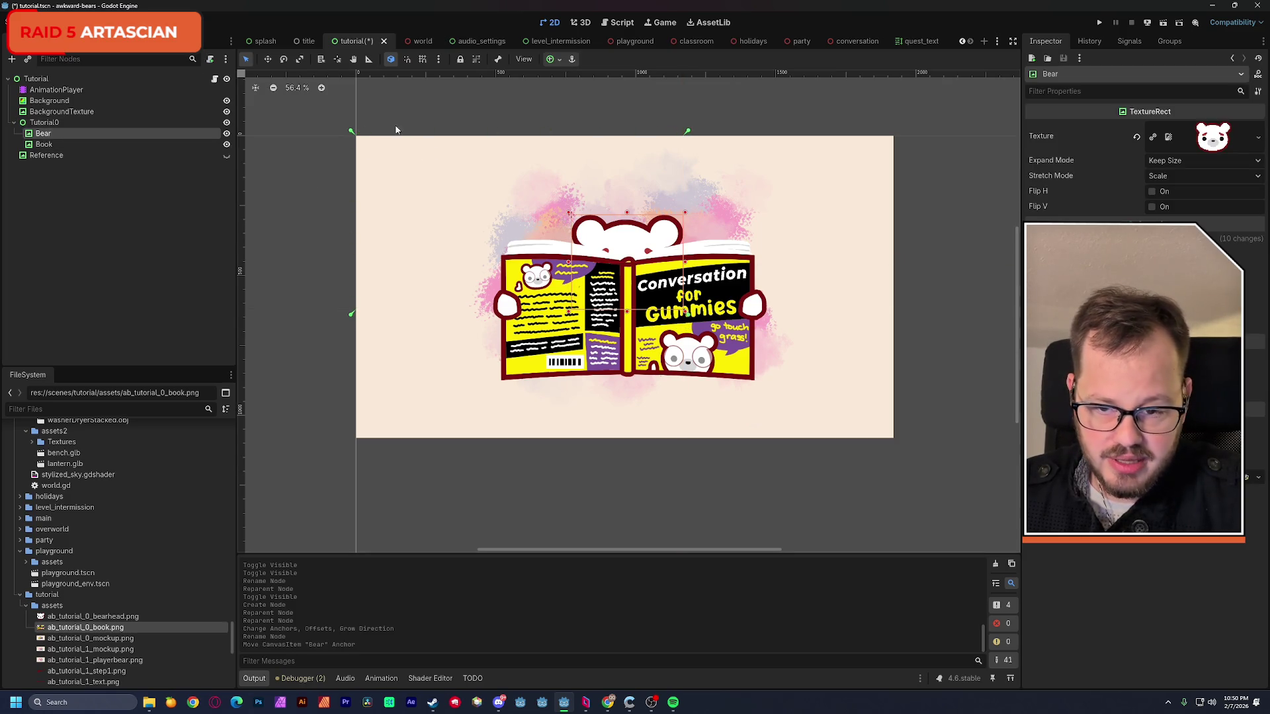
pyautogui.click(352, 132)
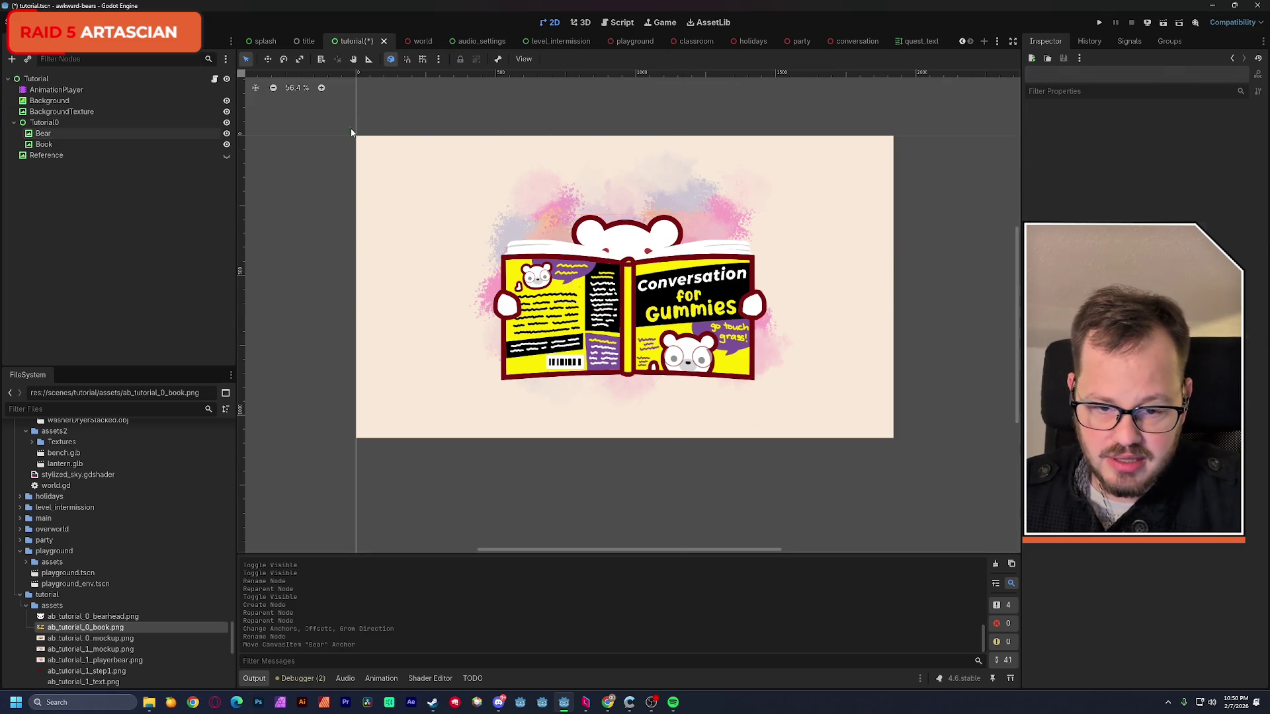
pyautogui.click(71, 132)
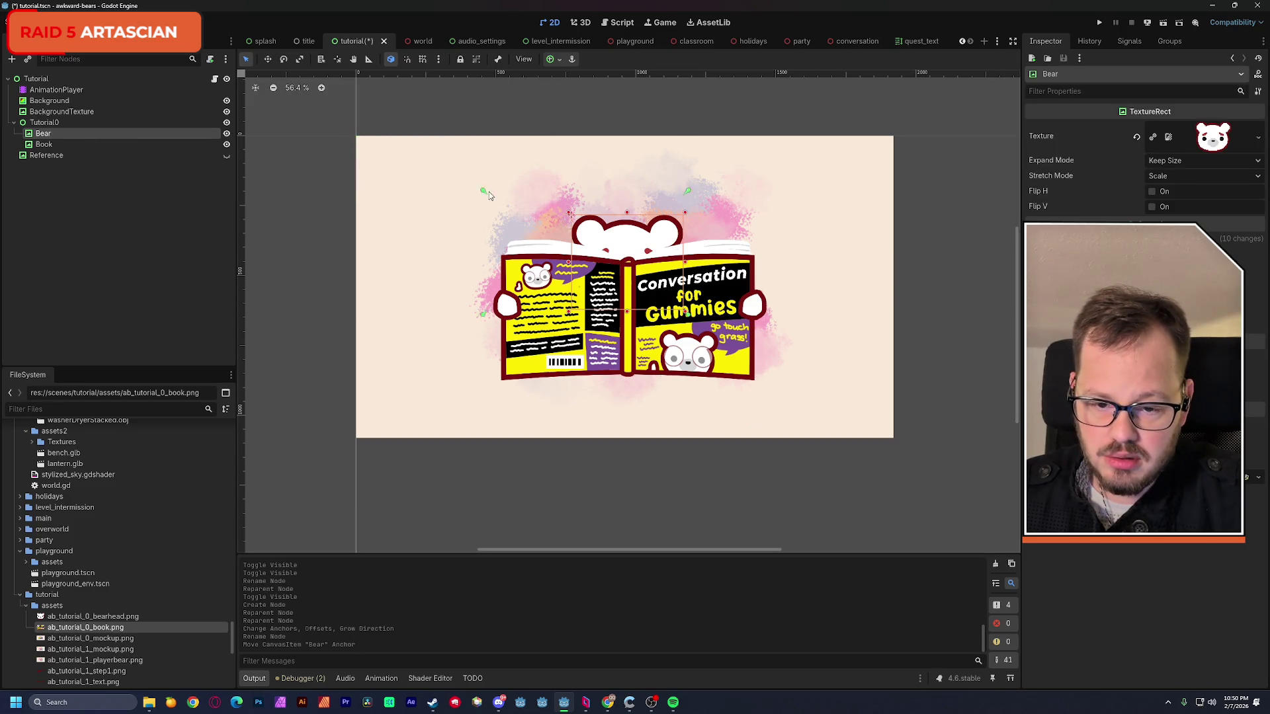
pyautogui.moveTo(567, 205); pyautogui.dragTo(568, 205)
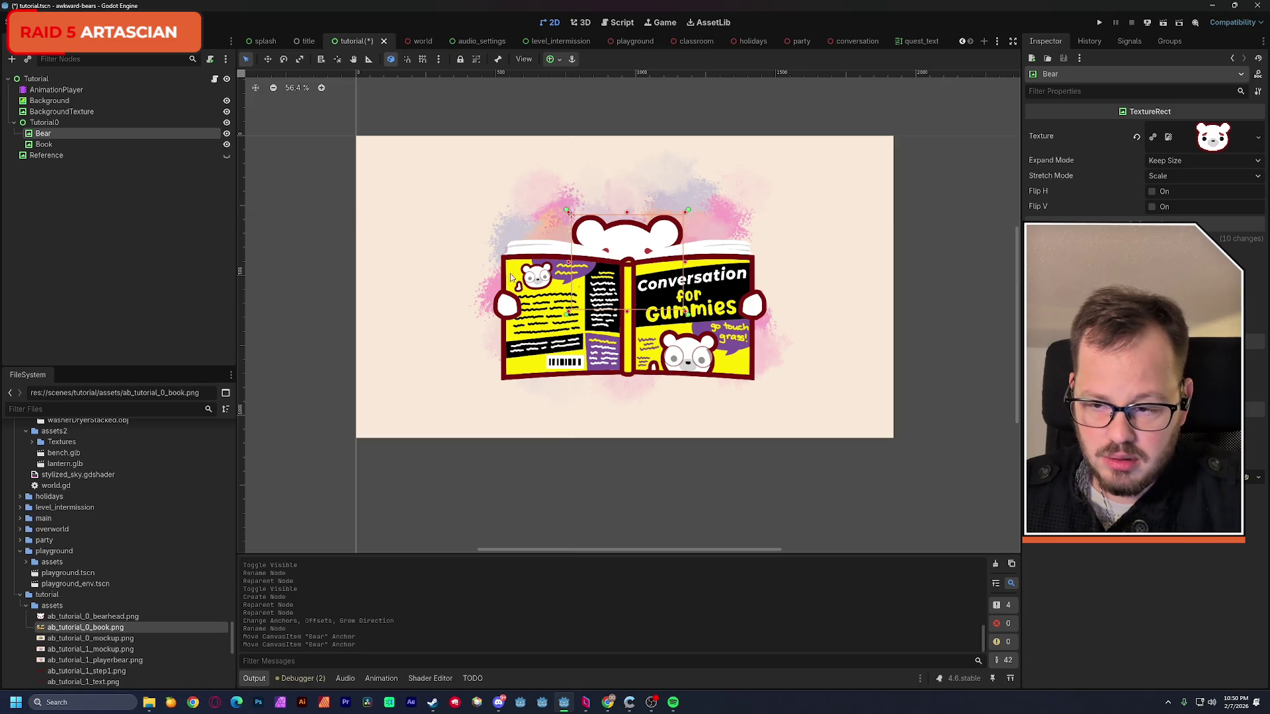
# - Move Book's anchors to the book image corners and save the scene
pyautogui.click(76, 145)
pyautogui.moveTo(714, 372); pyautogui.dragTo(771, 385)
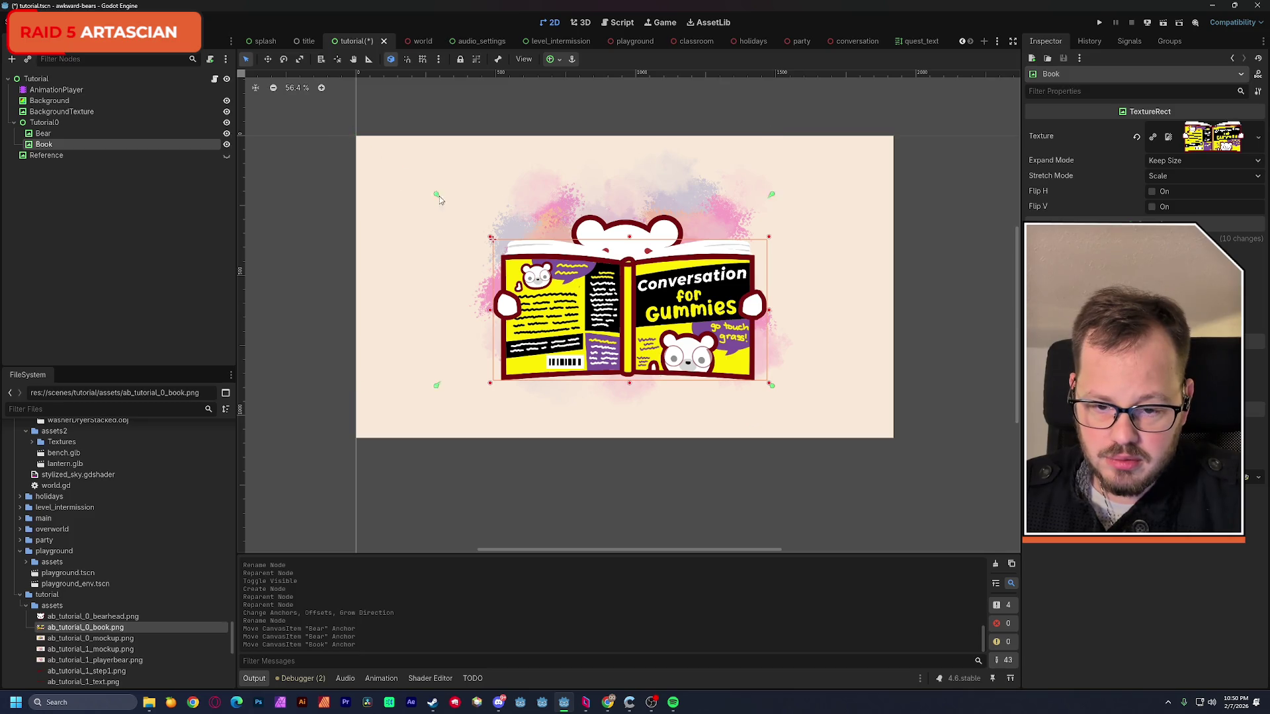
pyautogui.moveTo(433, 196); pyautogui.dragTo(489, 235)
pyautogui.hotkey('ctrl', 's')
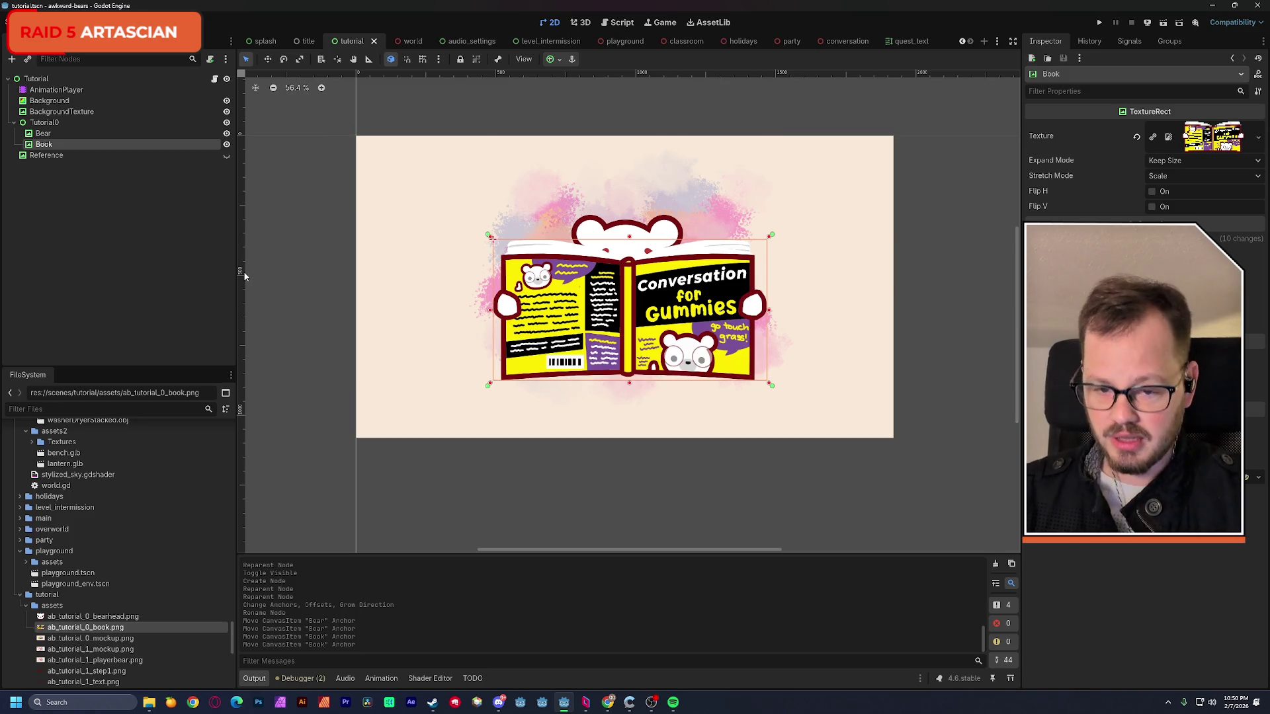
# - Add a new Control node with Reference selected
pyautogui.click(144, 155)
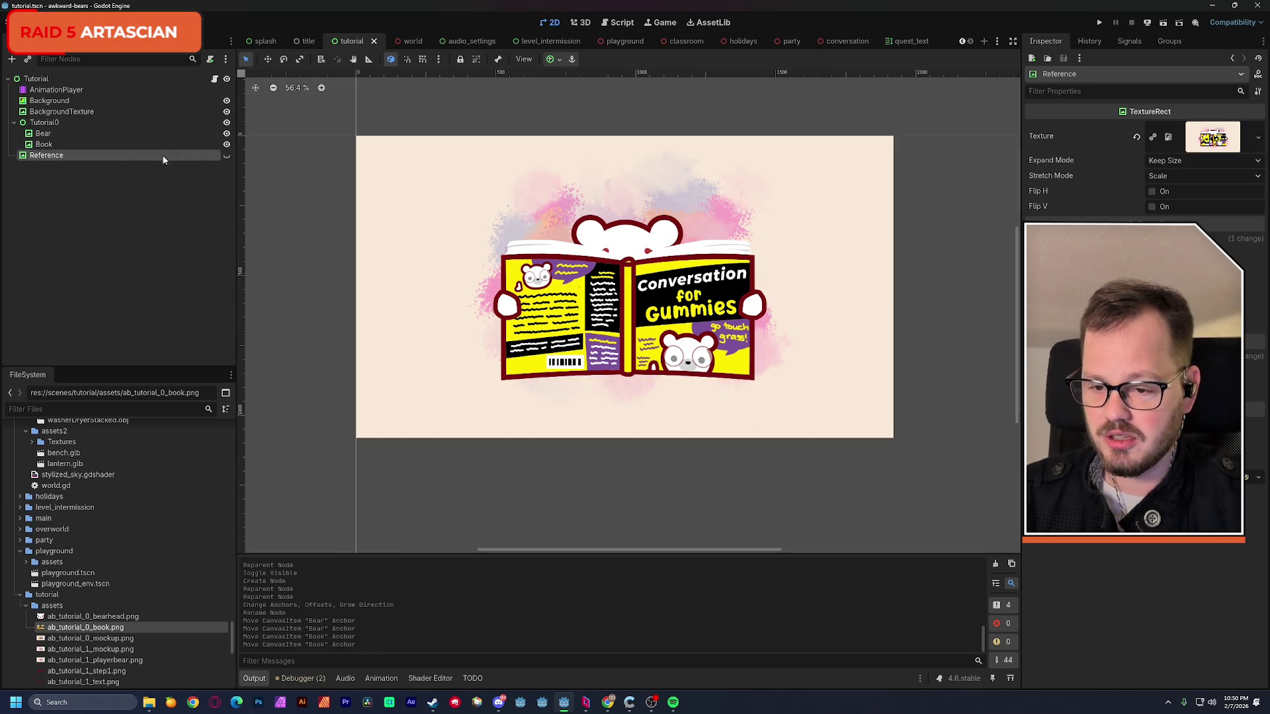
pyautogui.hotkey('ctrl', 'a')
pyautogui.write('Control')
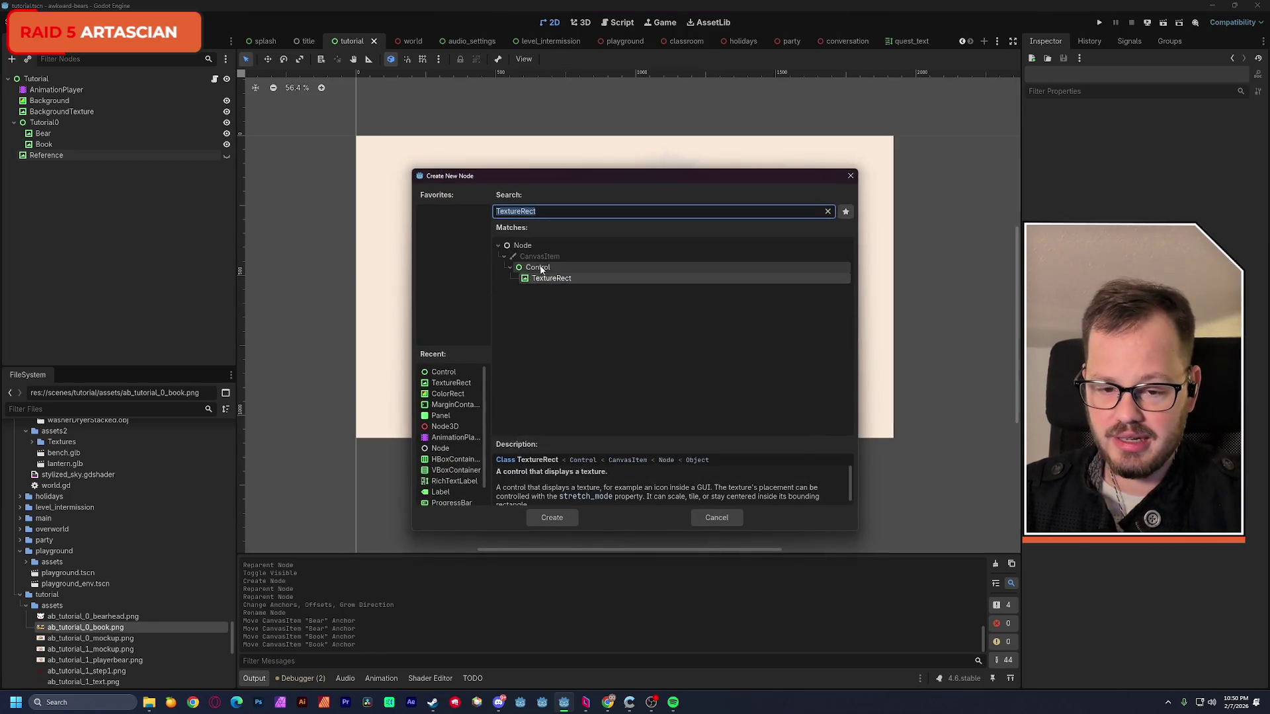
pyautogui.press('Return')
pyautogui.doubleClick(39, 167)
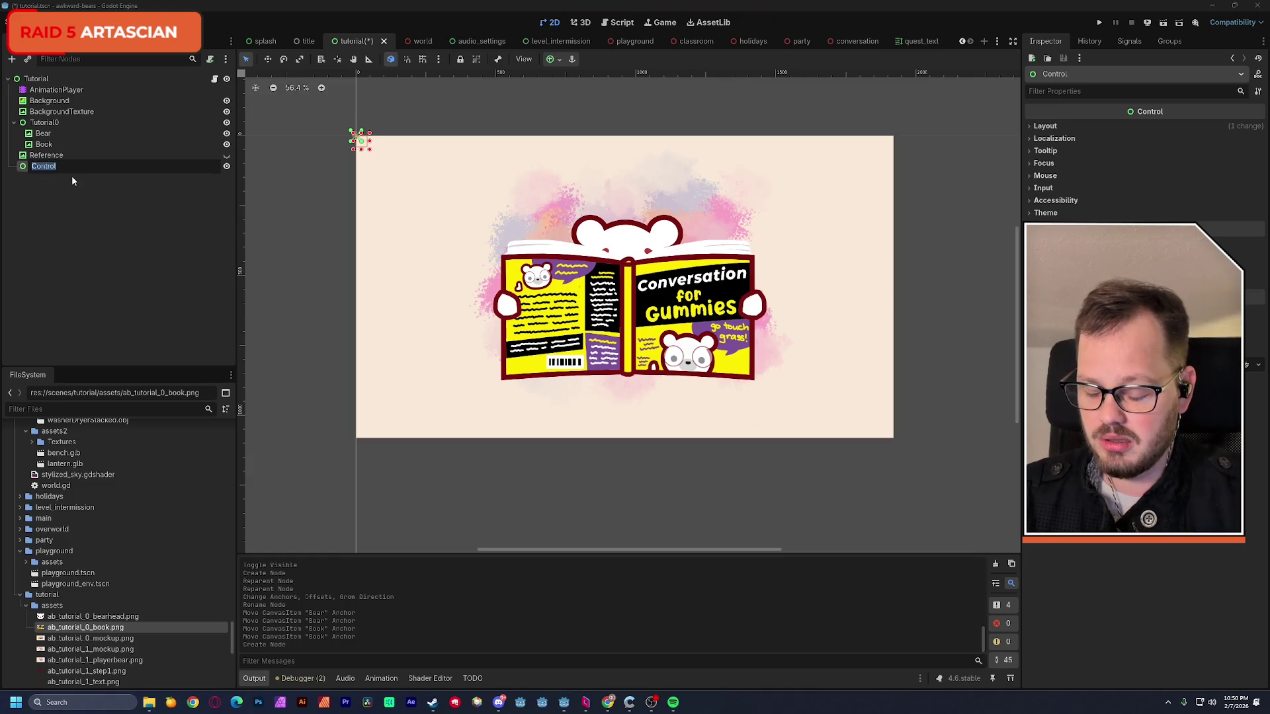
pyautogui.write('Tutorial')
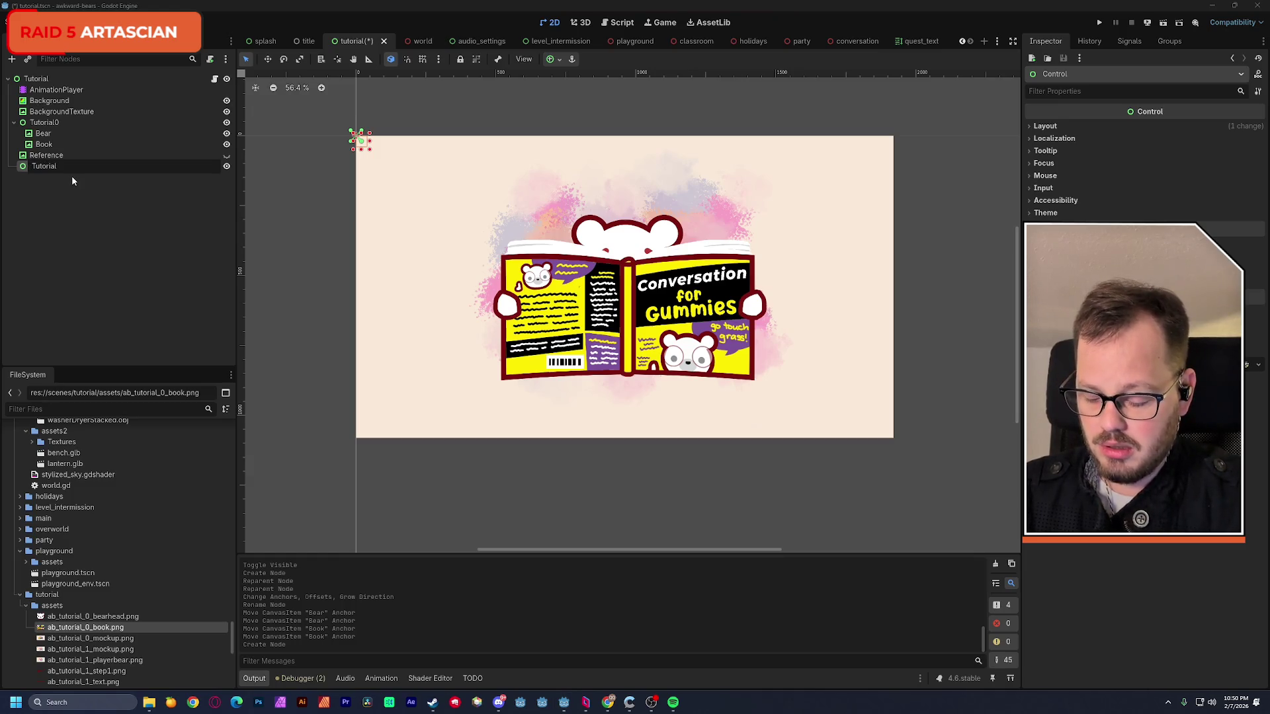
pyautogui.write('1')
# - Name the Control Tutorial1, move Reference into it showing ab_tutorial_1_mockup.png, and save
pyautogui.press('Return')
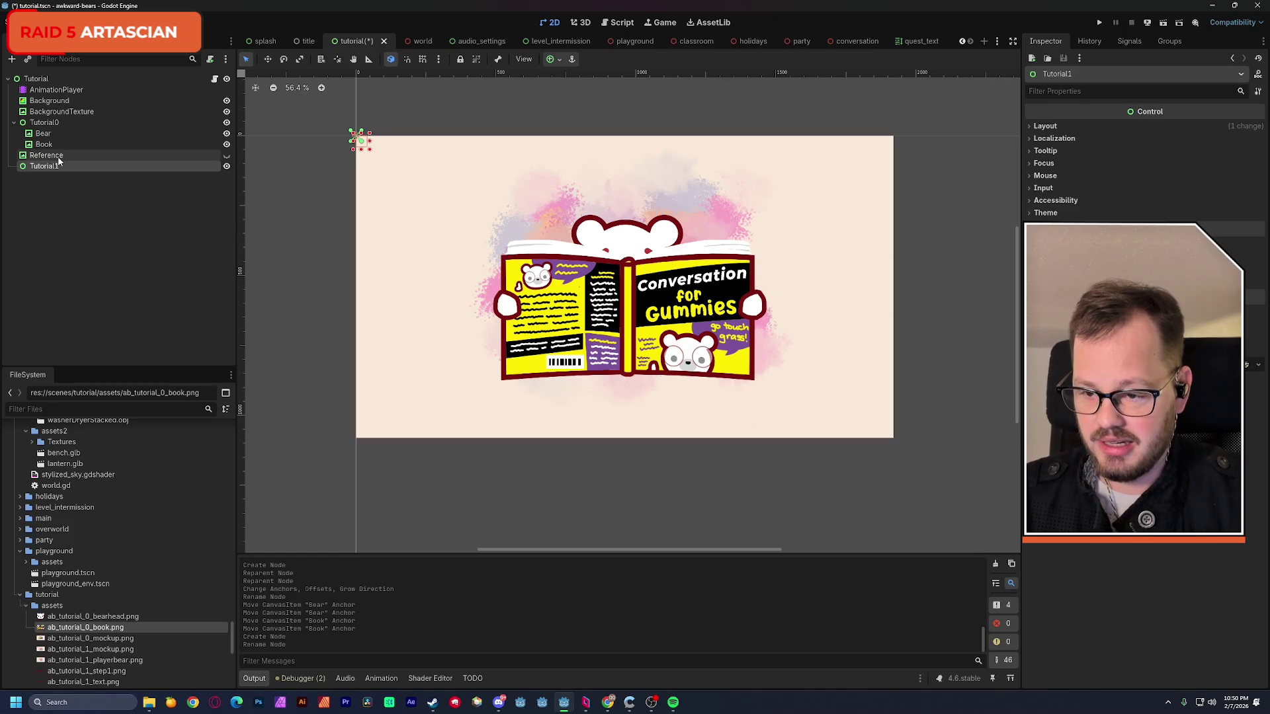
pyautogui.moveTo(59, 159); pyautogui.dragTo(52, 166)
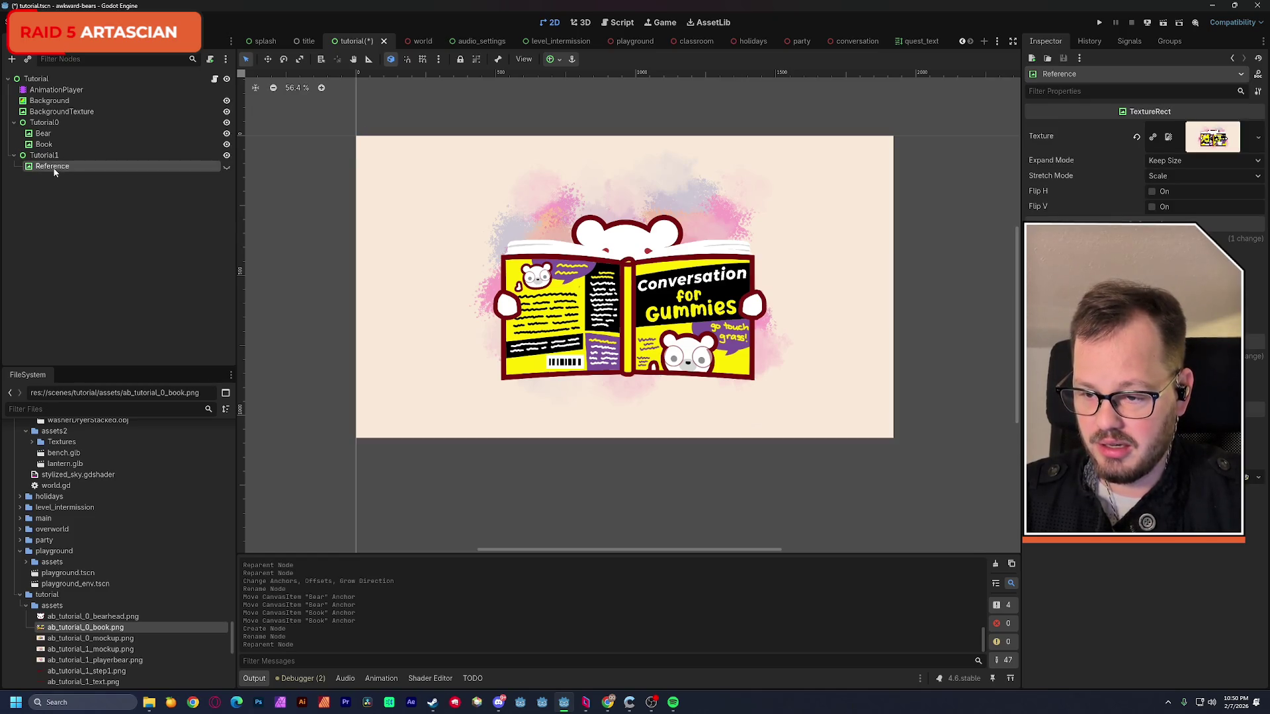
pyautogui.click(227, 168)
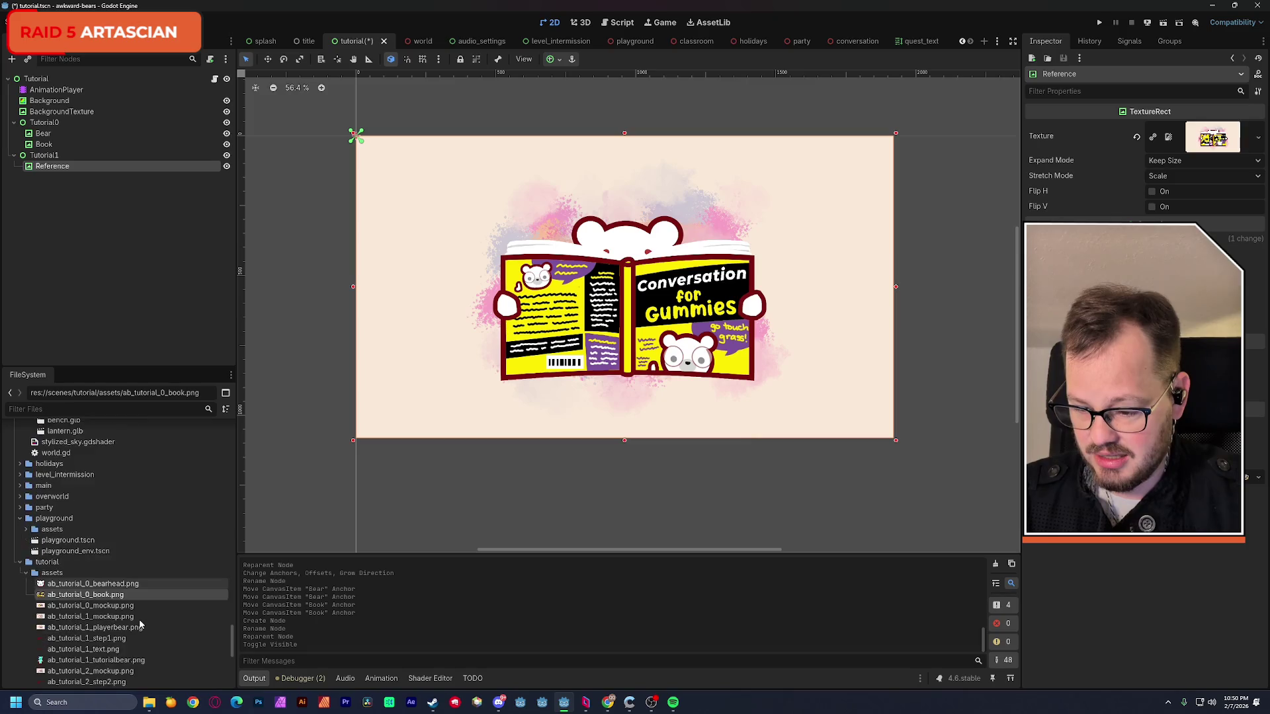
pyautogui.scroll(-3, 138, 612)
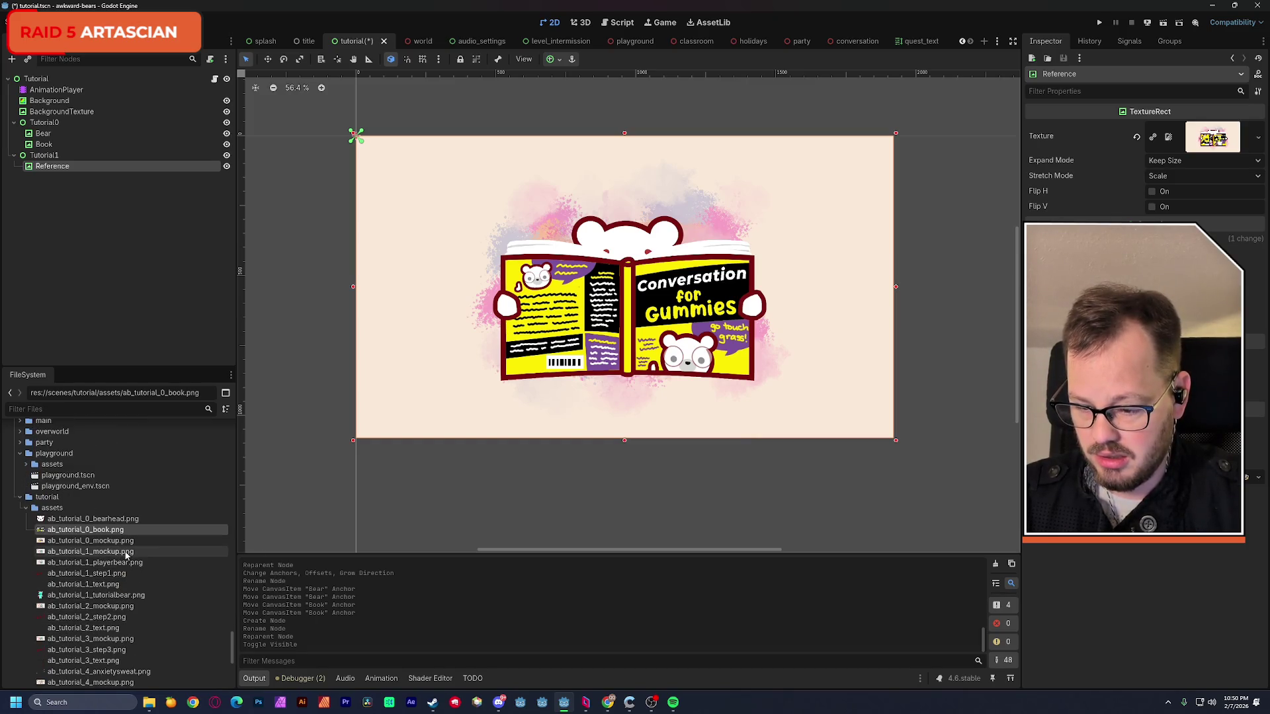
pyautogui.moveTo(127, 553); pyautogui.dragTo(1212, 136)
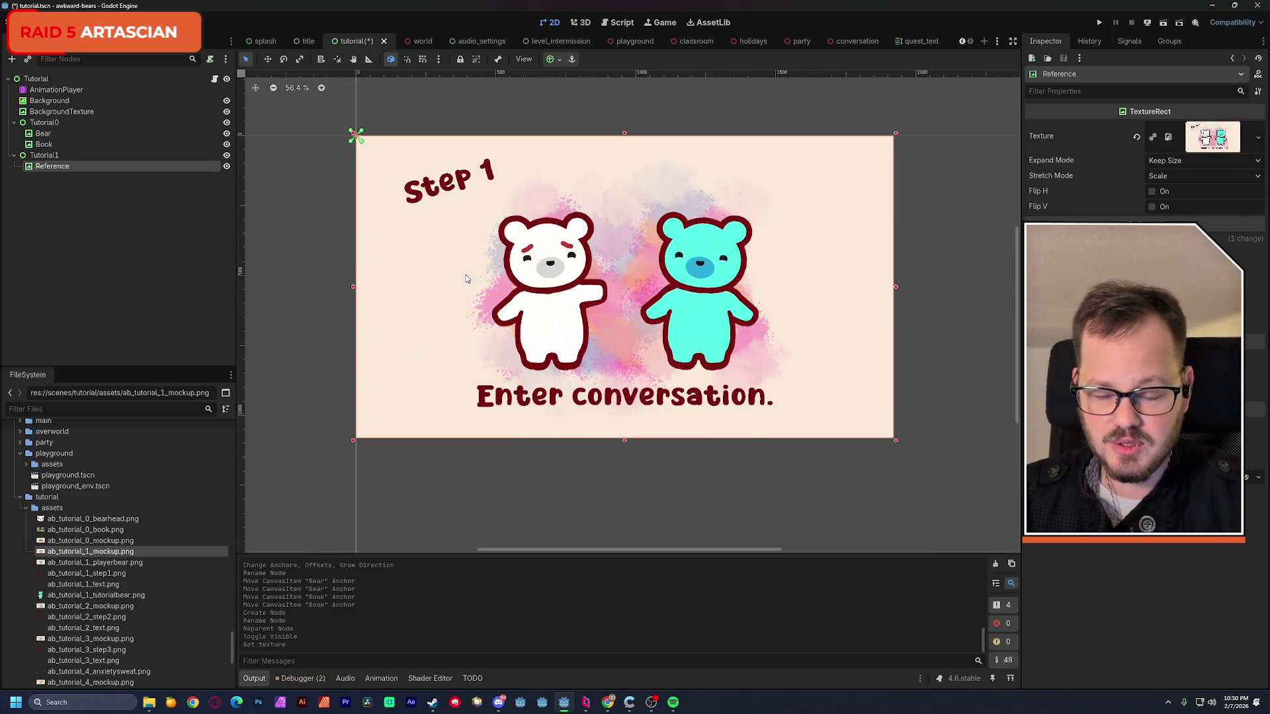
pyautogui.hotkey('ctrl', 's')
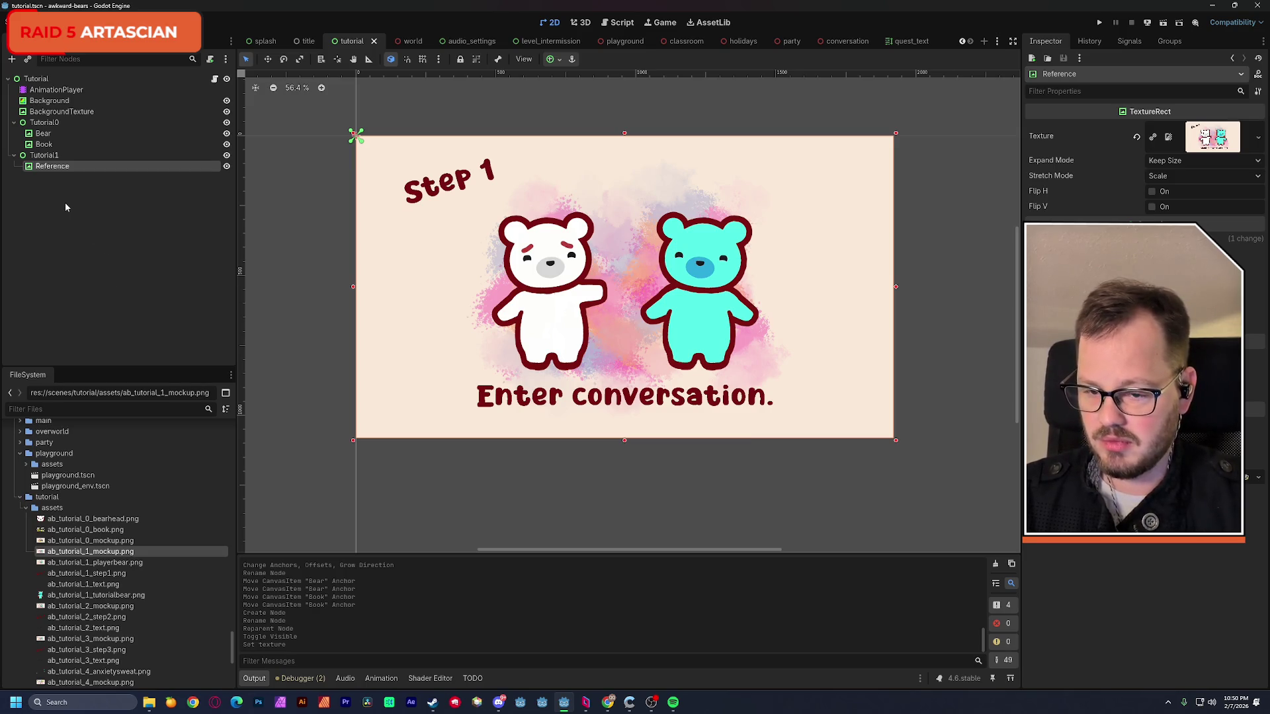
pyautogui.click(44, 156)
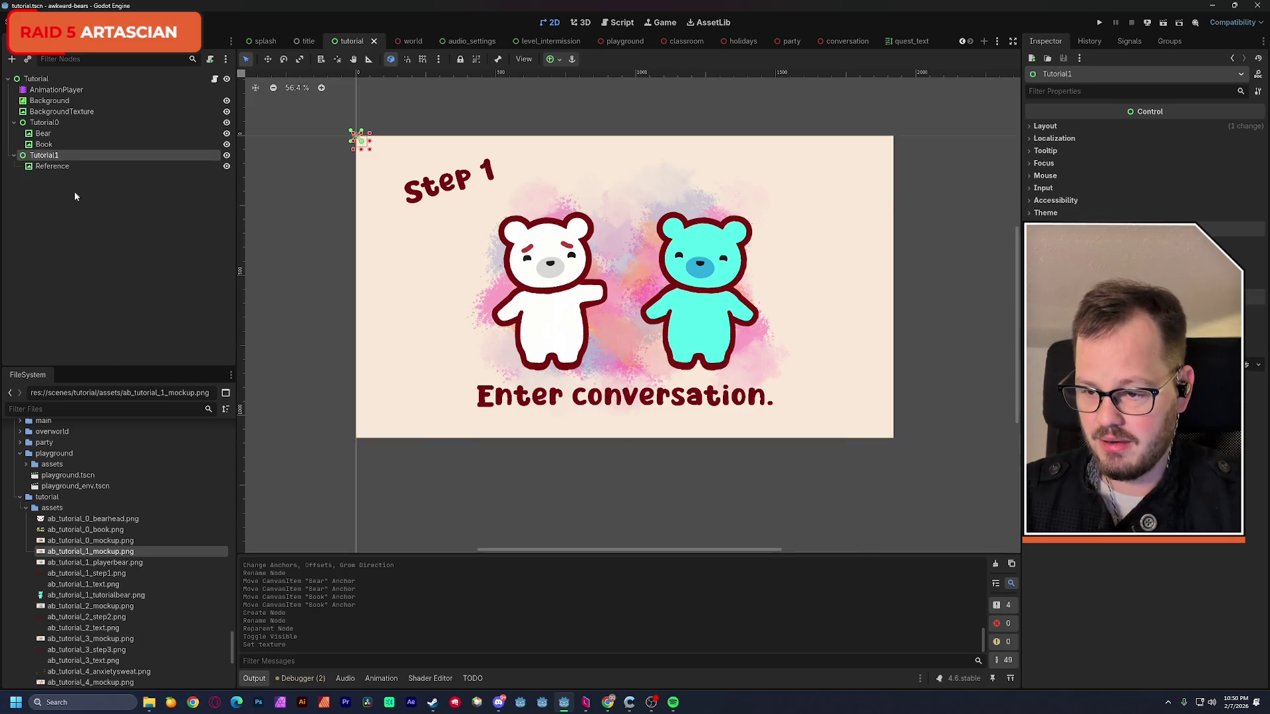
# - Add a TextureRect under Tutorial1 with the player bear image and line it up with the mockup
pyautogui.hotkey('ctrl', 'a')
pyautogui.doubleClick(539, 279)
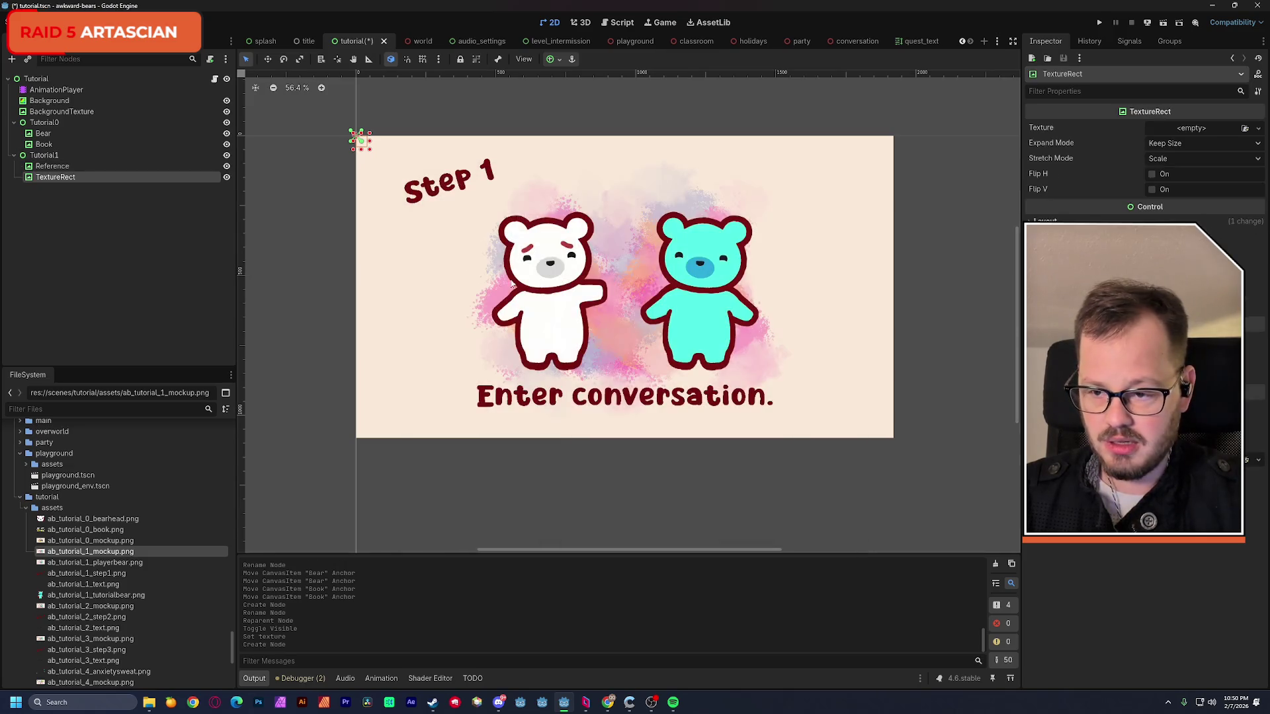
pyautogui.click(115, 563)
pyautogui.moveTo(124, 566); pyautogui.dragTo(1181, 131)
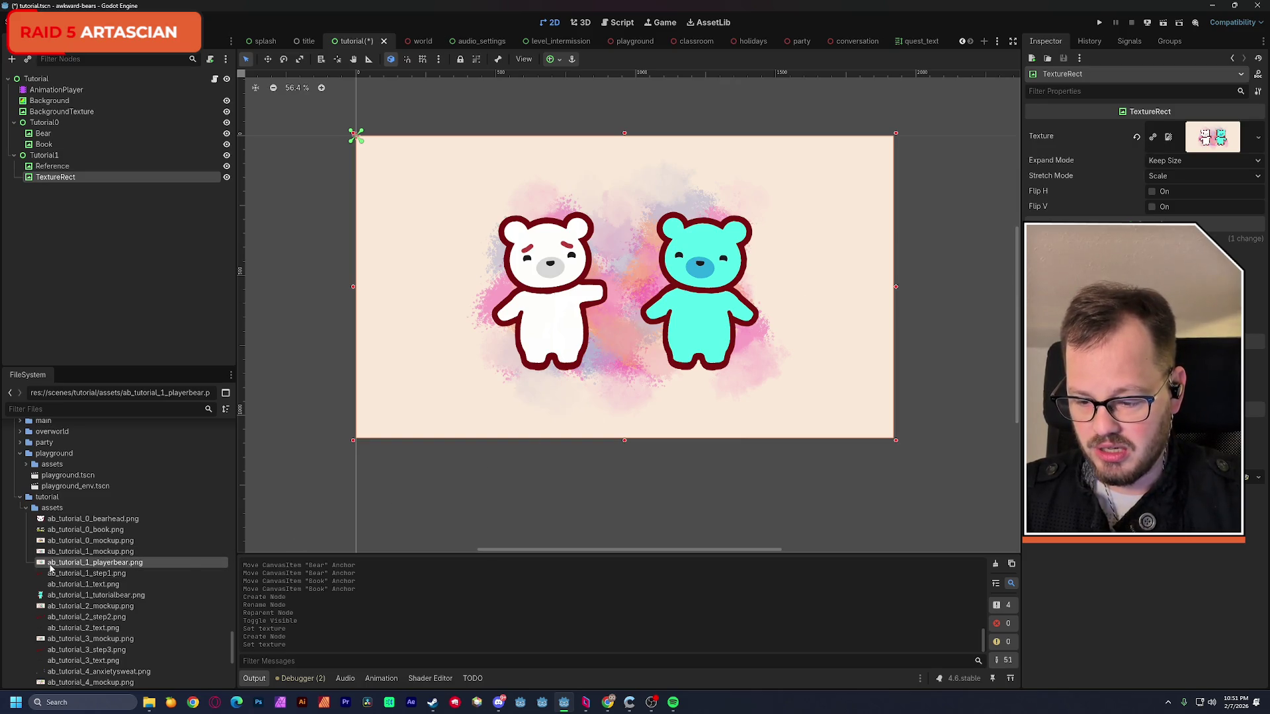
pyautogui.moveTo(95, 562)
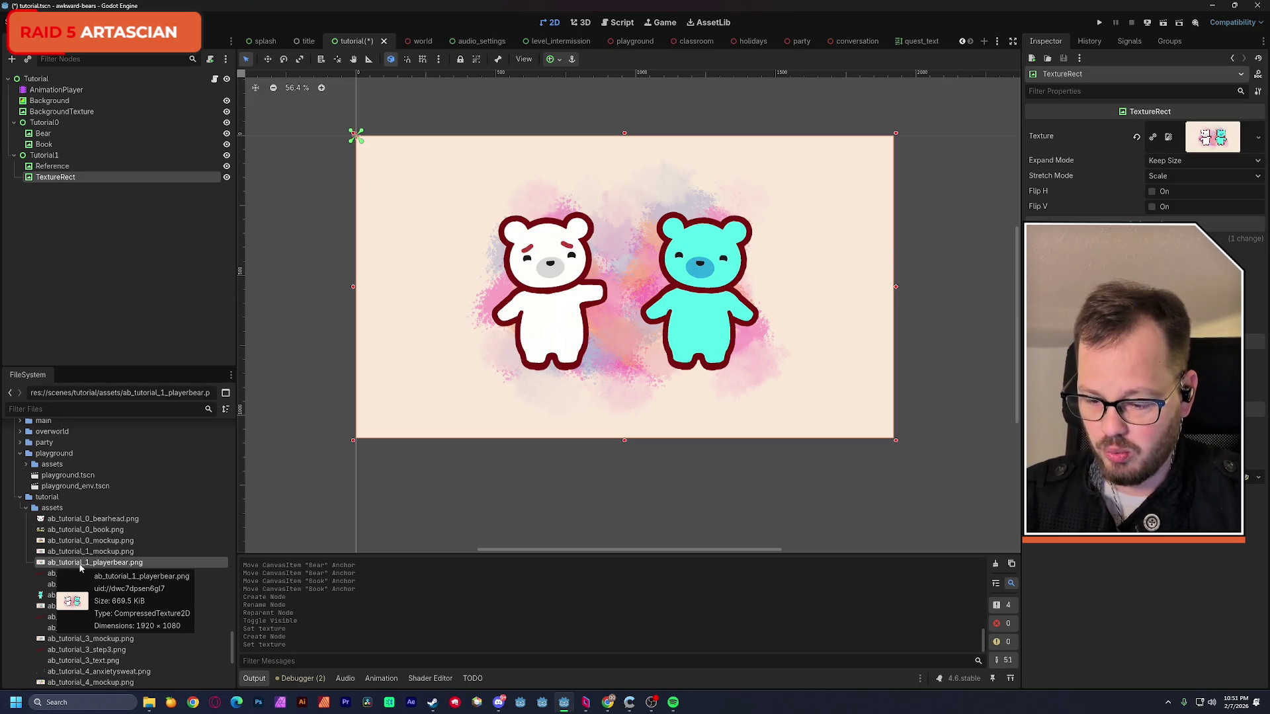
pyautogui.moveTo(384, 175)
pyautogui.mouseDown()
pyautogui.moveTo(238, 246)
pyautogui.moveTo(399, 294)
pyautogui.mouseUp()
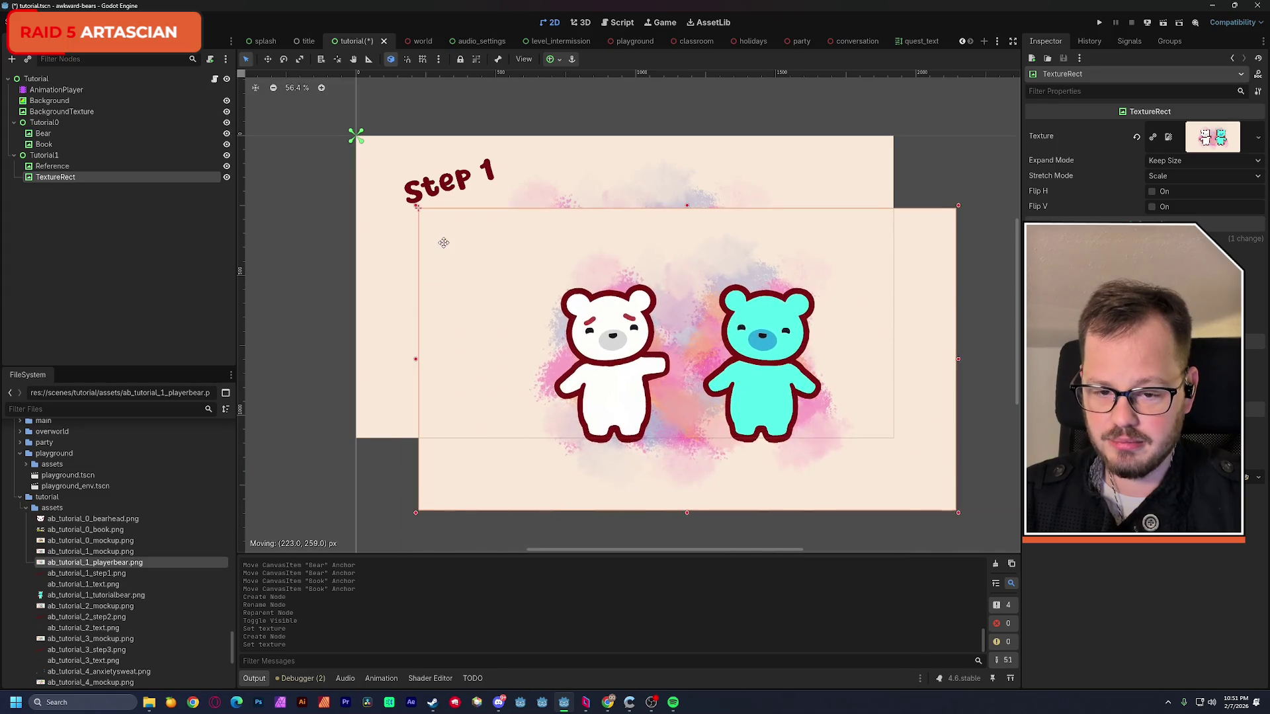
pyautogui.moveTo(400, 293)
pyautogui.mouseDown()
pyautogui.moveTo(384, 270)
pyautogui.moveTo(382, 170)
pyautogui.mouseUp()
# - Swap that TextureRect's image to the Step 1 title and place it over its reference
pyautogui.moveTo(102, 575); pyautogui.dragTo(1193, 146)
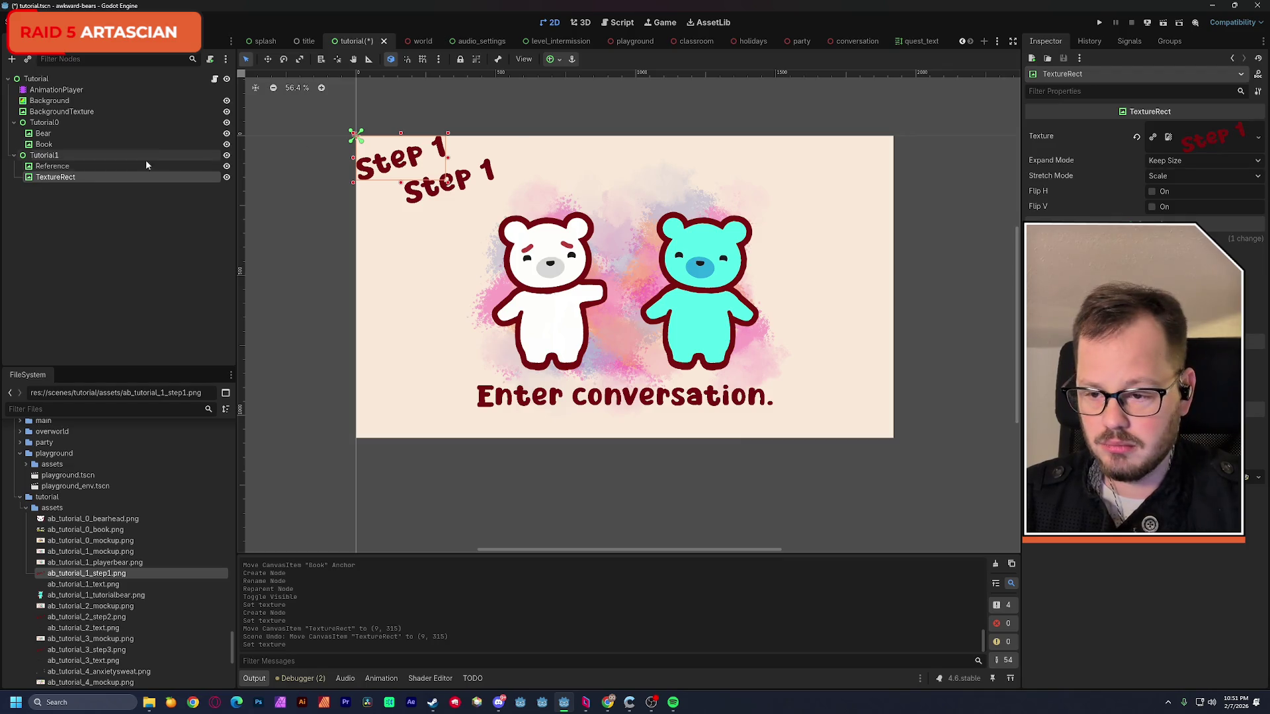
pyautogui.moveTo(374, 170); pyautogui.dragTo(421, 189)
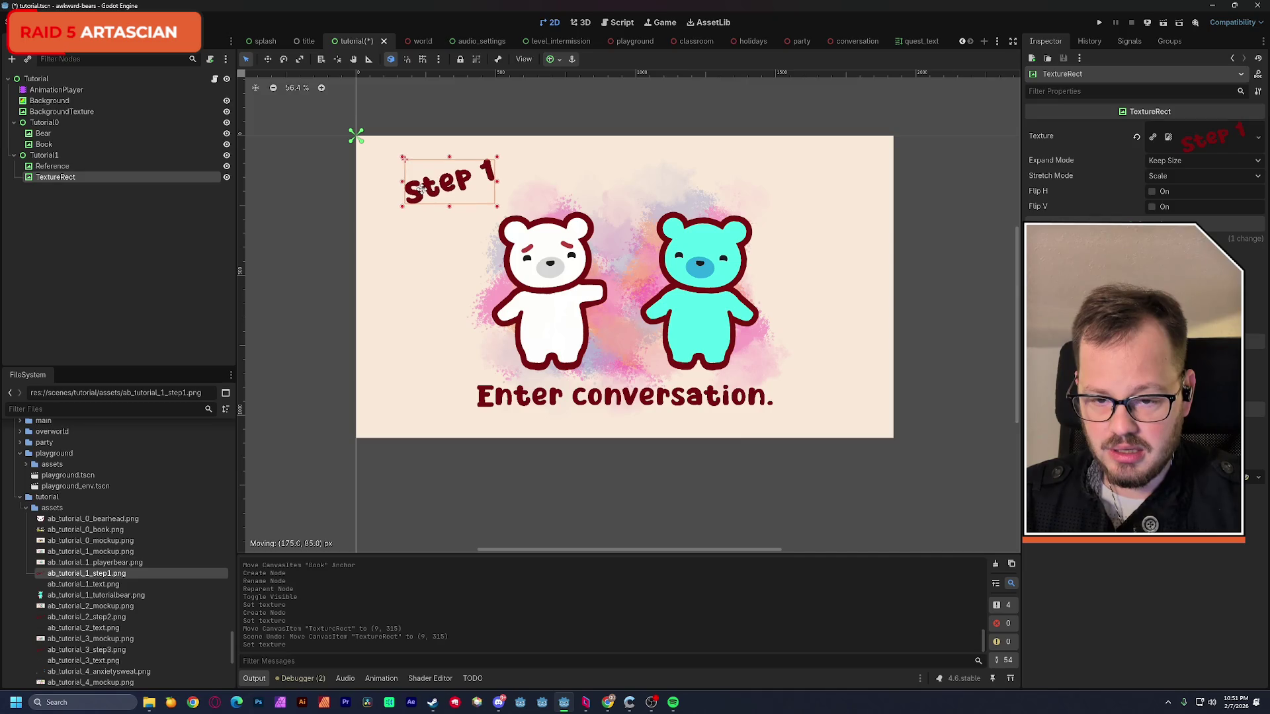
pyautogui.moveTo(421, 189); pyautogui.dragTo(424, 193)
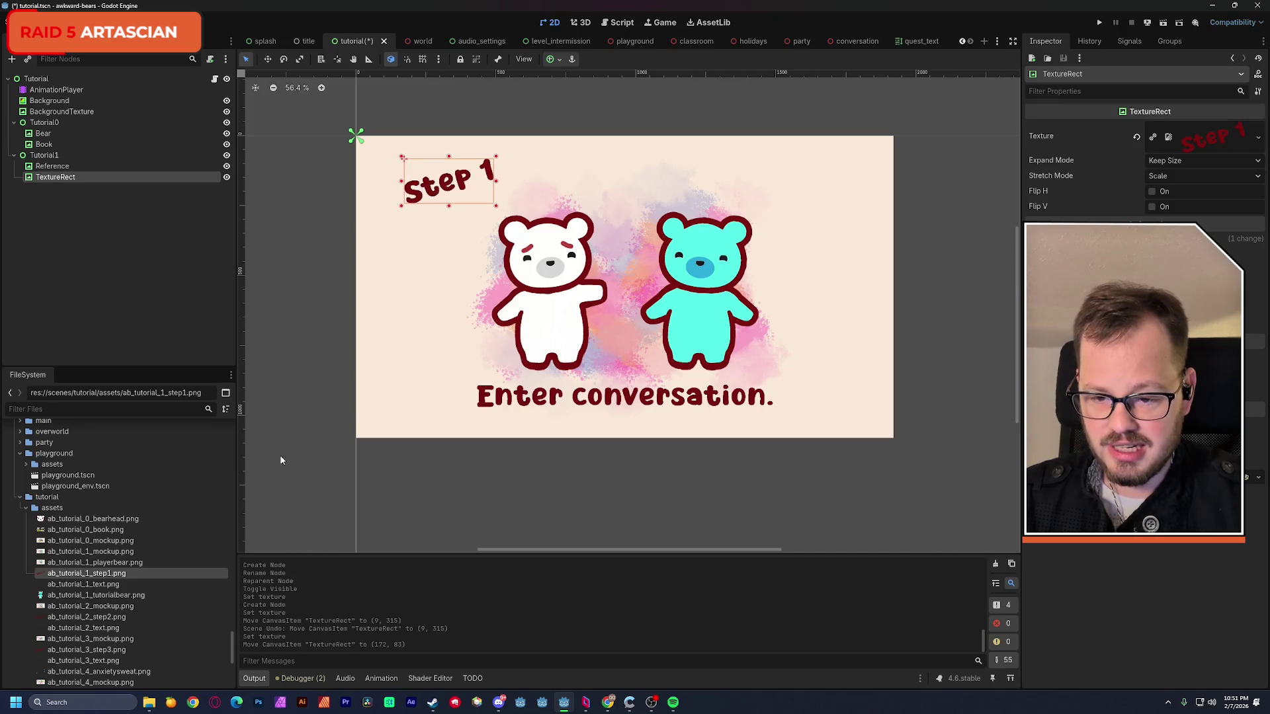
# - Add a TextureRect showing ab_tutorial_1_text.png over its reference, save, and minimize Godot
pyautogui.click(45, 156)
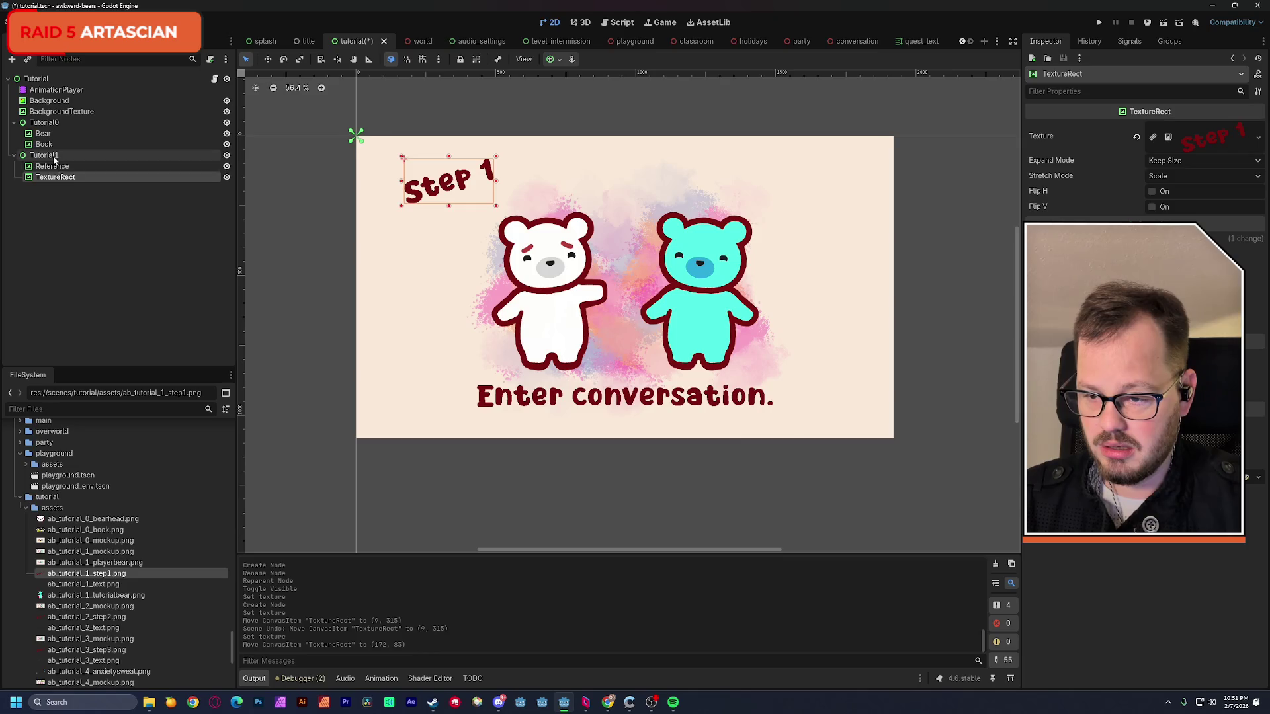
pyautogui.hotkey('ctrl', 'a')
pyautogui.click(566, 518)
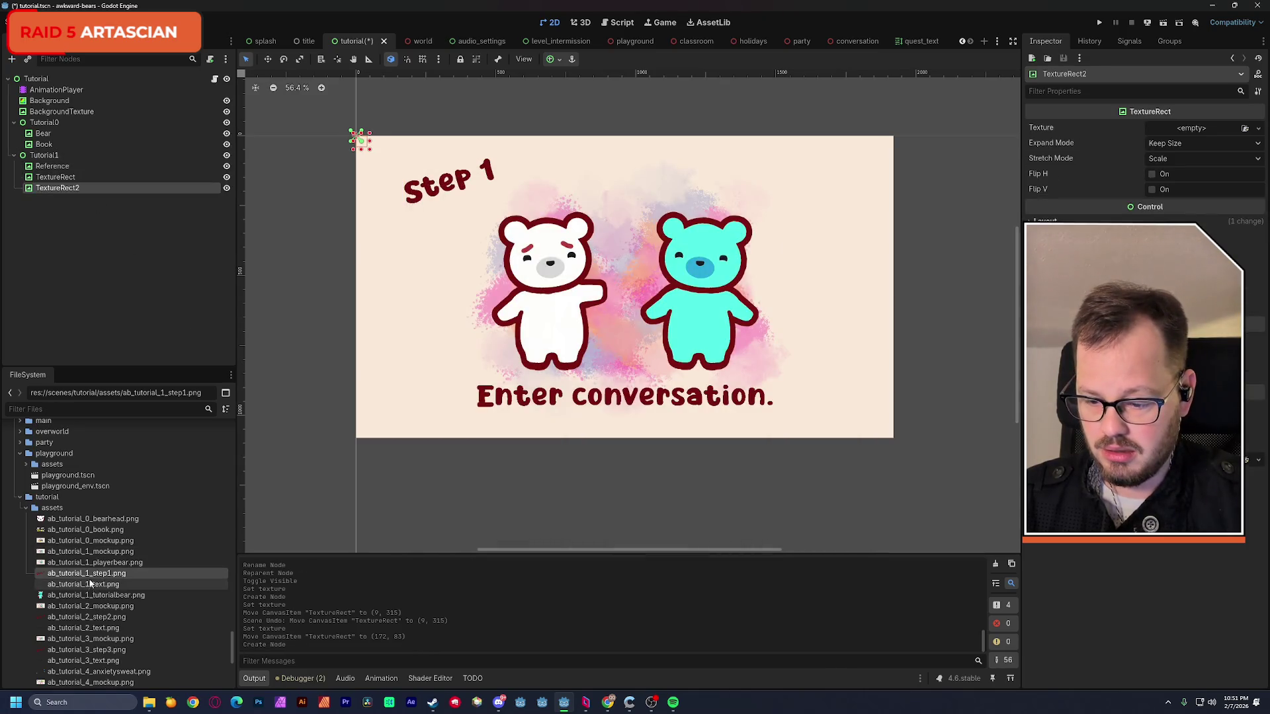
pyautogui.moveTo(91, 585); pyautogui.dragTo(1190, 128)
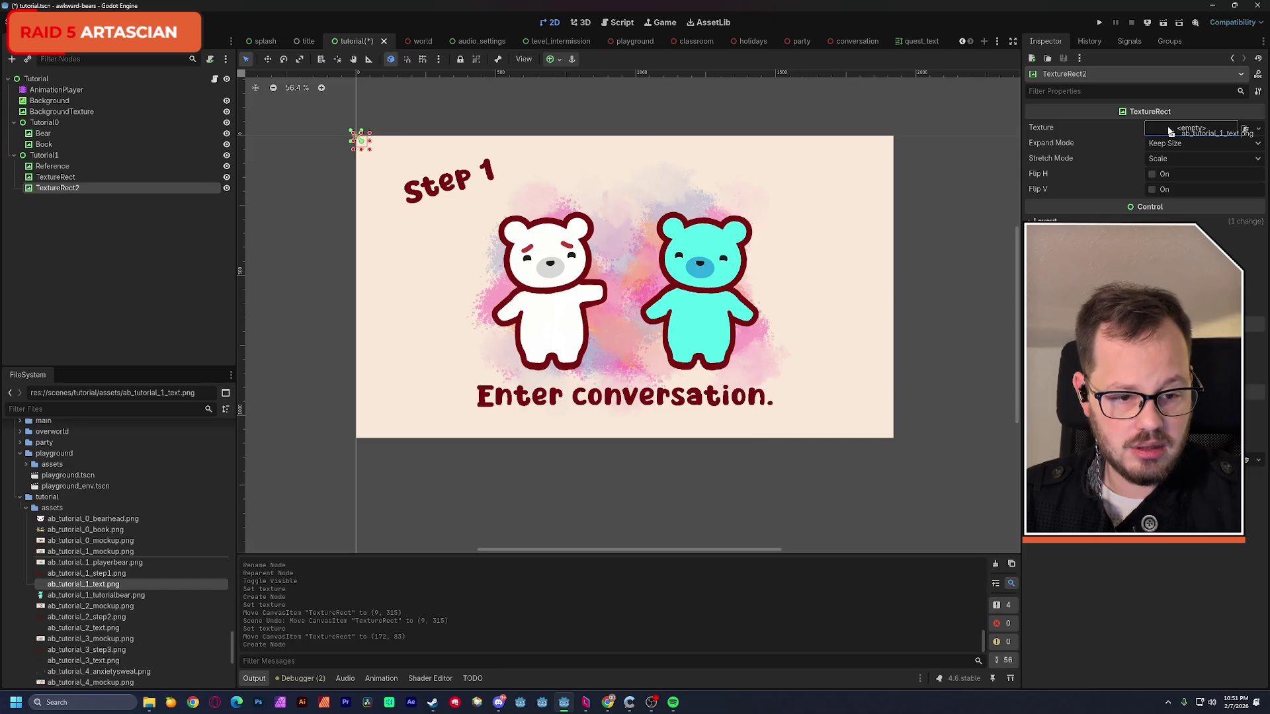
pyautogui.moveTo(493, 147); pyautogui.dragTo(617, 397)
pyautogui.hotkey('ctrl', 's')
pyautogui.click(1221, 4)
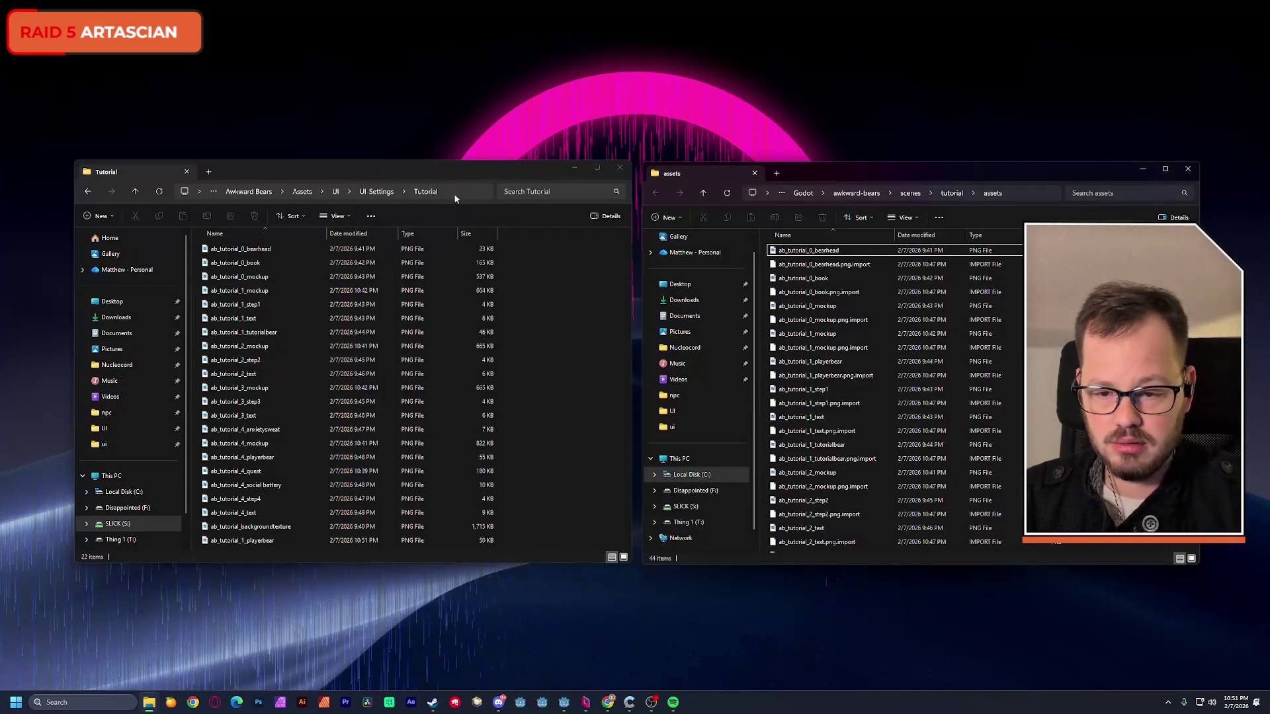
# - Copy ab_tutorial_1_playerbear from the Tutorial folder into the project assets, replacing the old file
pyautogui.click(361, 168)
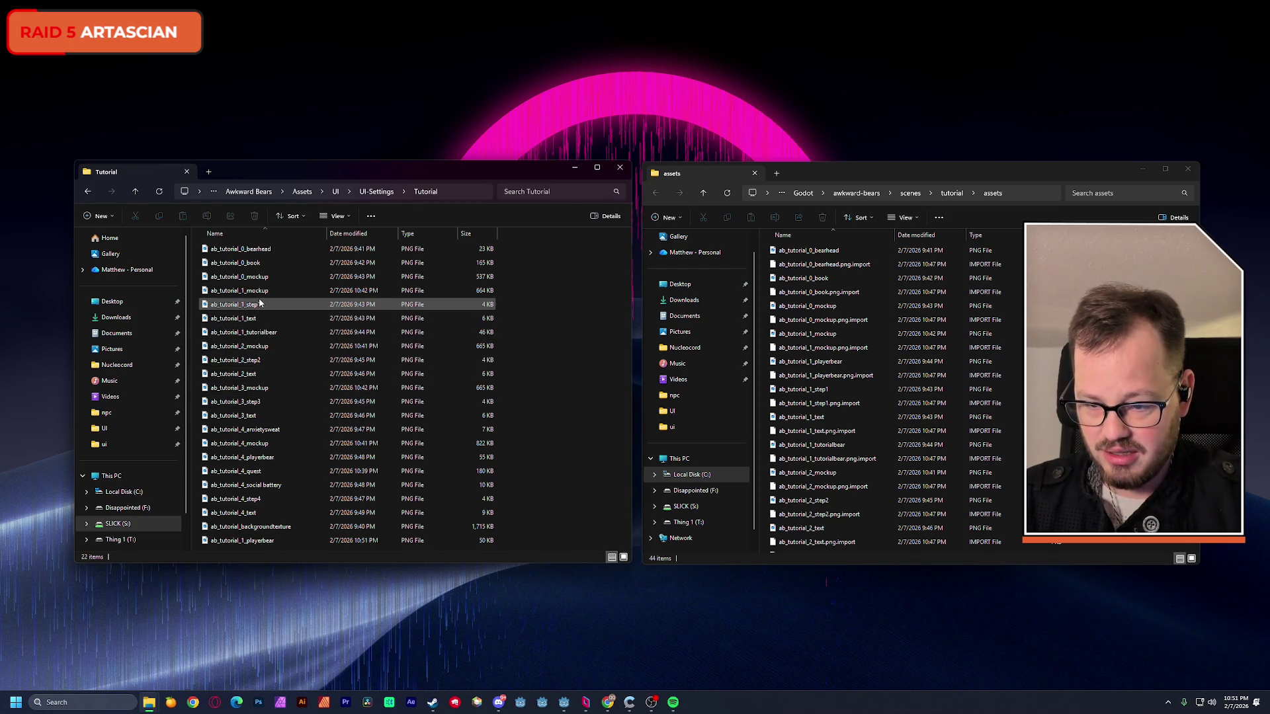
pyautogui.click(274, 336)
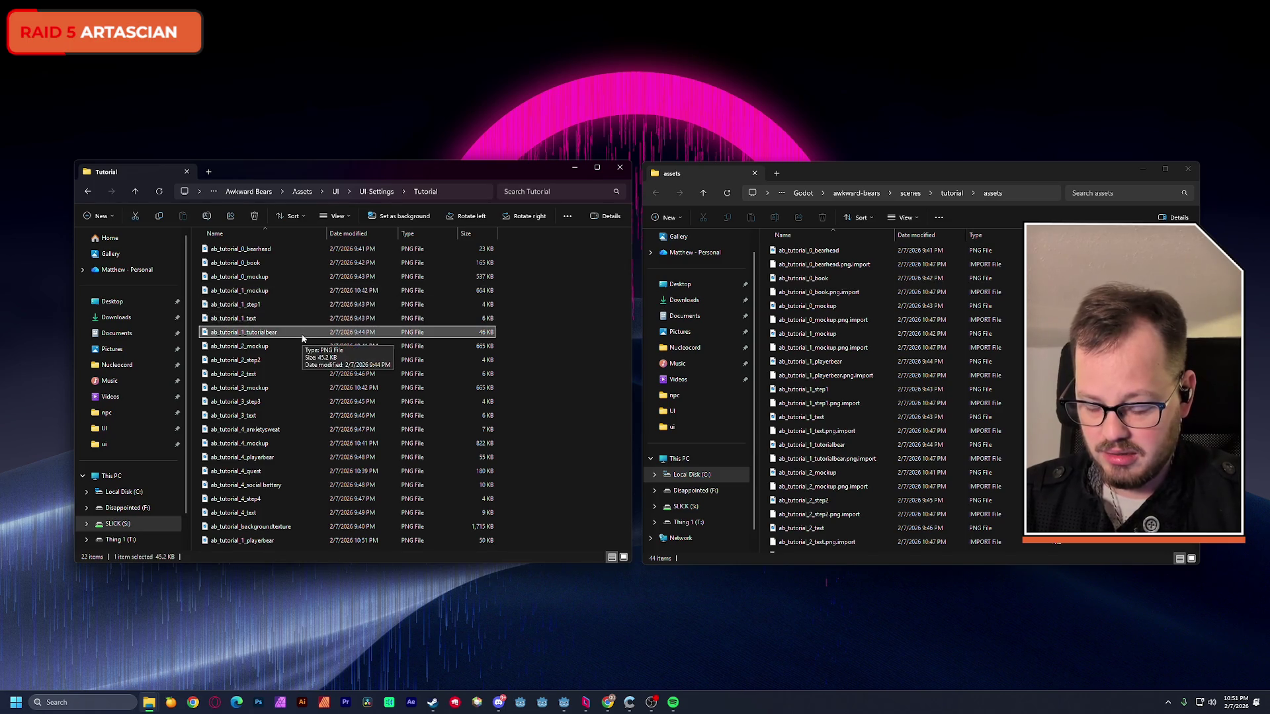
pyautogui.click(269, 307)
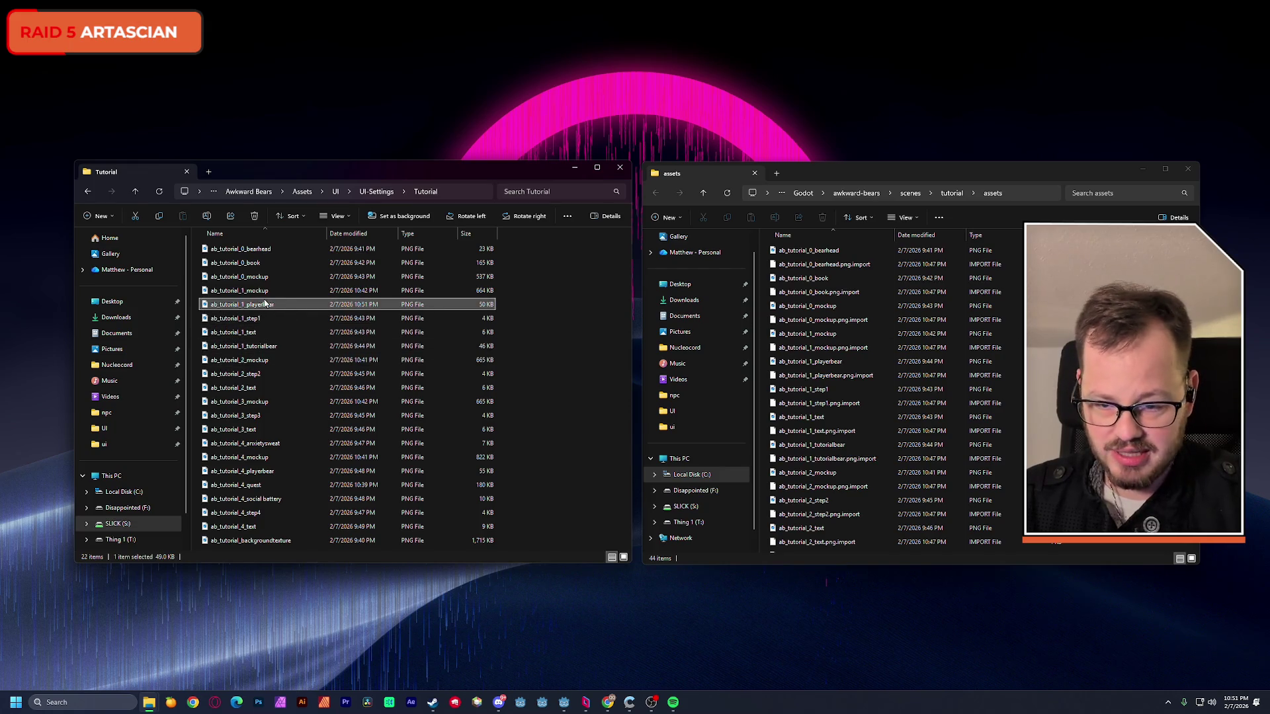
pyautogui.moveTo(247, 307); pyautogui.dragTo(884, 312)
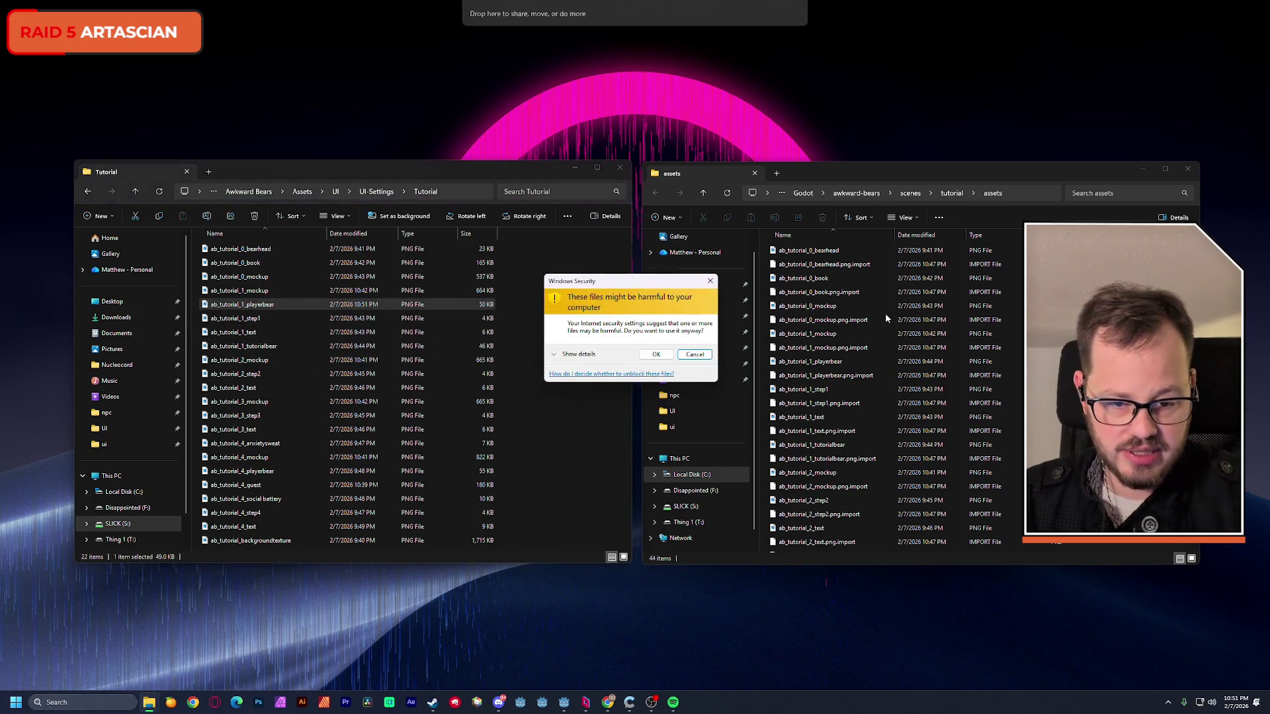
pyautogui.click(655, 355)
pyautogui.click(629, 294)
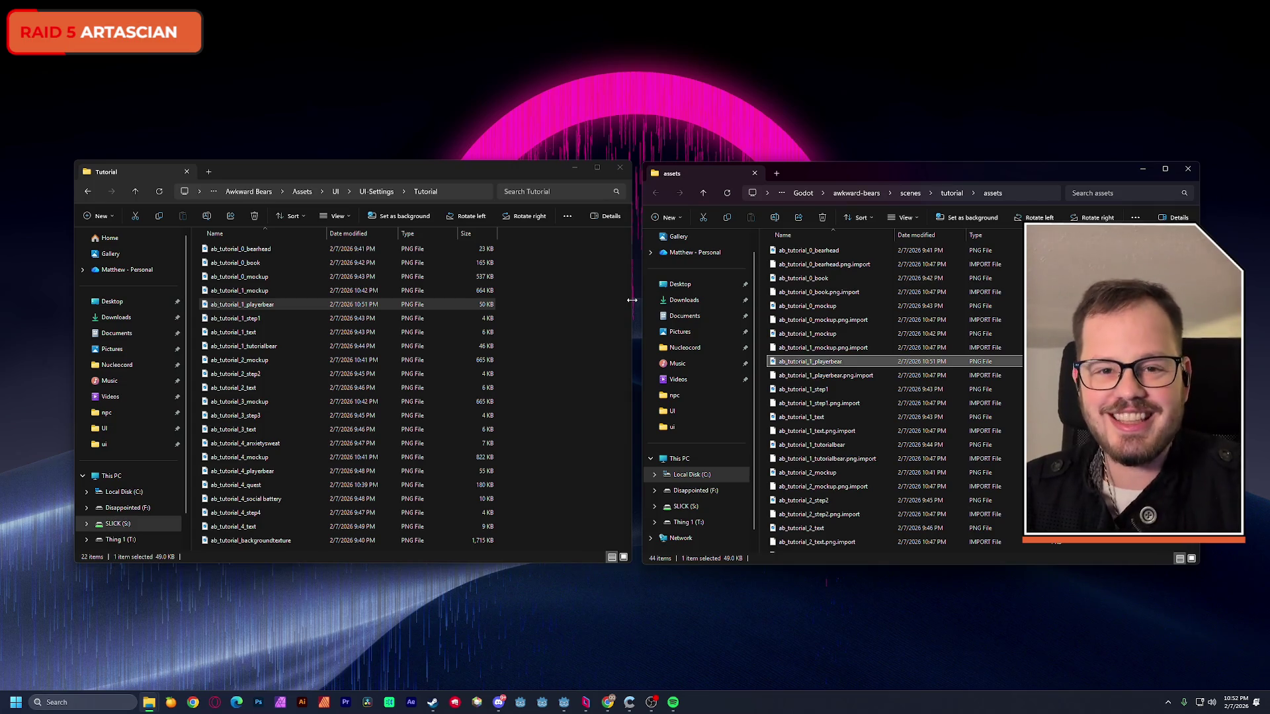
# - Switch back to the Godot editor with Alt+Tab
pyautogui.hotkey('alt', 'Tab')
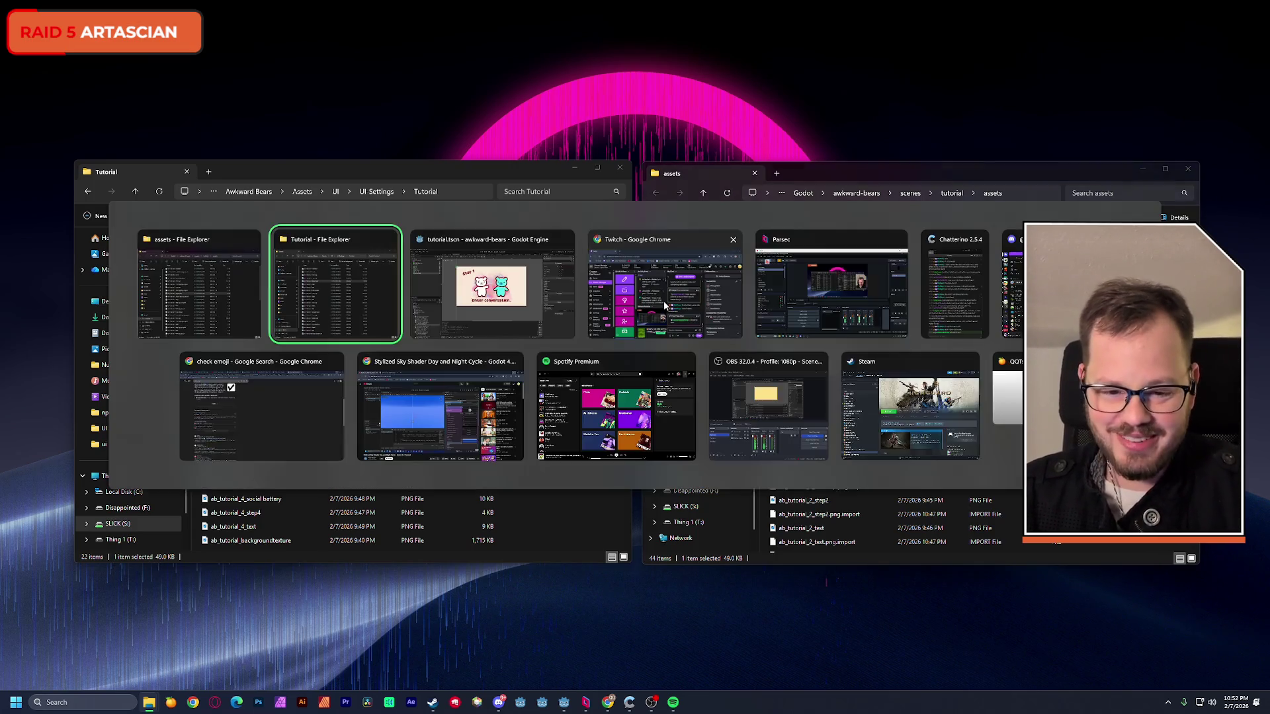
pyautogui.press('Tab')
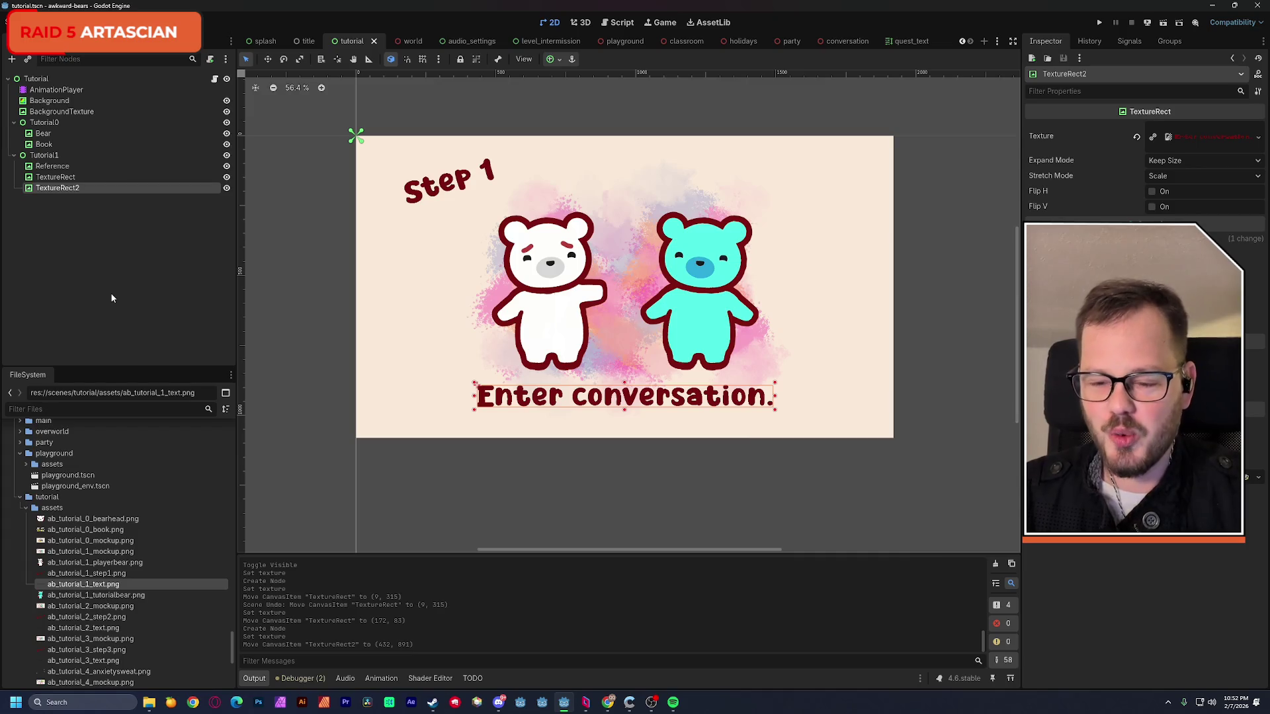
pyautogui.click(99, 279)
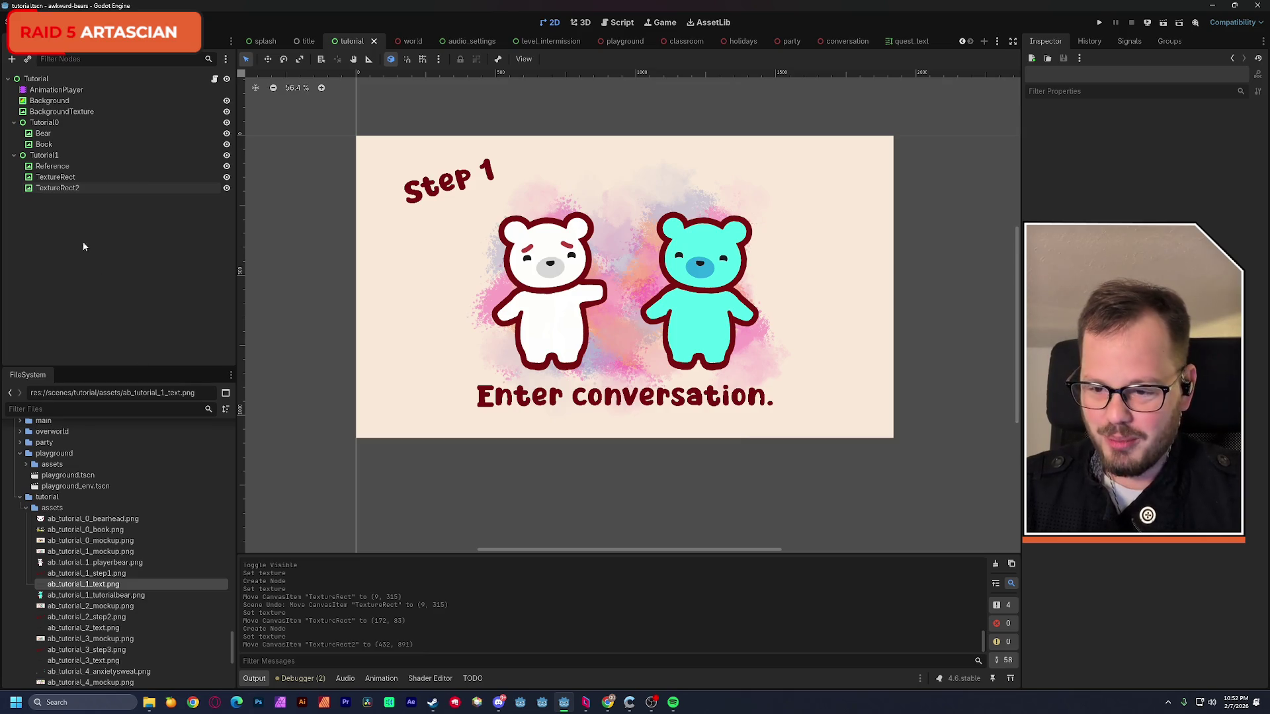
pyautogui.click(62, 176)
# - Check the text image's visibility and rename the Tutorial1 images to Step and Text
pyautogui.click(68, 191)
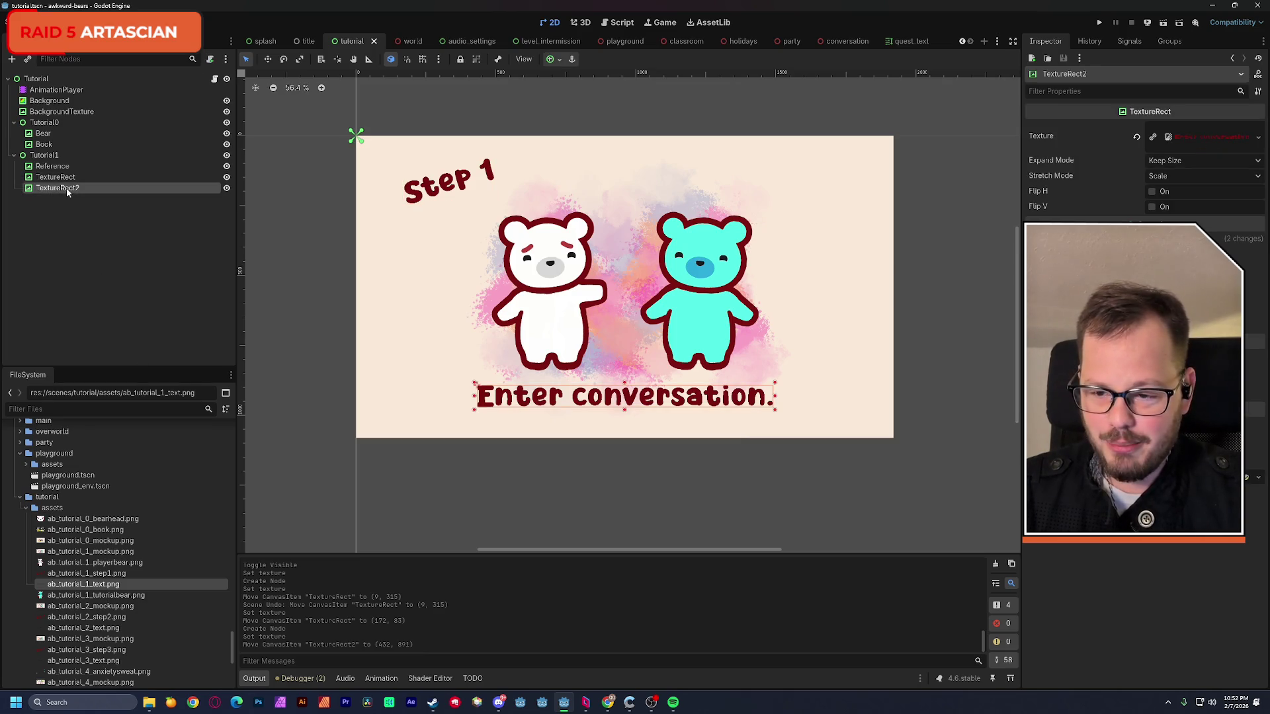
pyautogui.click(227, 188)
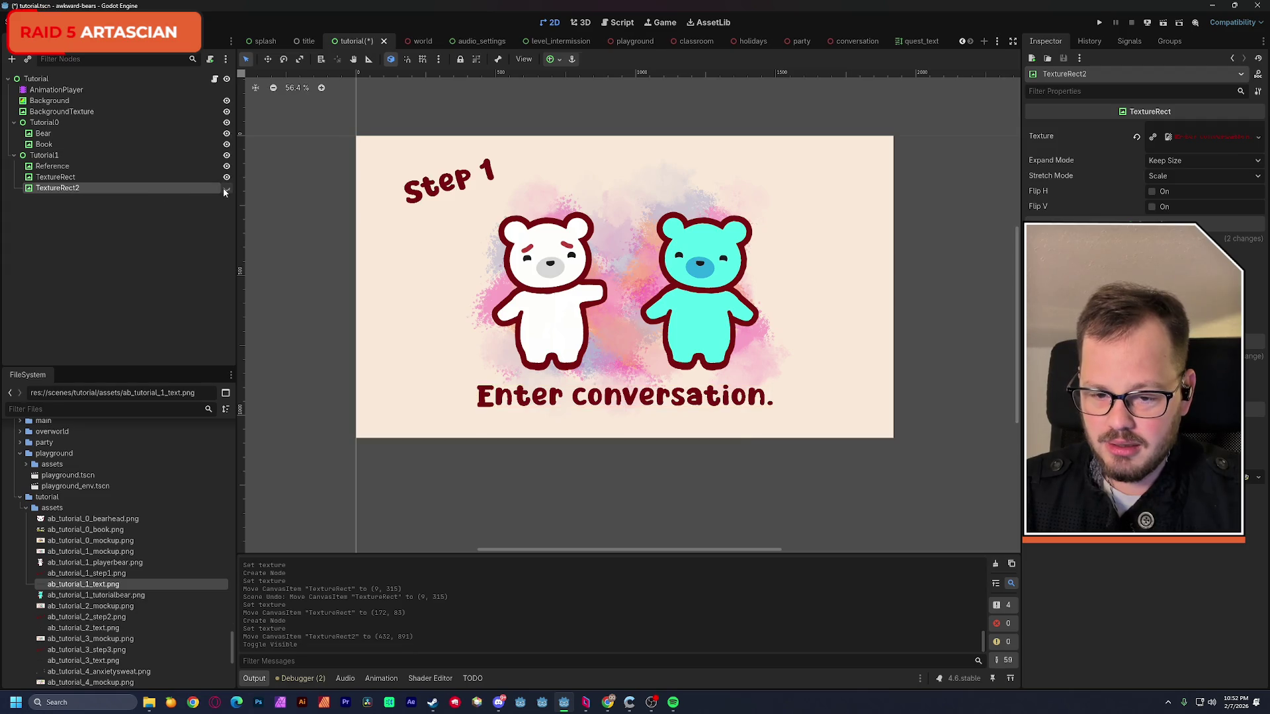
pyautogui.click(62, 177)
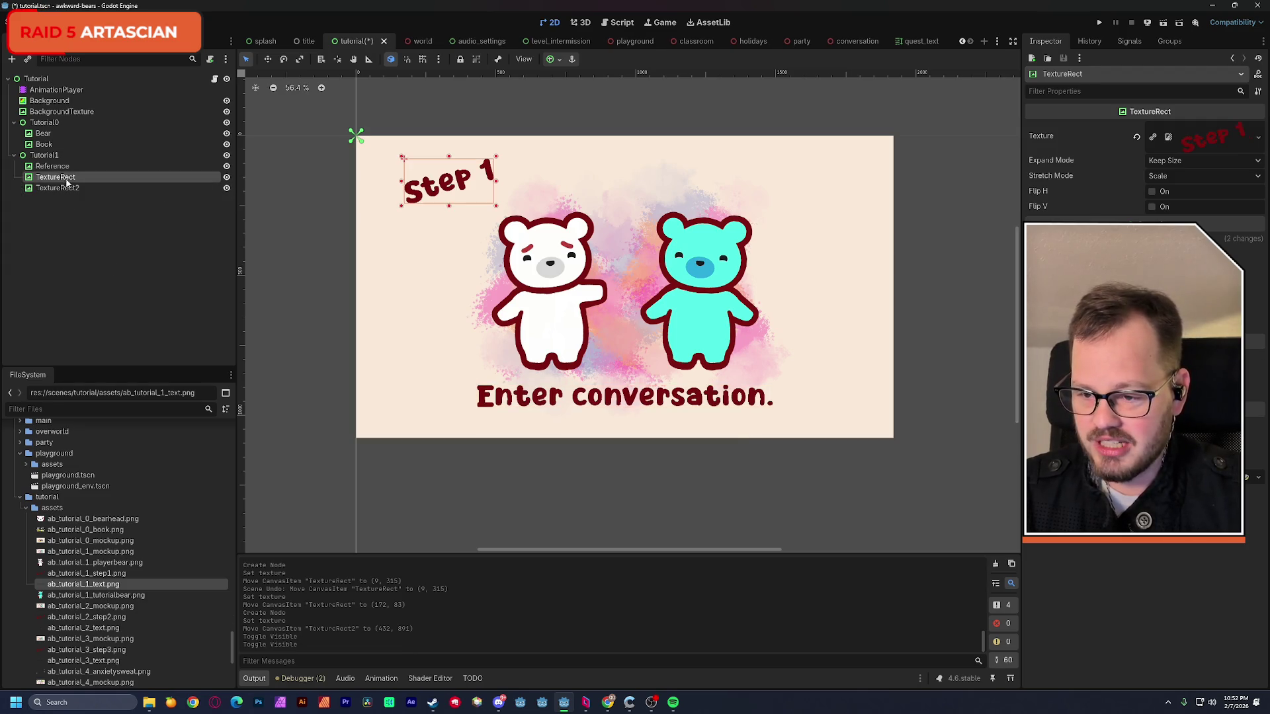
pyautogui.write('Step')
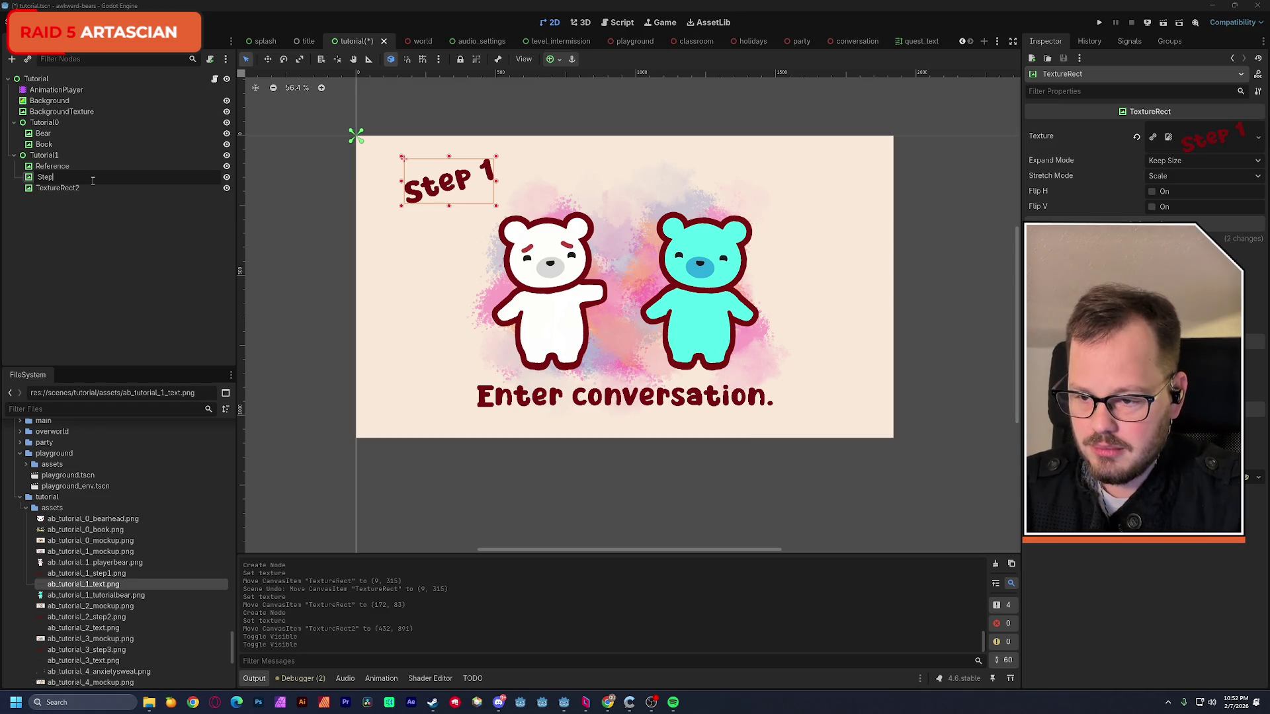
pyautogui.write('1')
pyautogui.press('Return')
pyautogui.click(70, 191)
pyautogui.write('Text')
pyautogui.press('Return')
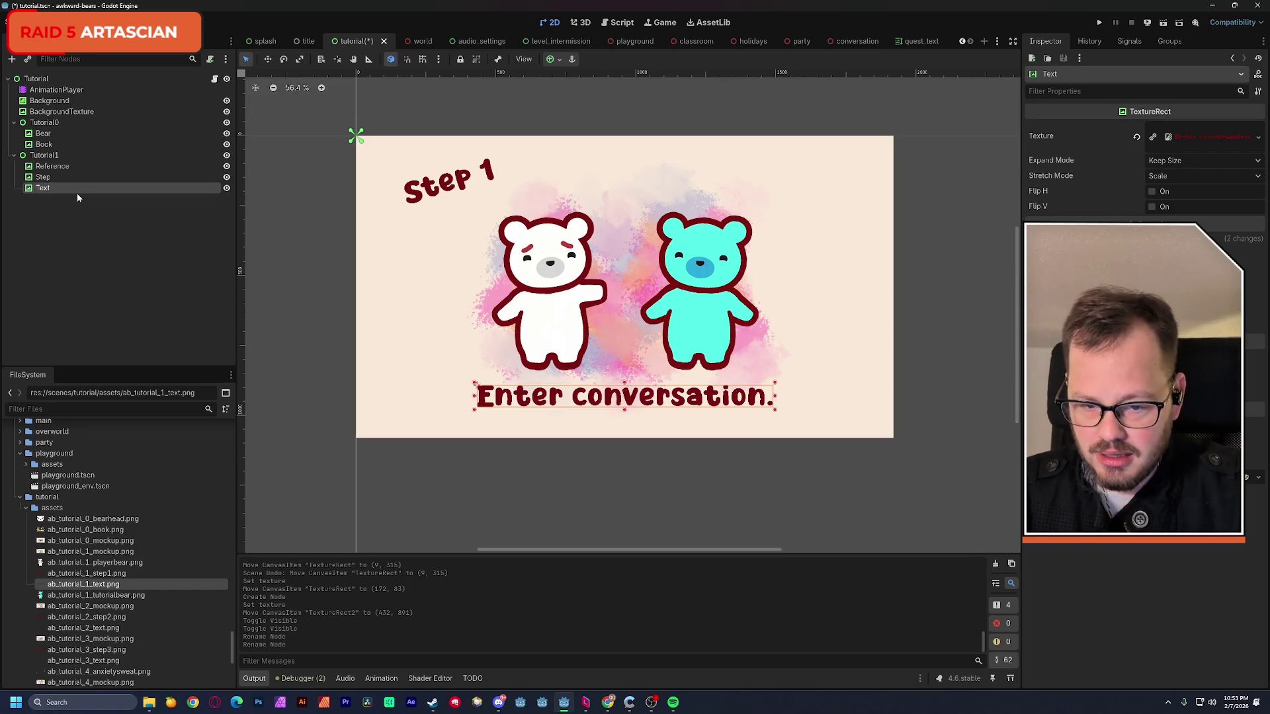
# - Add an empty TextureRect under Tutorial1
pyautogui.click(52, 157)
pyautogui.hotkey('ctrl', 'a')
pyautogui.doubleClick(541, 281)
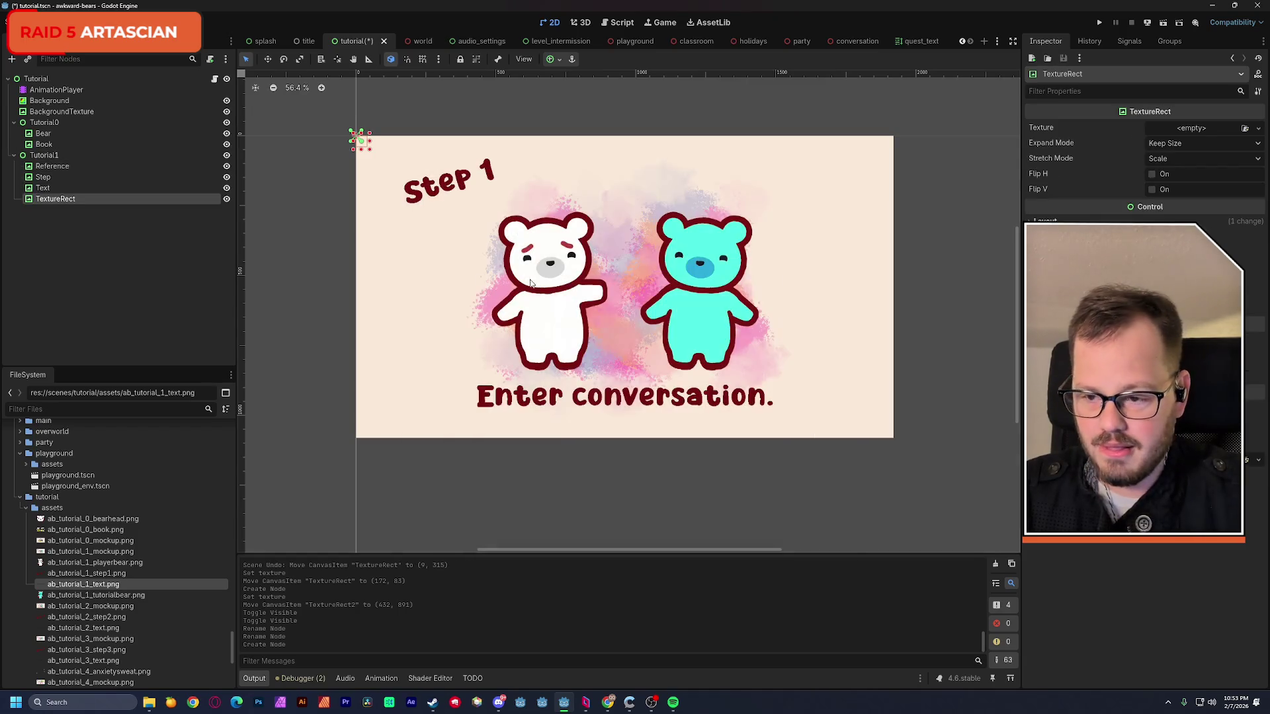
# - Show ab_tutorial_1_playerbear.png in the new TextureRect over the white bear and save
pyautogui.click(97, 563)
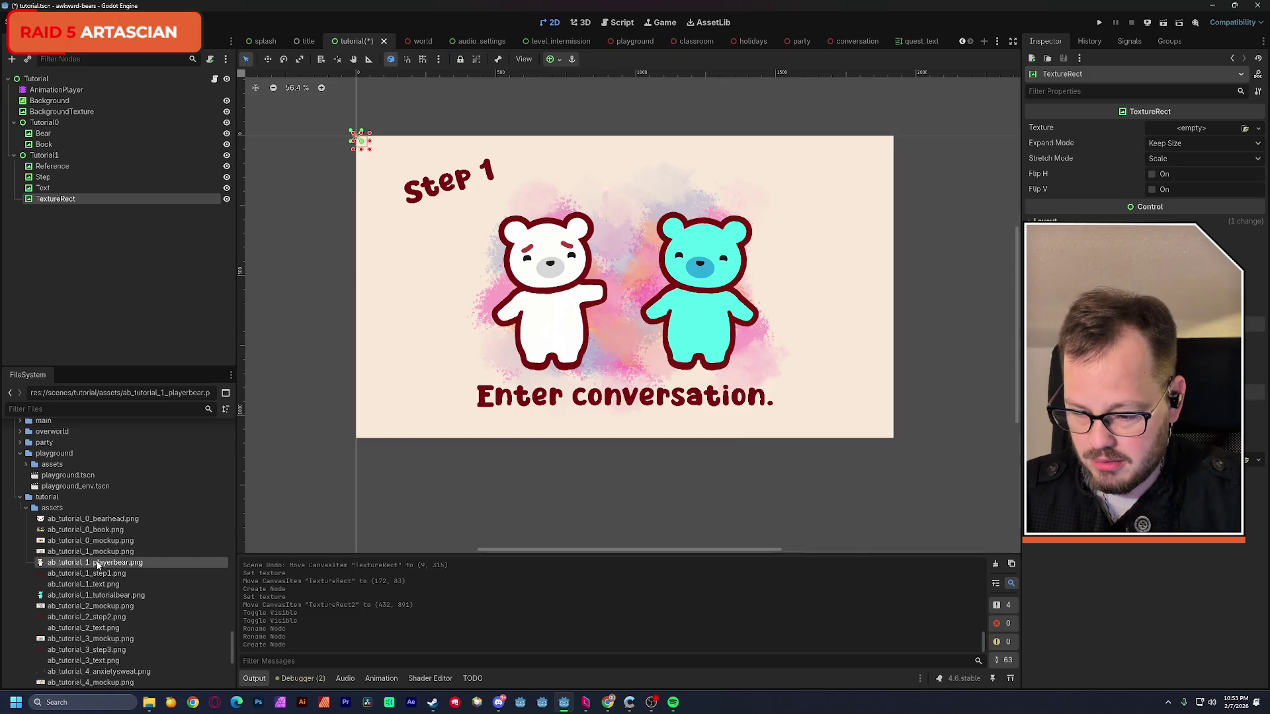
pyautogui.moveTo(98, 562); pyautogui.dragTo(1195, 130)
pyautogui.moveTo(422, 263); pyautogui.dragTo(556, 338)
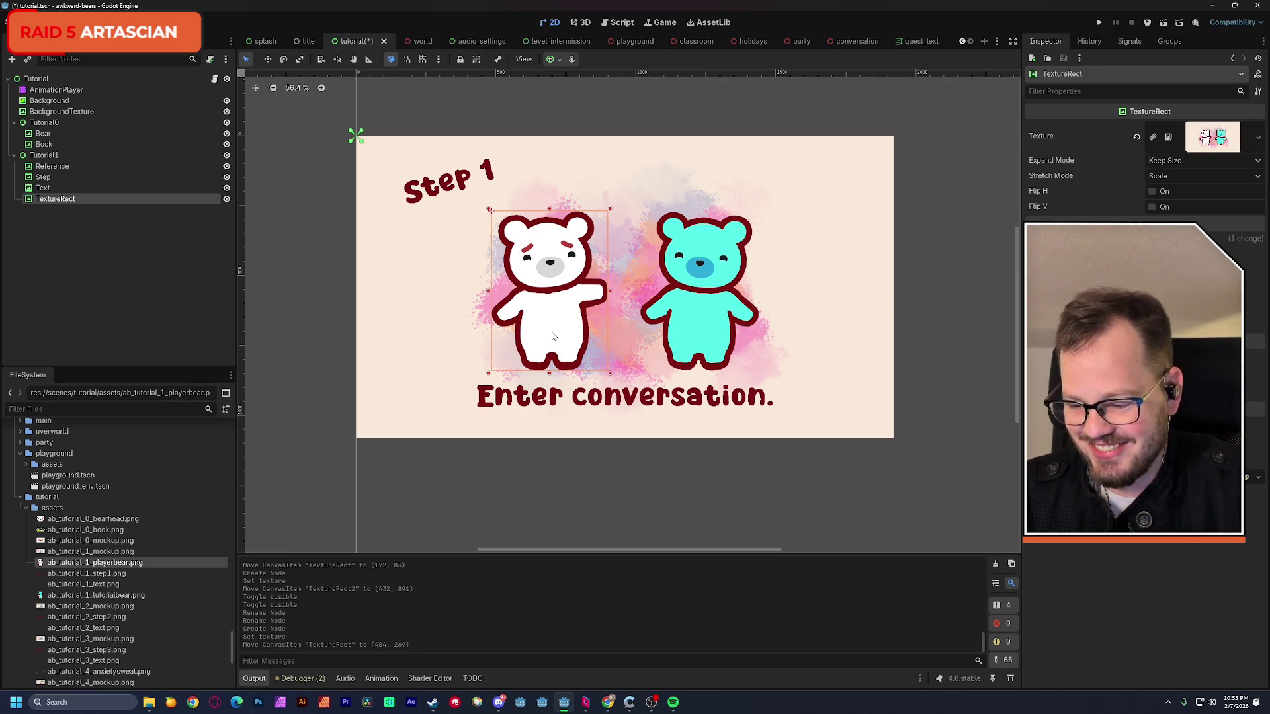
pyautogui.hotkey('ctrl', 's')
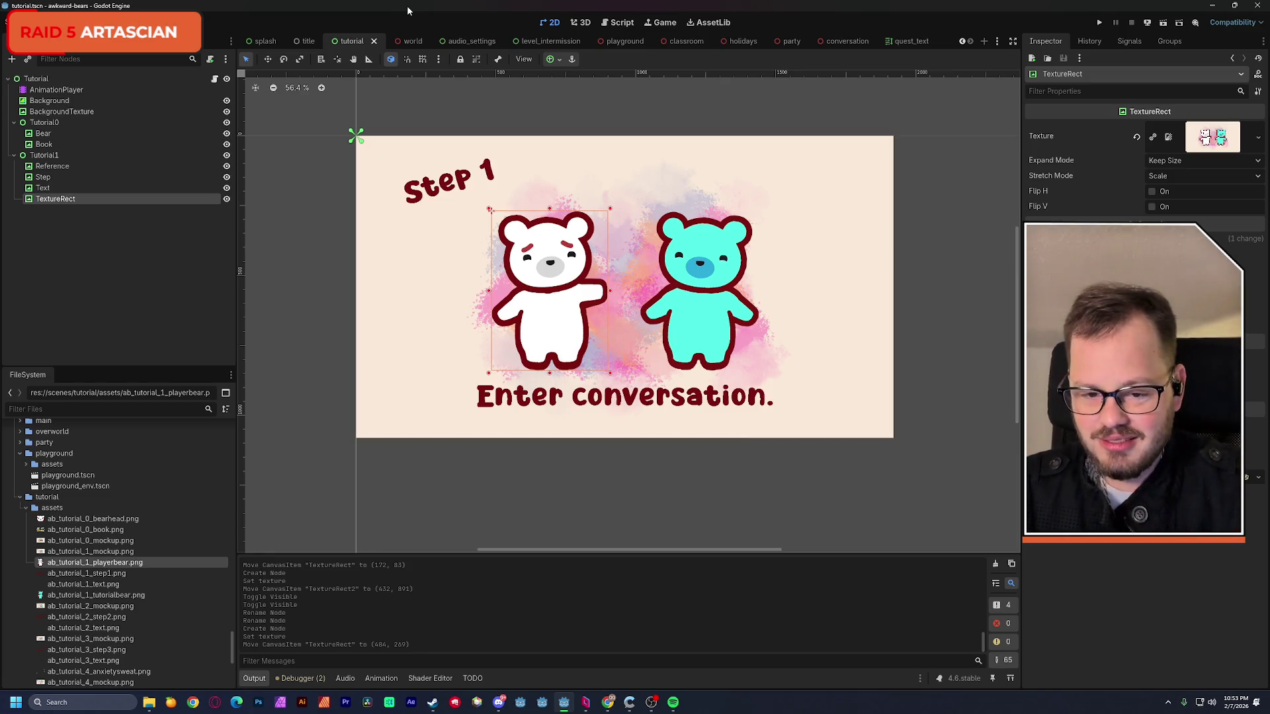
pyautogui.doubleClick(57, 200)
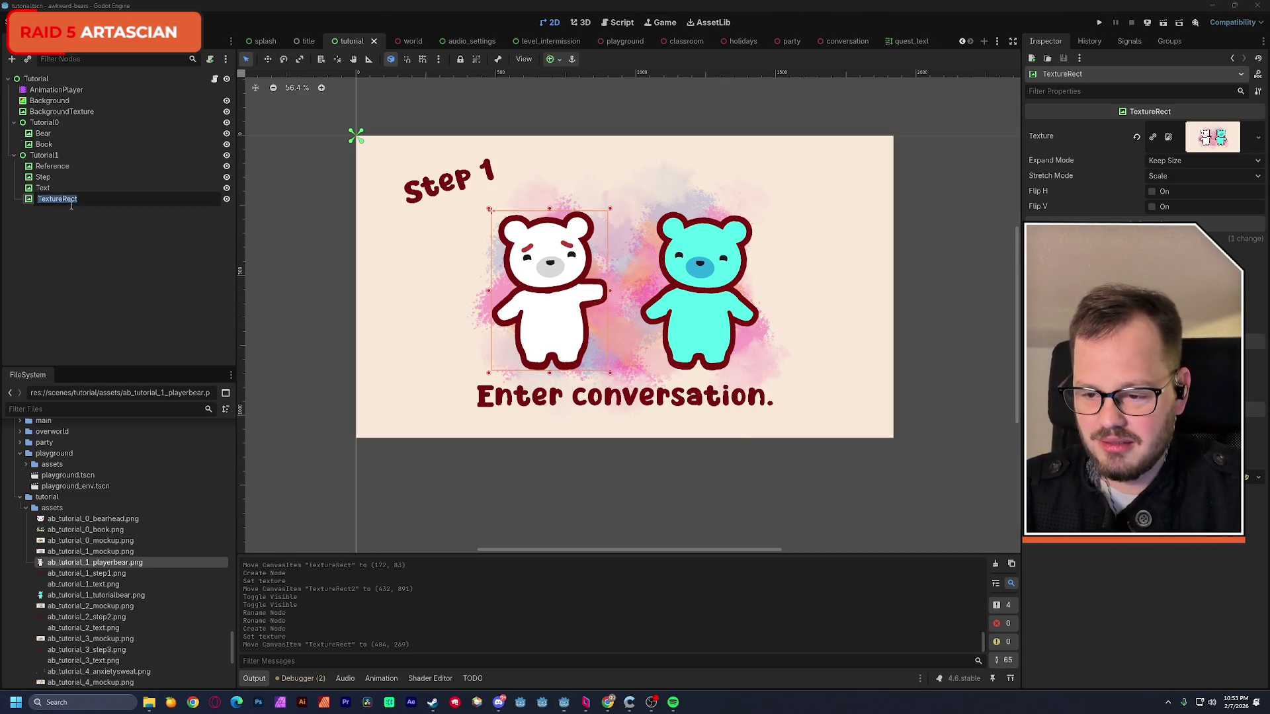
pyautogui.write('Player')
# - Confirm the Player name and give Tutorial1 the Full Rect anchor preset
pyautogui.press('Return')
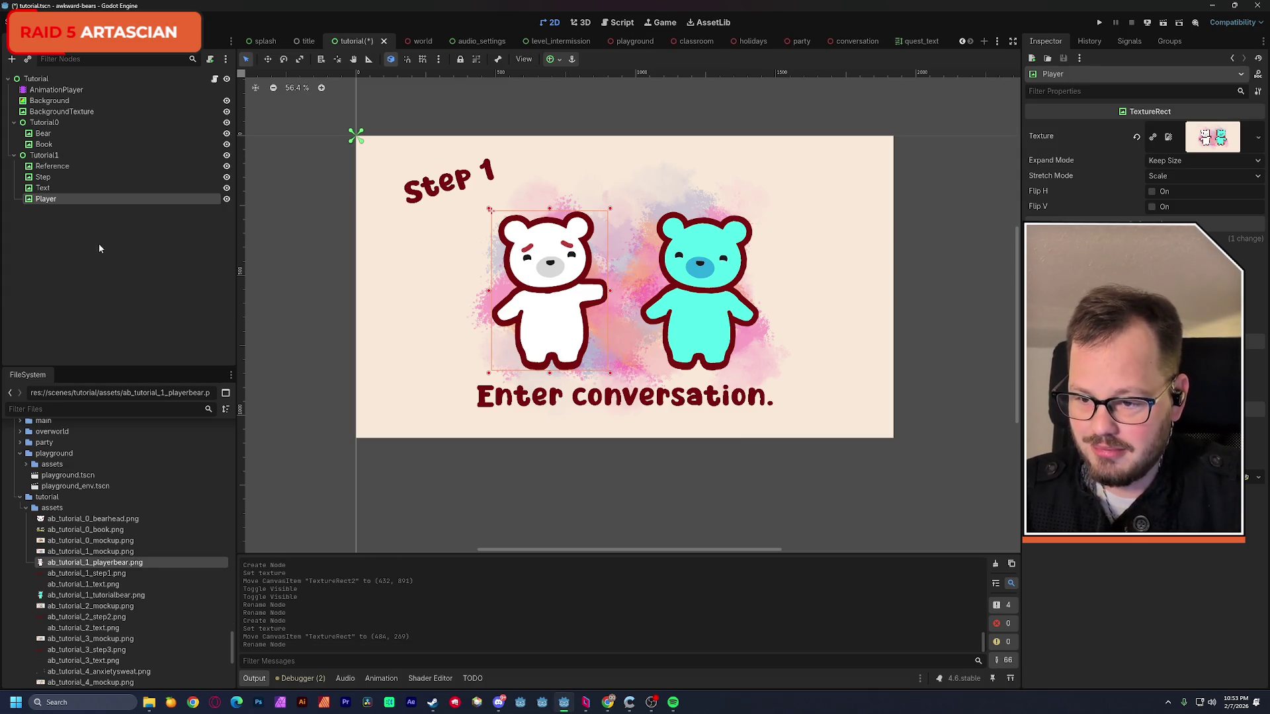
pyautogui.click(99, 155)
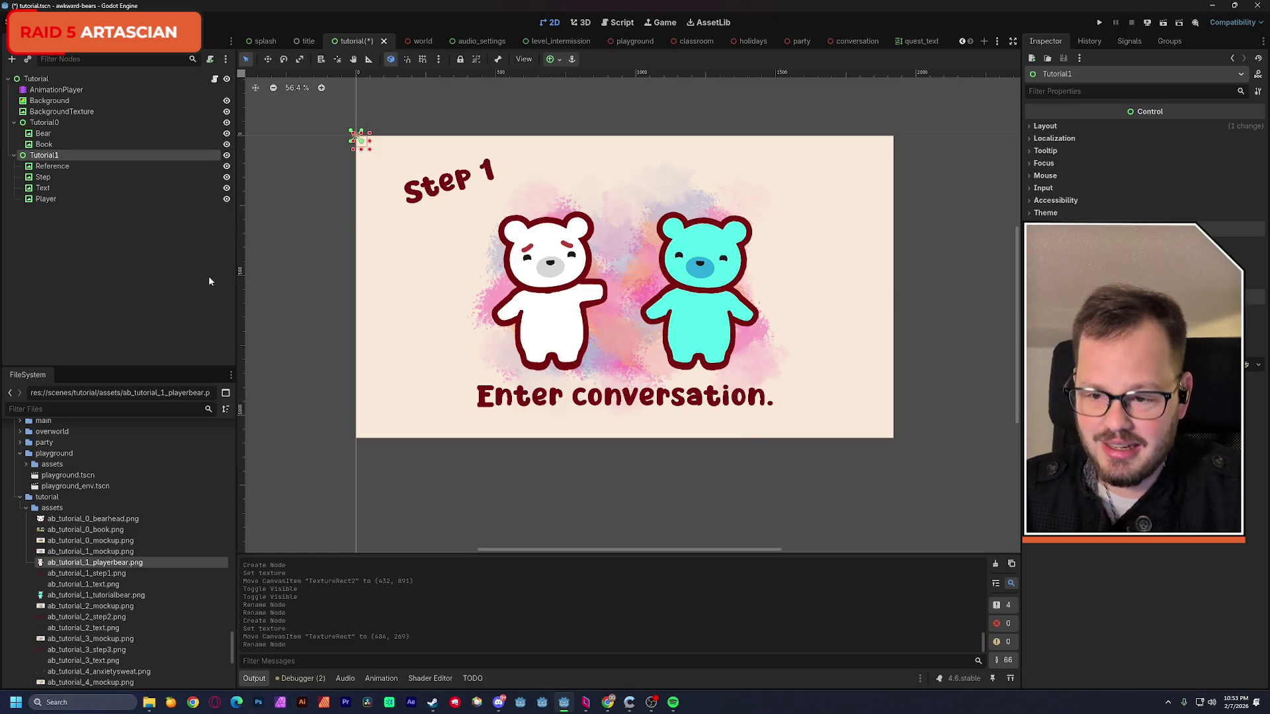
pyautogui.click(554, 59)
pyautogui.click(610, 150)
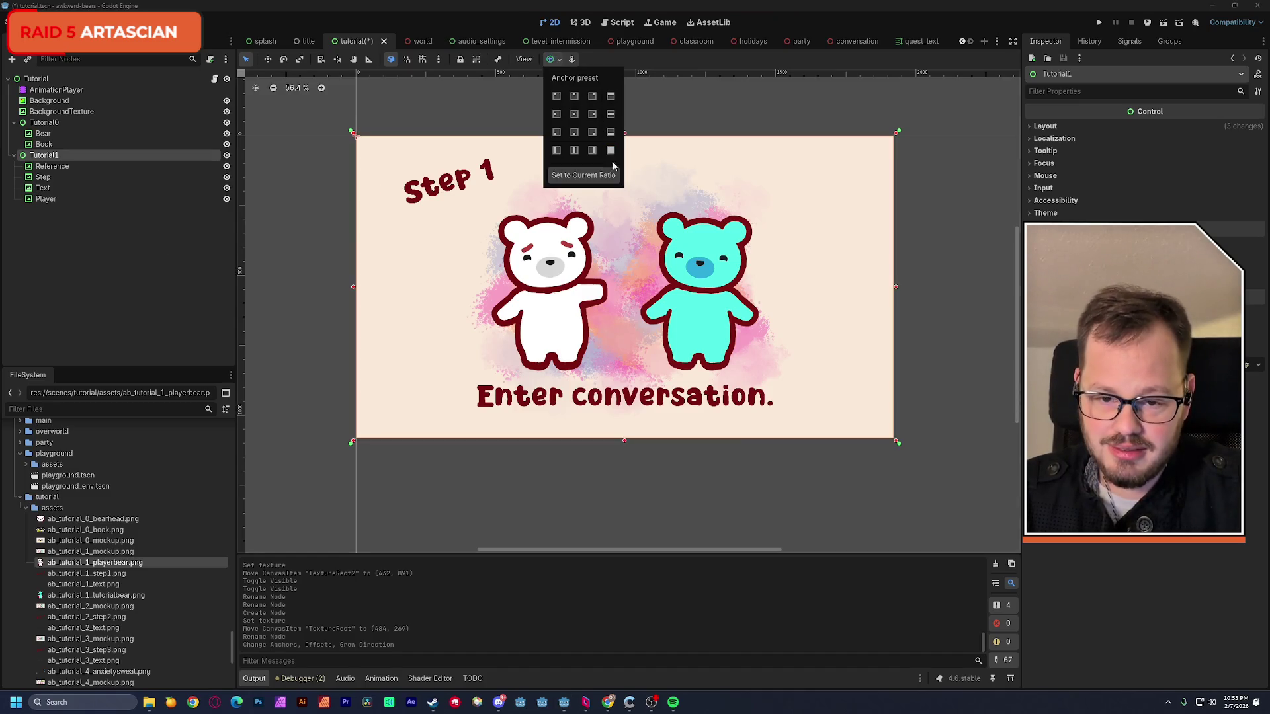
# - Save the scene and add another empty TextureRect under Tutorial1
pyautogui.hotkey('ctrl', 's')
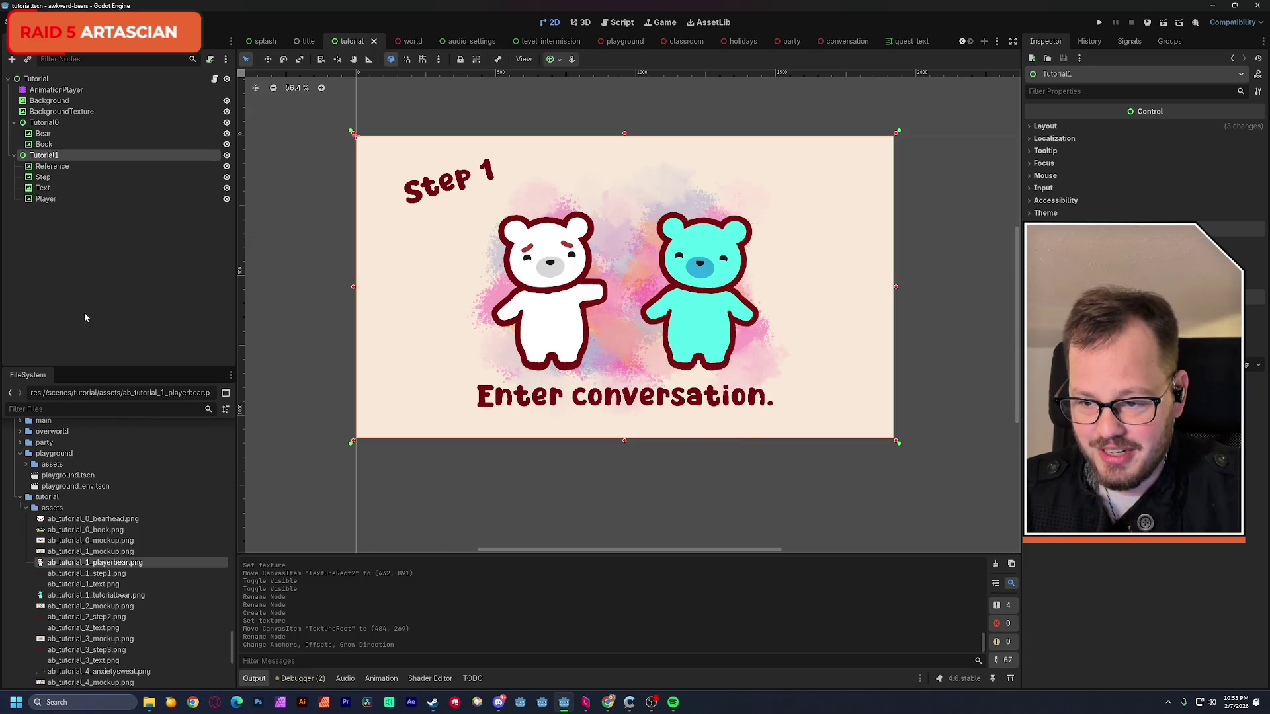
pyautogui.hotkey('ctrl', 'a')
pyautogui.doubleClick(562, 279)
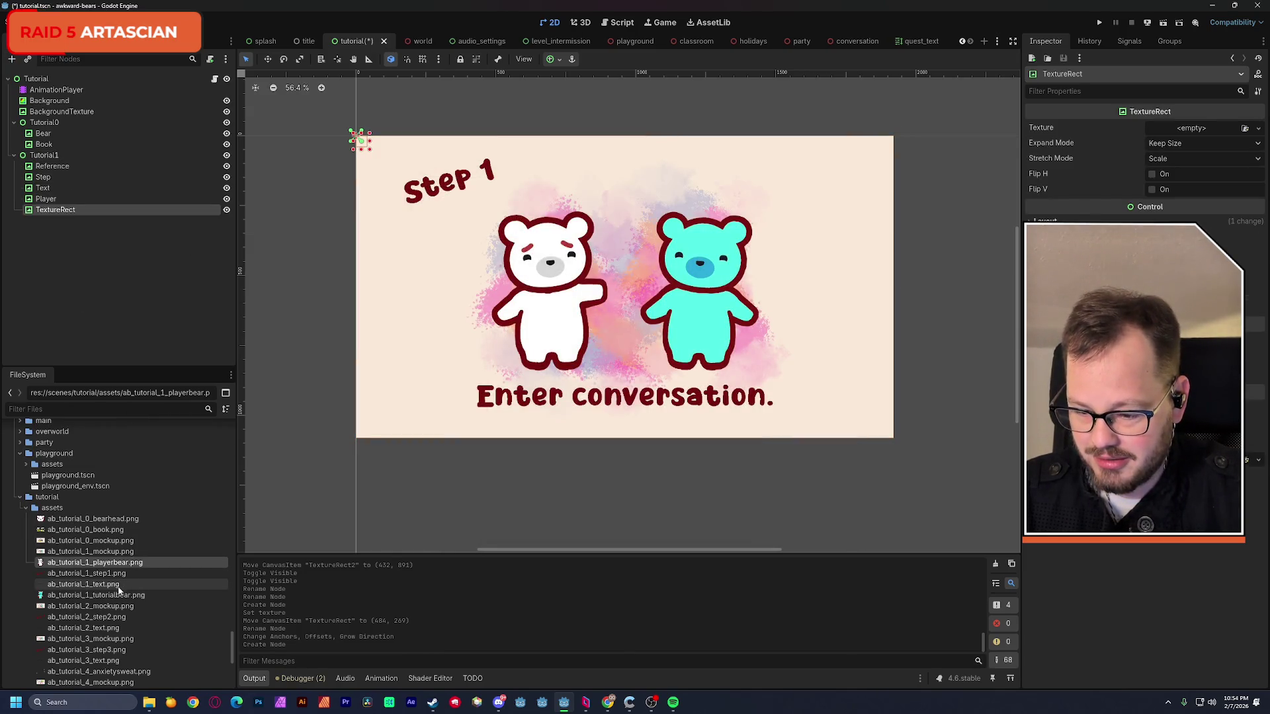
# - Give the TextureRect the ab_tutorial_1_tutorialbear.png texture over the cyan bear and rename it NPC
pyautogui.moveTo(98, 598); pyautogui.dragTo(1208, 133)
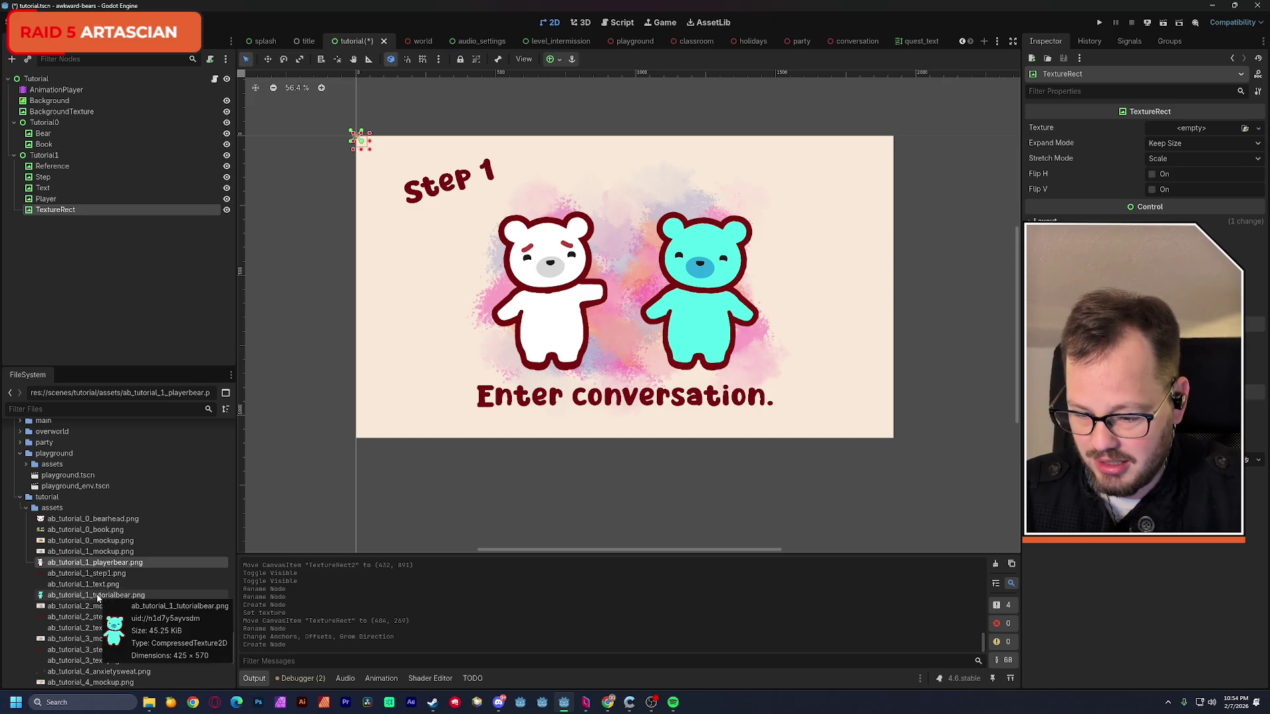
pyautogui.moveTo(432, 240); pyautogui.dragTo(710, 325)
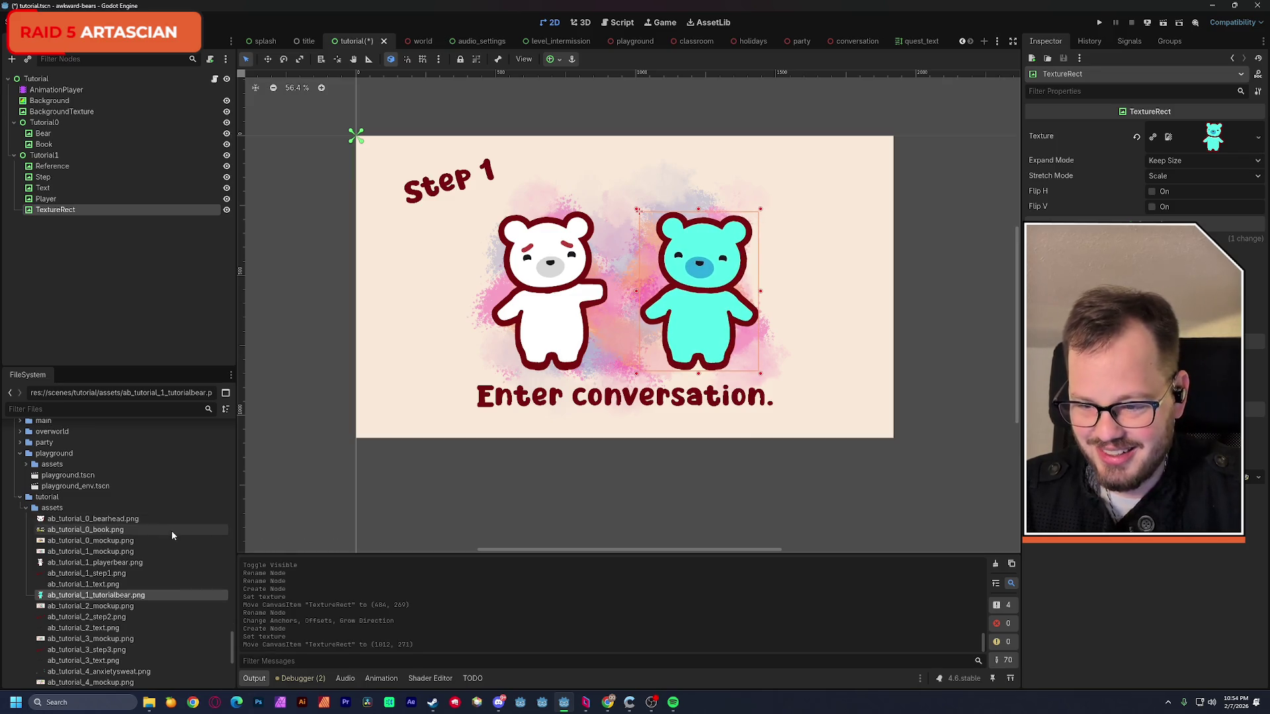
pyautogui.doubleClick(60, 211)
pyautogui.write('M')
pyautogui.press('Return')
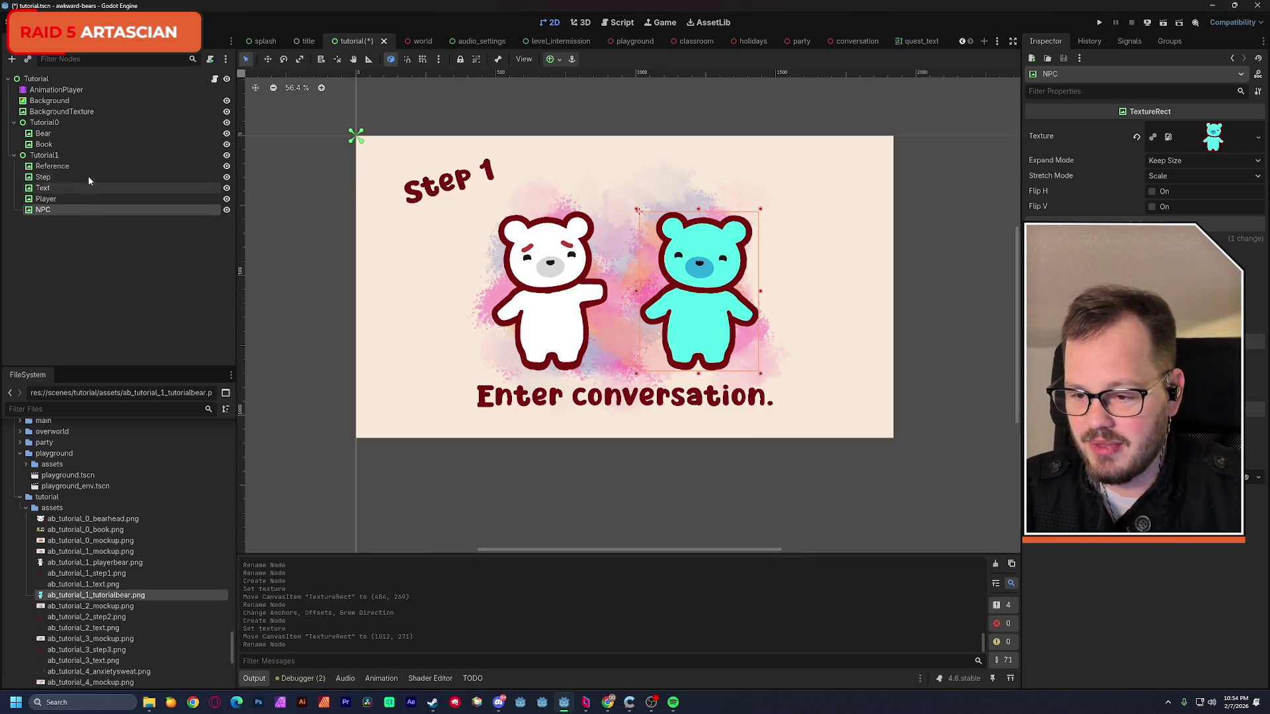
pyautogui.click(226, 166)
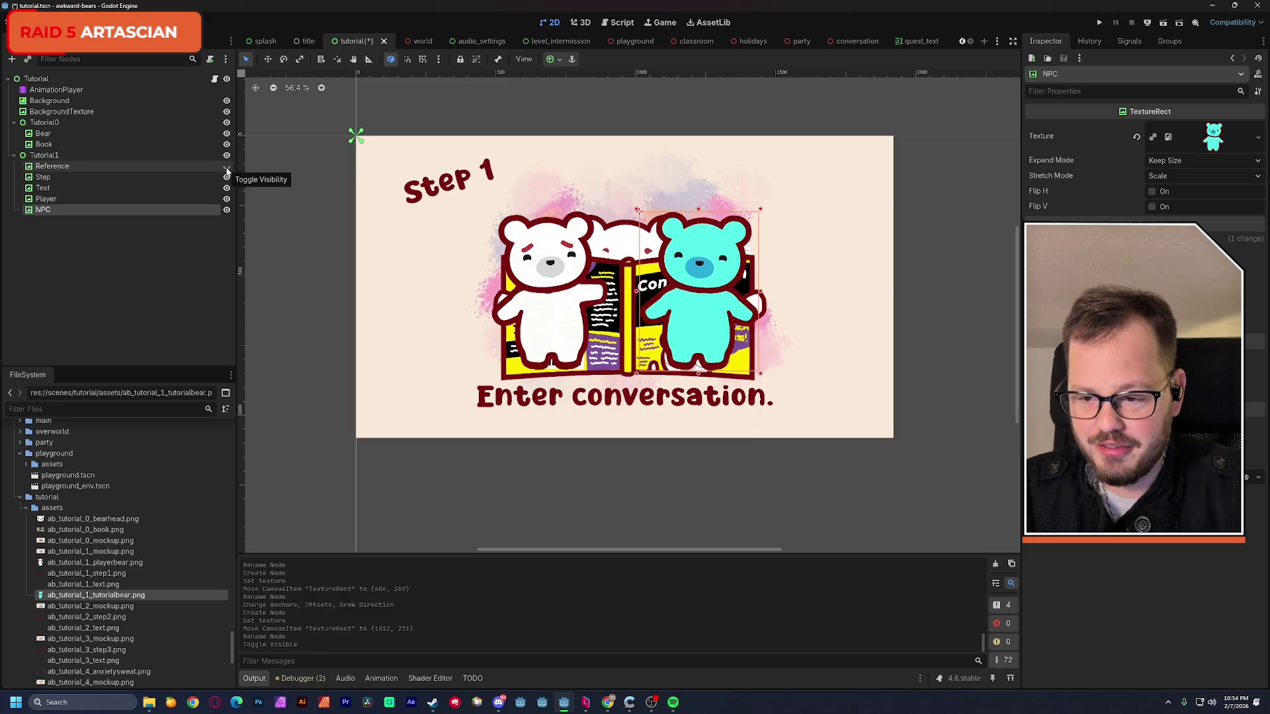
pyautogui.click(227, 166)
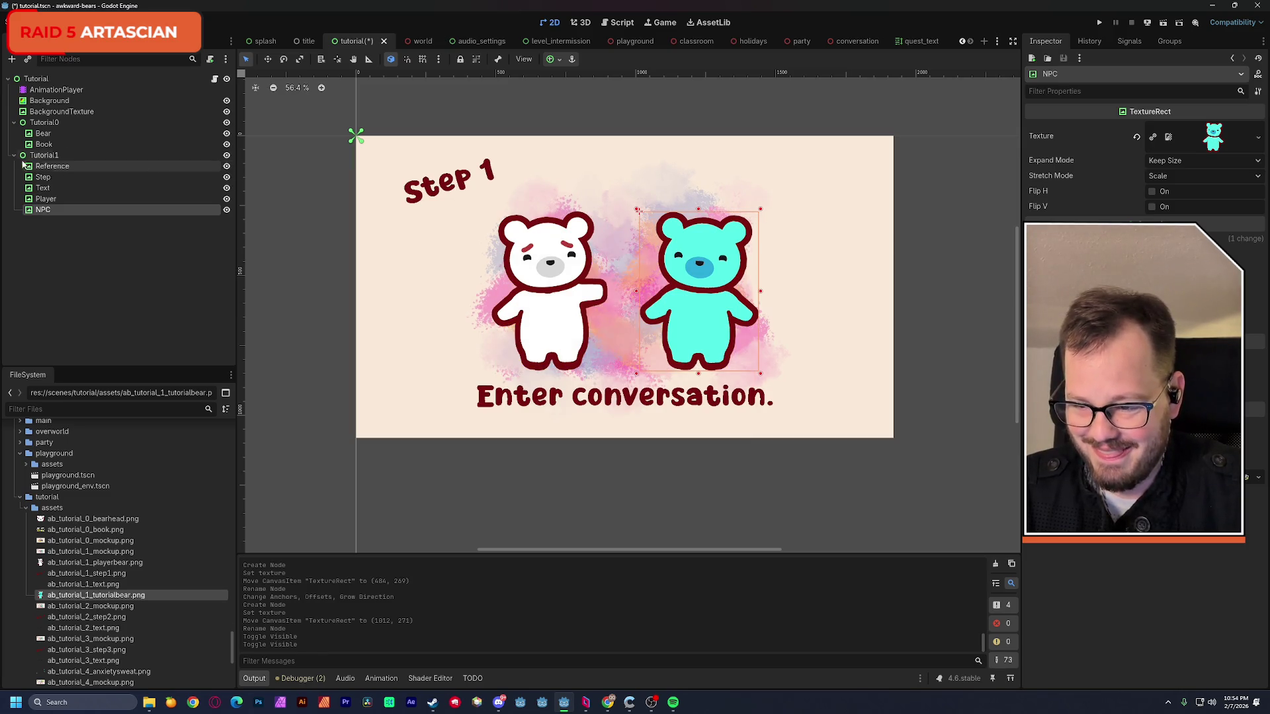
# - Compare against the Reference mockup, then drag the NPC's anchors onto the cyan bear's corners
pyautogui.click(227, 123)
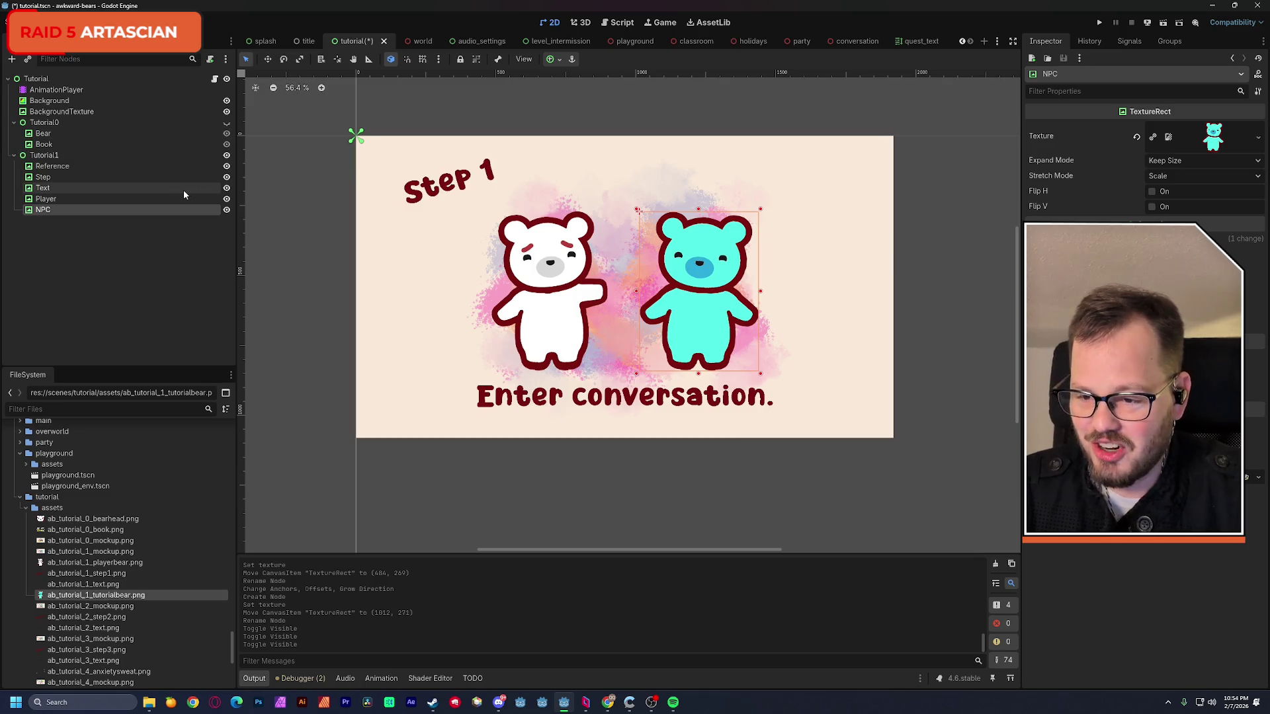
pyautogui.click(226, 167)
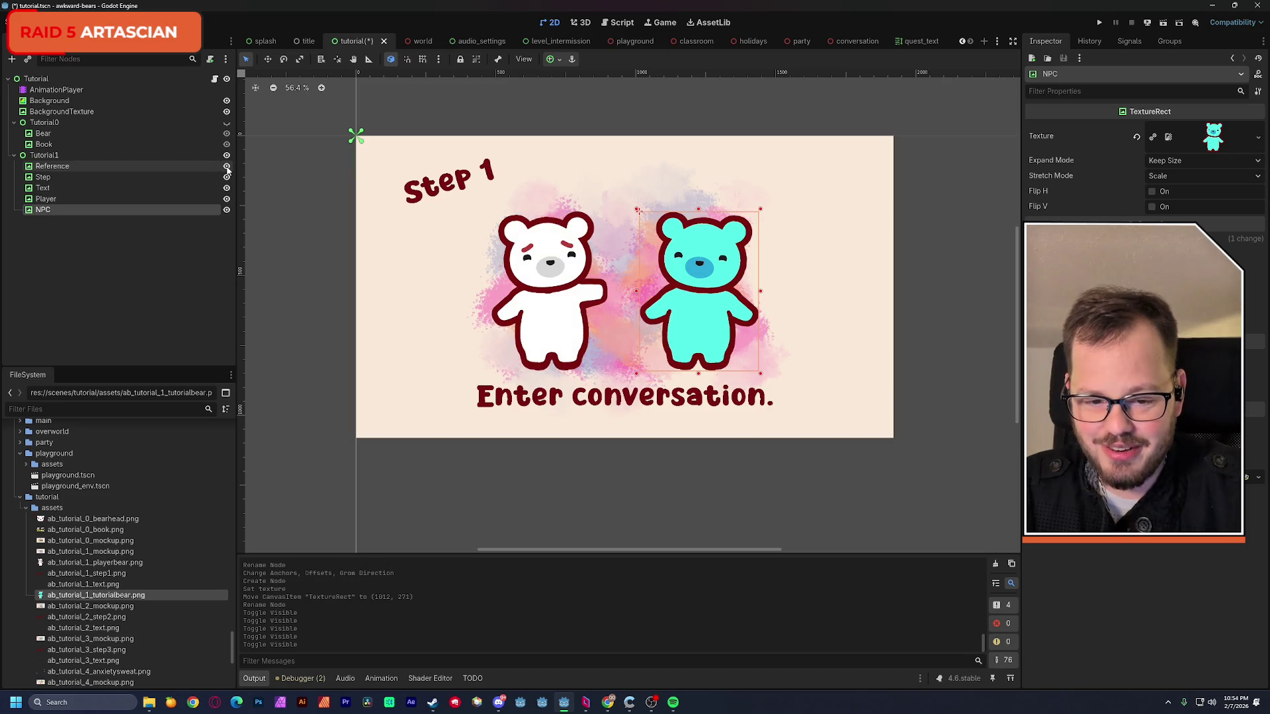
pyautogui.click(227, 167)
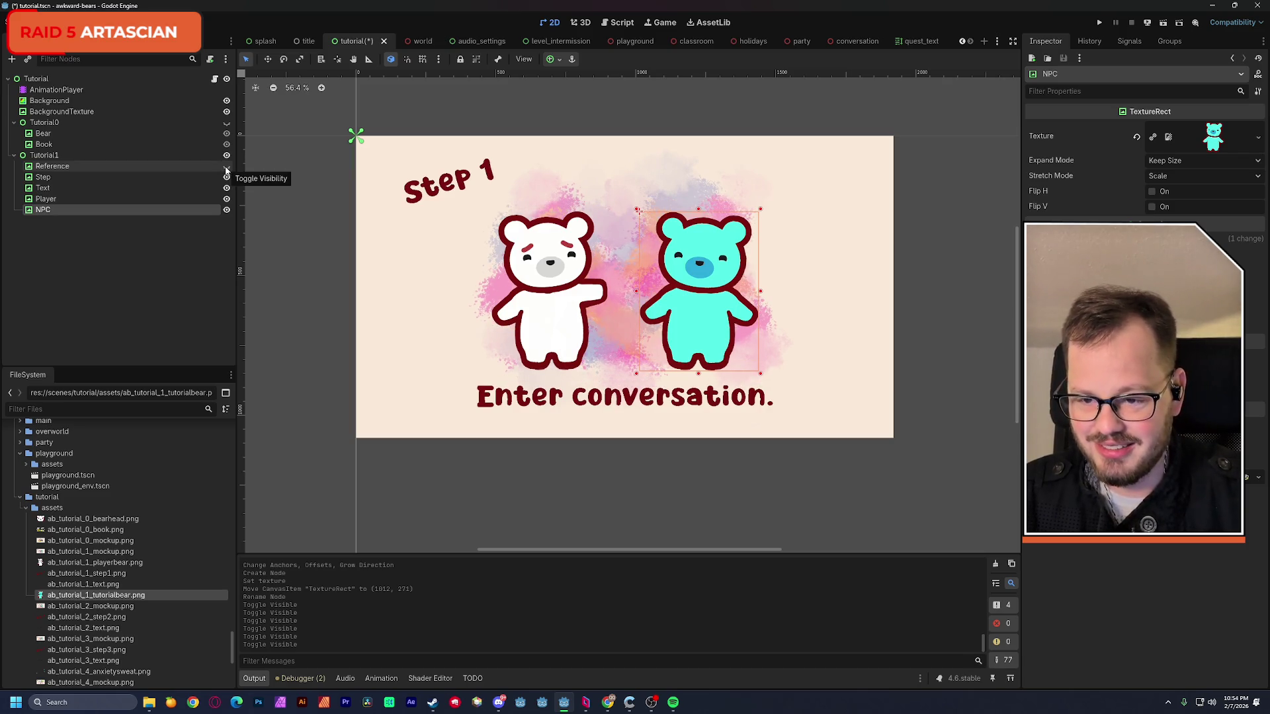
pyautogui.click(226, 167)
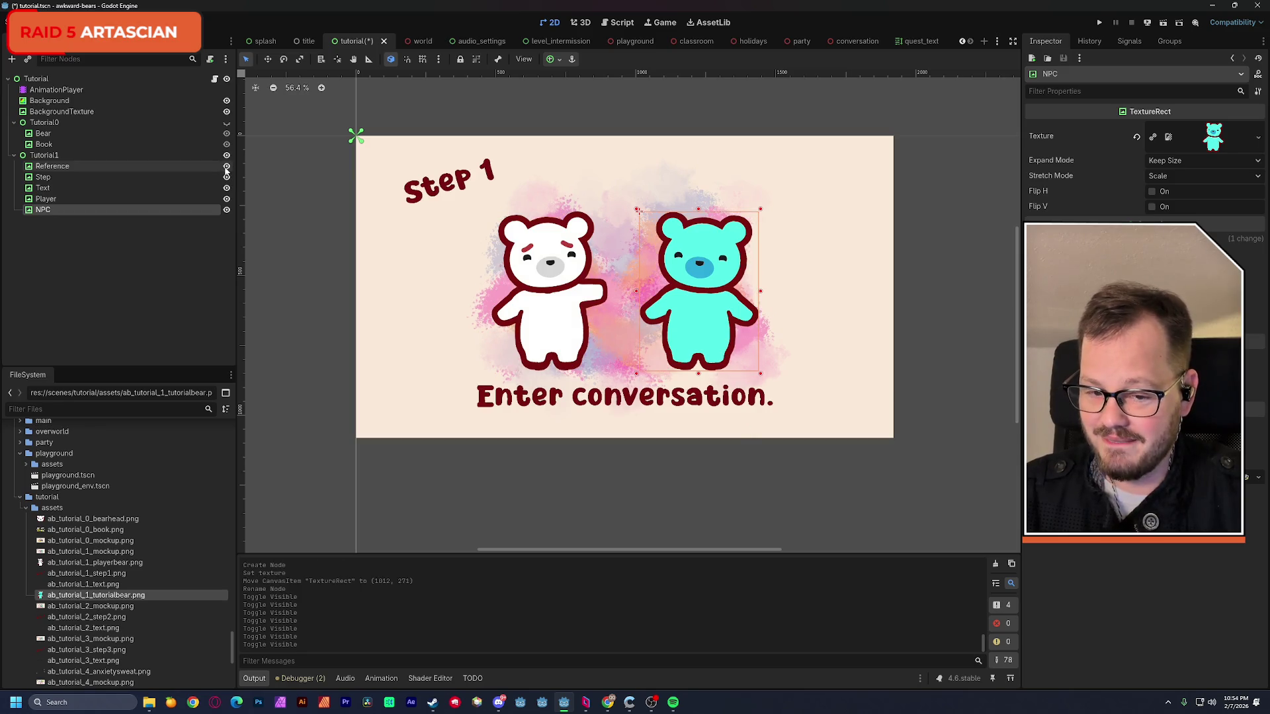
pyautogui.click(226, 167)
pyautogui.press('f')
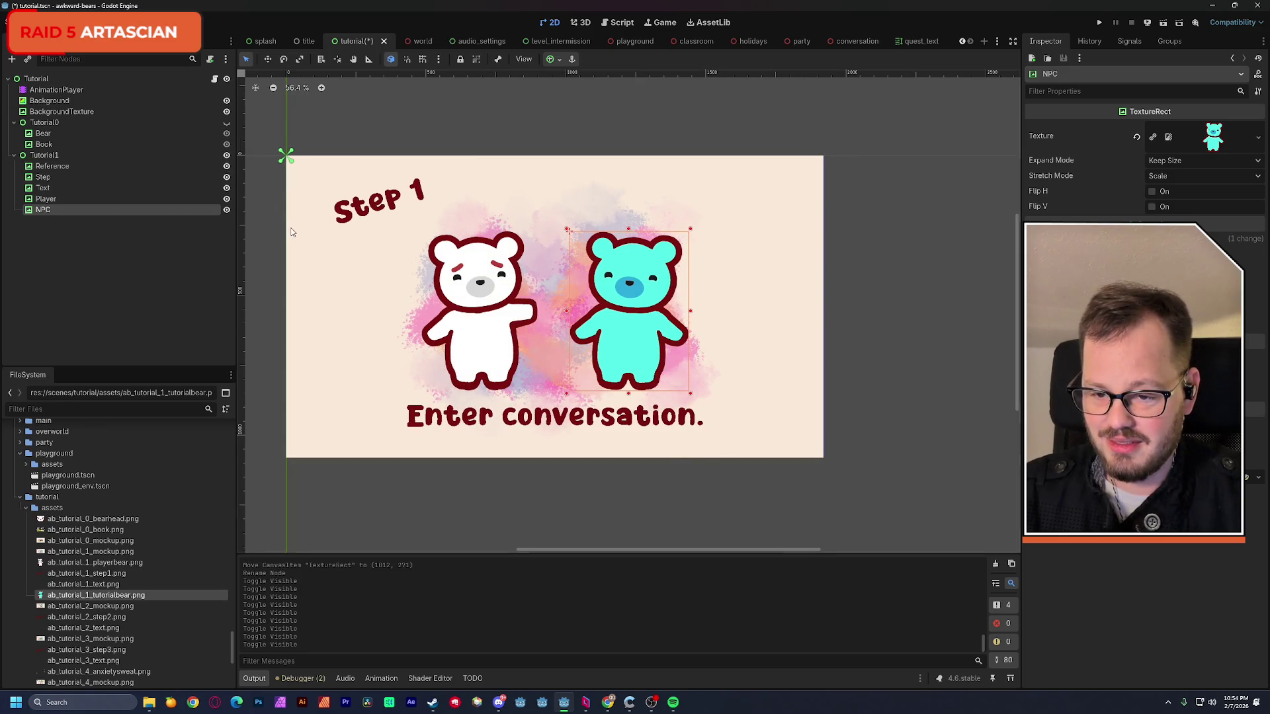
pyautogui.moveTo(291, 227); pyautogui.dragTo(363, 214)
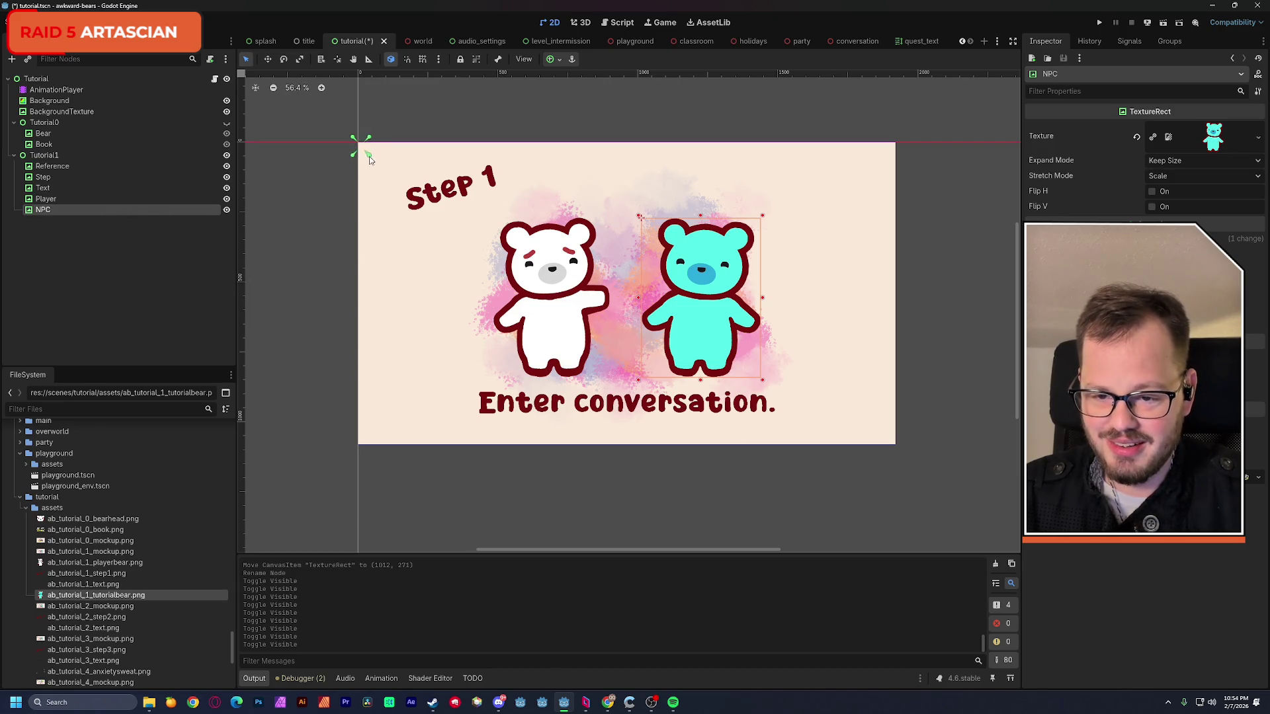
pyautogui.moveTo(363, 149)
pyautogui.mouseDown()
pyautogui.moveTo(734, 383)
pyautogui.moveTo(764, 383)
pyautogui.mouseUp()
pyautogui.moveTo(390, 161); pyautogui.dragTo(637, 216)
# - Move the Player bear's anchors onto the white bear's own corners
pyautogui.click(45, 198)
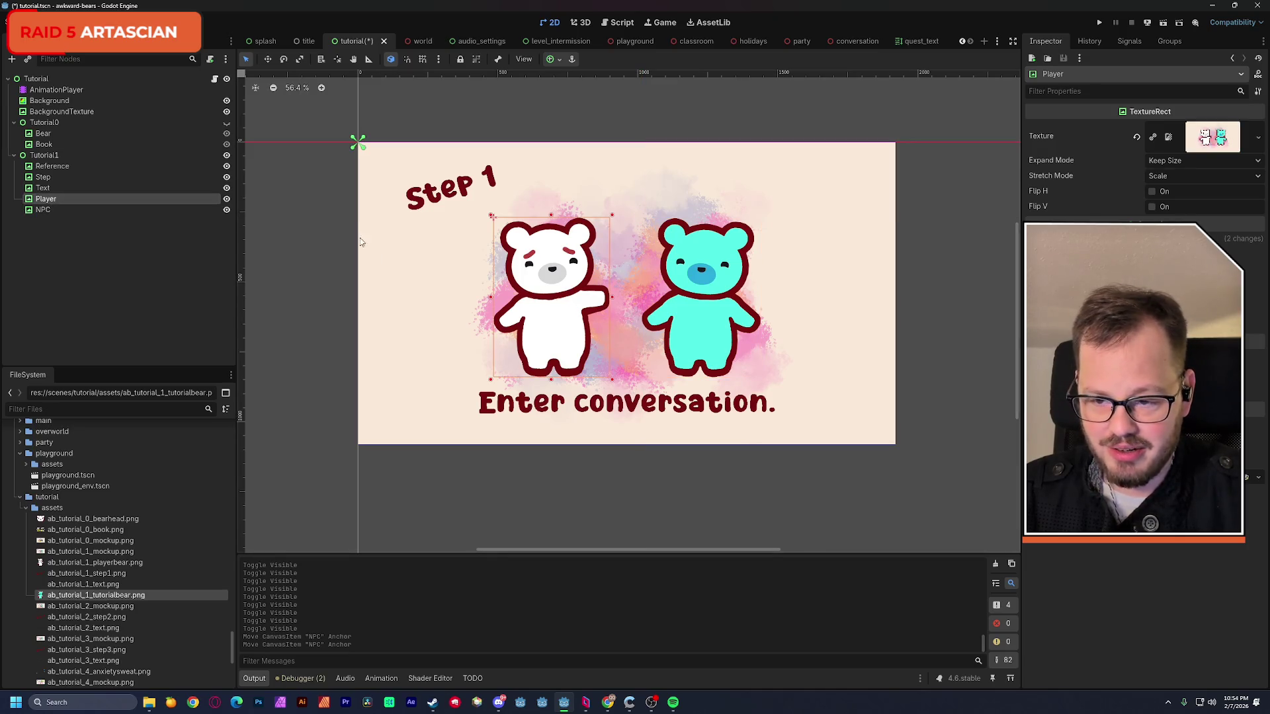
pyautogui.moveTo(363, 152)
pyautogui.mouseDown()
pyautogui.moveTo(552, 371)
pyautogui.moveTo(614, 381)
pyautogui.mouseUp()
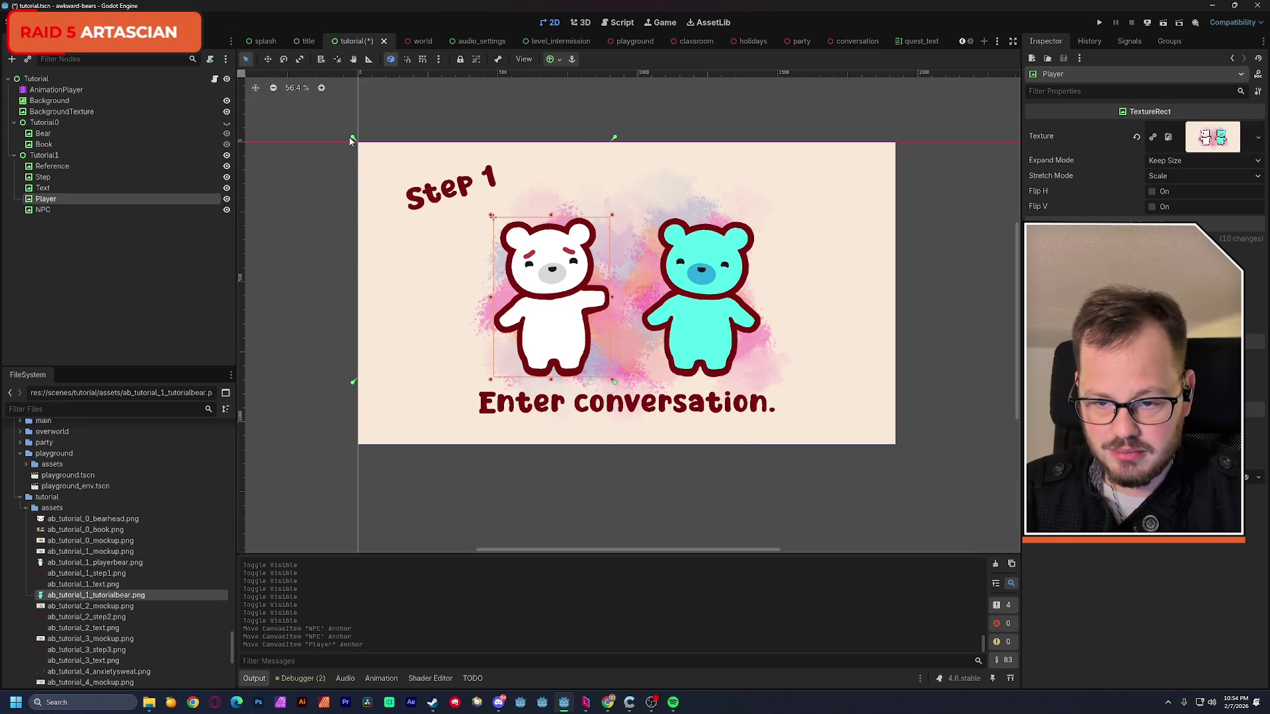
pyautogui.moveTo(356, 140); pyautogui.dragTo(488, 213)
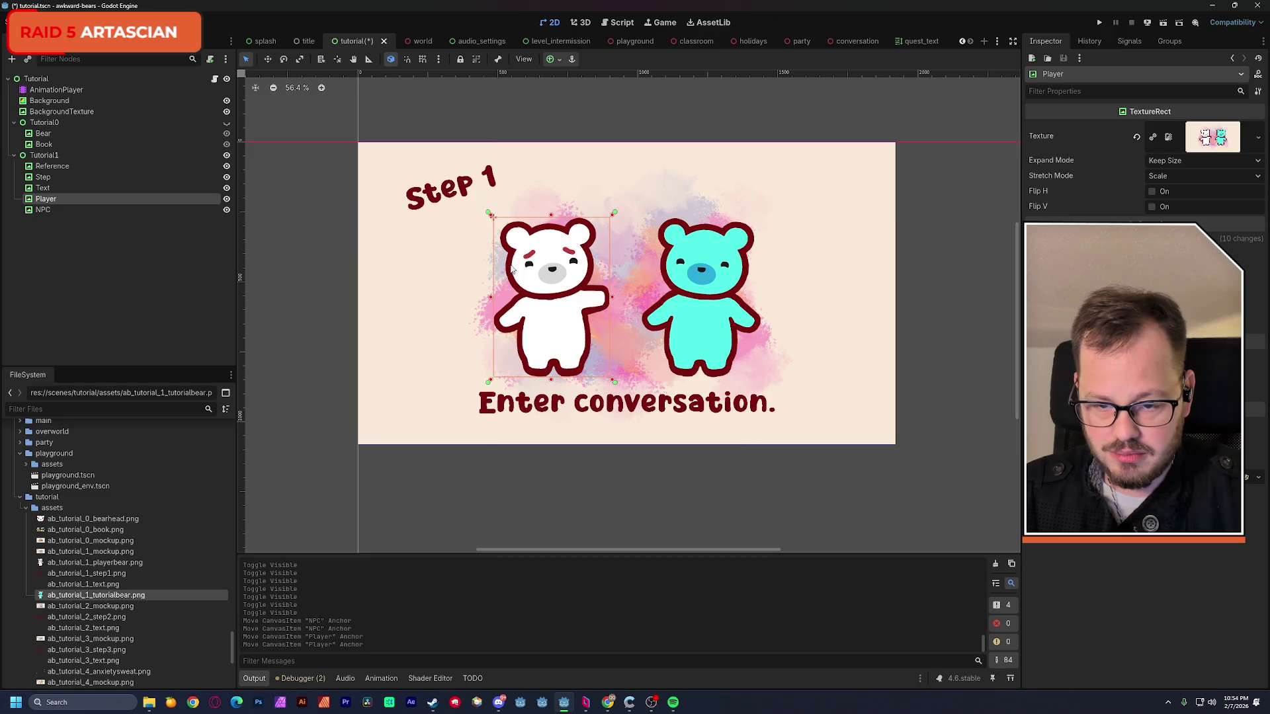
# - Anchor the 'Enter conversation.' Text to its own corners, undoing a stray preset, and save the scene
pyautogui.click(65, 188)
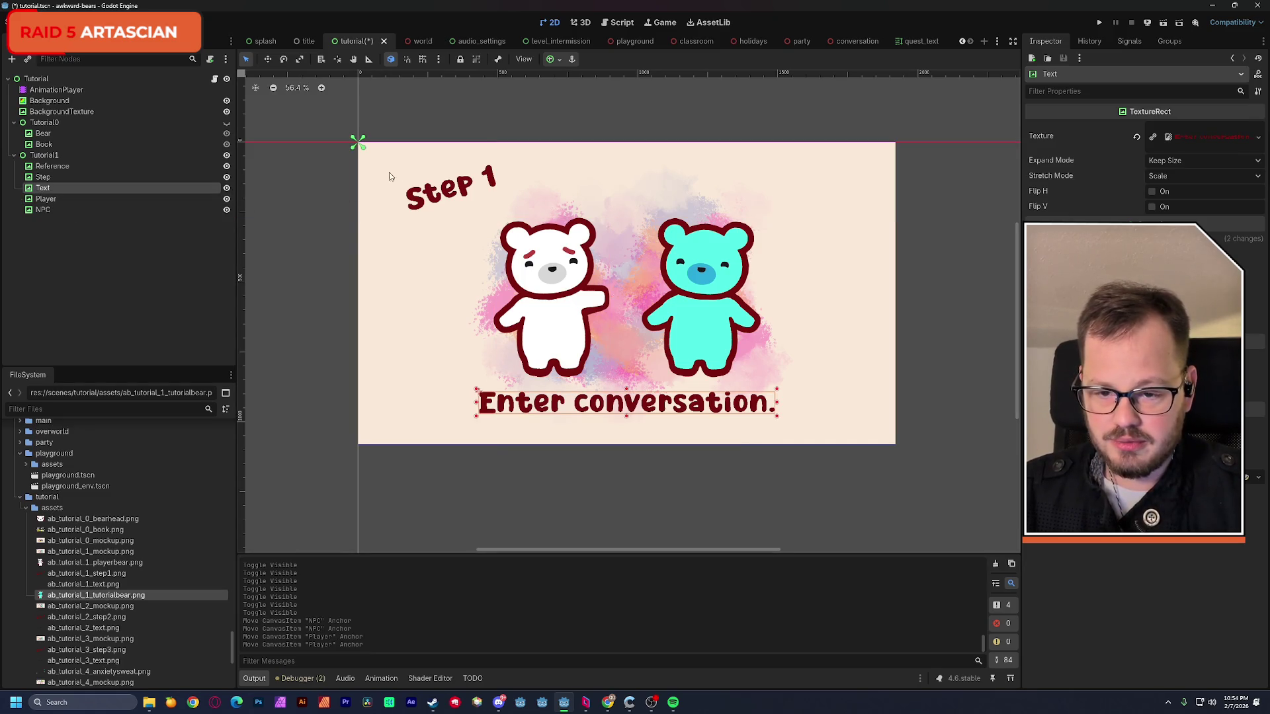
pyautogui.moveTo(362, 149); pyautogui.dragTo(780, 421)
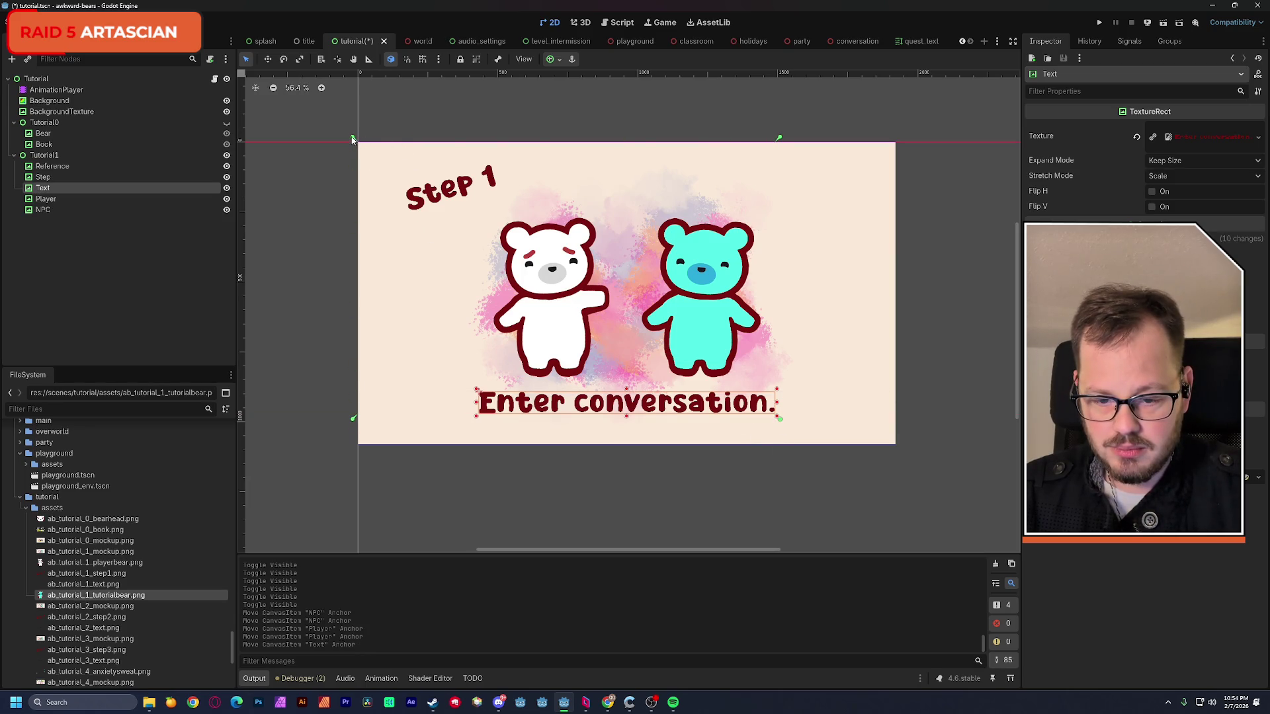
pyautogui.moveTo(448, 366); pyautogui.dragTo(474, 387)
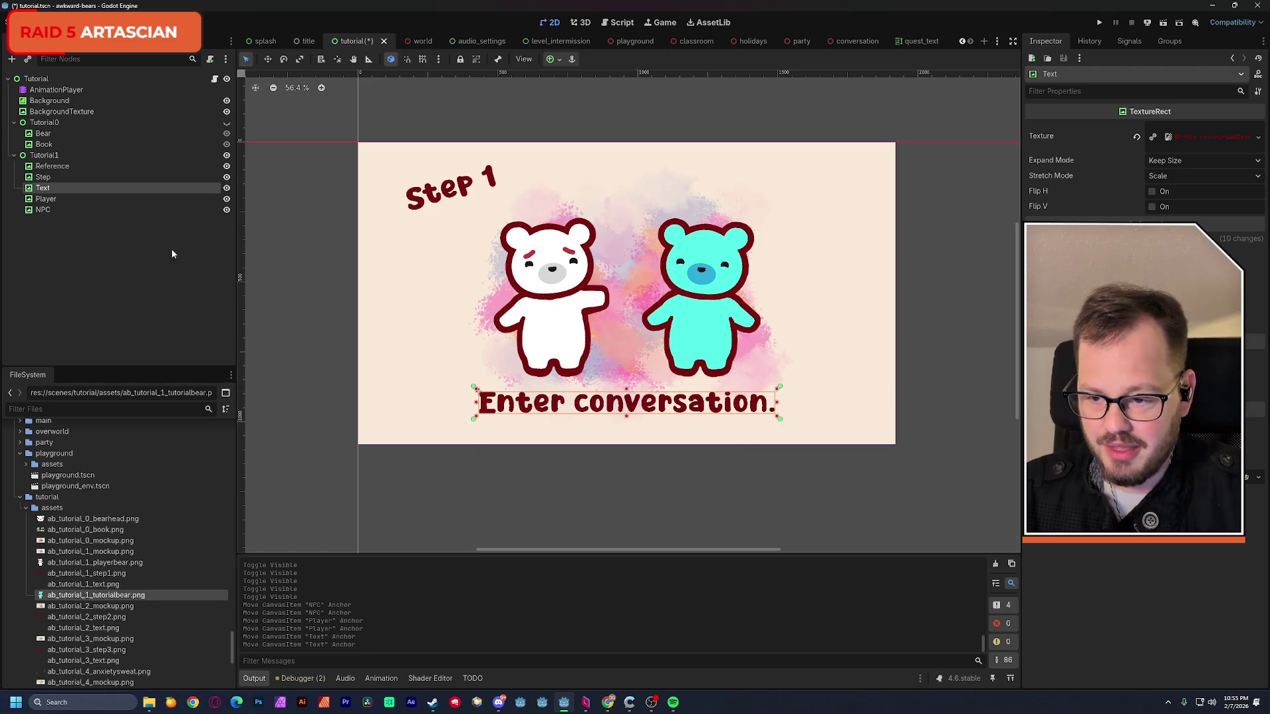
pyautogui.click(556, 59)
pyautogui.click(574, 115)
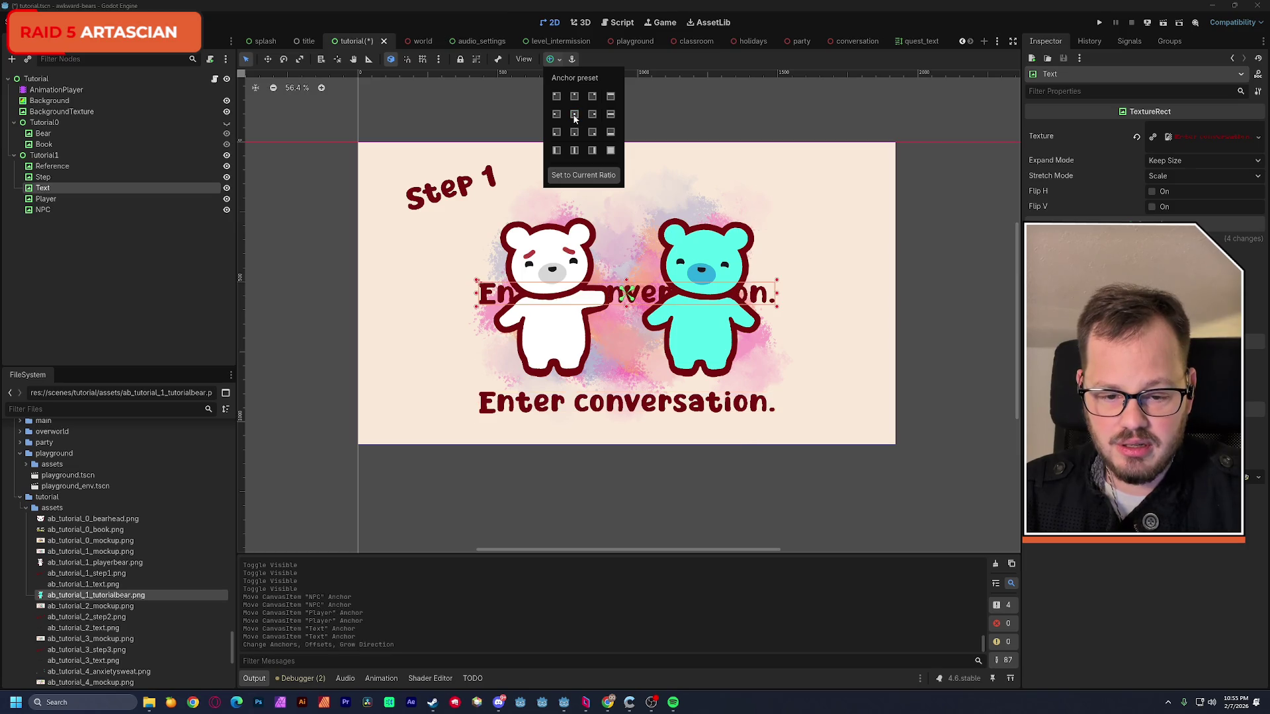
pyautogui.click(645, 300)
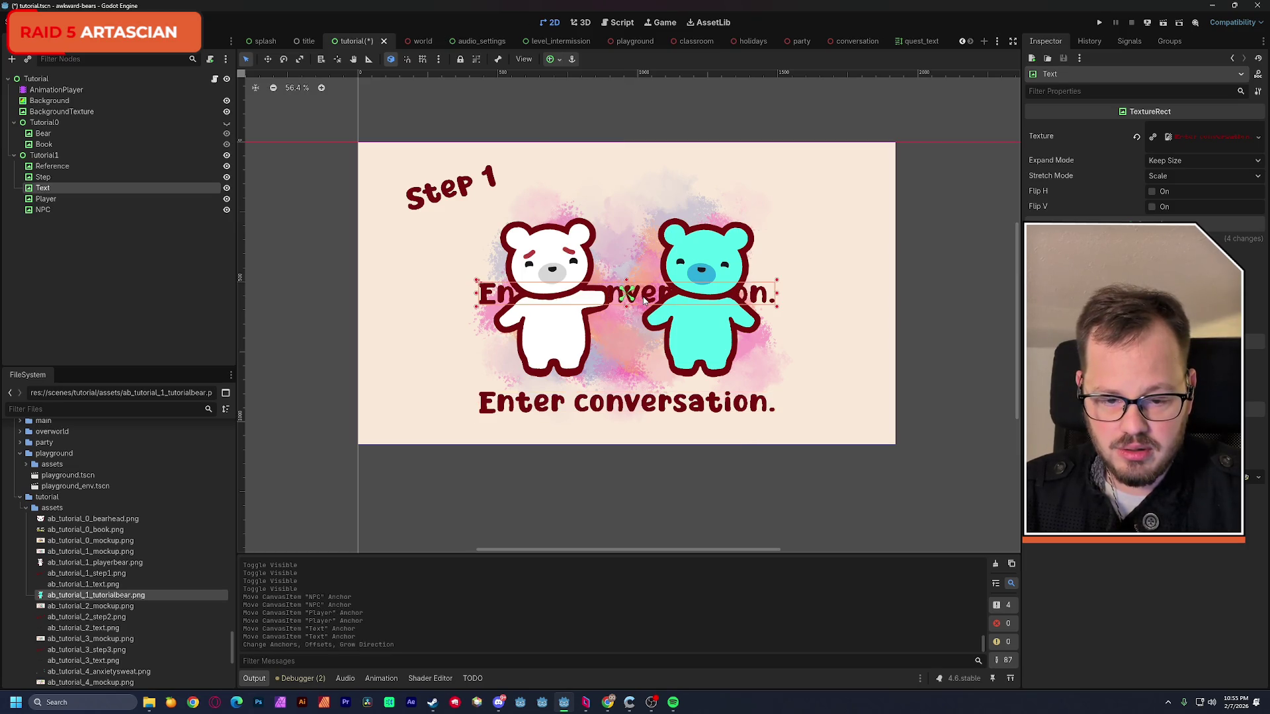
pyautogui.moveTo(645, 303)
pyautogui.mouseDown()
pyautogui.moveTo(632, 305)
pyautogui.moveTo(632, 406)
pyautogui.mouseUp()
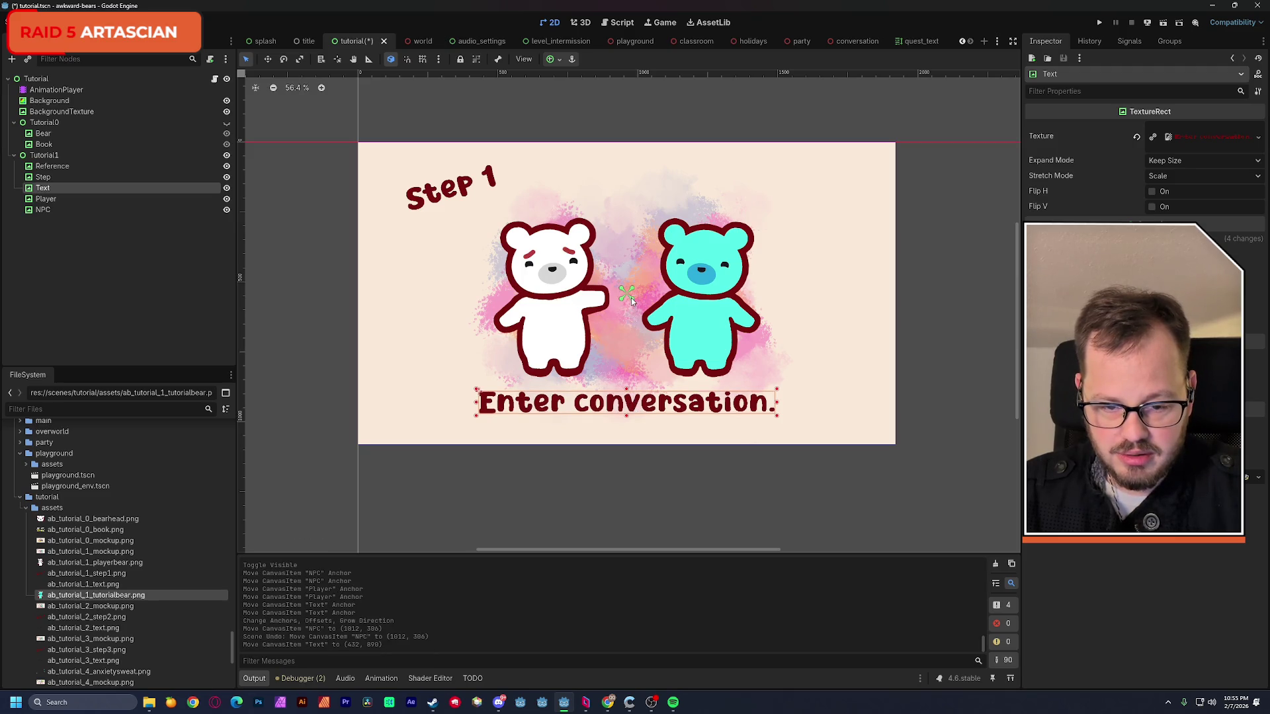
pyautogui.moveTo(655, 351)
pyautogui.mouseDown()
pyautogui.moveTo(739, 418)
pyautogui.moveTo(779, 418)
pyautogui.mouseUp()
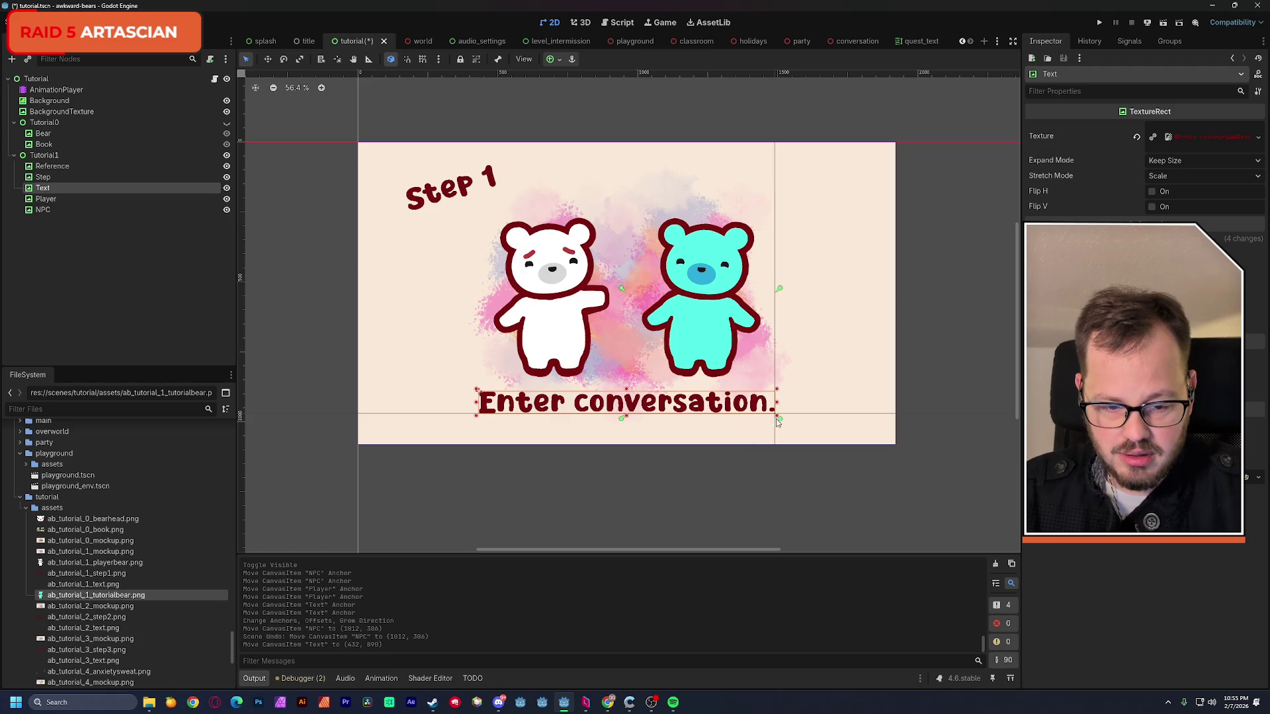
pyautogui.moveTo(461, 381); pyautogui.dragTo(475, 387)
pyautogui.hotkey('ctrl', 's')
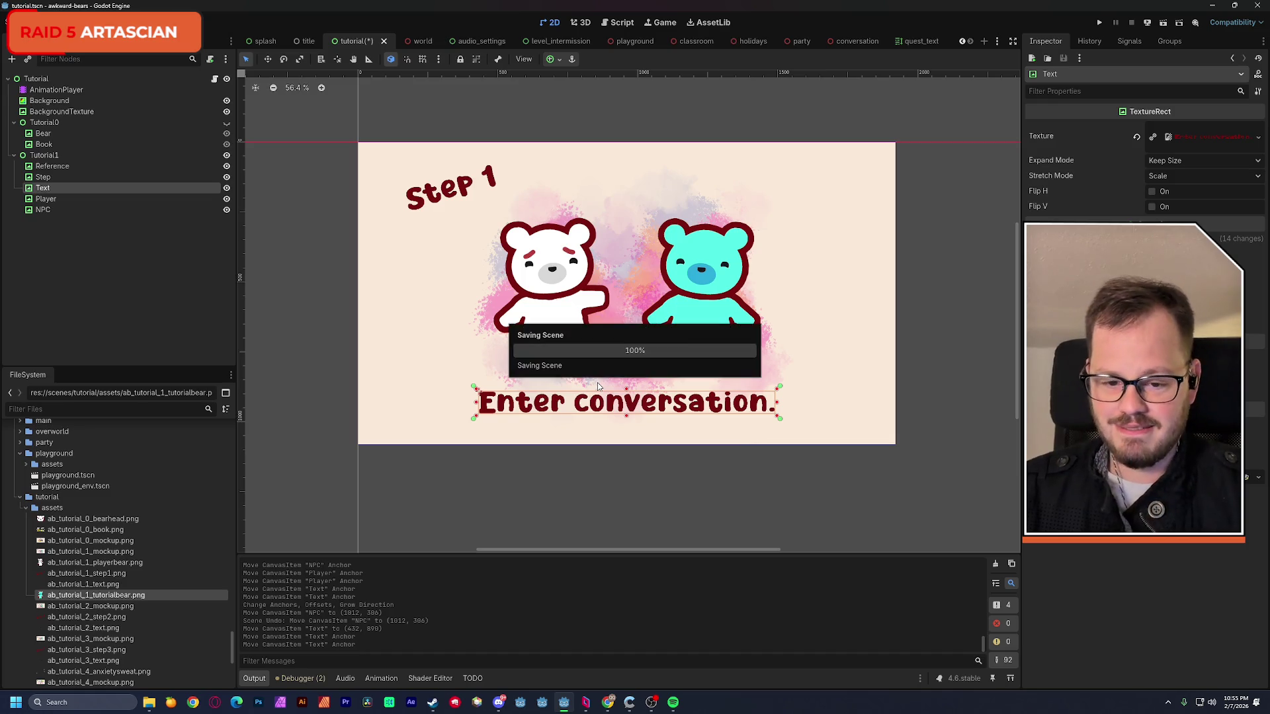
pyautogui.click(75, 175)
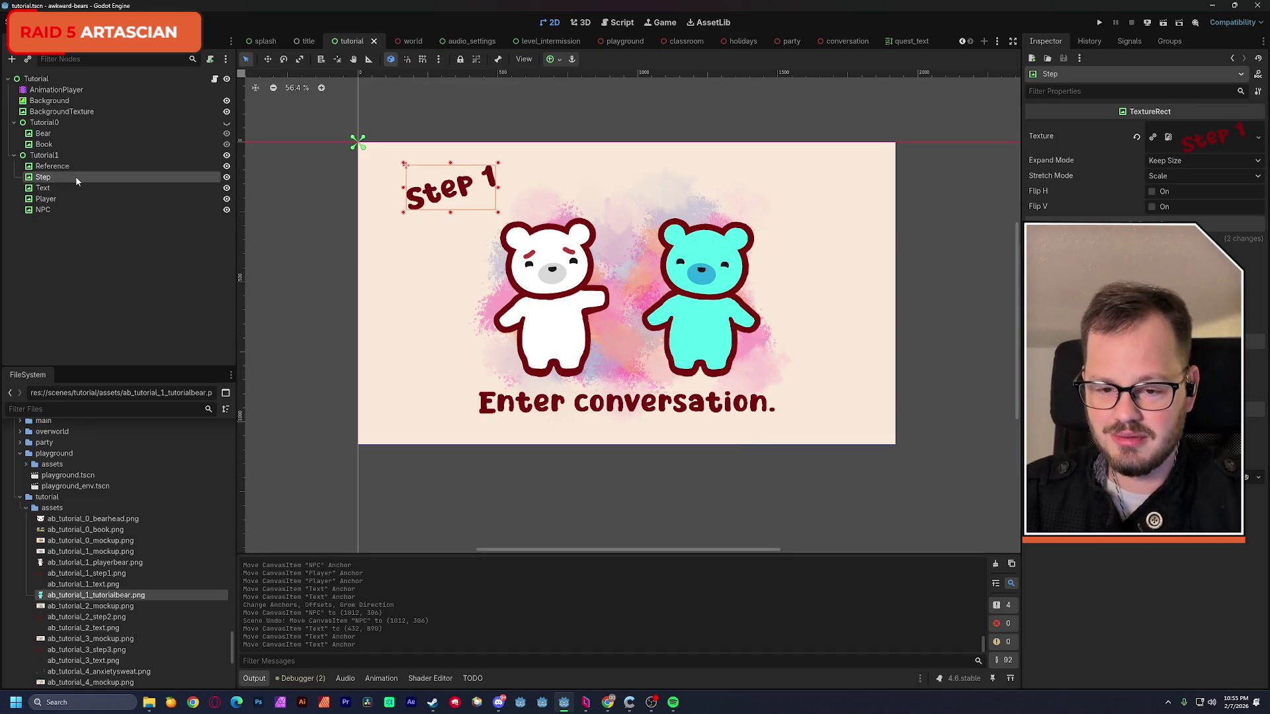
# - Pin the Step title's and Reference mockup's anchors to their own corners and save the scene
pyautogui.moveTo(361, 146); pyautogui.dragTo(500, 217)
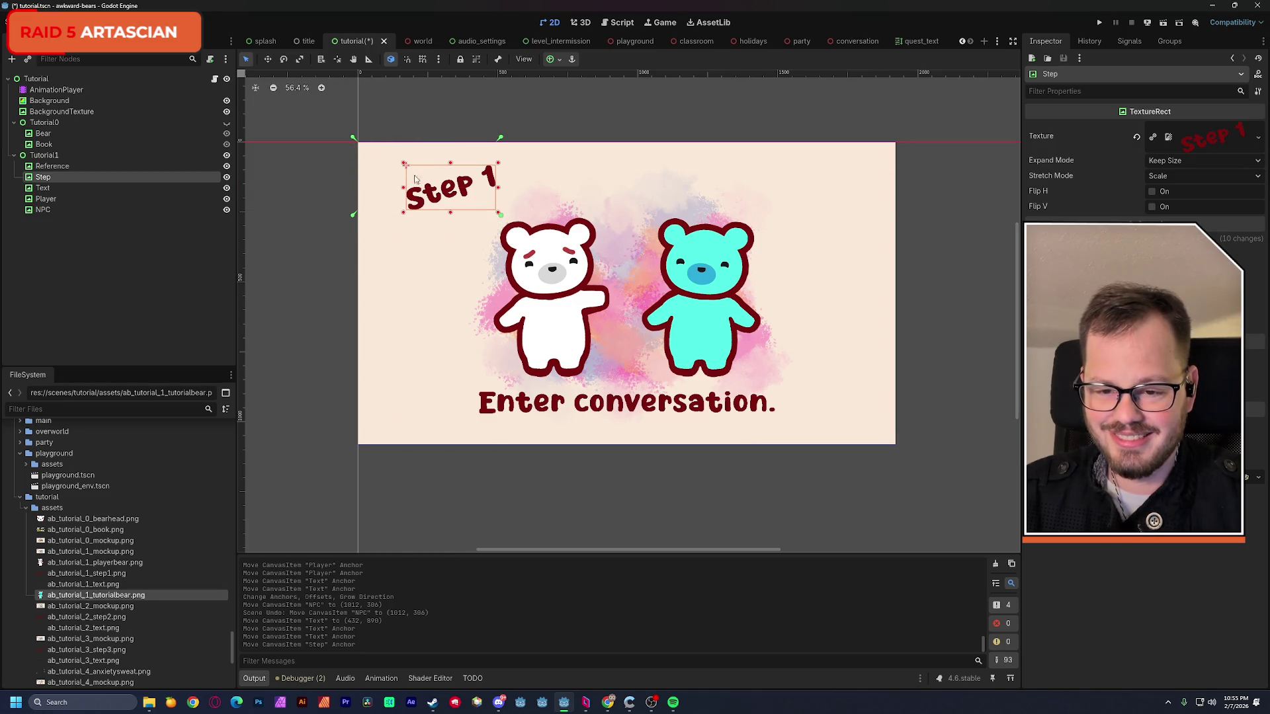
pyautogui.moveTo(353, 142); pyautogui.dragTo(402, 163)
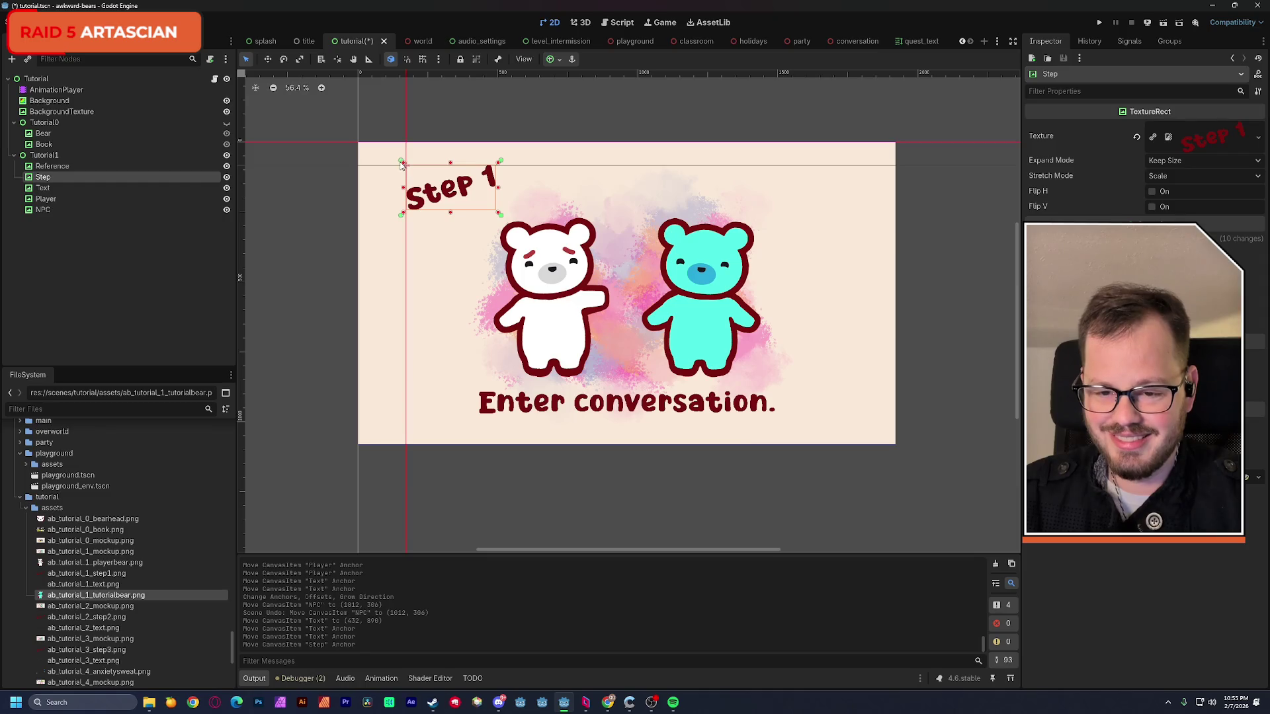
pyautogui.click(82, 166)
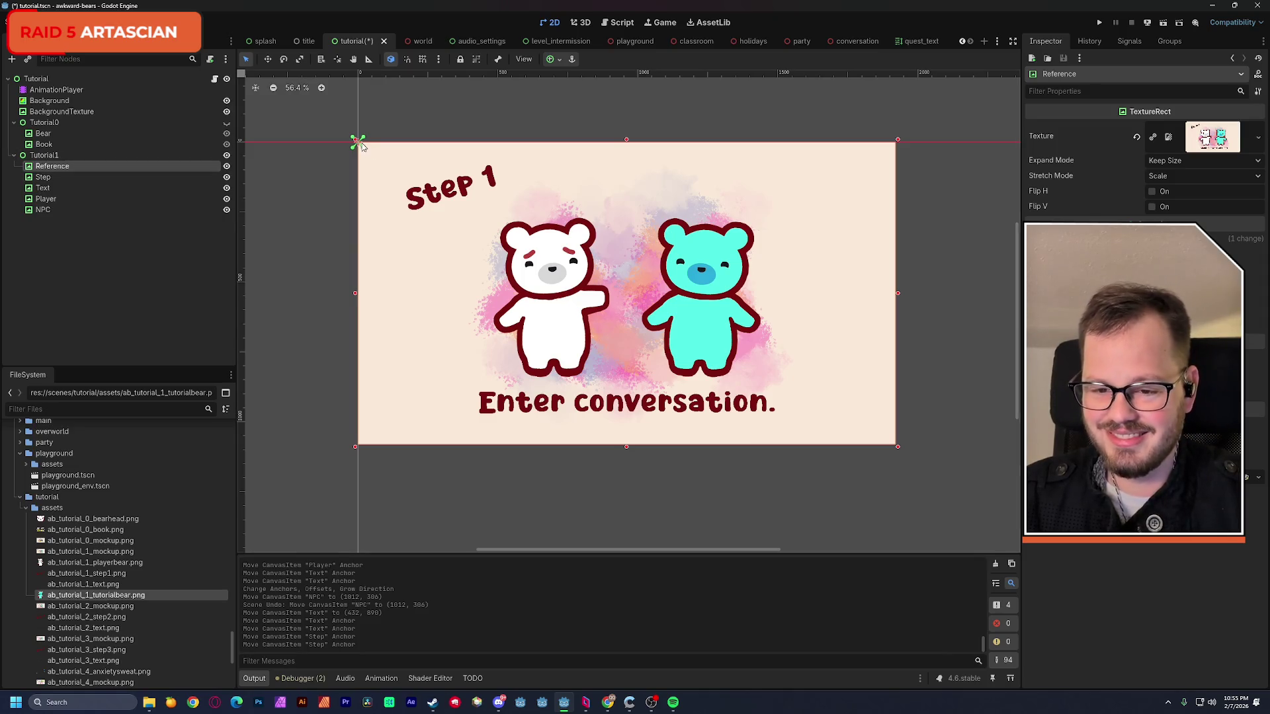
pyautogui.moveTo(853, 443); pyautogui.dragTo(899, 451)
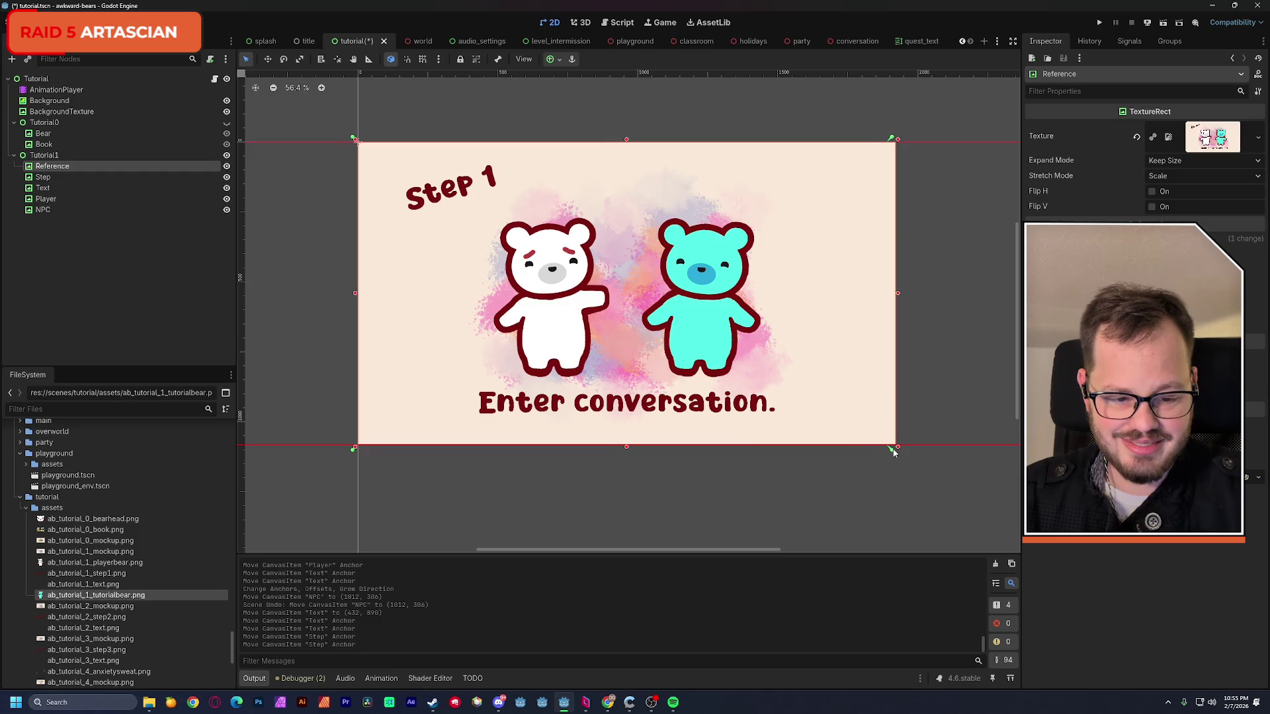
pyautogui.click(58, 155)
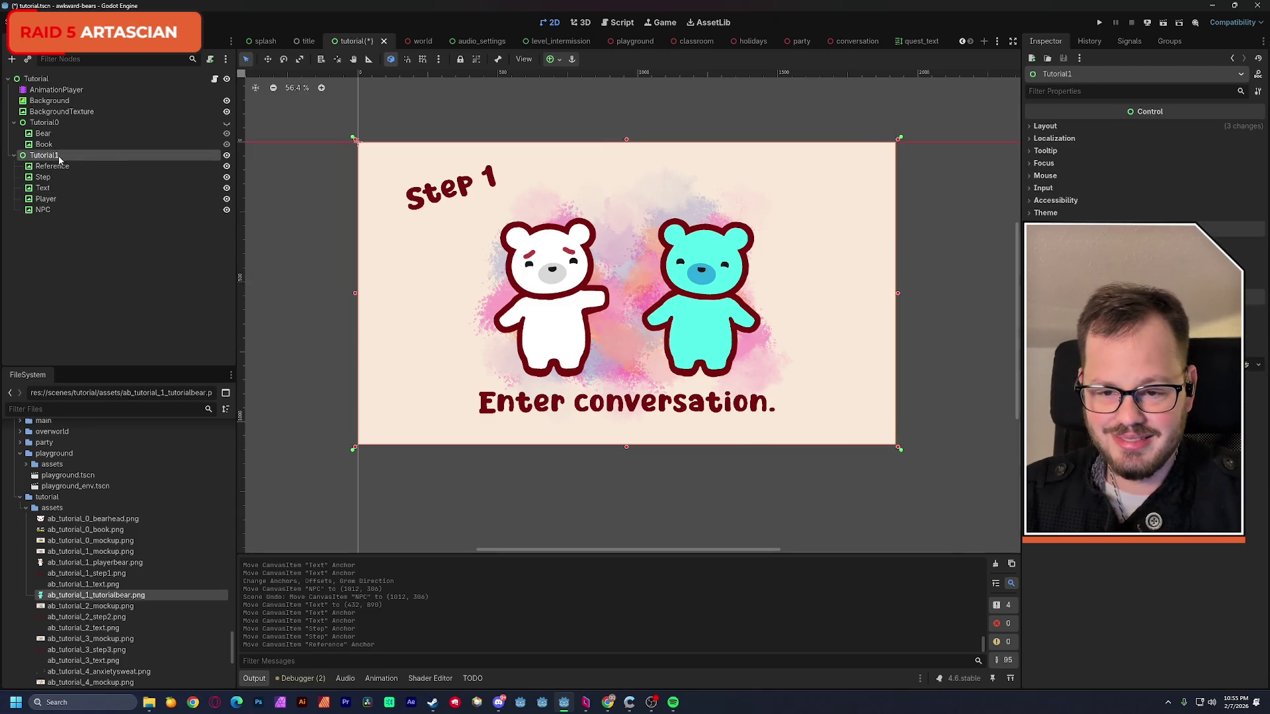
pyautogui.hotkey('ctrl', 's')
pyautogui.click(36, 78)
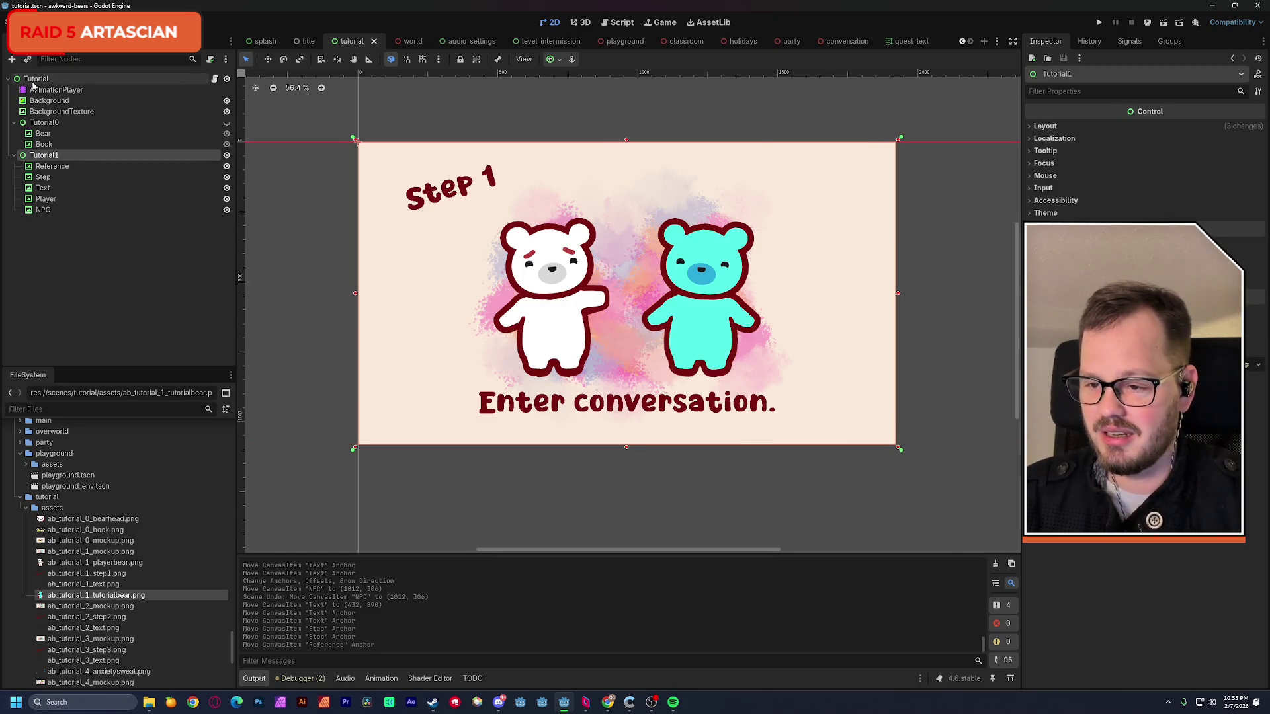
# - Add a Control node under the root and name it Tutorial3
pyautogui.hotkey('ctrl', 'a')
pyautogui.write('control')
pyautogui.press('Return')
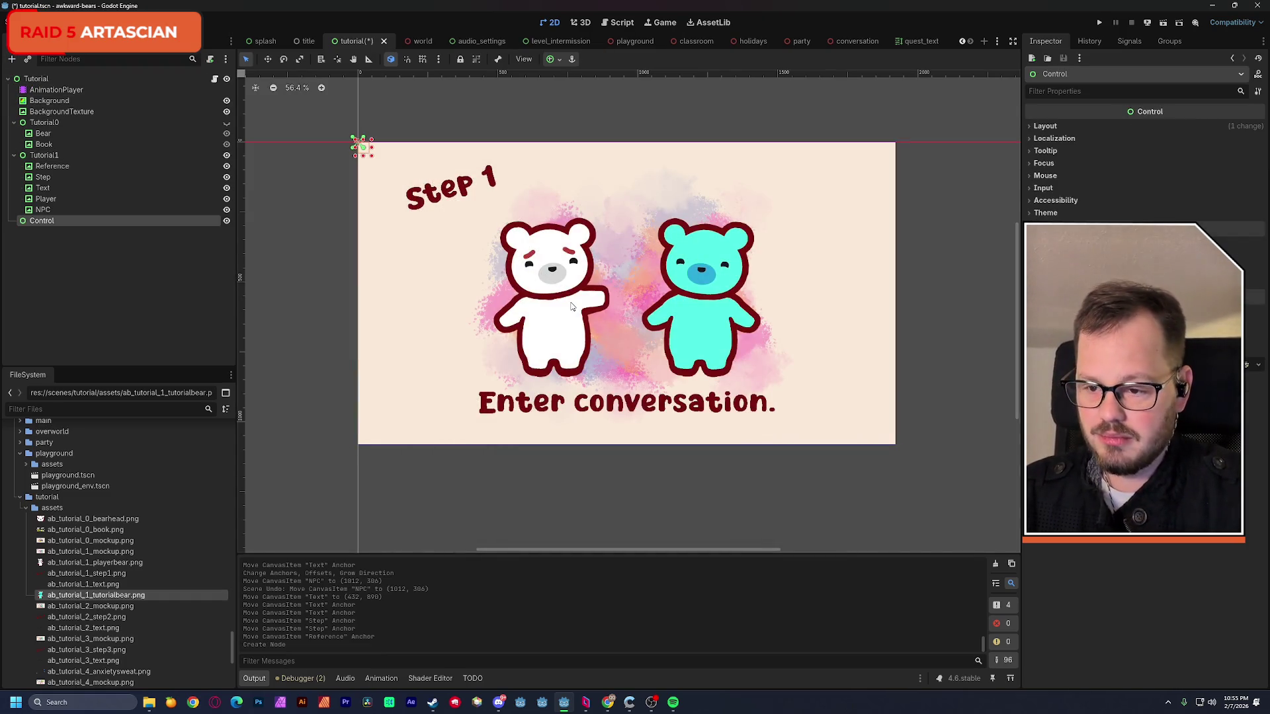
pyautogui.press('F2')
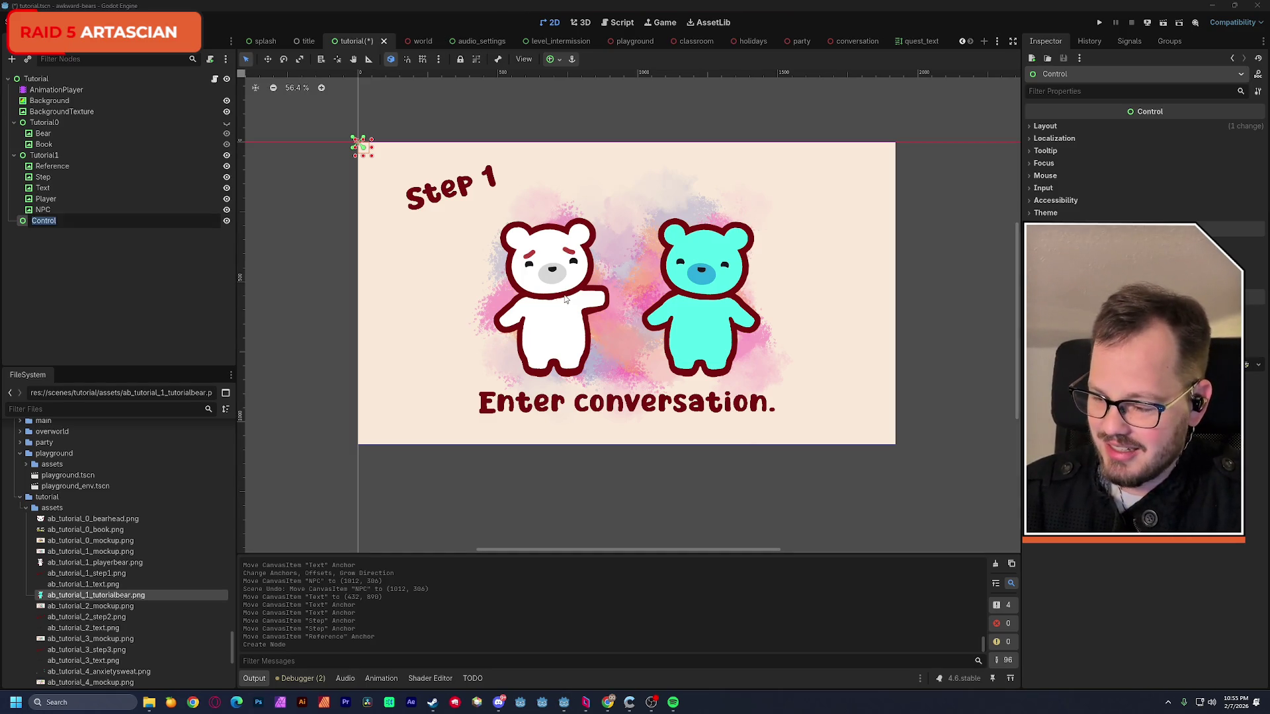
pyautogui.write('Tutorial')
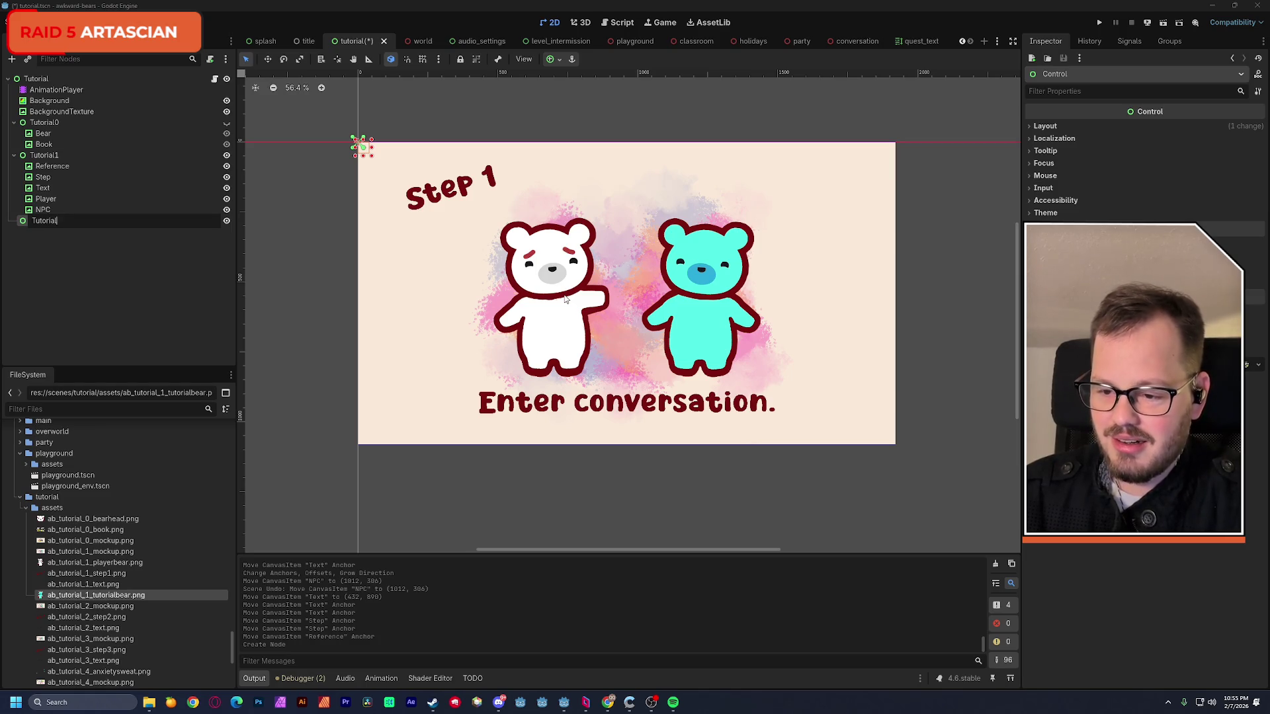
pyautogui.write('3')
pyautogui.press('Return')
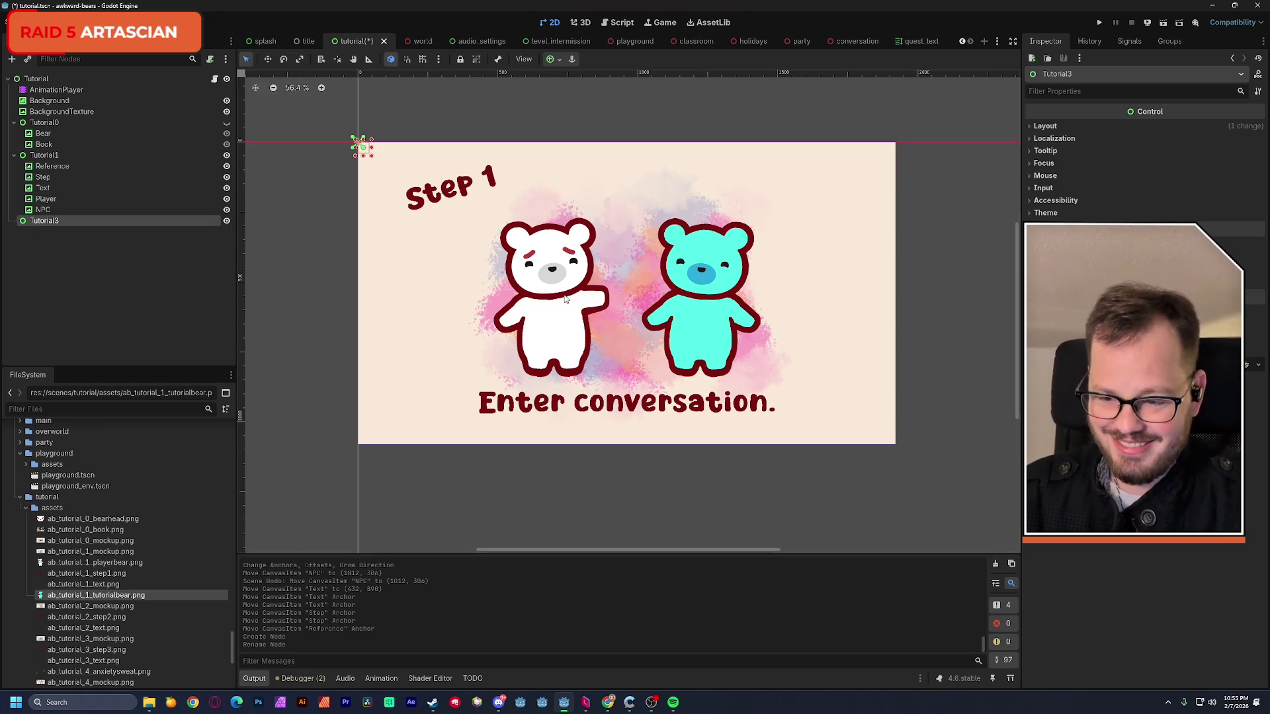
# - Move Reference under the new group, hide Tutorial1, and rename the group Tutorial2
pyautogui.moveTo(60, 167); pyautogui.dragTo(43, 209)
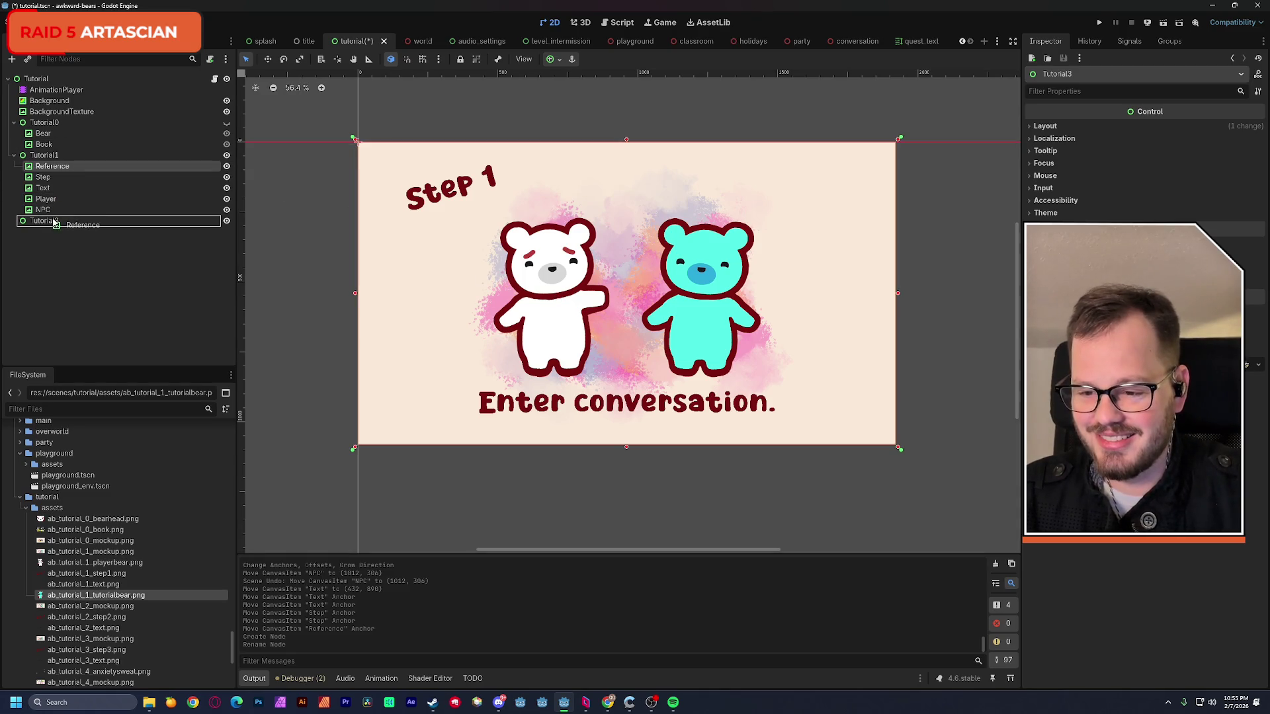
pyautogui.click(226, 154)
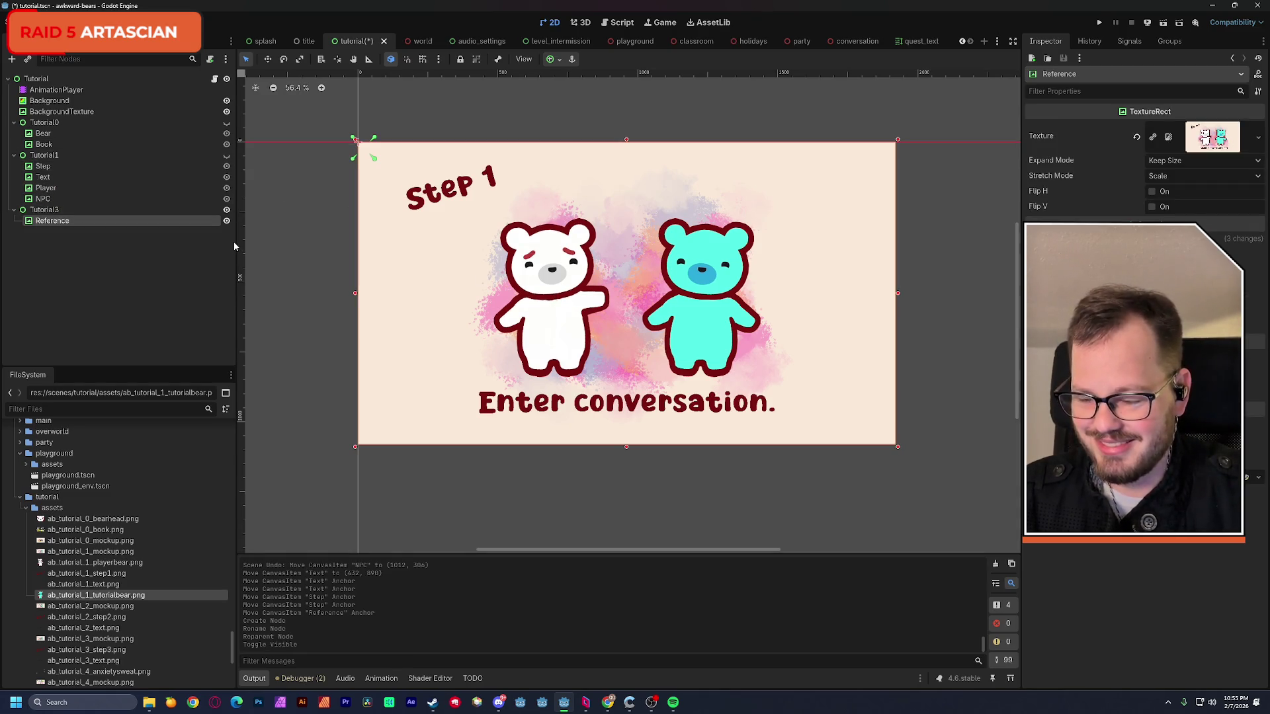
pyautogui.click(109, 210)
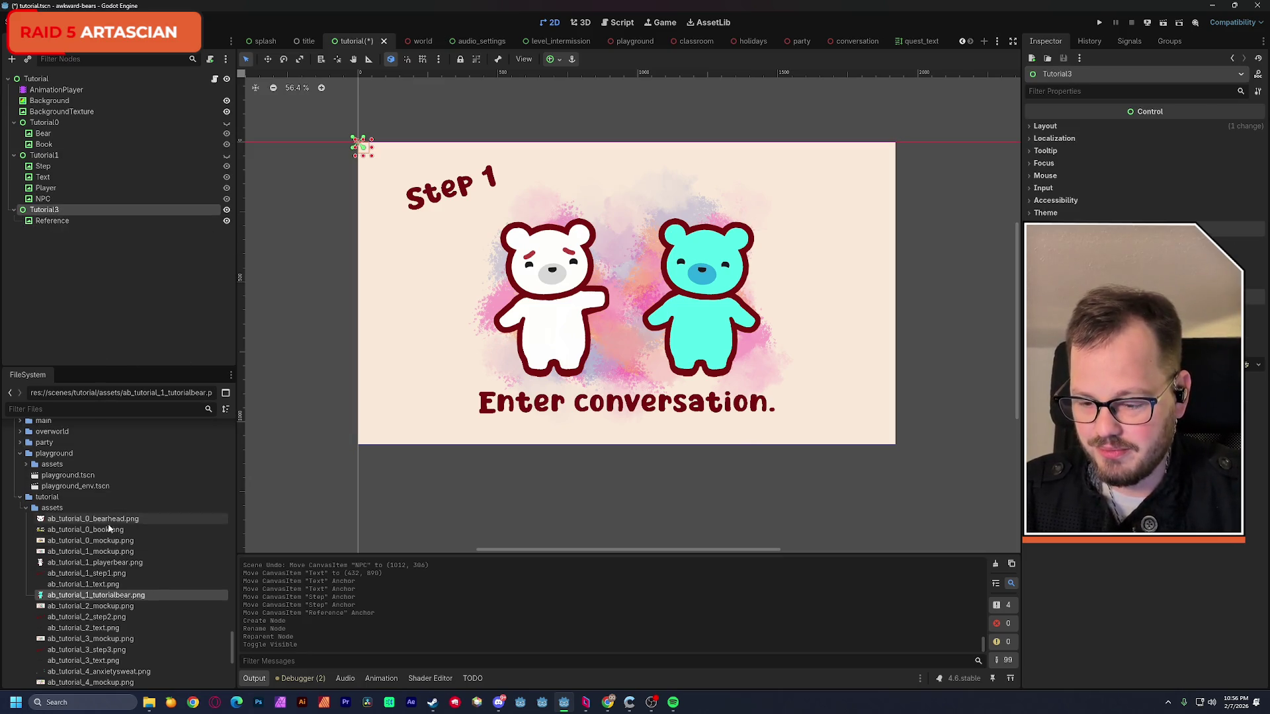
pyautogui.scroll(-3, 124, 496)
pyautogui.click(53, 221)
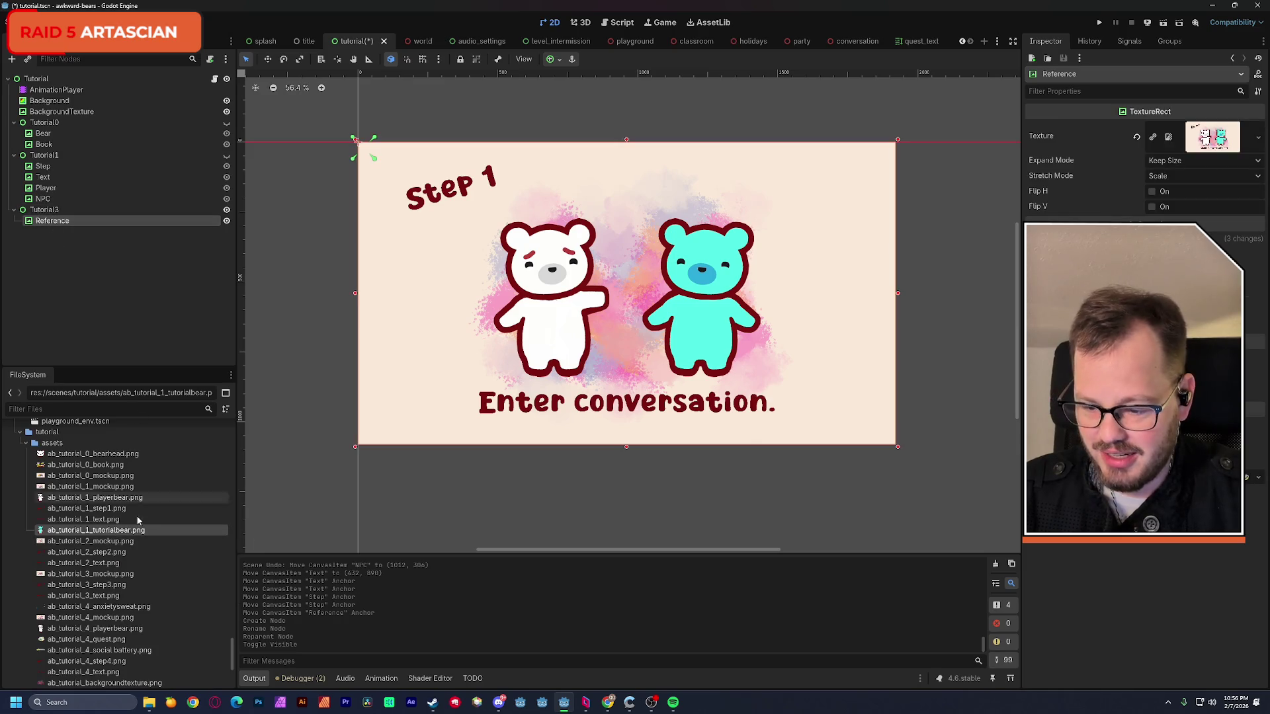
pyautogui.scroll(-2, 117, 552)
pyautogui.click(50, 210)
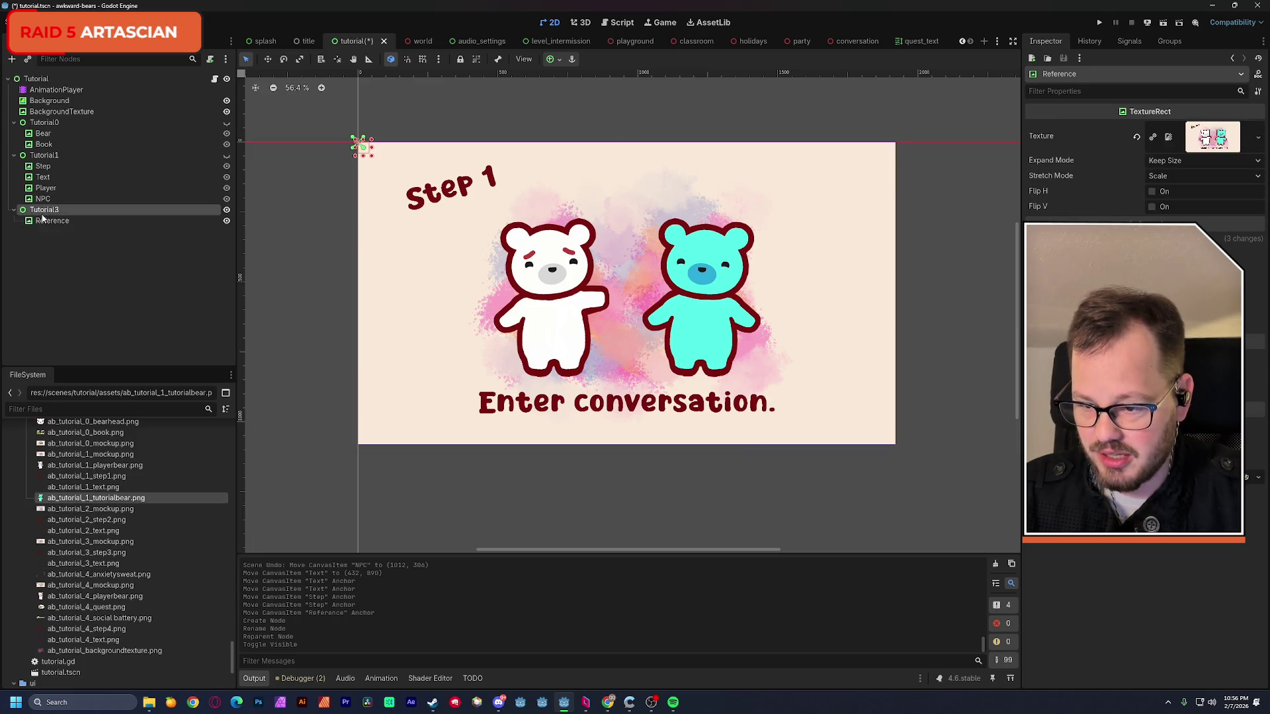
pyautogui.press('BackSpace')
pyautogui.write('2')
pyautogui.press('Return')
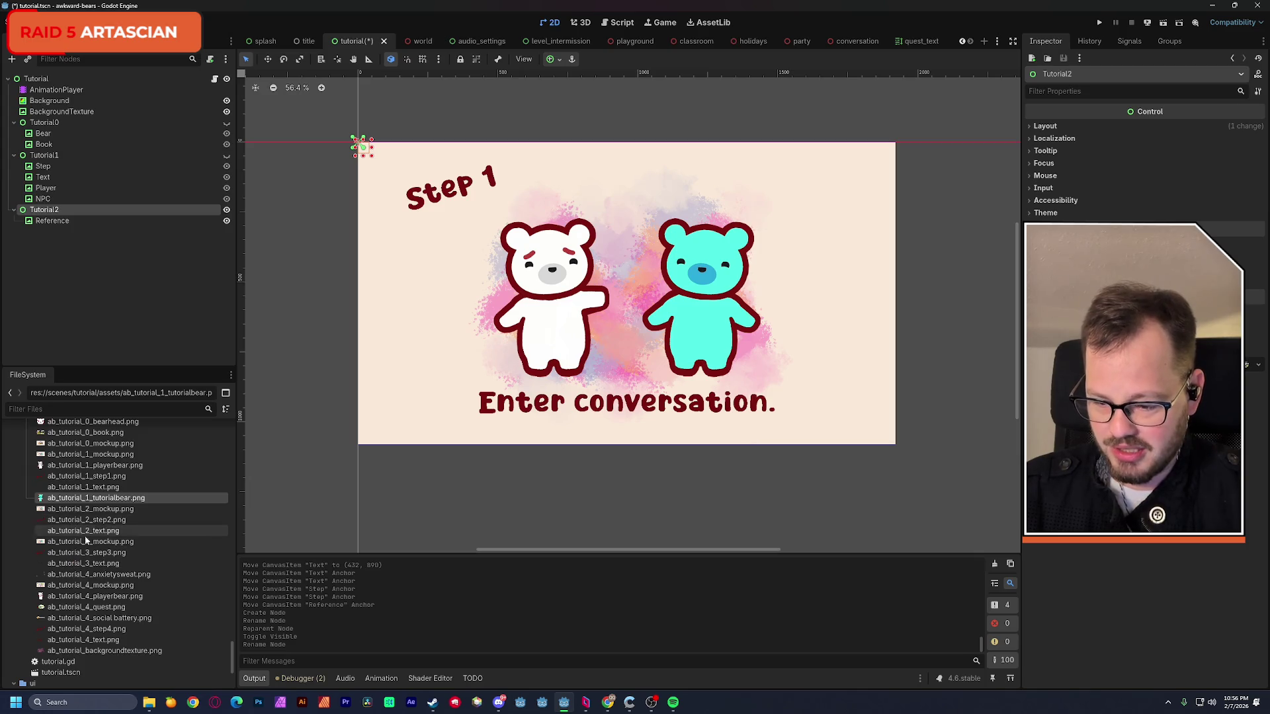
pyautogui.moveTo(89, 508)
pyautogui.mouseDown()
pyautogui.moveTo(1146, 177)
pyautogui.moveTo(88, 493)
pyautogui.mouseUp()
# - Set Reference's texture to ab_tutorial_2_mockup.png and duplicate Step and Text into Tutorial2
pyautogui.click(51, 220)
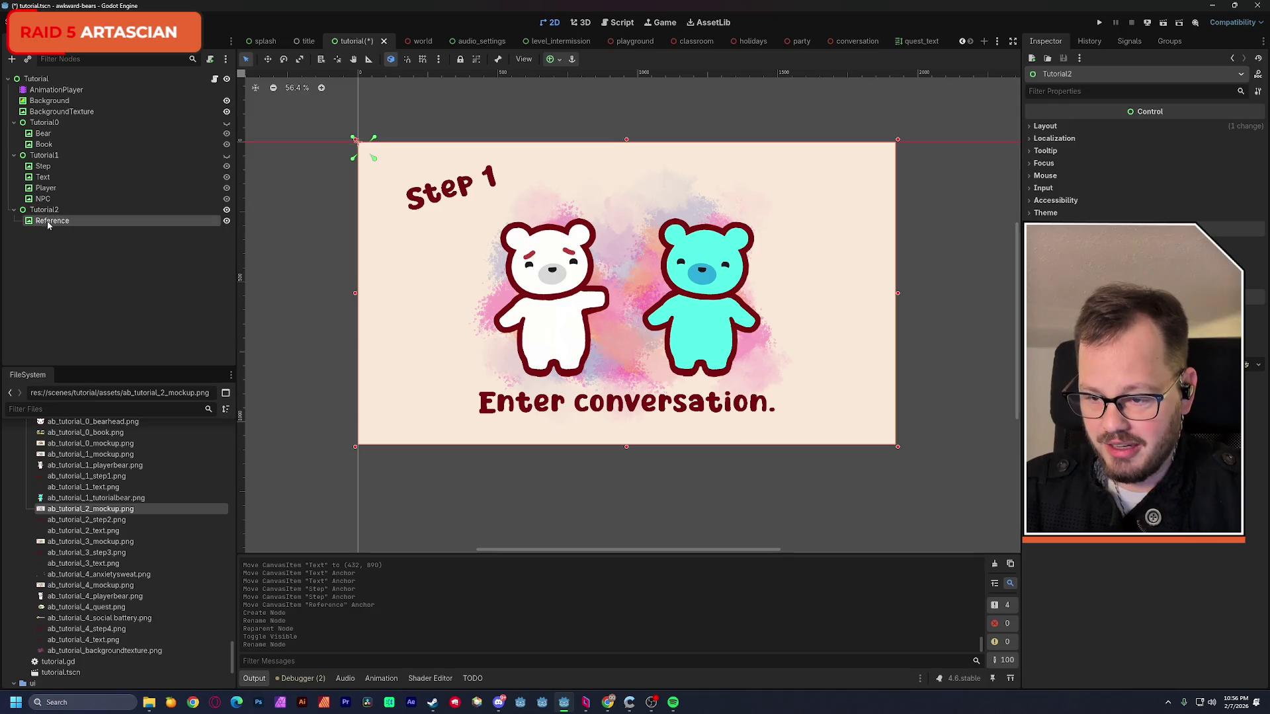
pyautogui.moveTo(1218, 140); pyautogui.dragTo(1213, 139)
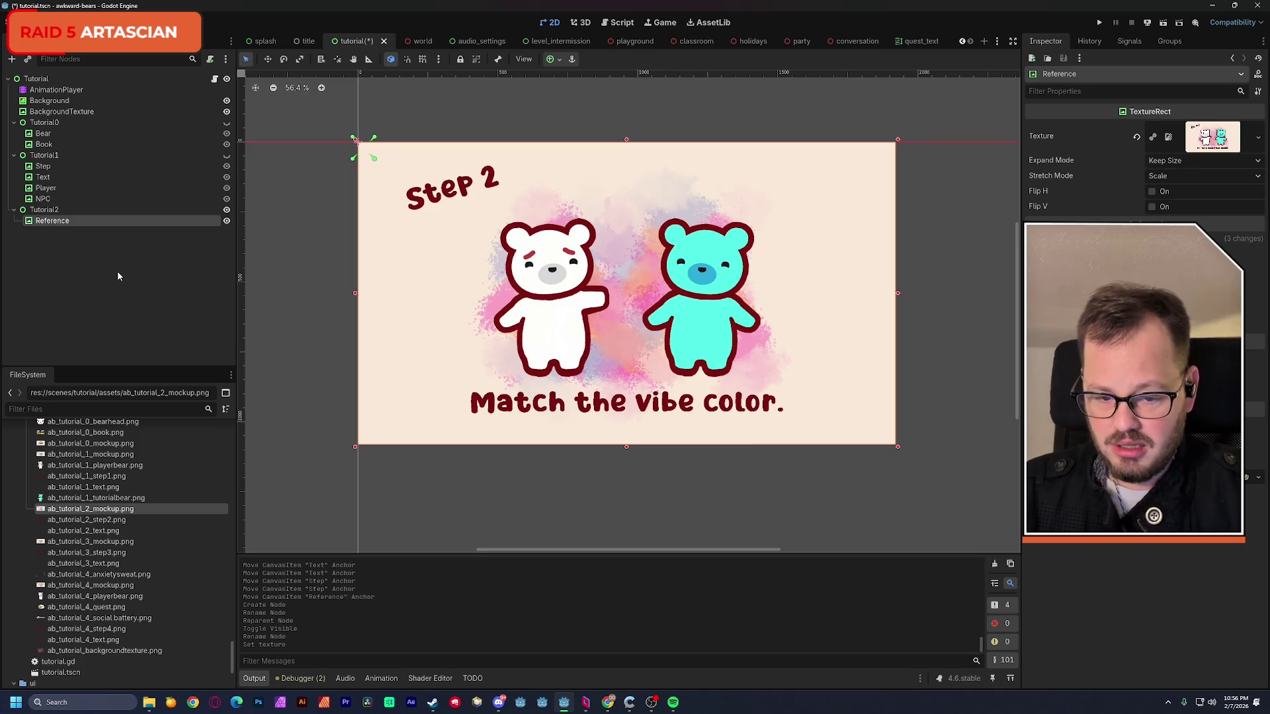
pyautogui.click(45, 177)
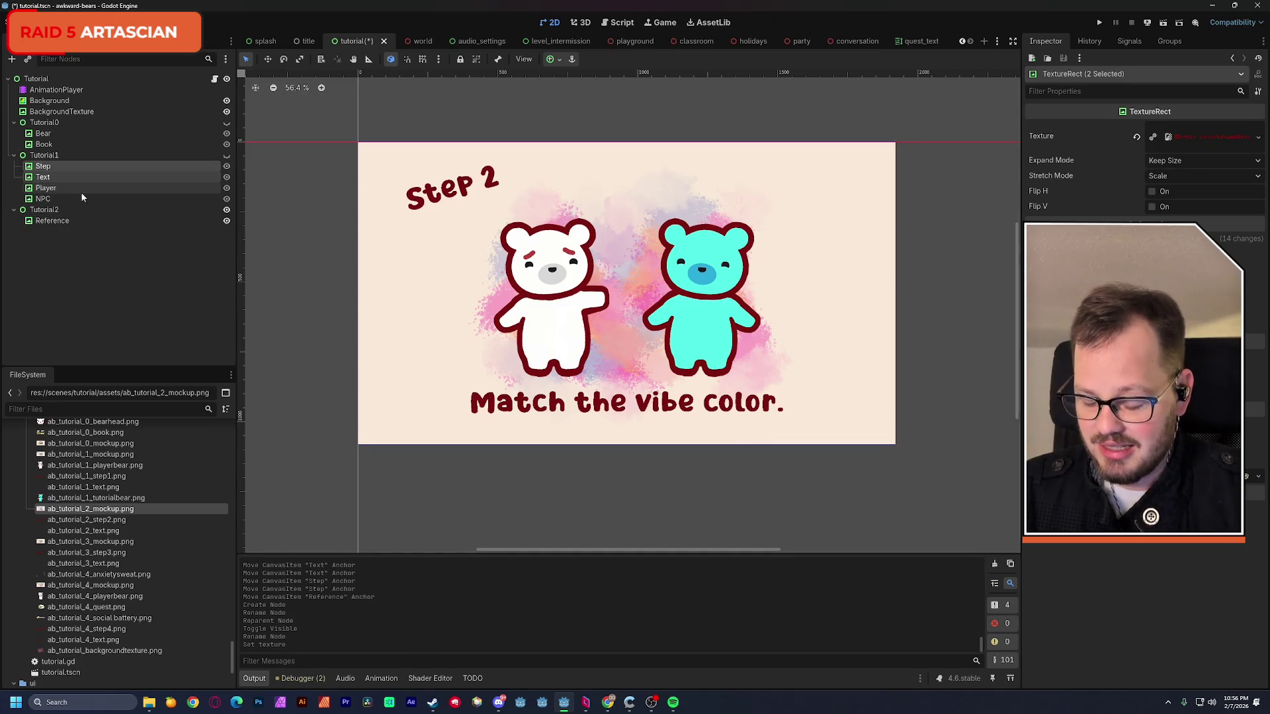
pyautogui.hotkey('ctrl', 'd')
pyautogui.moveTo(52, 191); pyautogui.dragTo(49, 249)
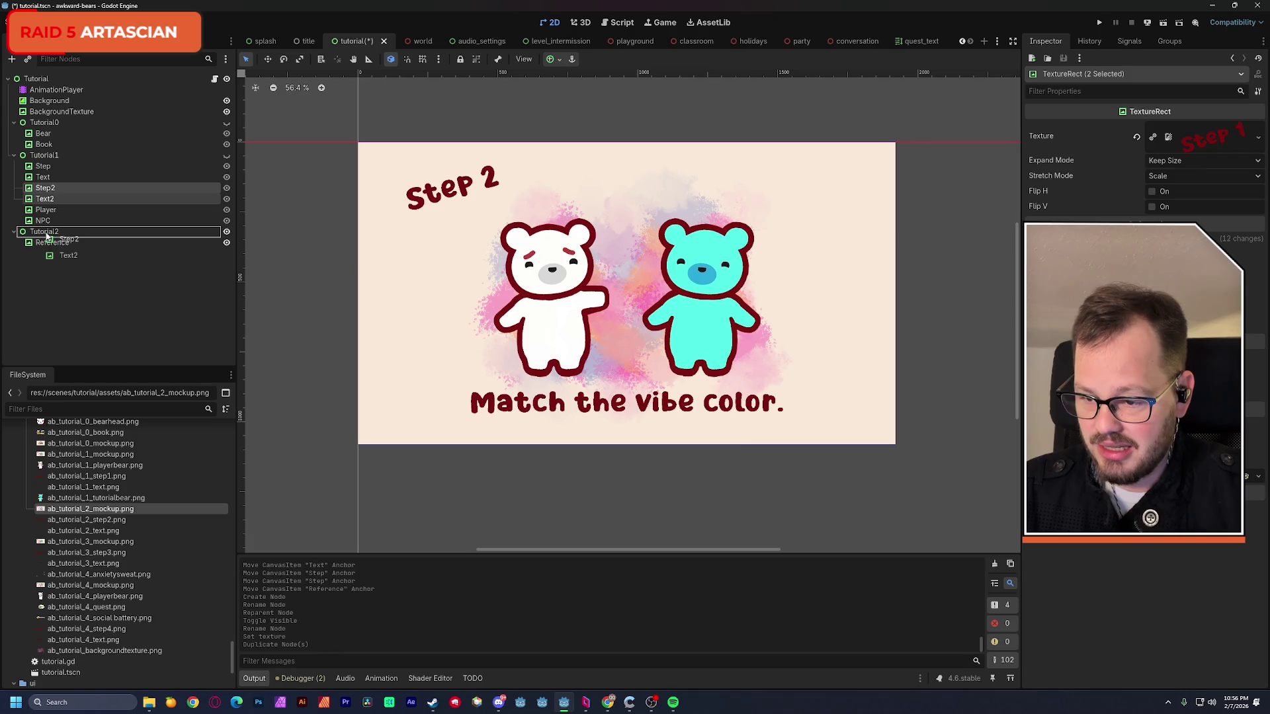
# - Rename the copies Step and Text and give them the step 2 heading and caption textures
pyautogui.click(47, 231)
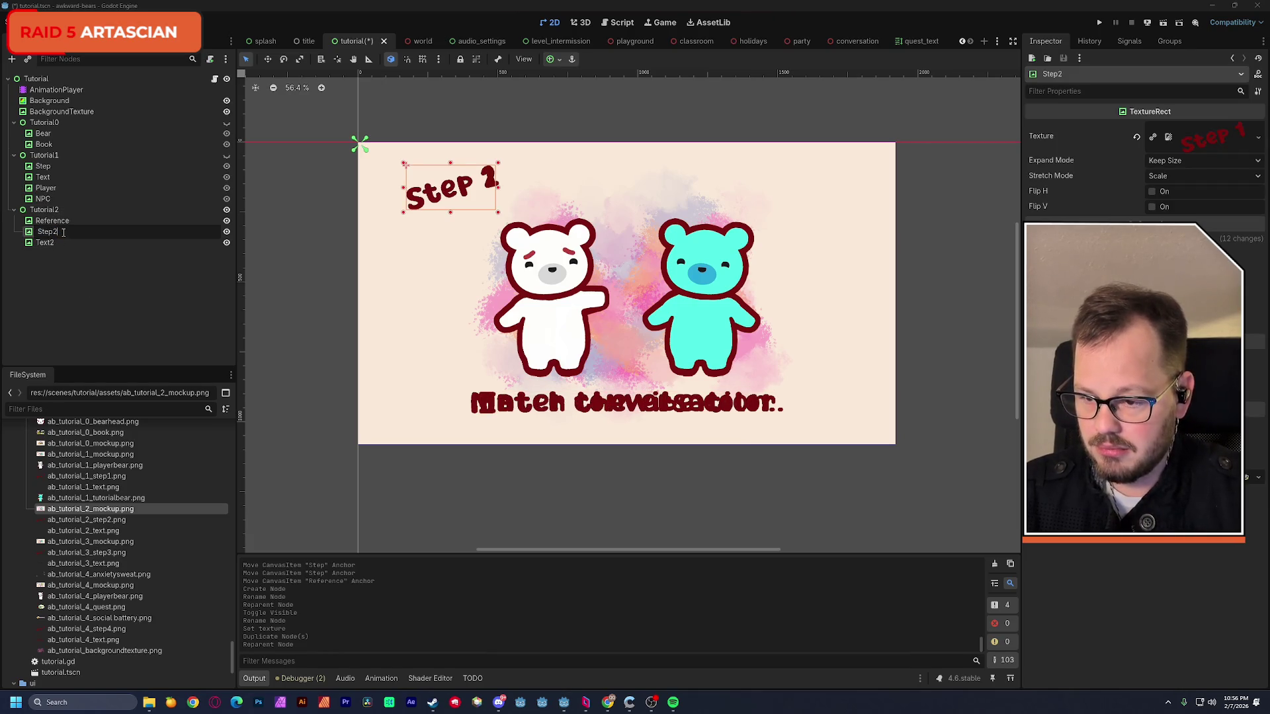
pyautogui.press('BackSpace')
pyautogui.press('Return')
pyautogui.click(50, 244)
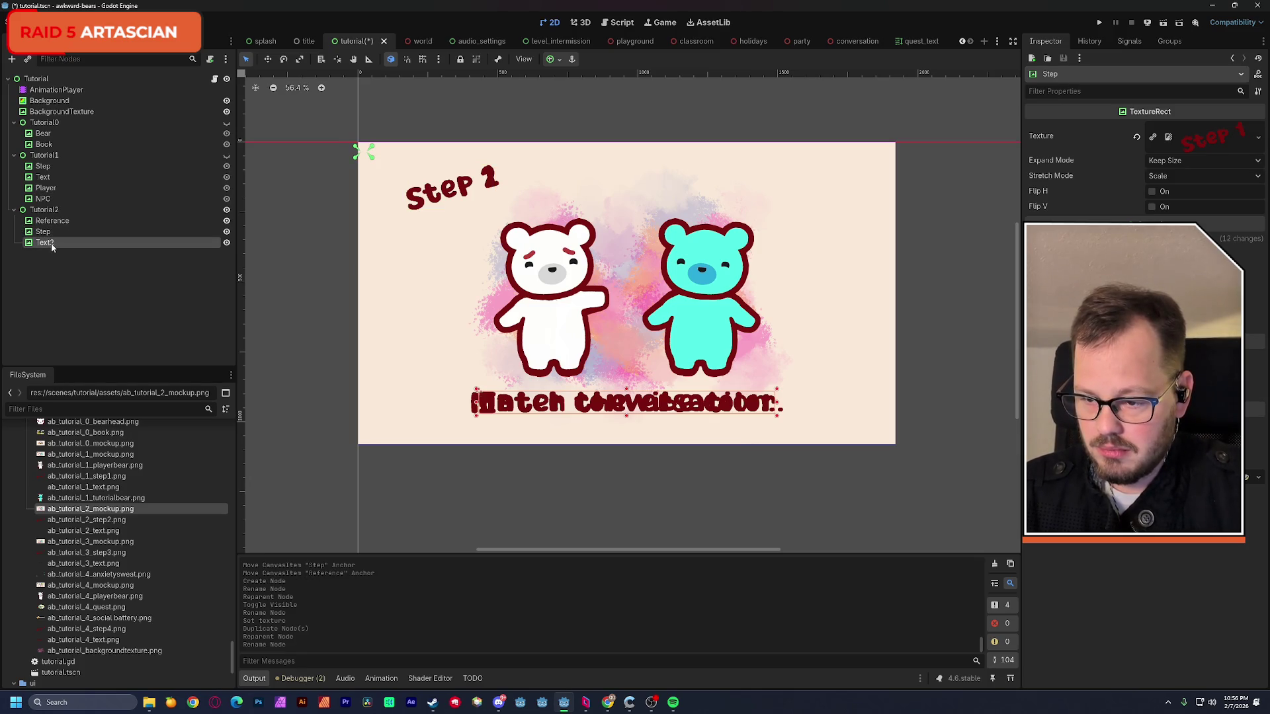
pyautogui.click(50, 243)
pyautogui.press('Return')
pyautogui.press('Up')
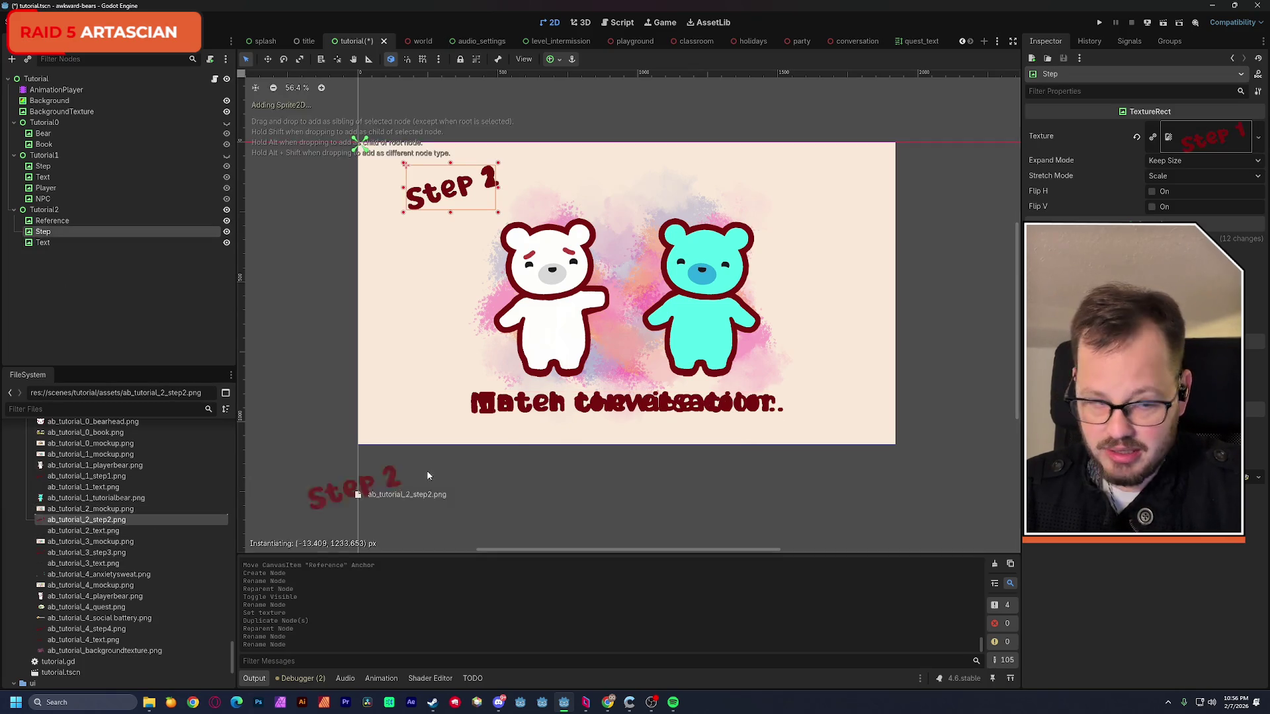
pyautogui.moveTo(87, 519); pyautogui.dragTo(1205, 136)
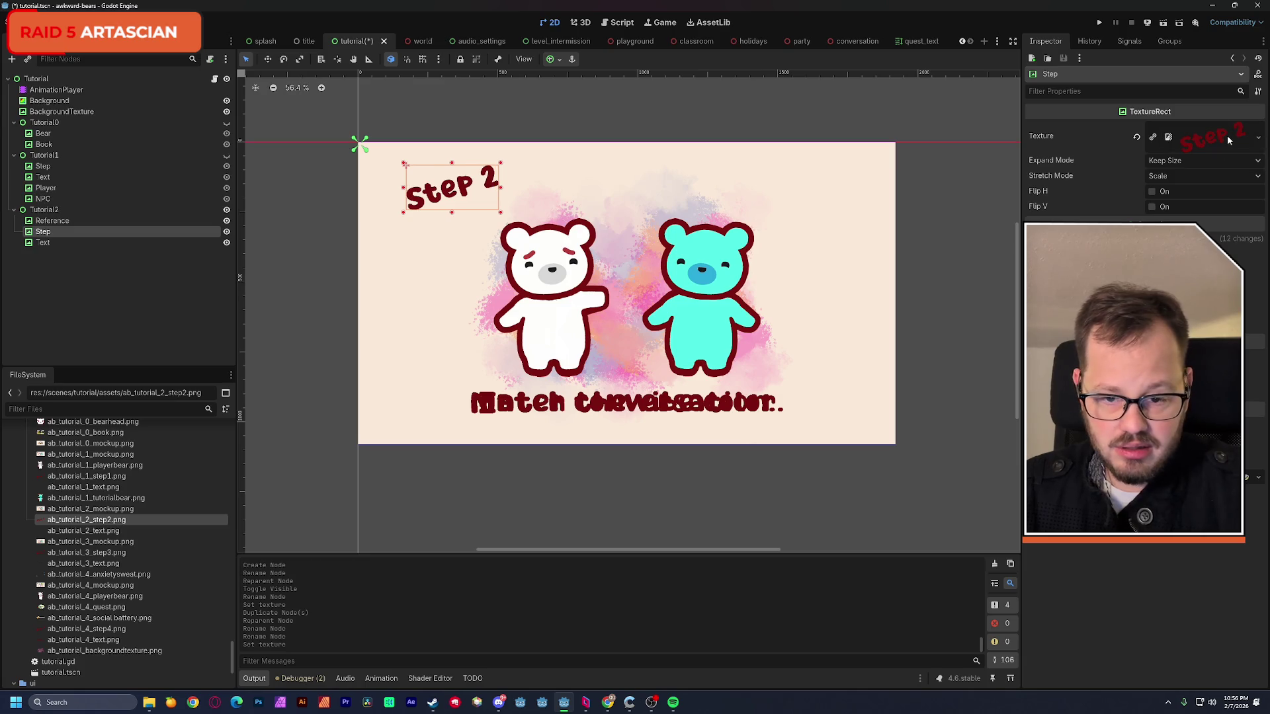
pyautogui.click(43, 242)
pyautogui.moveTo(109, 535); pyautogui.dragTo(1193, 136)
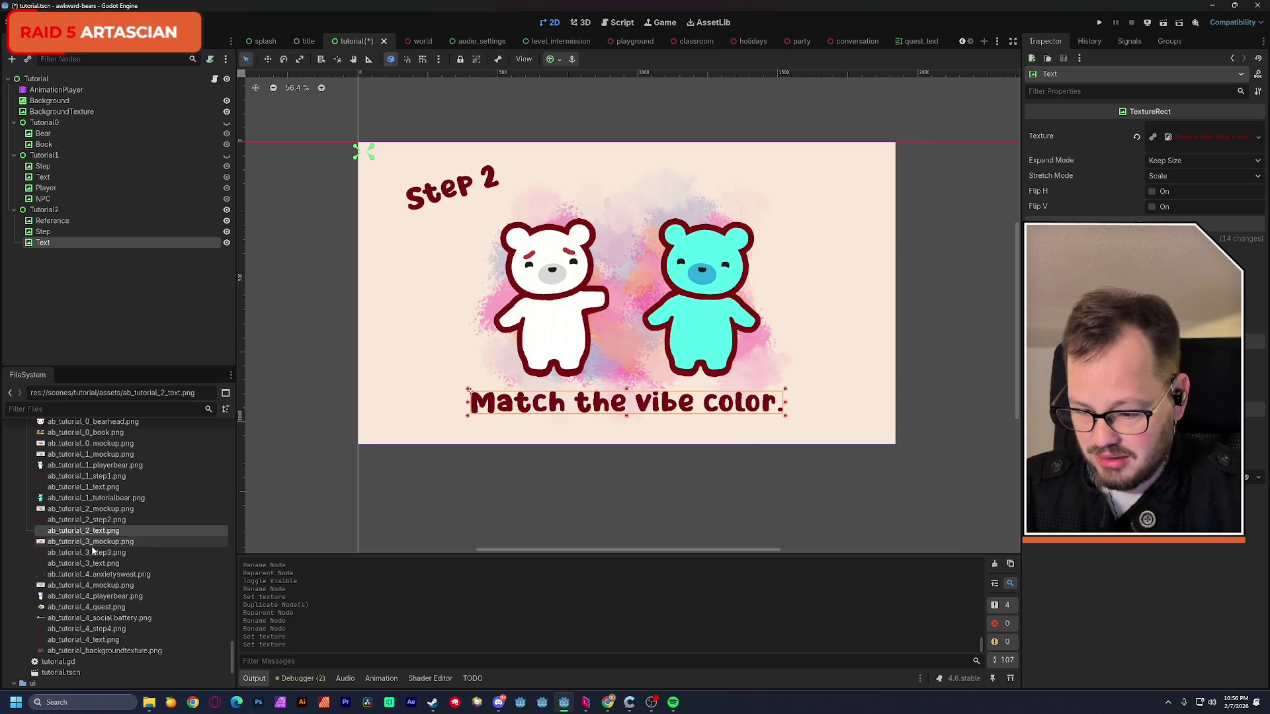
pyautogui.moveTo(99, 574)
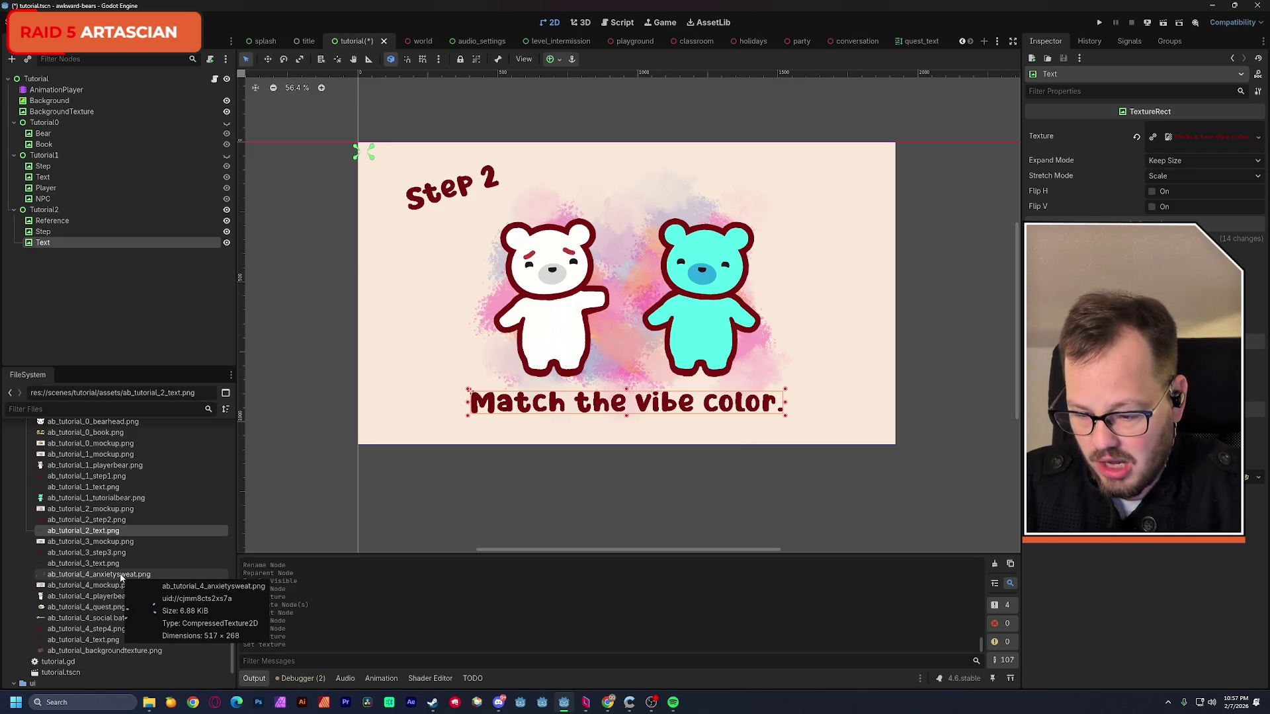
# - Add a new Control node and name it Tutorial4
pyautogui.click(136, 336)
pyautogui.hotkey('ctrl', 'a')
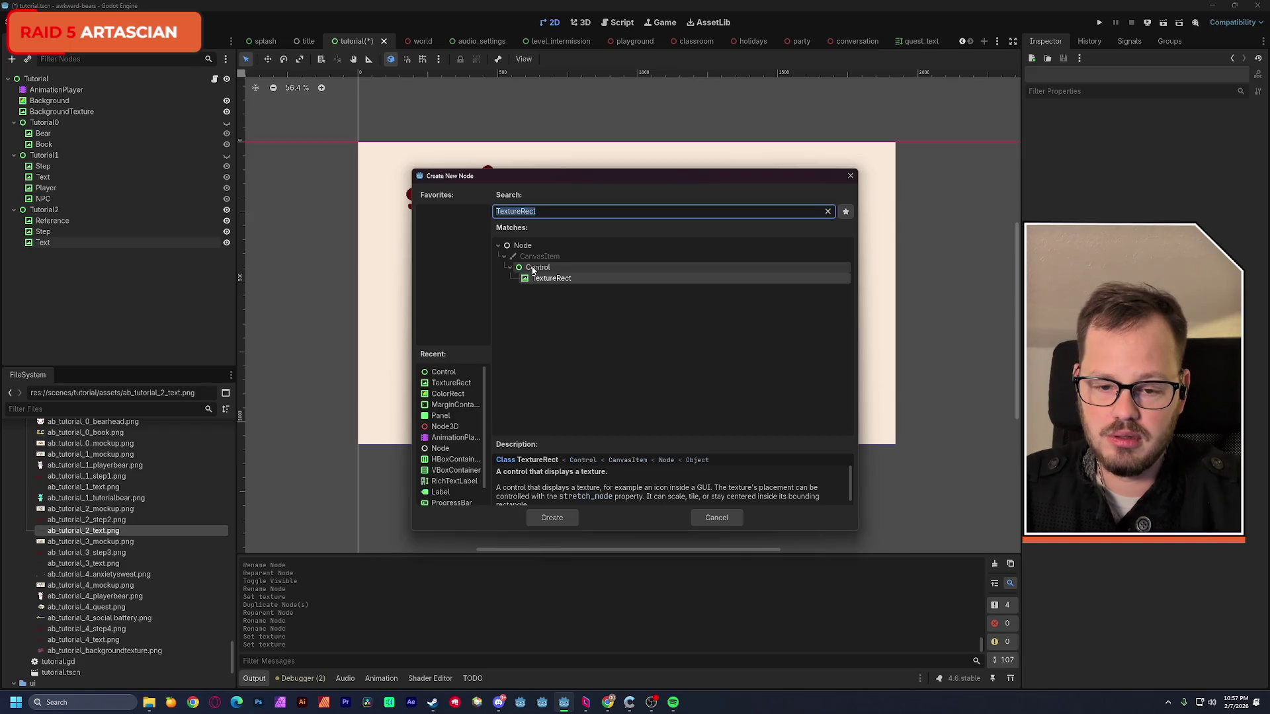
pyautogui.doubleClick(536, 269)
pyautogui.doubleClick(44, 256)
pyautogui.write('Tutorial4')
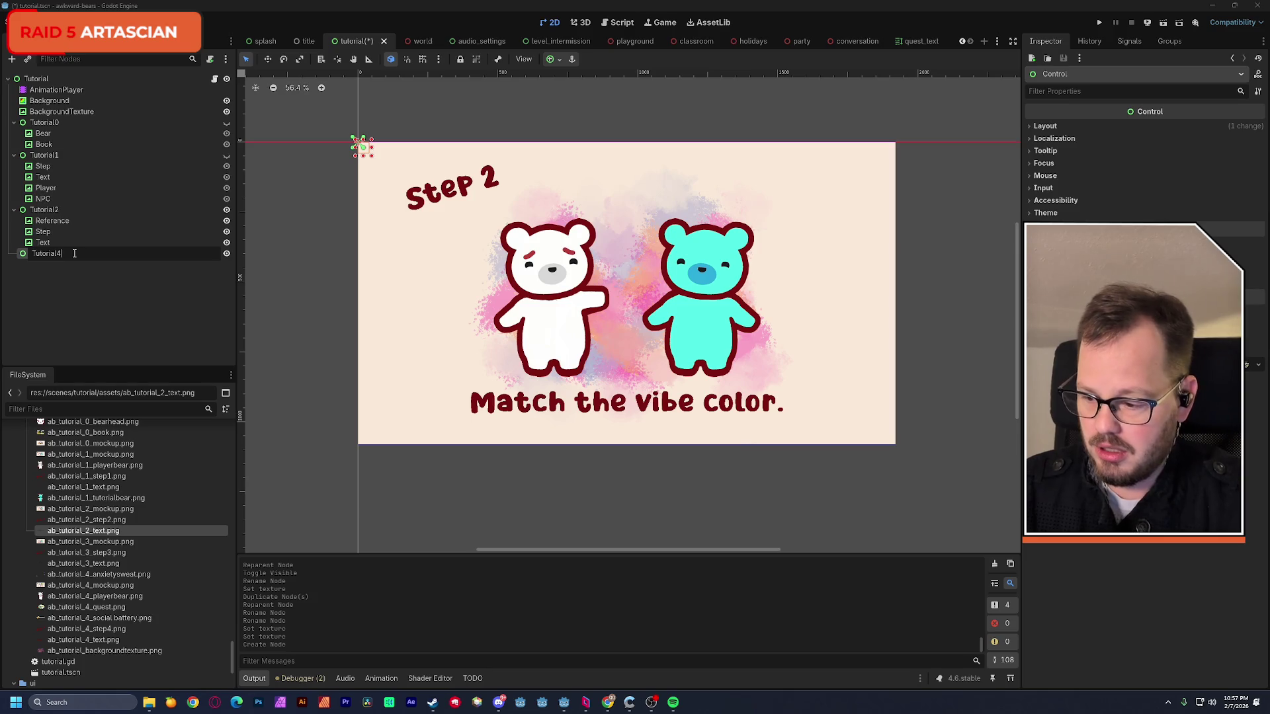
pyautogui.press('Return')
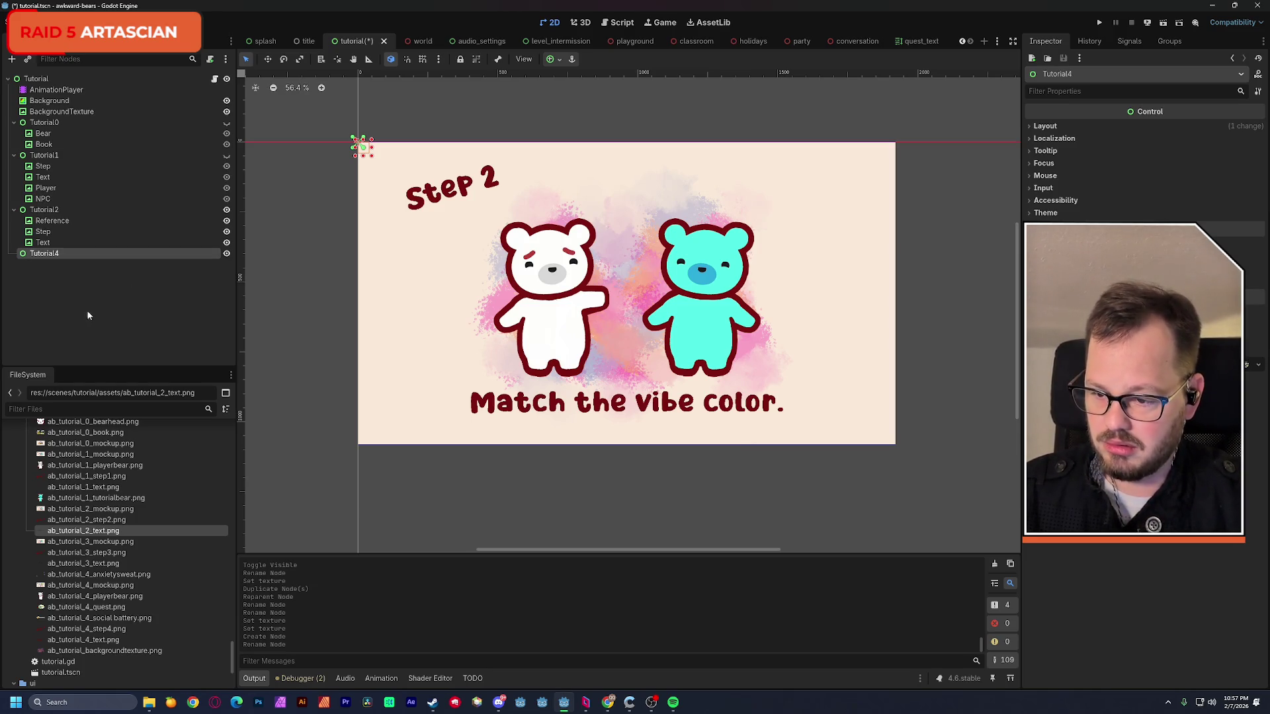
# - Move Reference into Tutorial4 and set its texture to ab_tutorial_4_mockup.png
pyautogui.moveTo(53, 221); pyautogui.dragTo(44, 257)
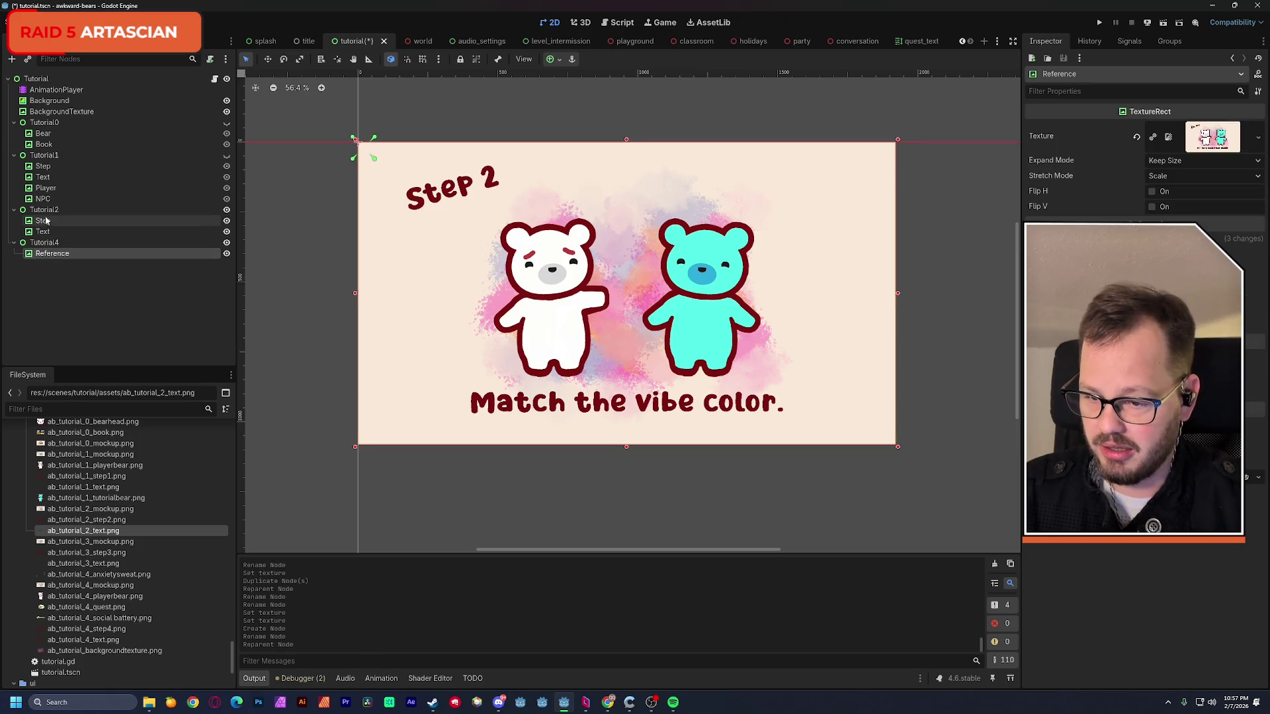
pyautogui.click(226, 243)
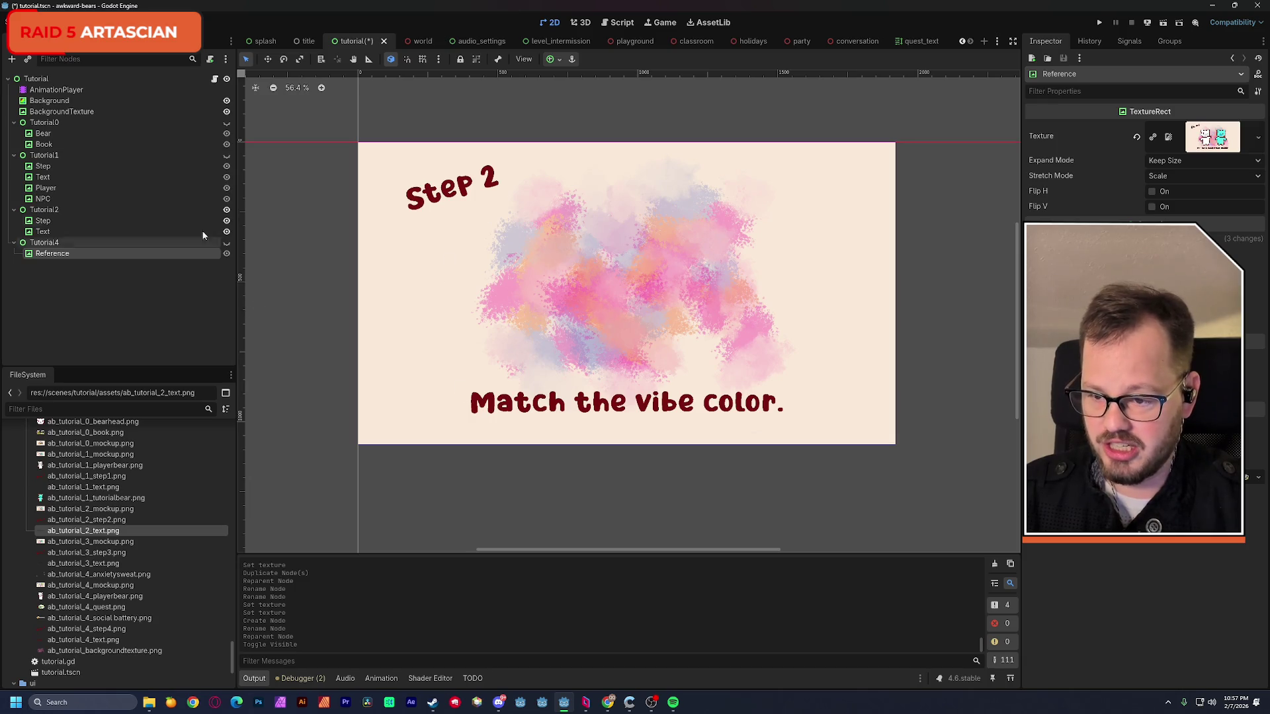
pyautogui.click(226, 243)
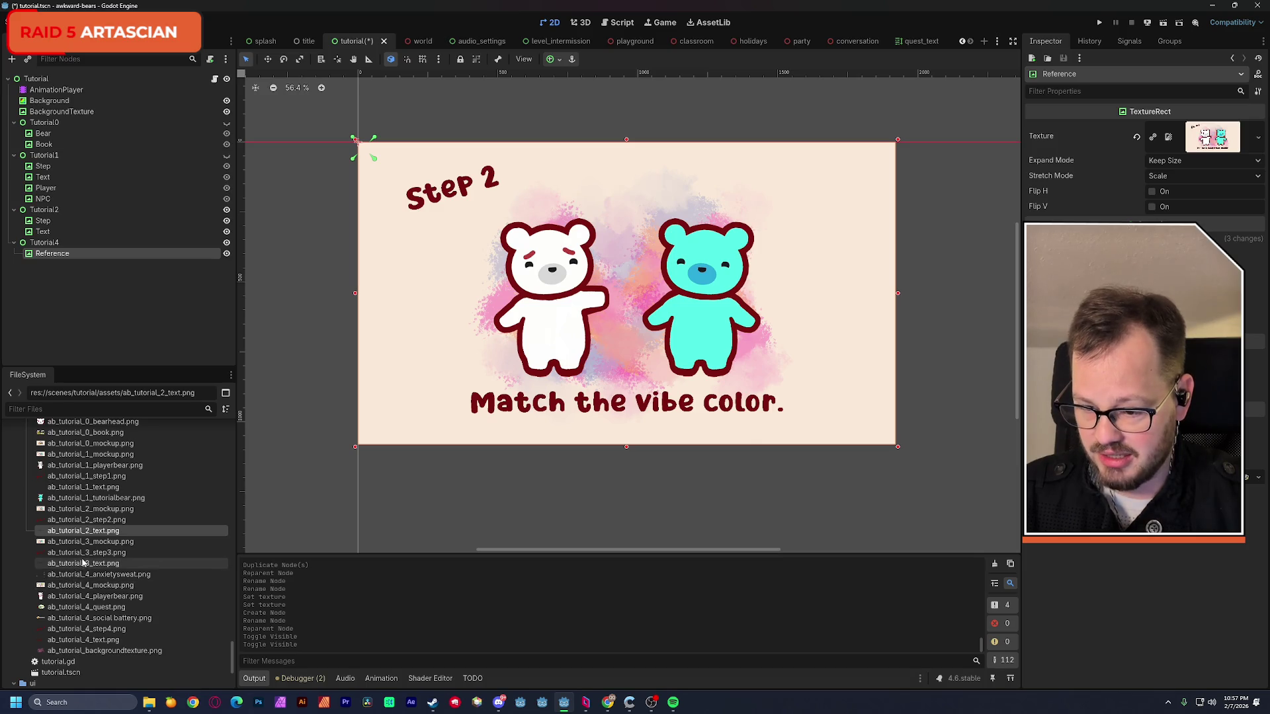
pyautogui.moveTo(117, 584)
pyautogui.mouseDown()
pyautogui.moveTo(1183, 137)
pyautogui.moveTo(1215, 138)
pyautogui.mouseUp()
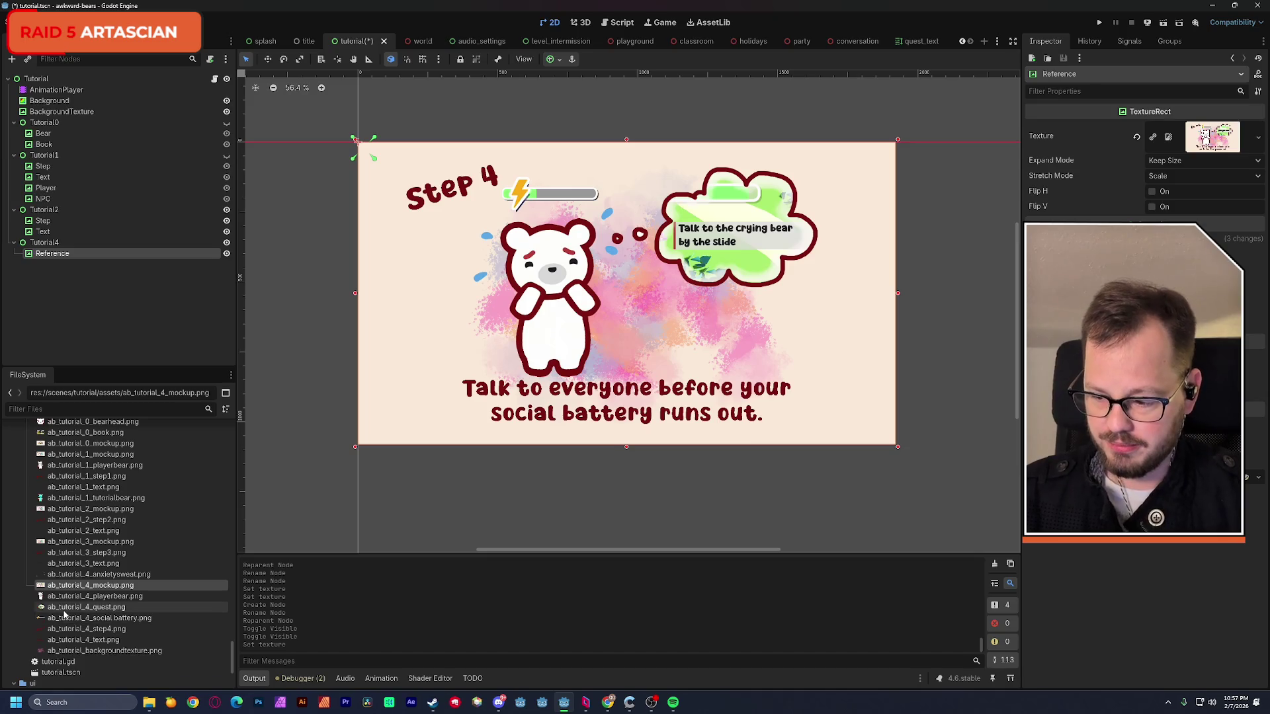
# - Duplicate Tutorial2's Step and Text into Tutorial4 and rename the copies Step and Text
pyautogui.click(59, 232)
pyautogui.keyDown('ctrl'); pyautogui.click(60, 220); pyautogui.keyUp('ctrl')
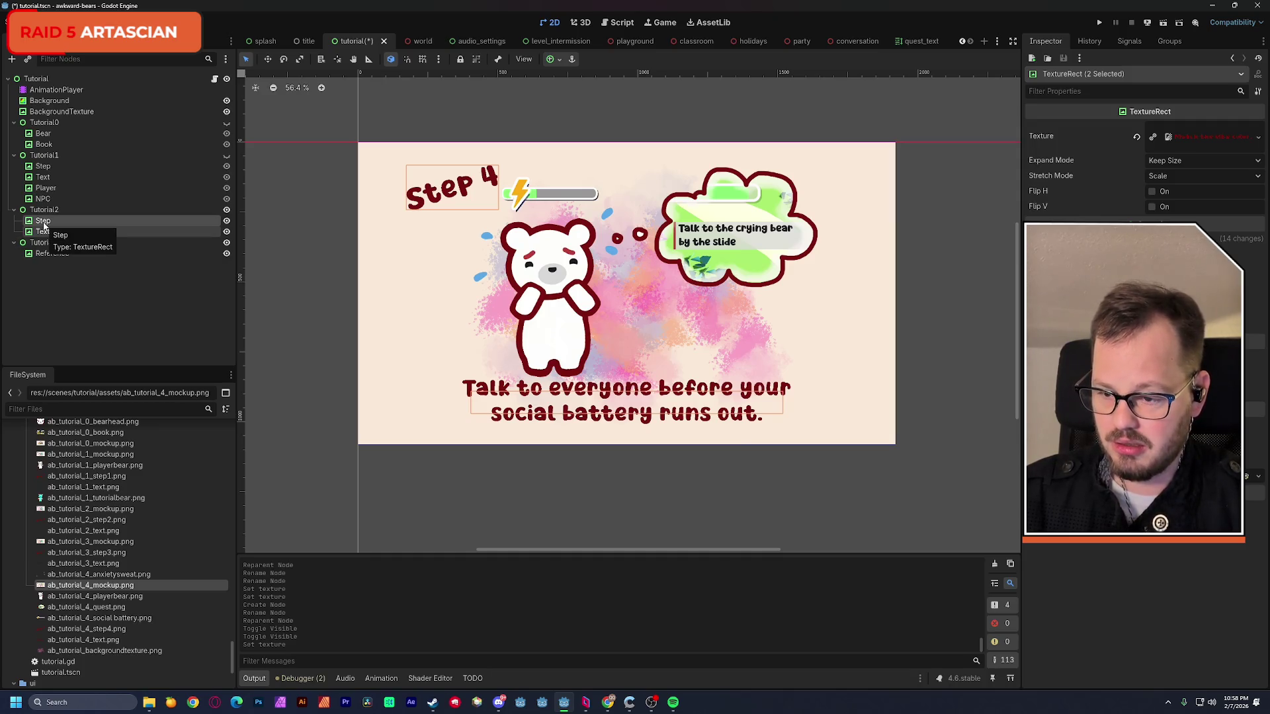
pyautogui.hotkey('ctrl', 'd')
pyautogui.moveTo(45, 244); pyautogui.dragTo(45, 266)
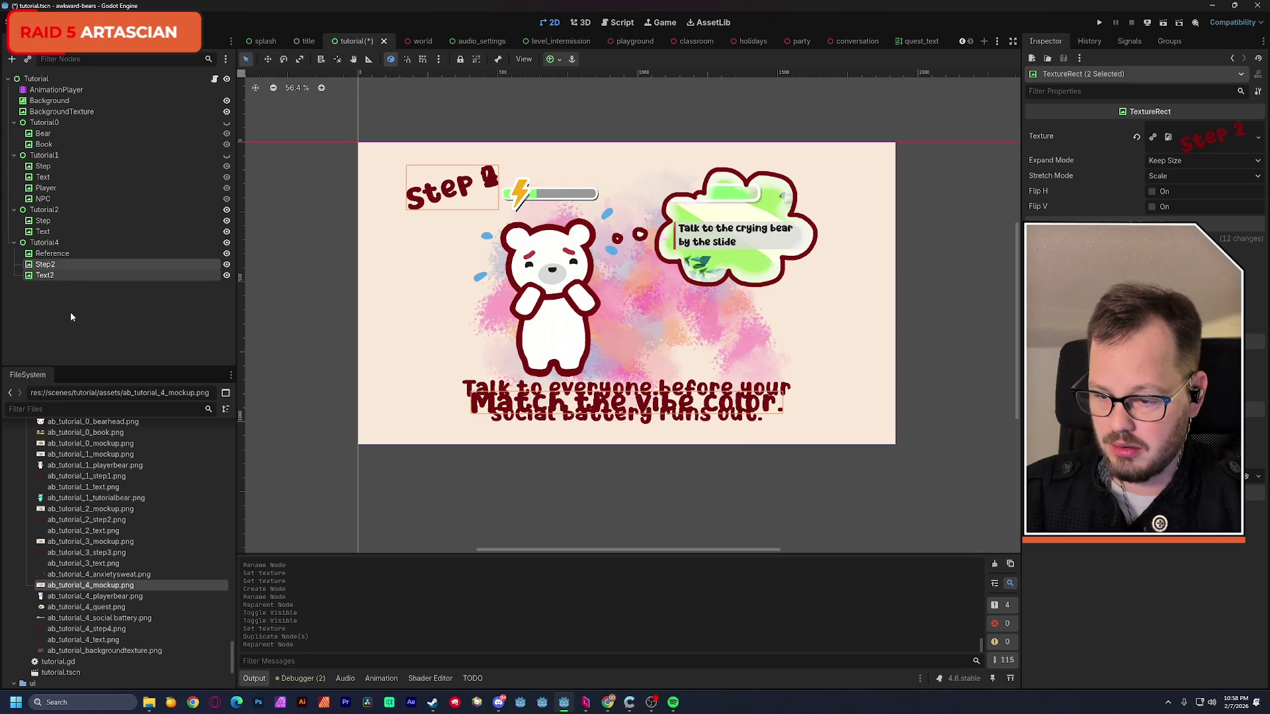
pyautogui.doubleClick(47, 265)
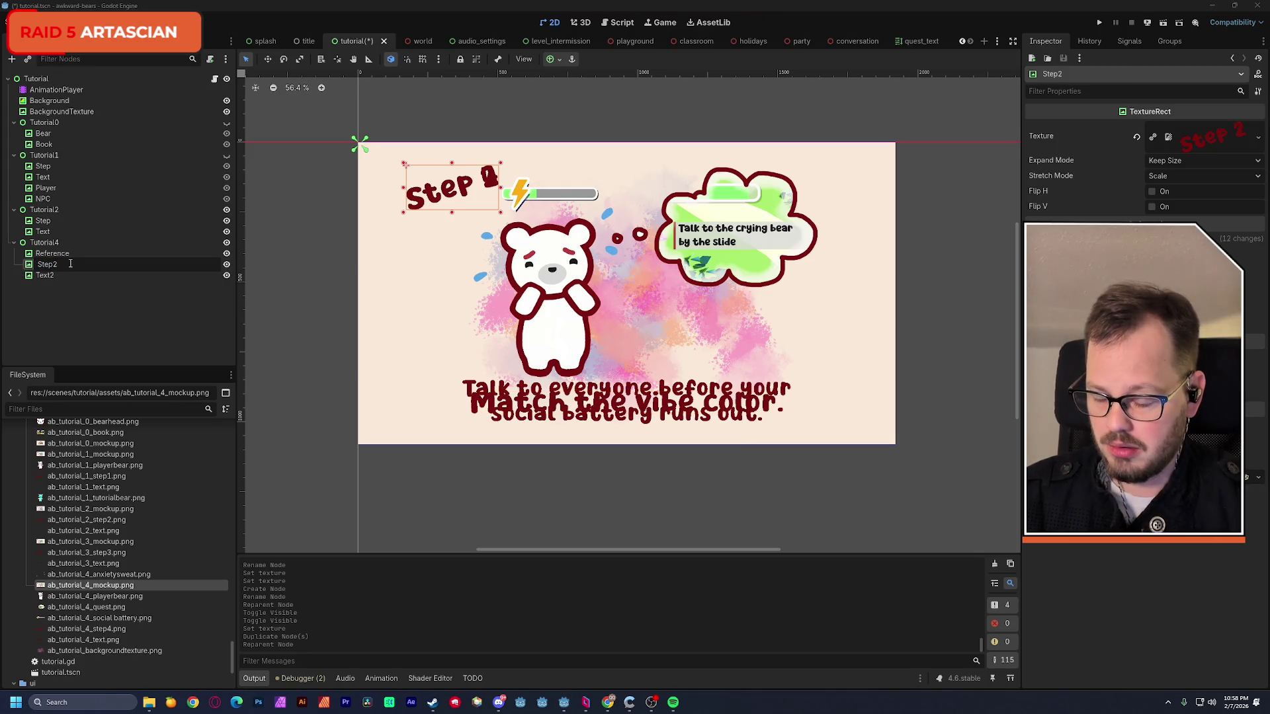
pyautogui.click(44, 275)
pyautogui.doubleClick(45, 275)
pyautogui.write('Text')
pyautogui.press('Return')
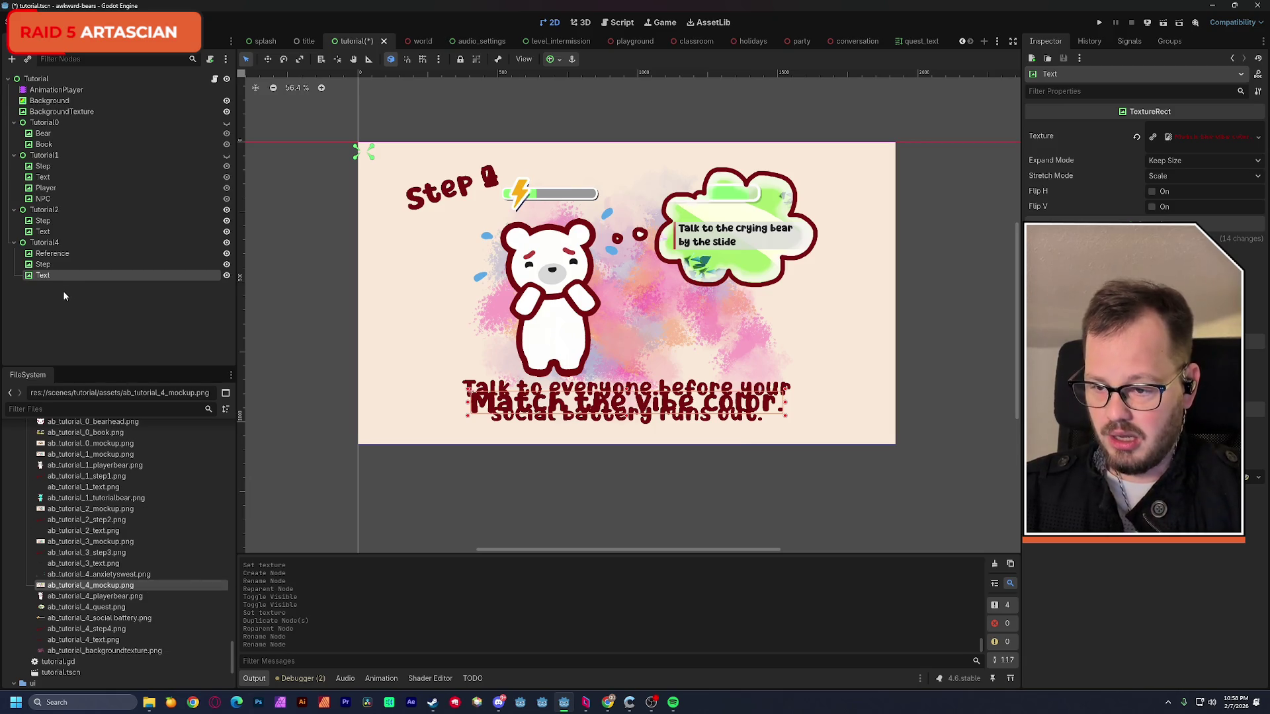
# - Duplicate Tutorial1's Player node, then delete the unwanted Player2 copy
pyautogui.click(68, 188)
pyautogui.hotkey('ctrl', 'd')
pyautogui.click(56, 198)
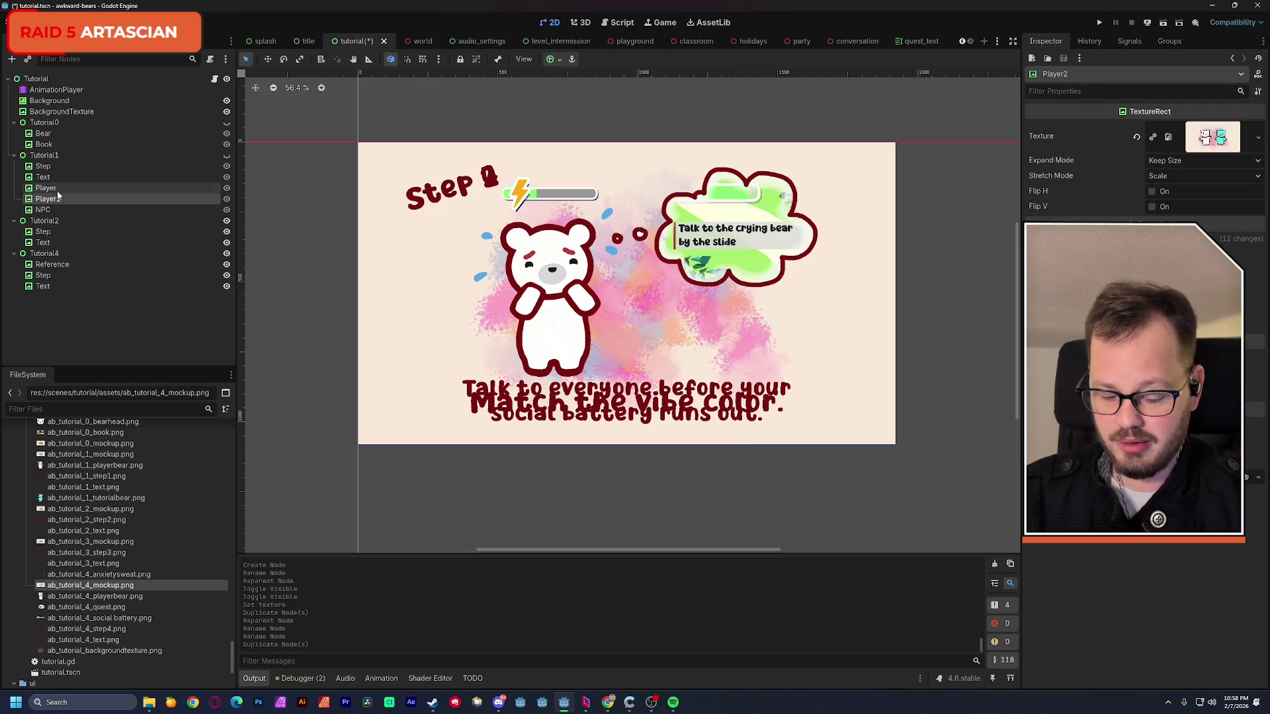
pyautogui.press('Delete')
pyautogui.click(622, 365)
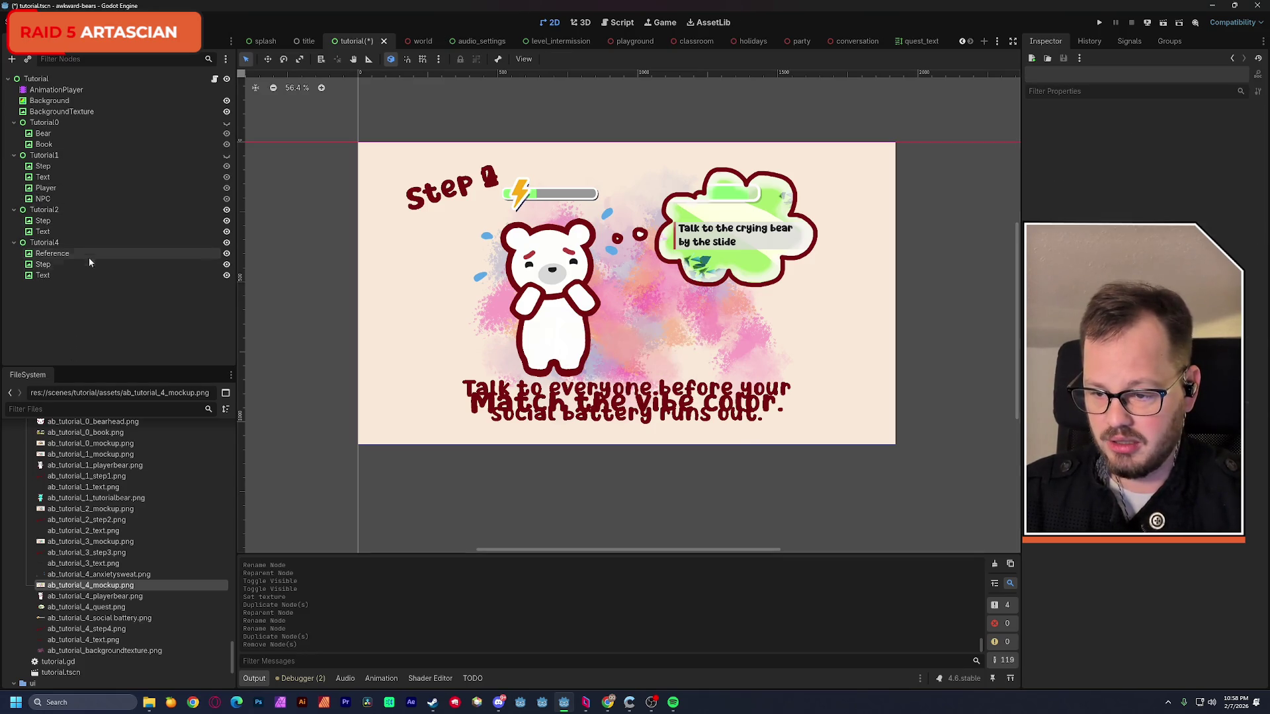
# - Add a new empty TextureRect under Tutorial4
pyautogui.click(86, 242)
pyautogui.hotkey('ctrl', 'a')
pyautogui.doubleClick(555, 281)
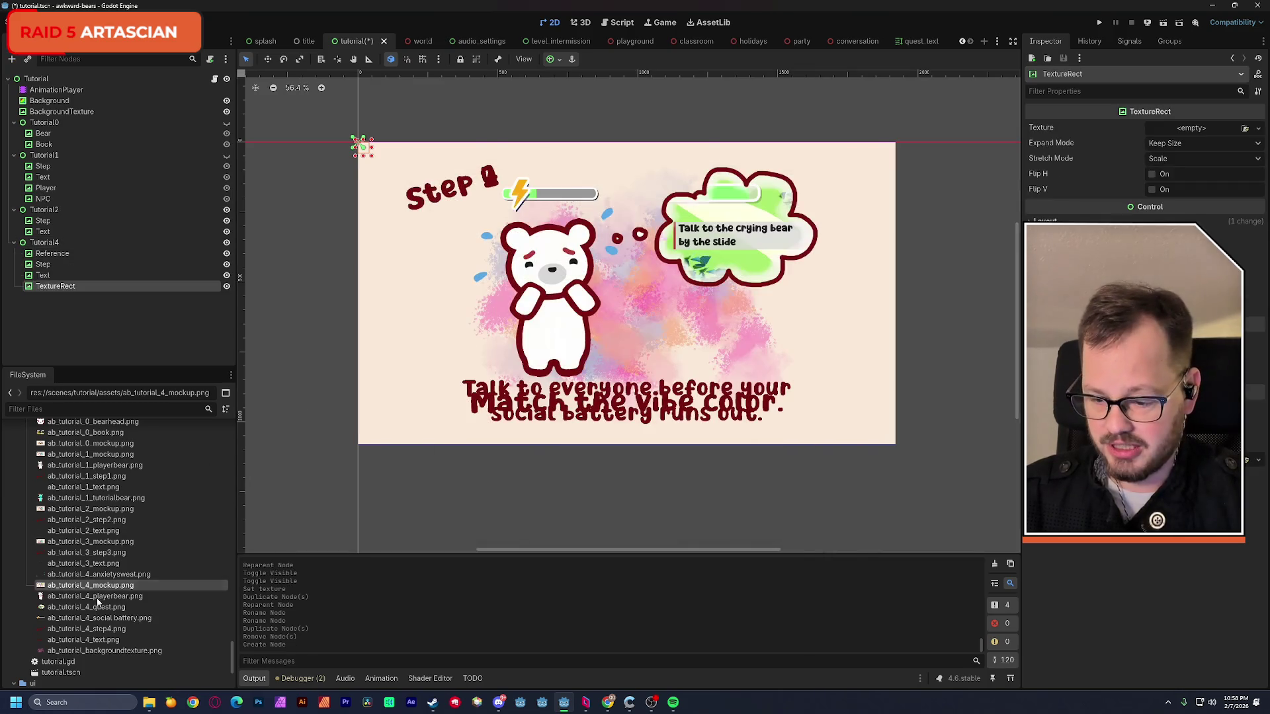
# - Give the TextureRect the playerbear.png texture over the mockup bear and rename it Player
pyautogui.moveTo(100, 600); pyautogui.dragTo(1191, 129)
pyautogui.moveTo(399, 260)
pyautogui.mouseDown()
pyautogui.moveTo(448, 307)
pyautogui.moveTo(545, 334)
pyautogui.mouseUp()
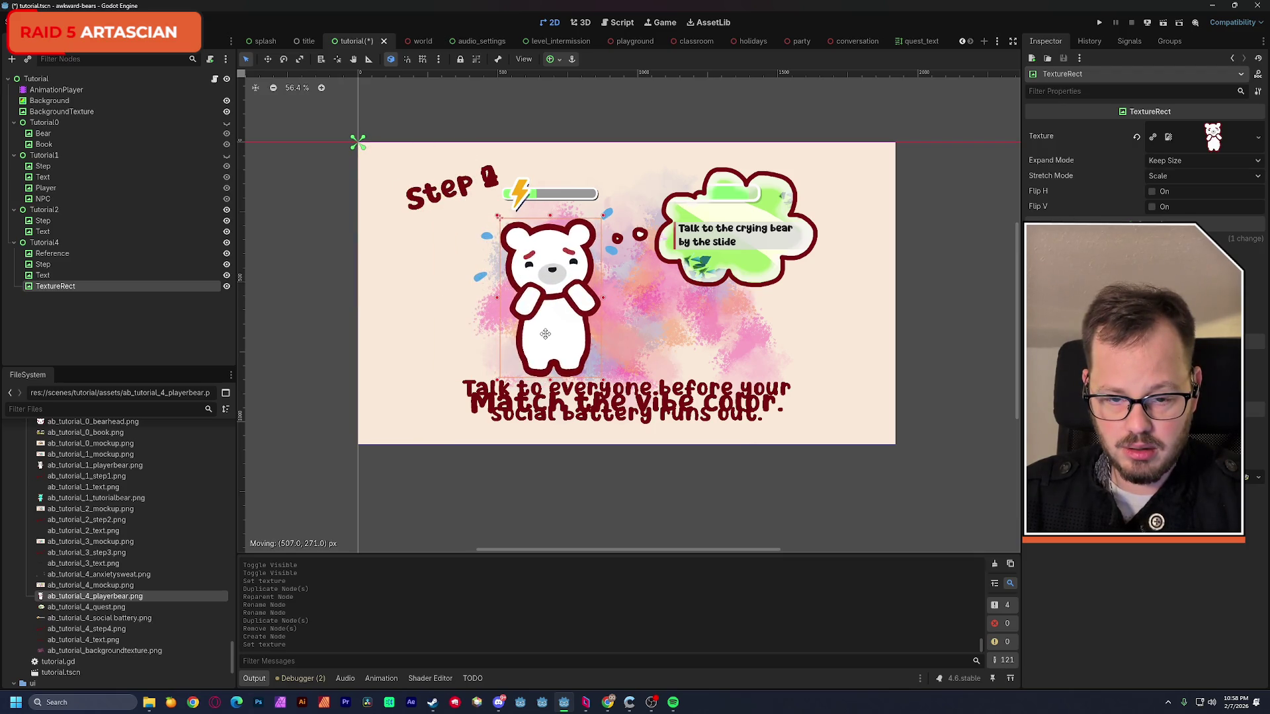
pyautogui.moveTo(545, 334); pyautogui.dragTo(545, 339)
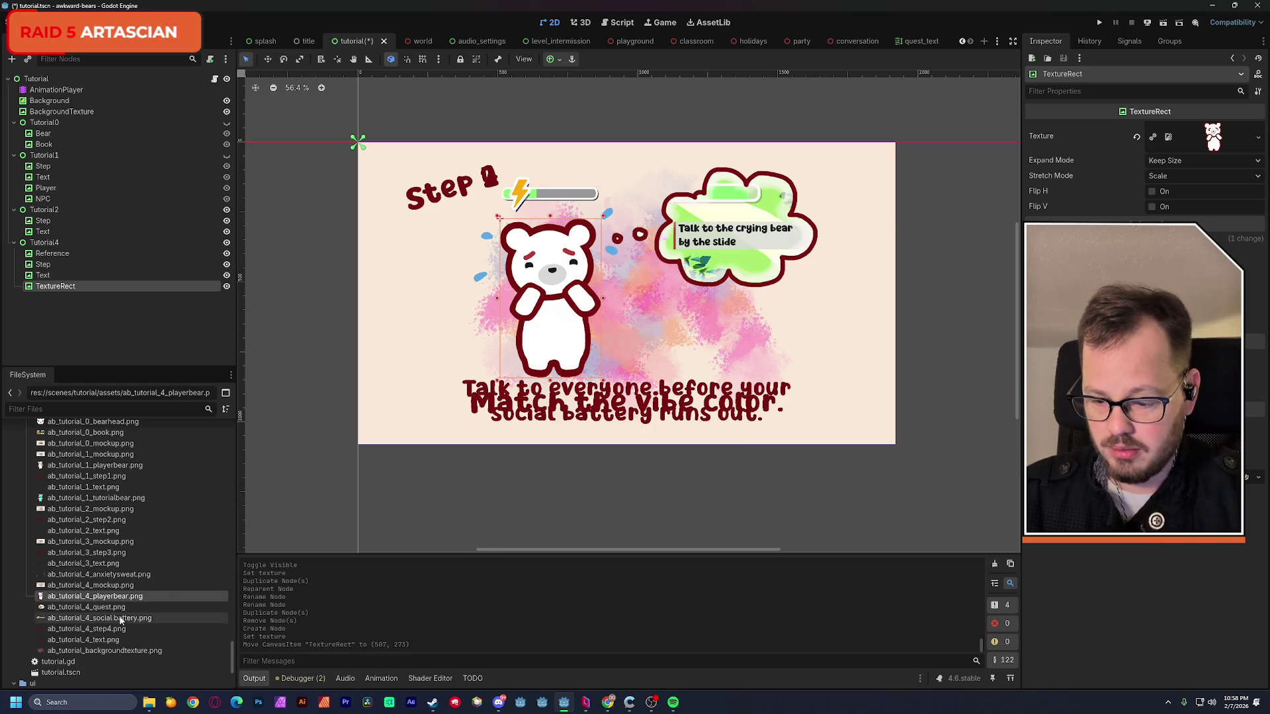
pyautogui.doubleClick(67, 289)
pyautogui.write('Player')
pyautogui.press('Return')
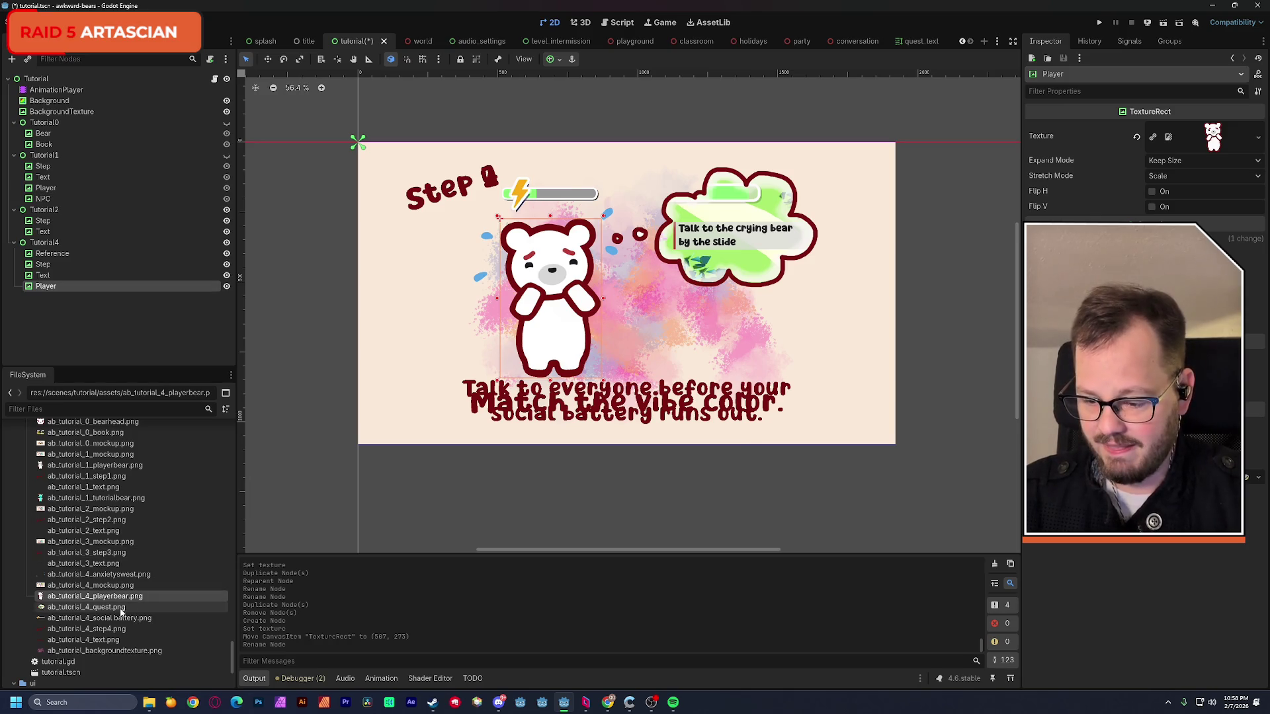
pyautogui.moveTo(87, 607)
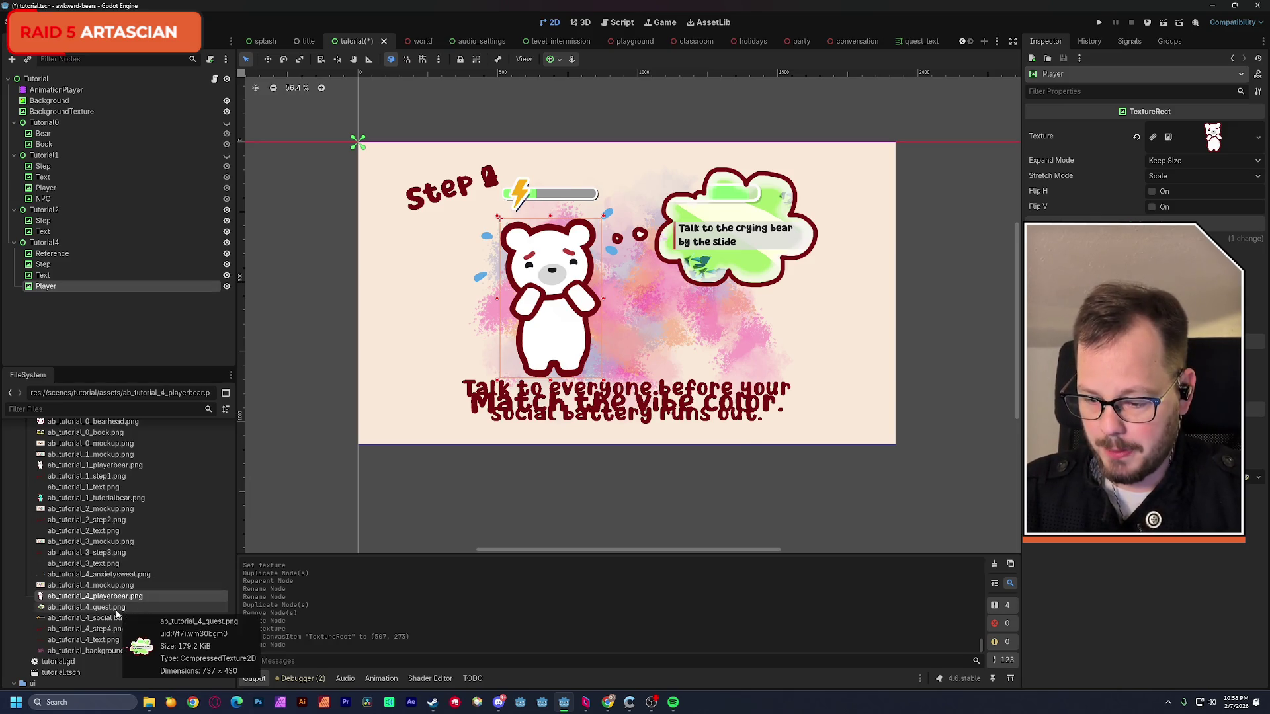
# - Hide Tutorial2 and add a TextureRect under Tutorial4 showing quest.png over the mockup speech bubble
pyautogui.click(117, 608)
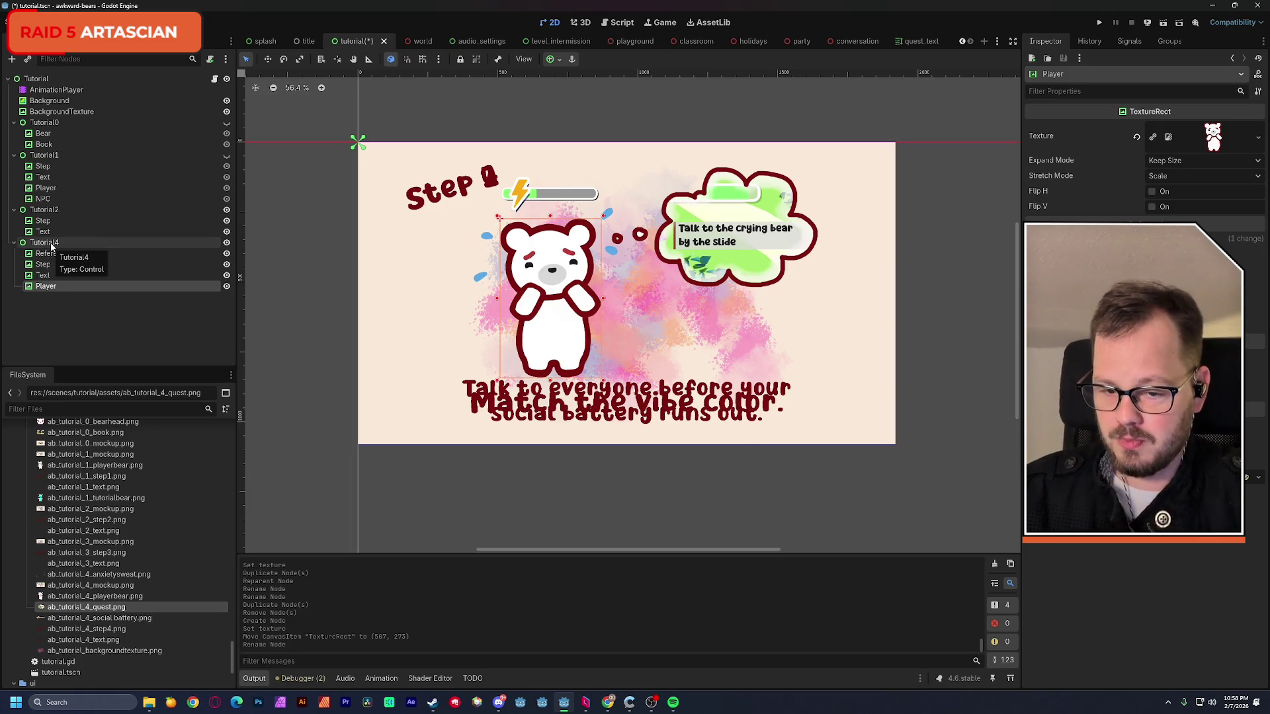
pyautogui.click(226, 211)
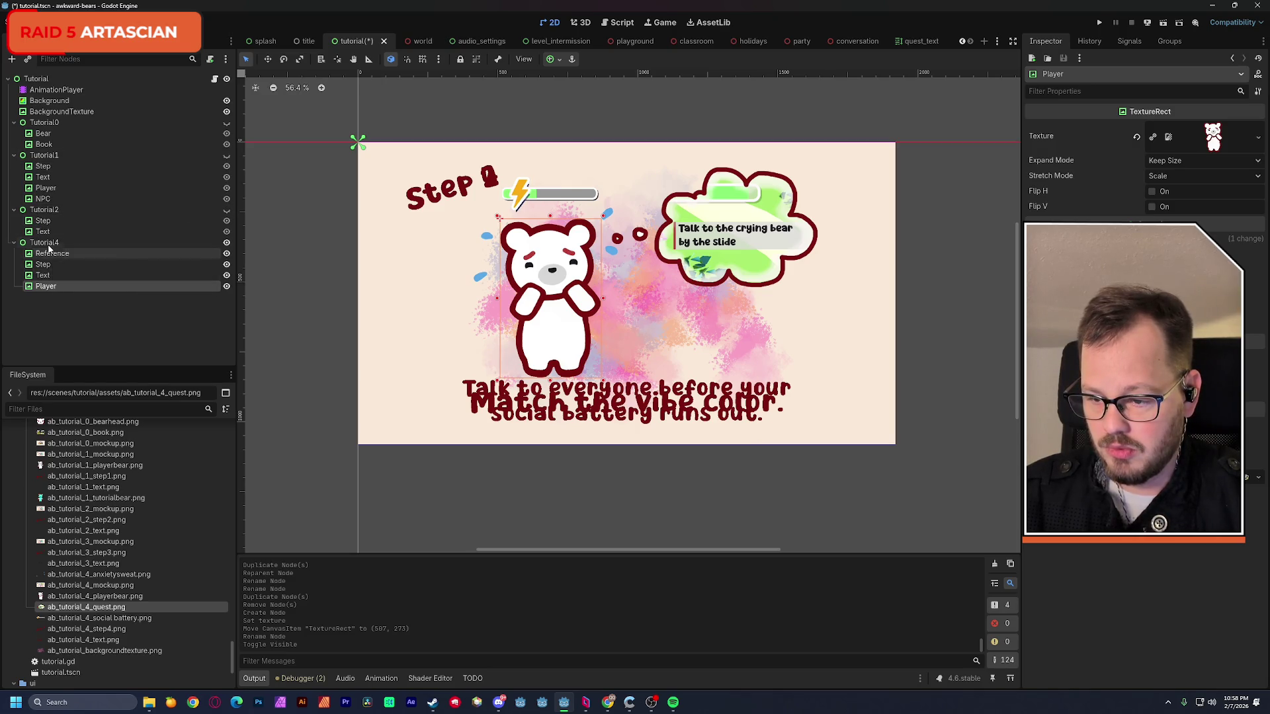
pyautogui.click(45, 242)
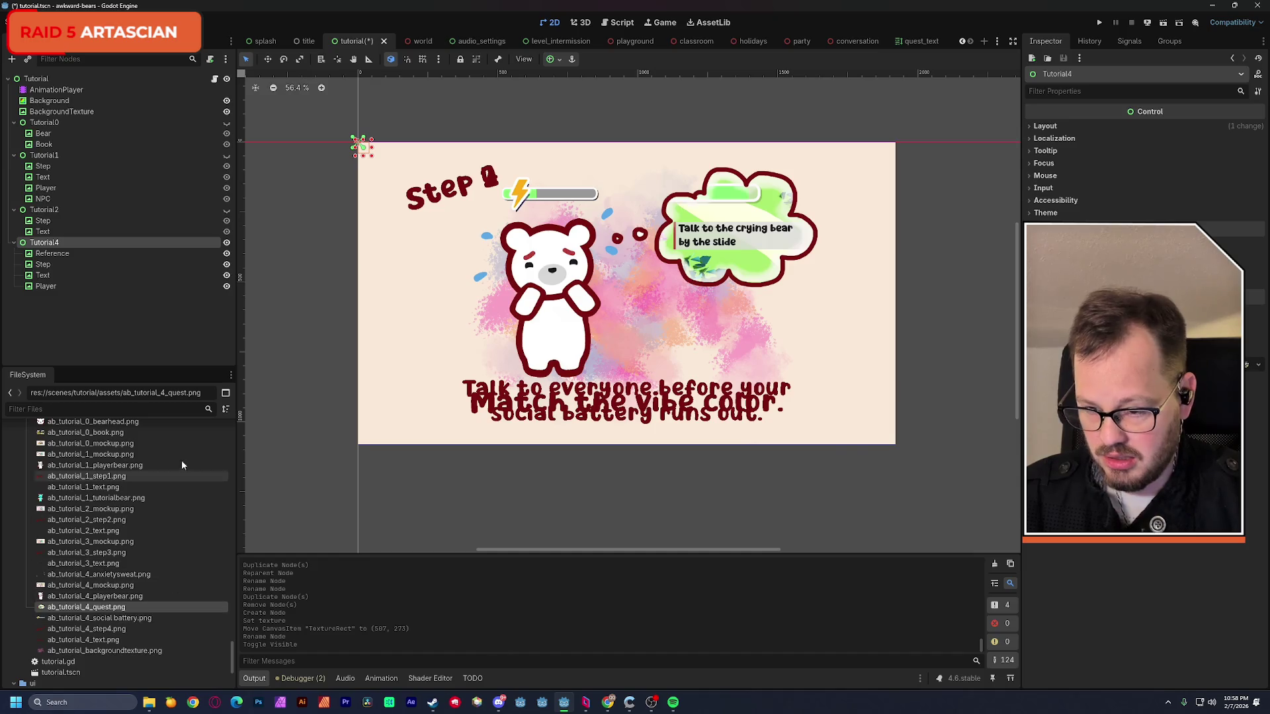
pyautogui.hotkey('ctrl', 'a')
pyautogui.click(555, 515)
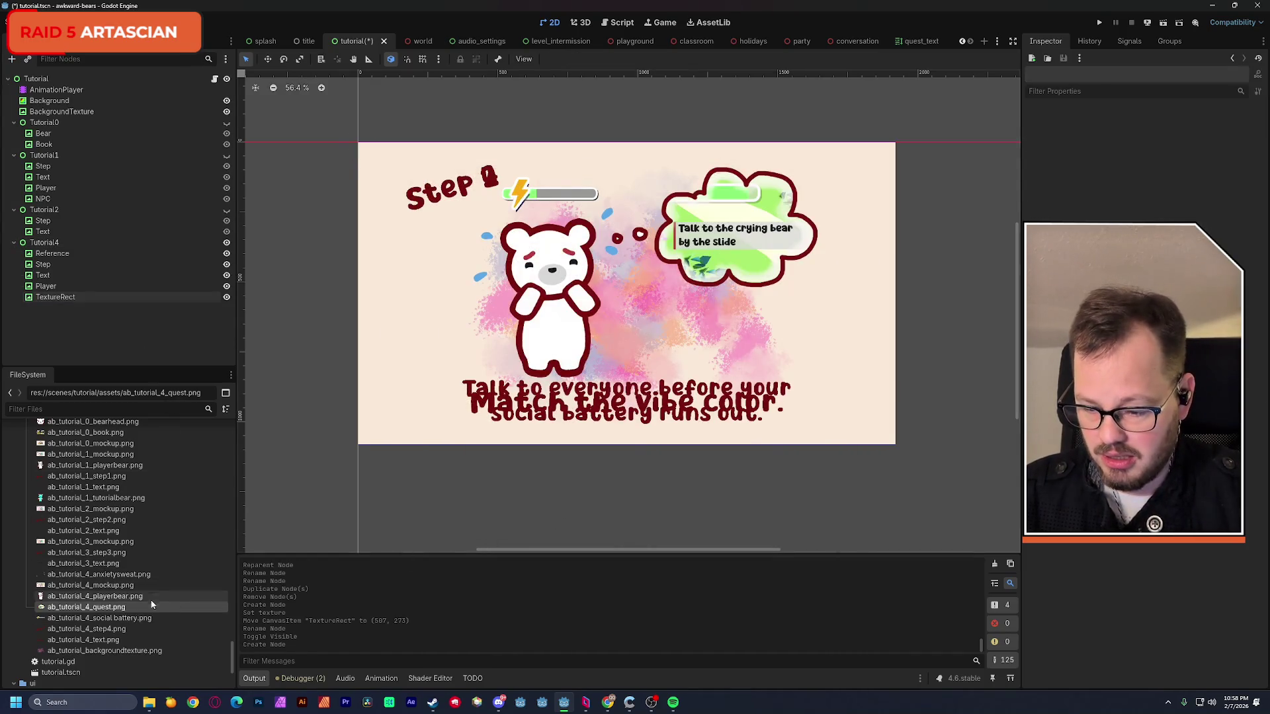
pyautogui.moveTo(86, 606)
pyautogui.mouseDown()
pyautogui.moveTo(392, 542)
pyautogui.moveTo(44, 289)
pyautogui.mouseUp()
pyautogui.click(49, 297)
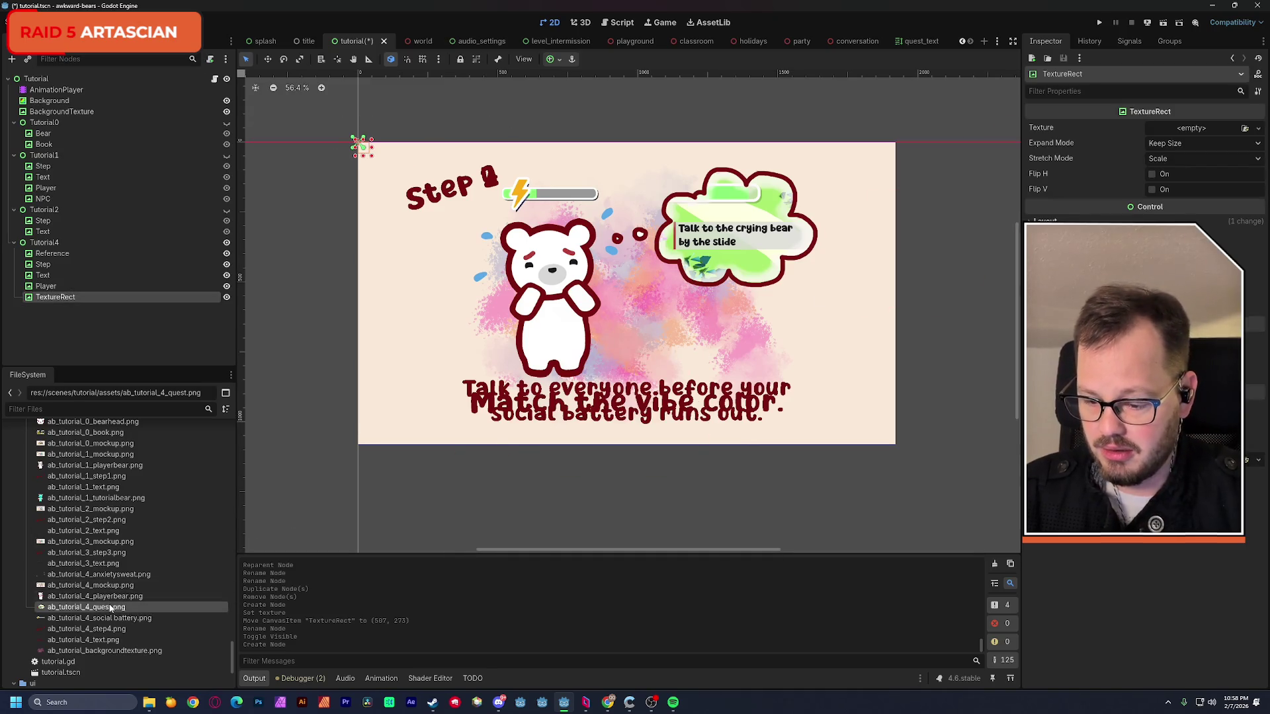
pyautogui.moveTo(99, 605)
pyautogui.mouseDown()
pyautogui.moveTo(496, 514)
pyautogui.moveTo(1190, 129)
pyautogui.mouseUp()
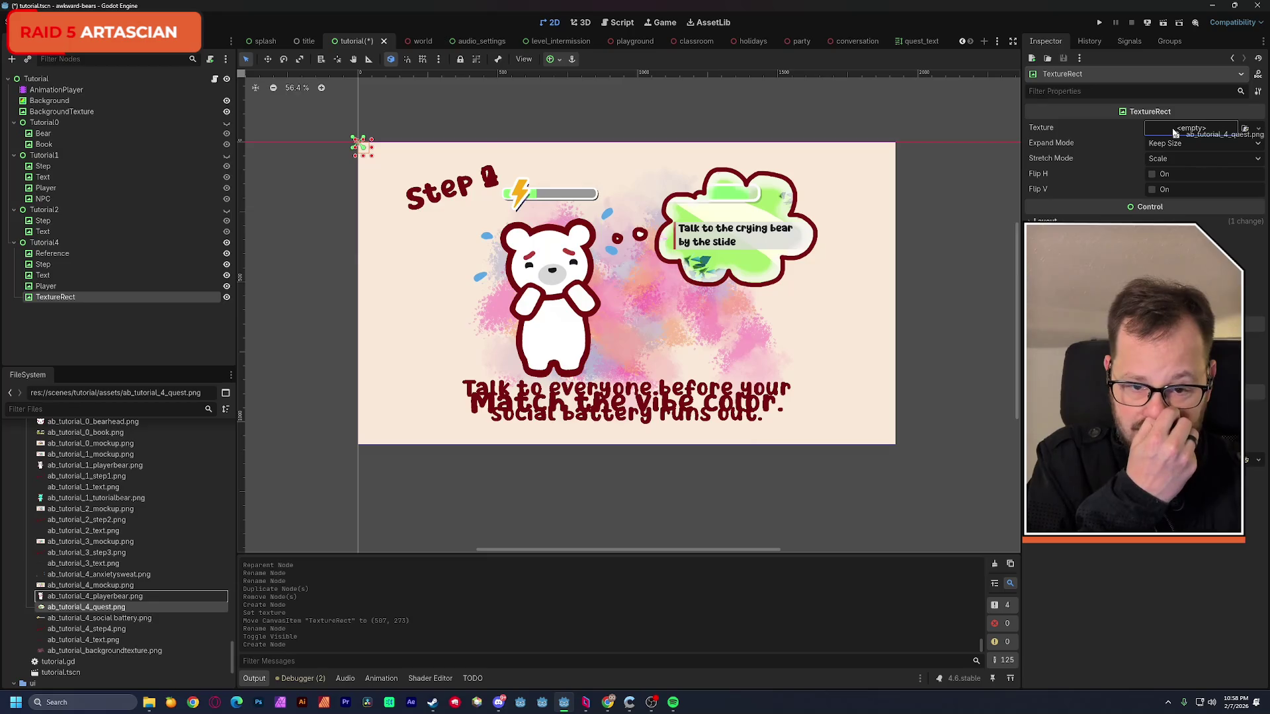
pyautogui.moveTo(487, 245)
pyautogui.mouseDown()
pyautogui.moveTo(742, 278)
pyautogui.moveTo(732, 269)
pyautogui.mouseUp()
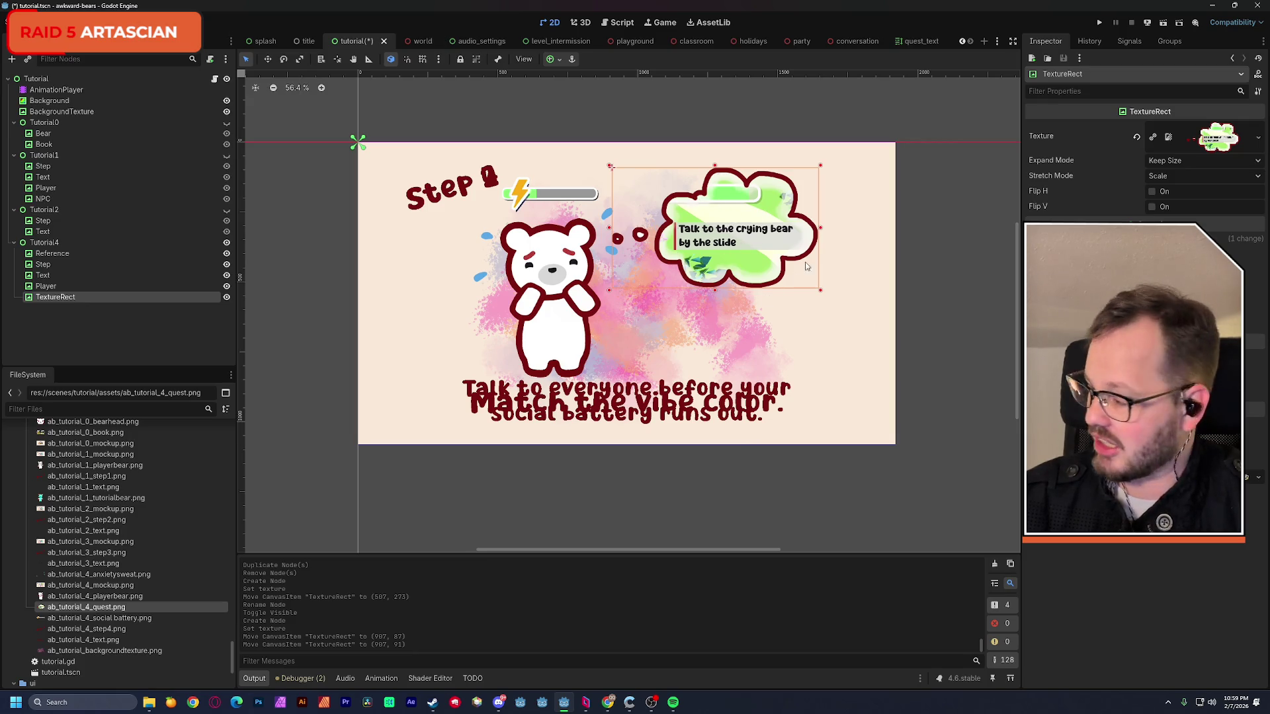
# - Rename the cloud image node to Quest
pyautogui.doubleClick(63, 299)
pyautogui.write('Quest')
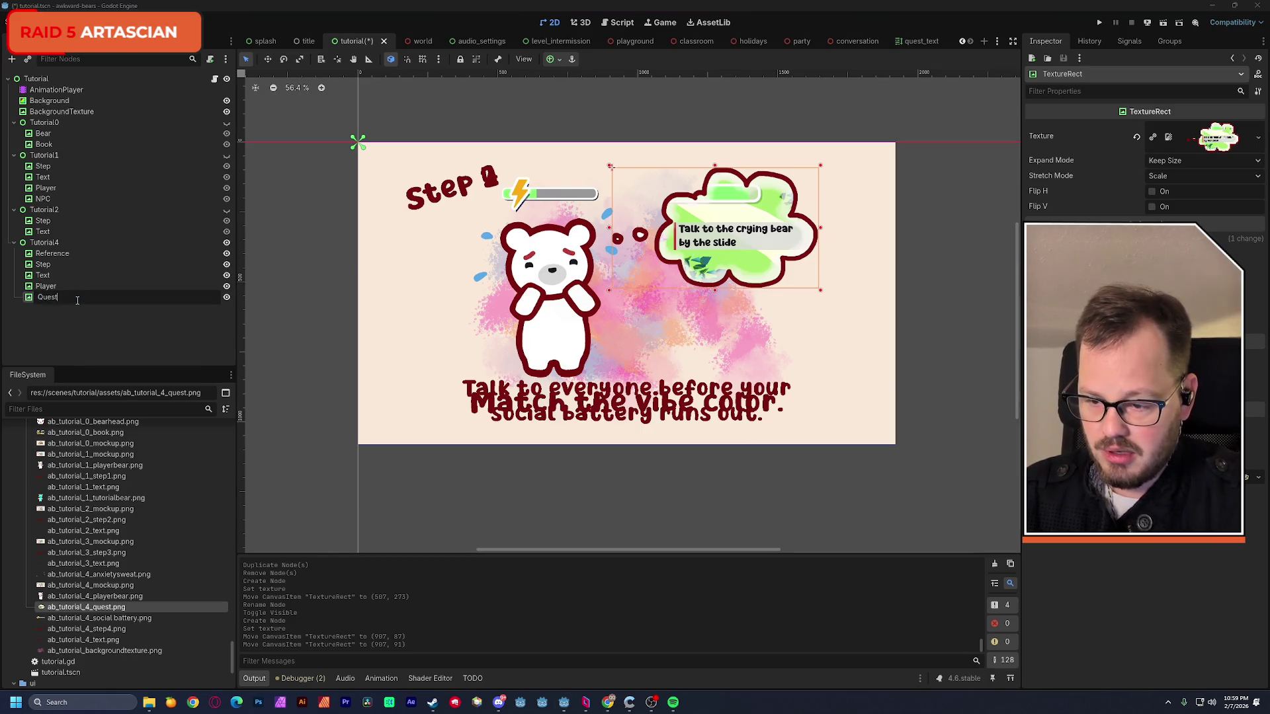
pyautogui.press('Return')
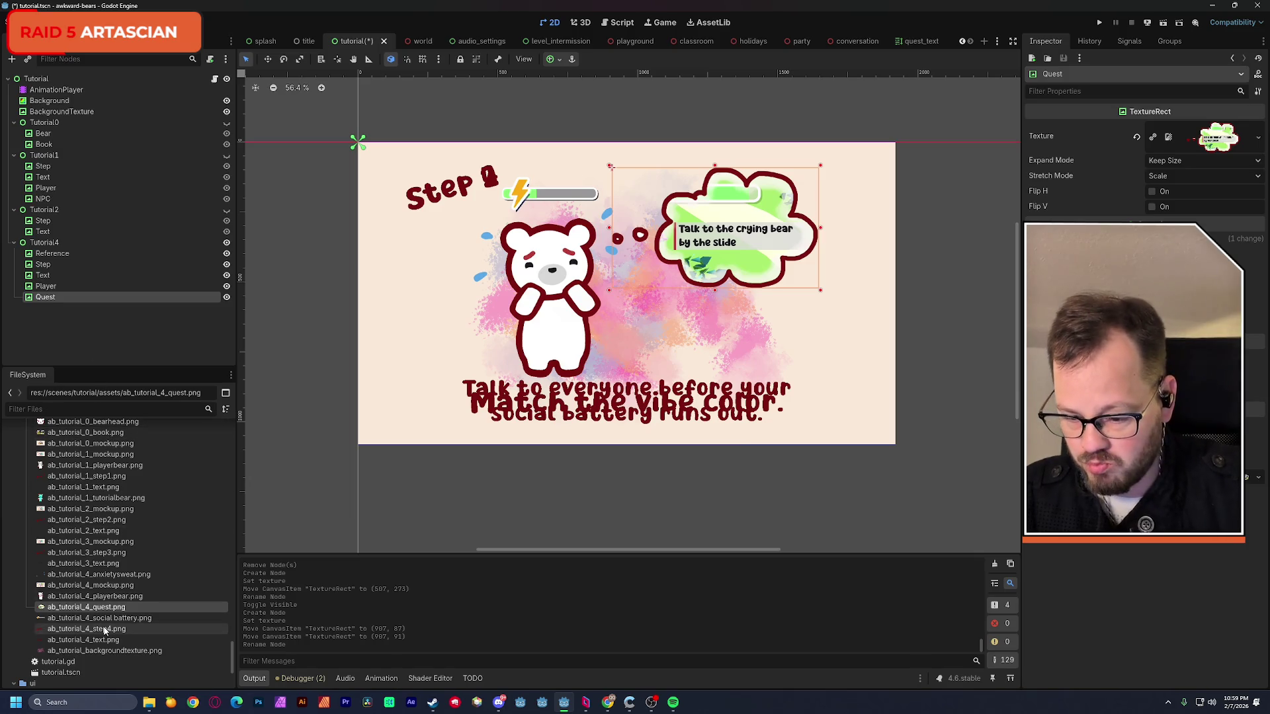
pyautogui.moveTo(98, 617)
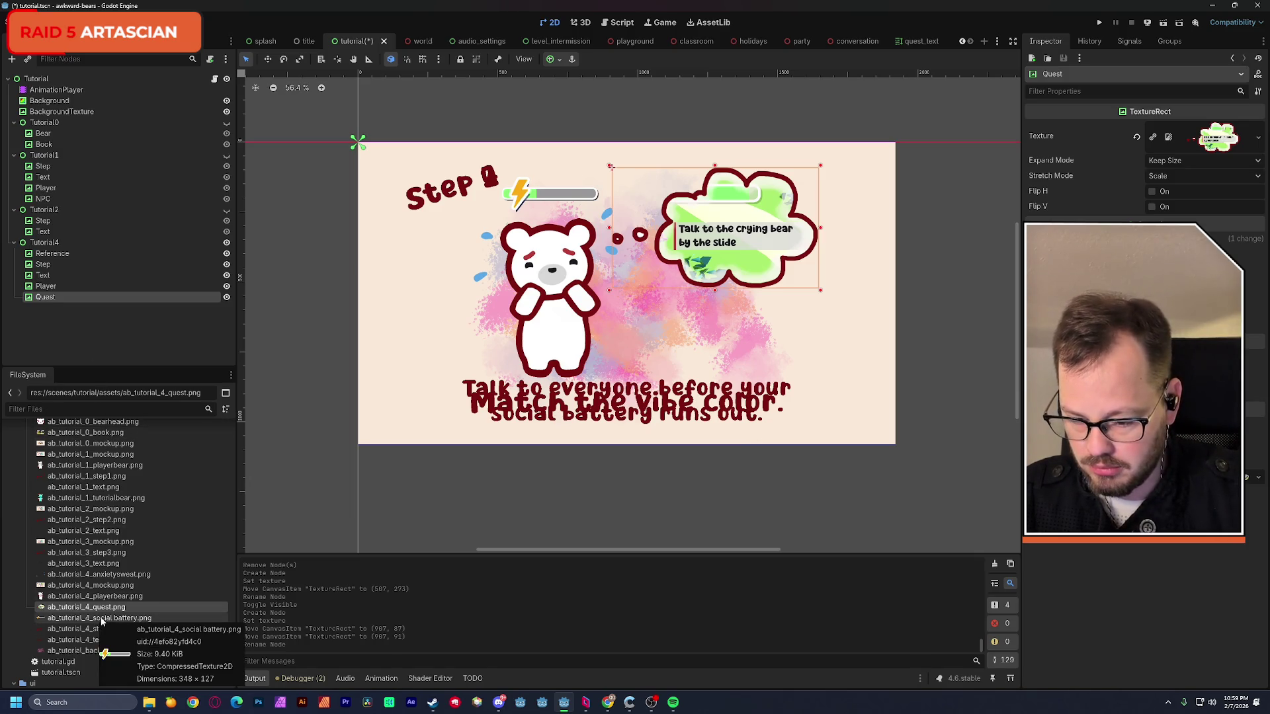
# - Add a TextureRect under Tutorial4 with social battery.png and place it beside the Step heading
pyautogui.click(45, 242)
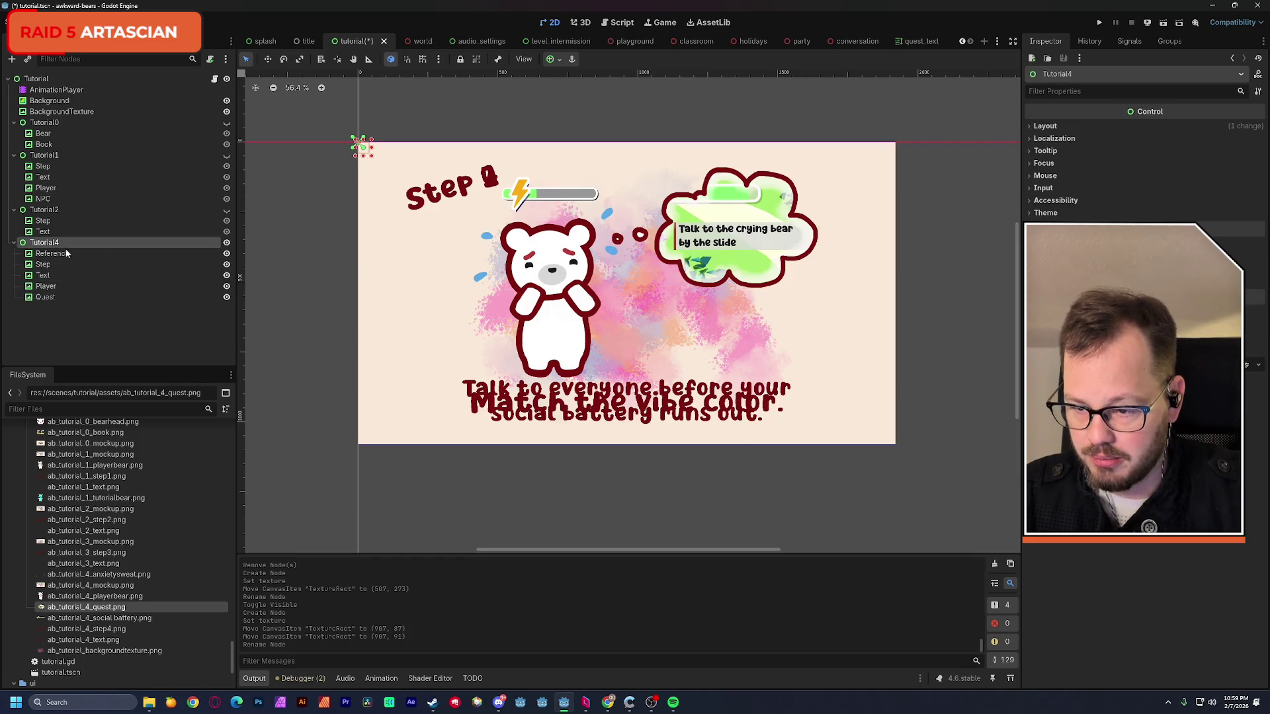
pyautogui.hotkey('ctrl', 'a')
pyautogui.doubleClick(532, 279)
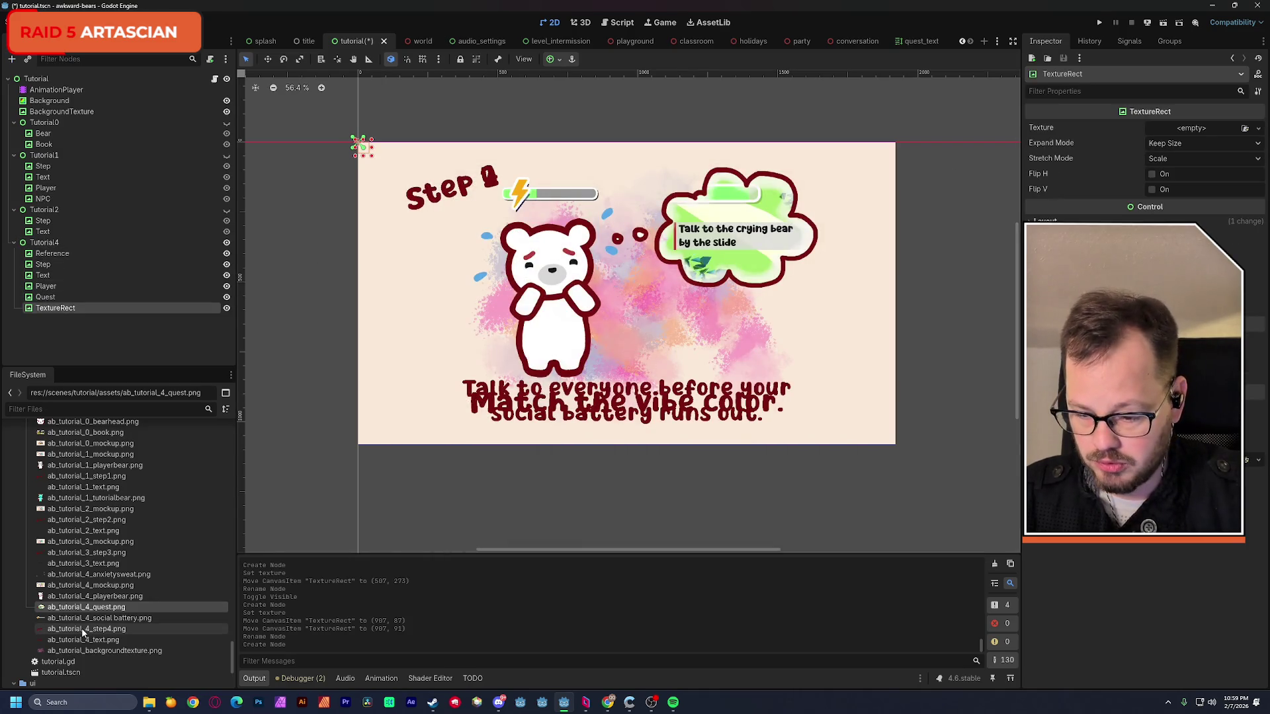
pyautogui.click(107, 618)
pyautogui.moveTo(107, 617); pyautogui.dragTo(1190, 130)
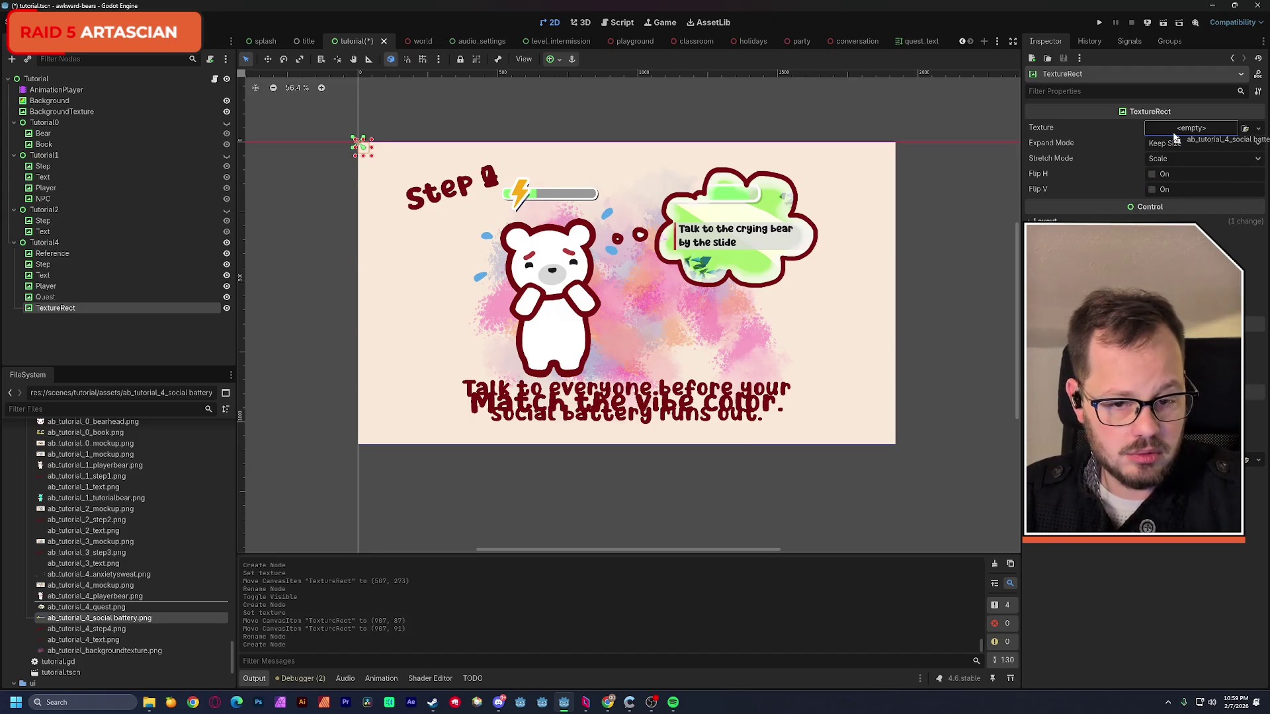
pyautogui.moveTo(412, 169); pyautogui.dragTo(551, 195)
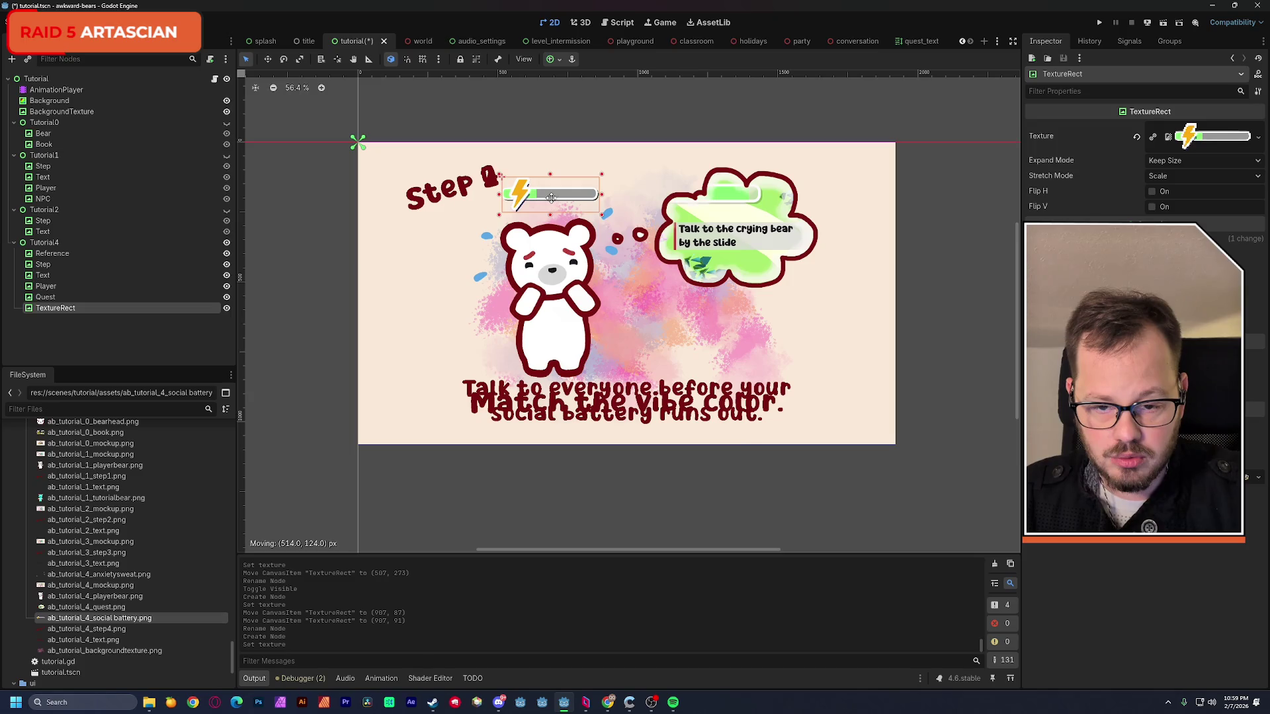
pyautogui.moveTo(551, 195); pyautogui.dragTo(553, 202)
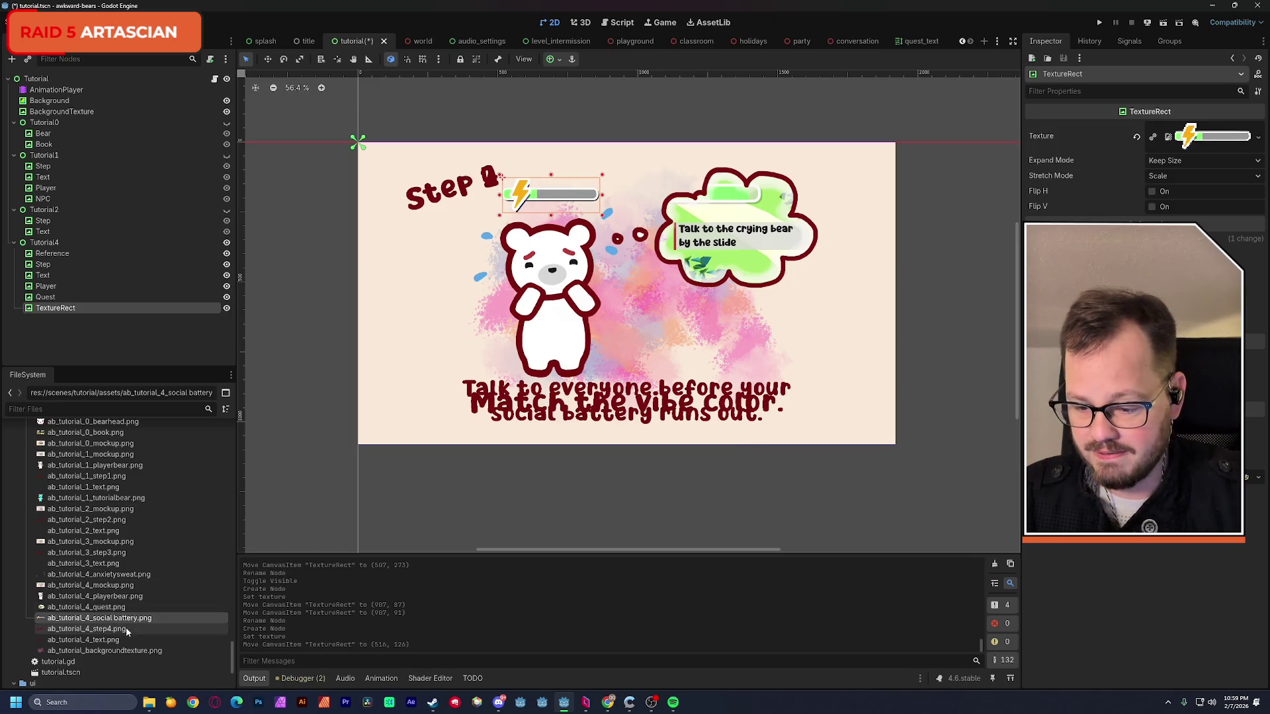
# - Swap in step4.png and text.png on the Step and Text nodes, then save the scene
pyautogui.click(52, 264)
pyautogui.moveTo(86, 628); pyautogui.dragTo(1199, 141)
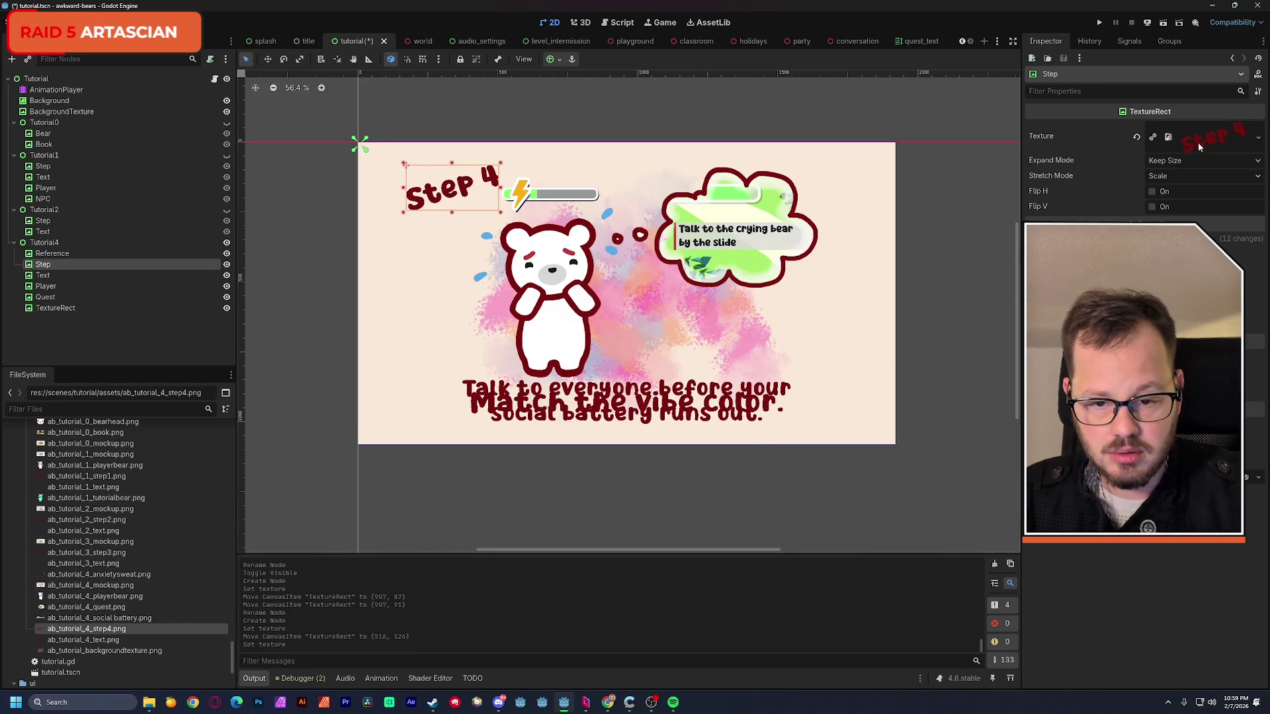
pyautogui.click(60, 275)
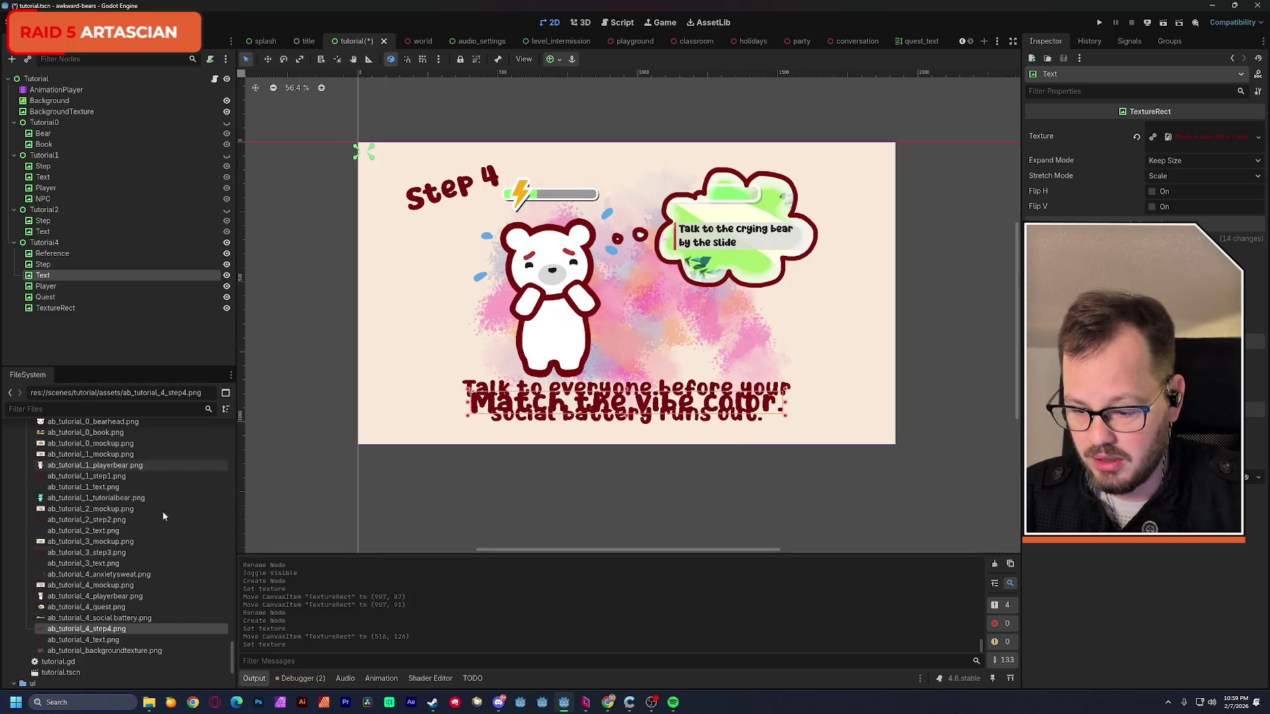
pyautogui.moveTo(119, 641); pyautogui.dragTo(1195, 138)
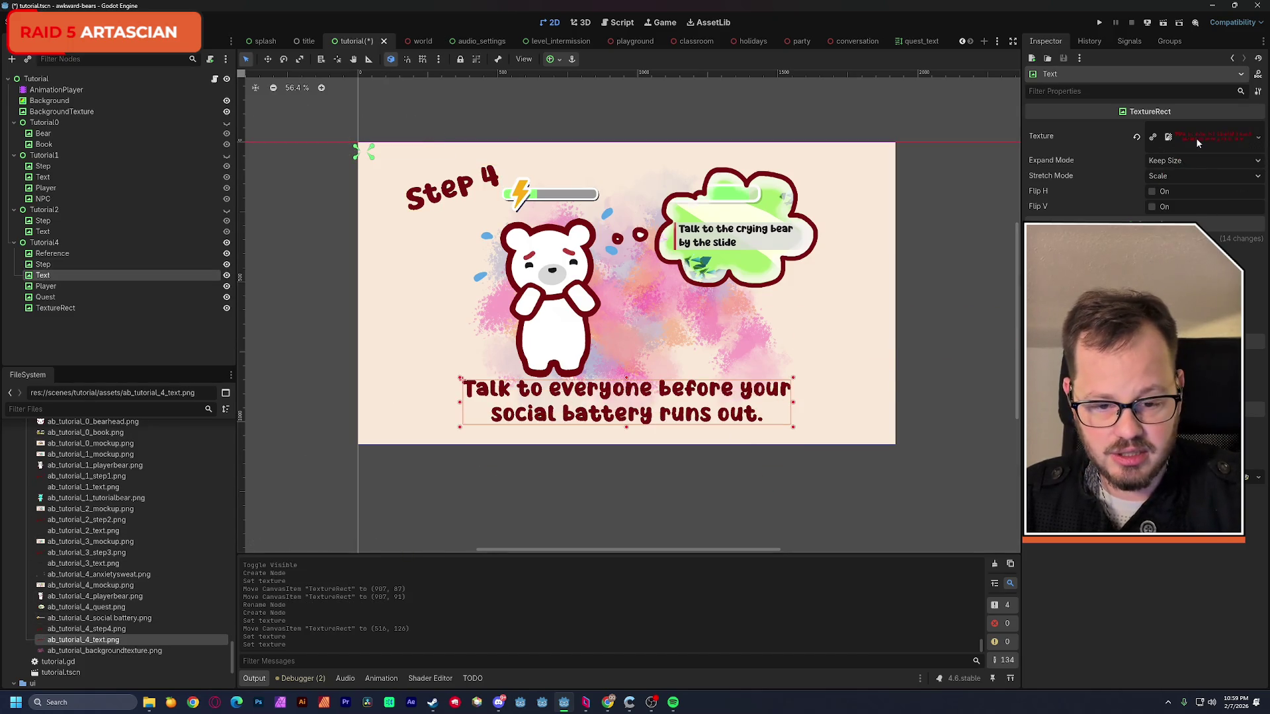
pyautogui.hotkey('ctrl', 's')
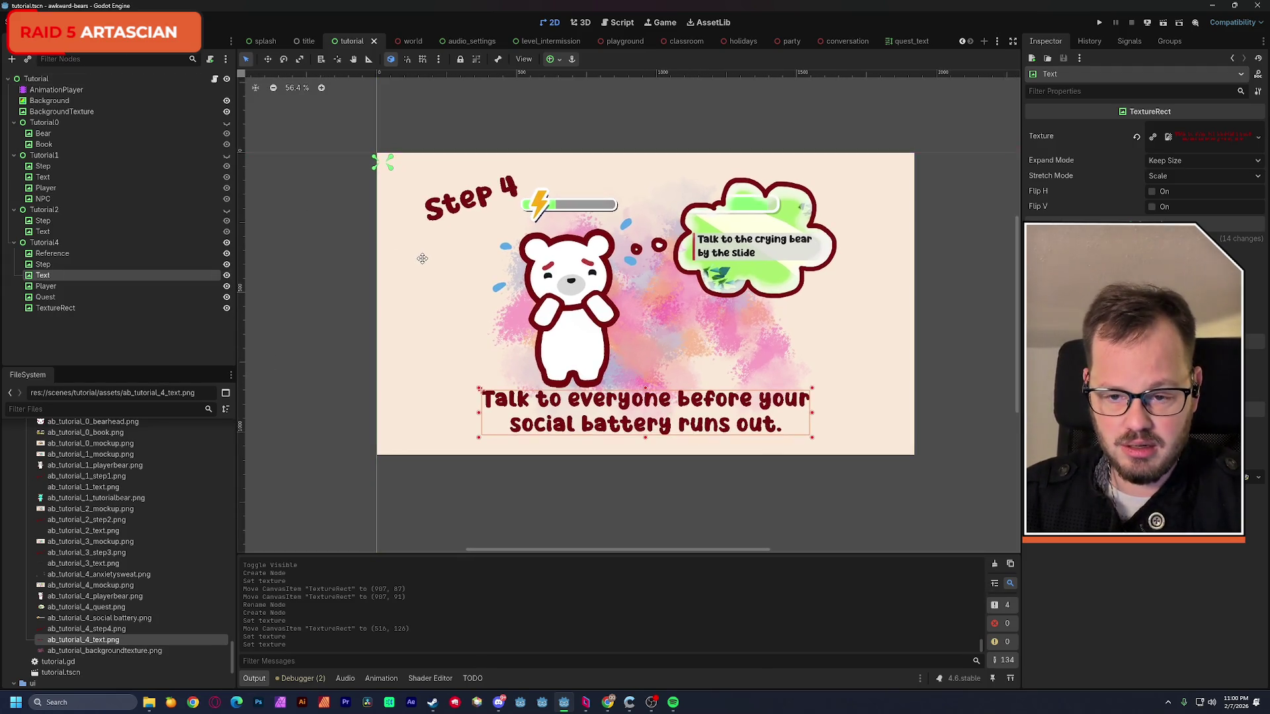
pyautogui.click(51, 254)
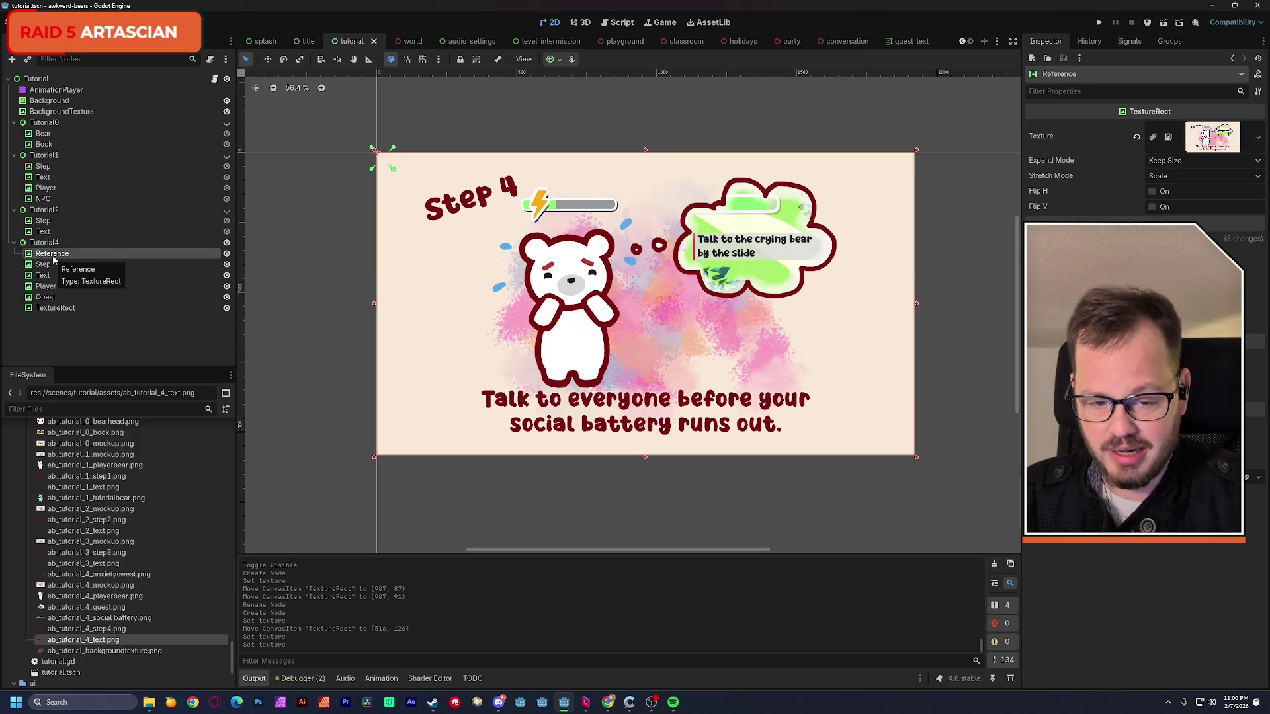
# - Delete the Reference mockup node and save the scene
pyautogui.press('Delete')
pyautogui.click(613, 368)
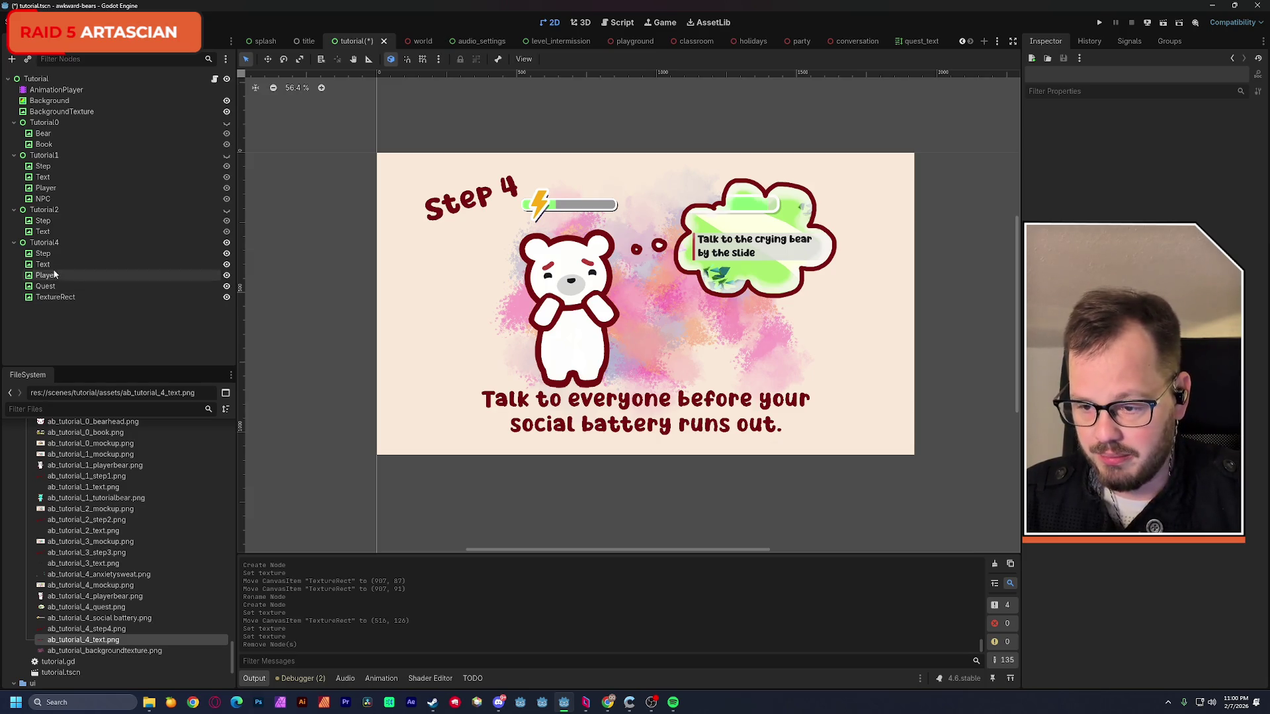
pyautogui.hotkey('ctrl', 's')
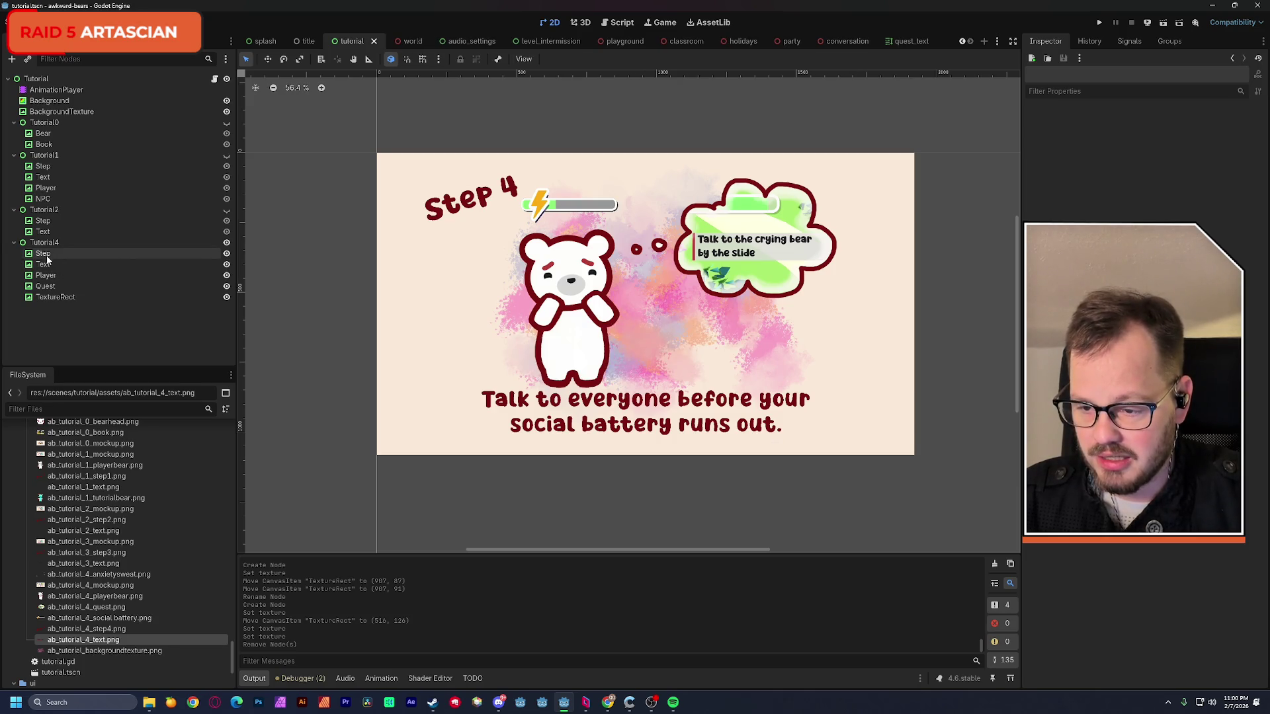
# - Anchor the Tutorial4 Step and Text images to their own corners
pyautogui.click(162, 255)
pyautogui.moveTo(381, 156); pyautogui.dragTo(521, 225)
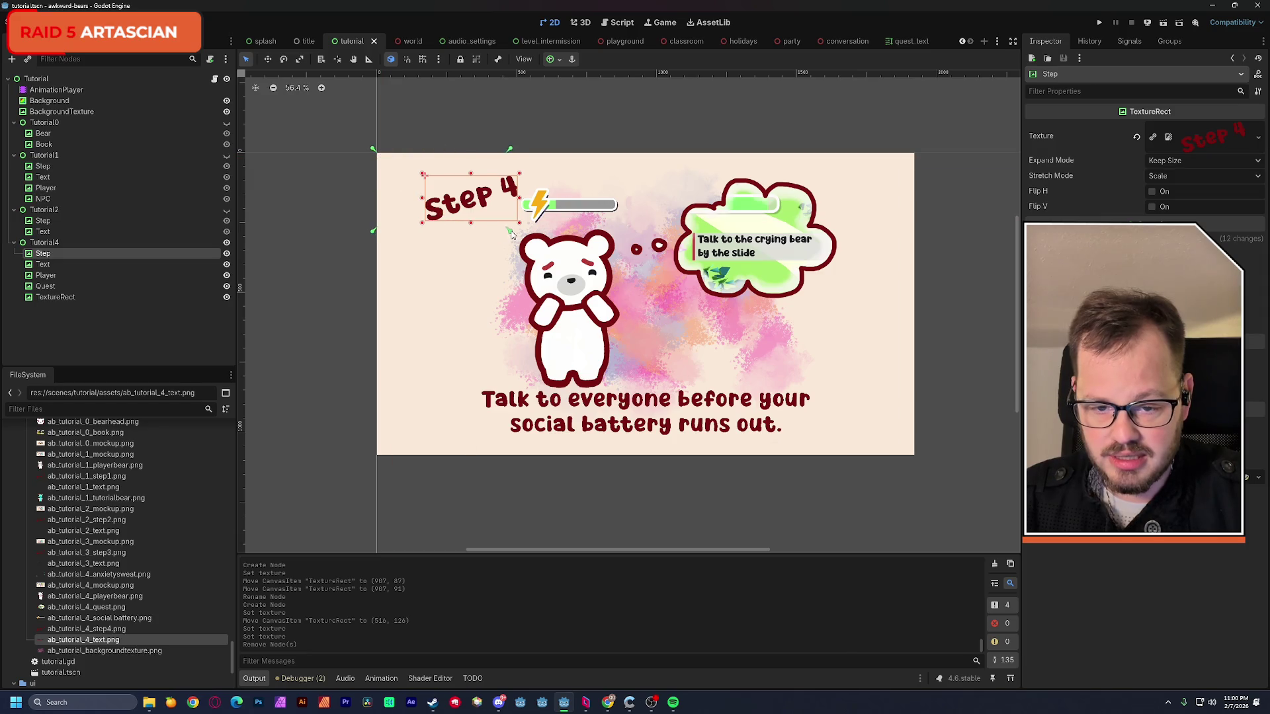
pyautogui.moveTo(375, 152); pyautogui.dragTo(423, 172)
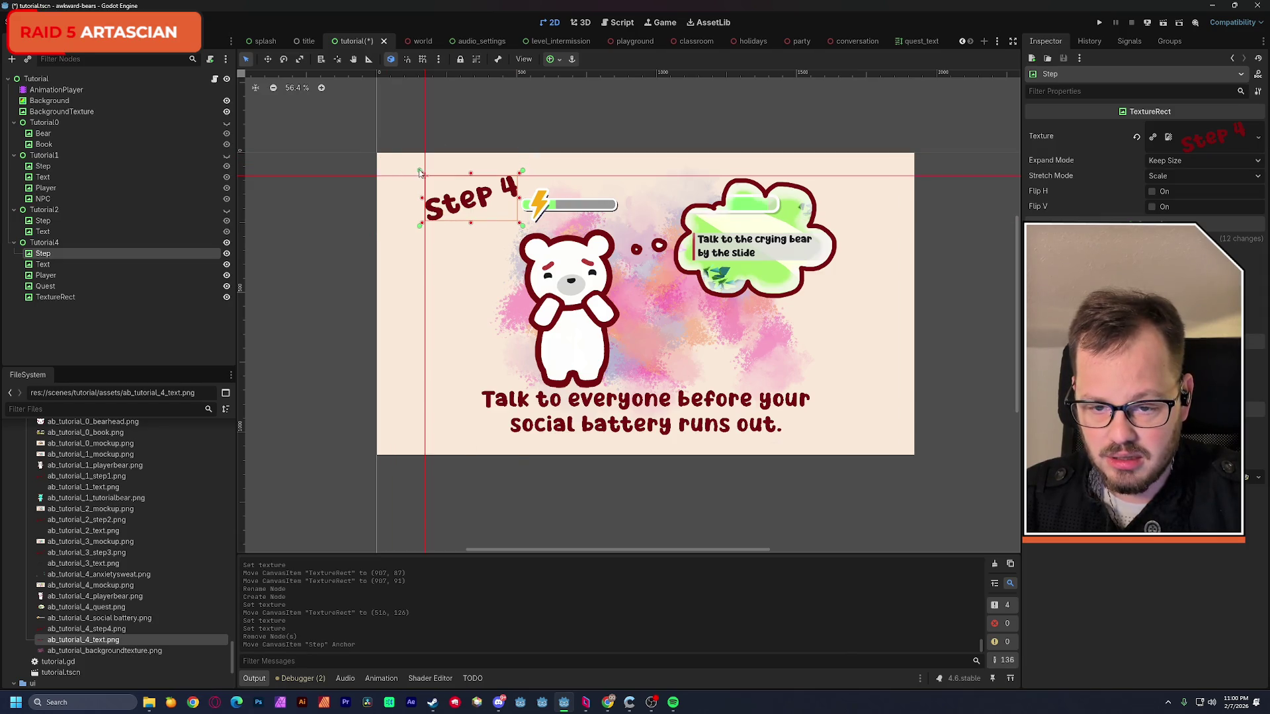
pyautogui.click(42, 264)
pyautogui.moveTo(377, 157); pyautogui.dragTo(814, 439)
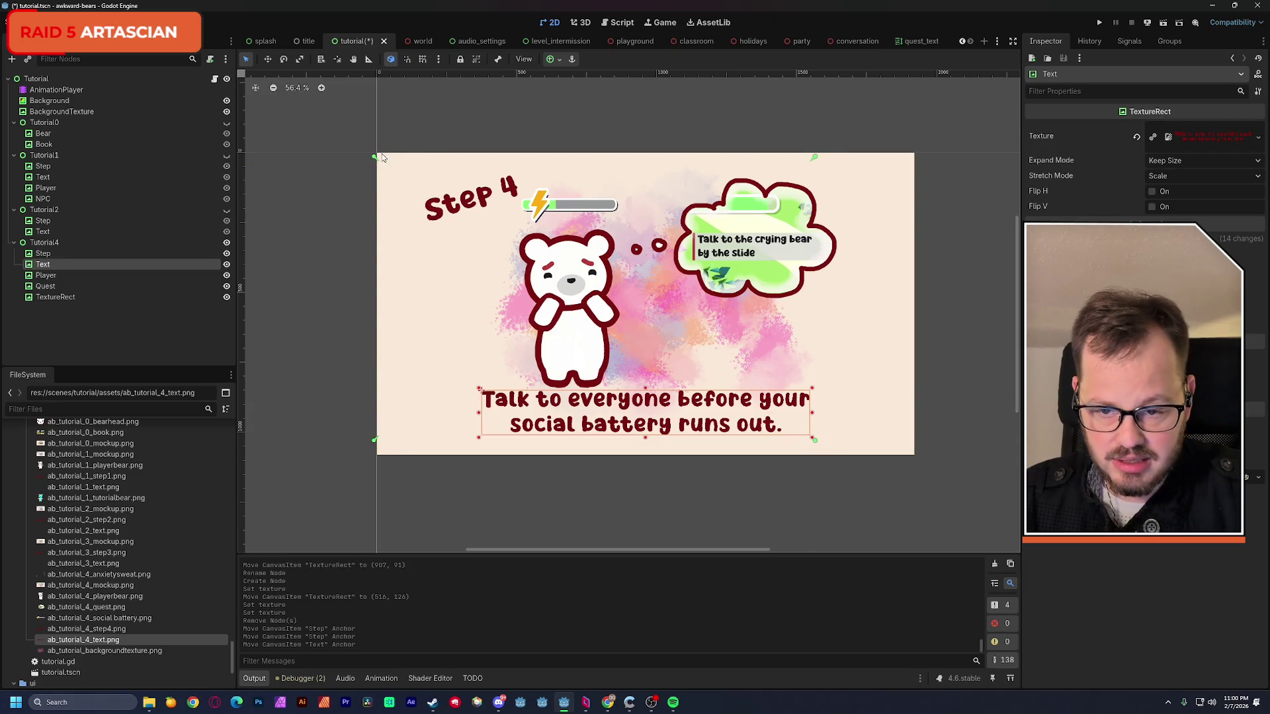
pyautogui.moveTo(439, 351); pyautogui.dragTo(477, 387)
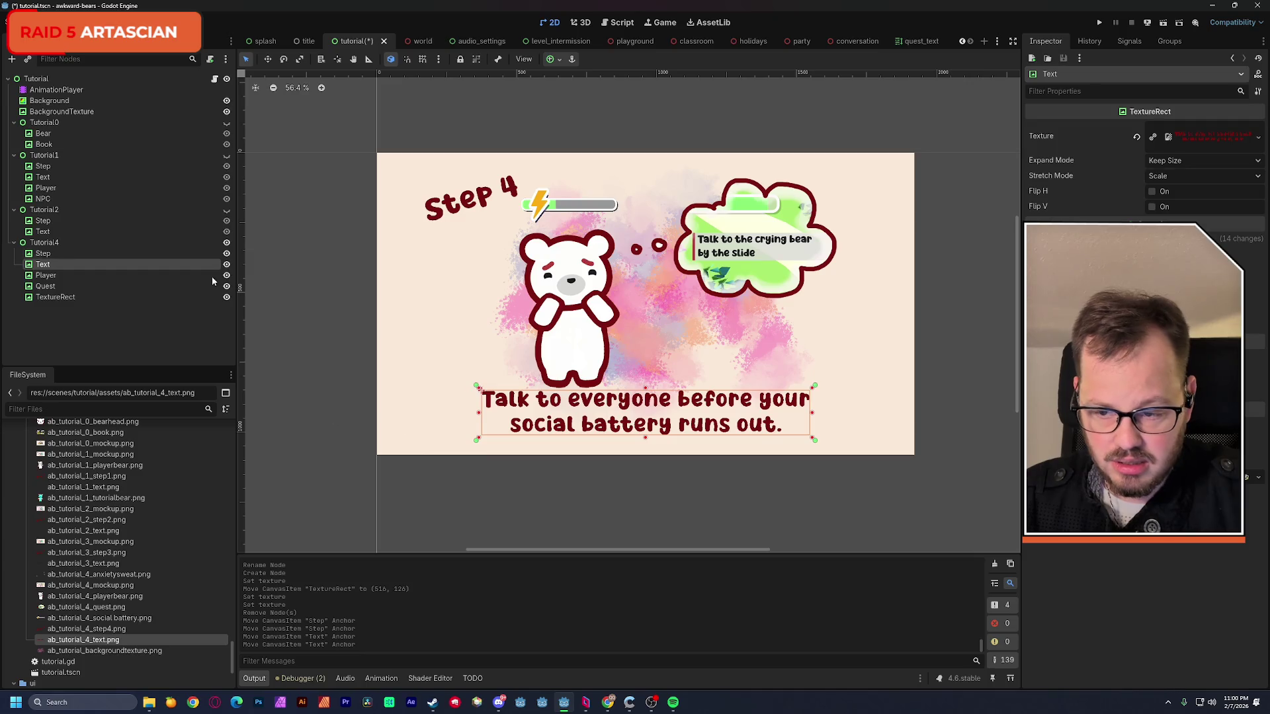
# - Anchor the Player bear and Quest bubble images to their own corners
pyautogui.click(46, 275)
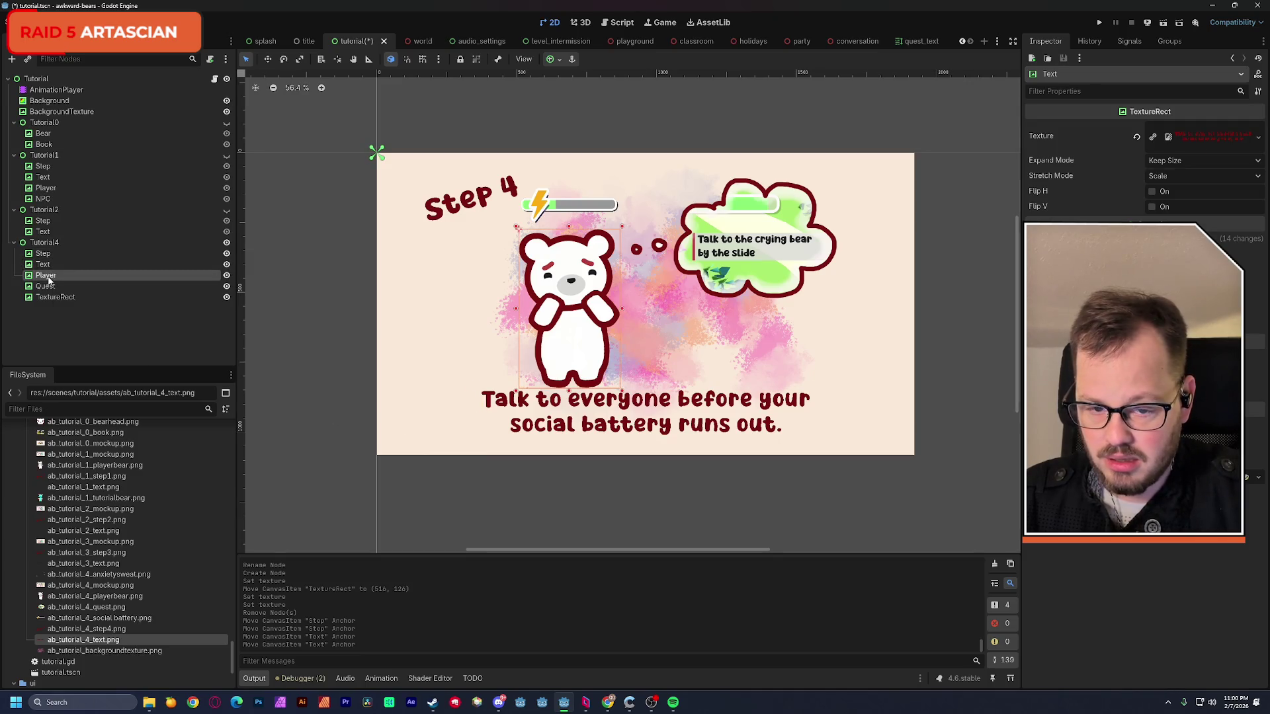
pyautogui.moveTo(605, 385); pyautogui.dragTo(623, 393)
pyautogui.moveTo(372, 149); pyautogui.dragTo(514, 226)
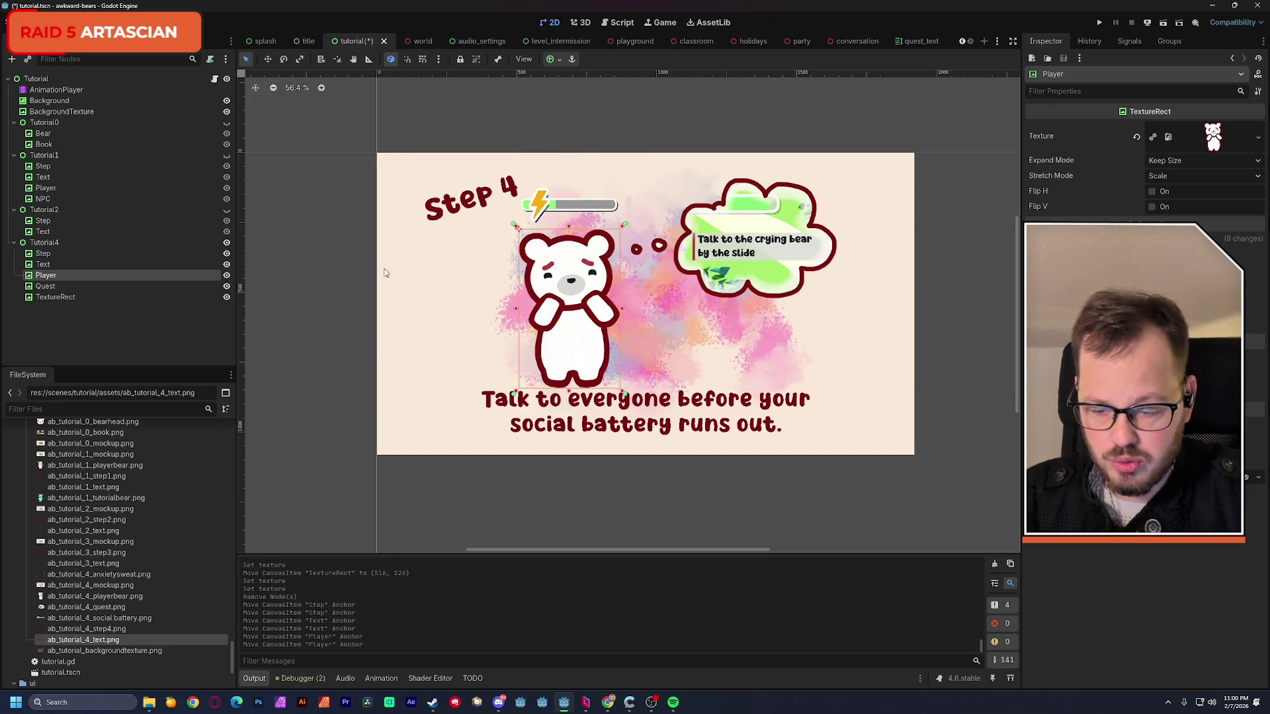
pyautogui.click(46, 286)
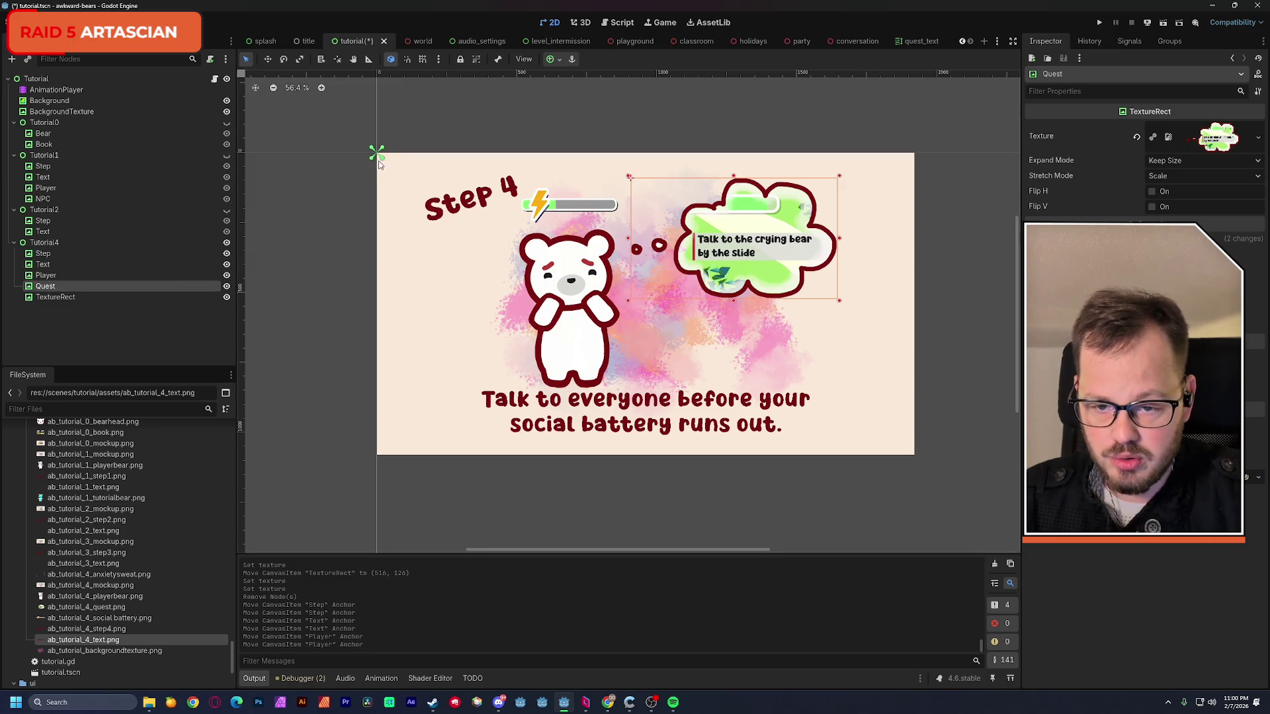
pyautogui.moveTo(378, 156)
pyautogui.mouseDown()
pyautogui.moveTo(846, 314)
pyautogui.moveTo(841, 302)
pyautogui.mouseUp()
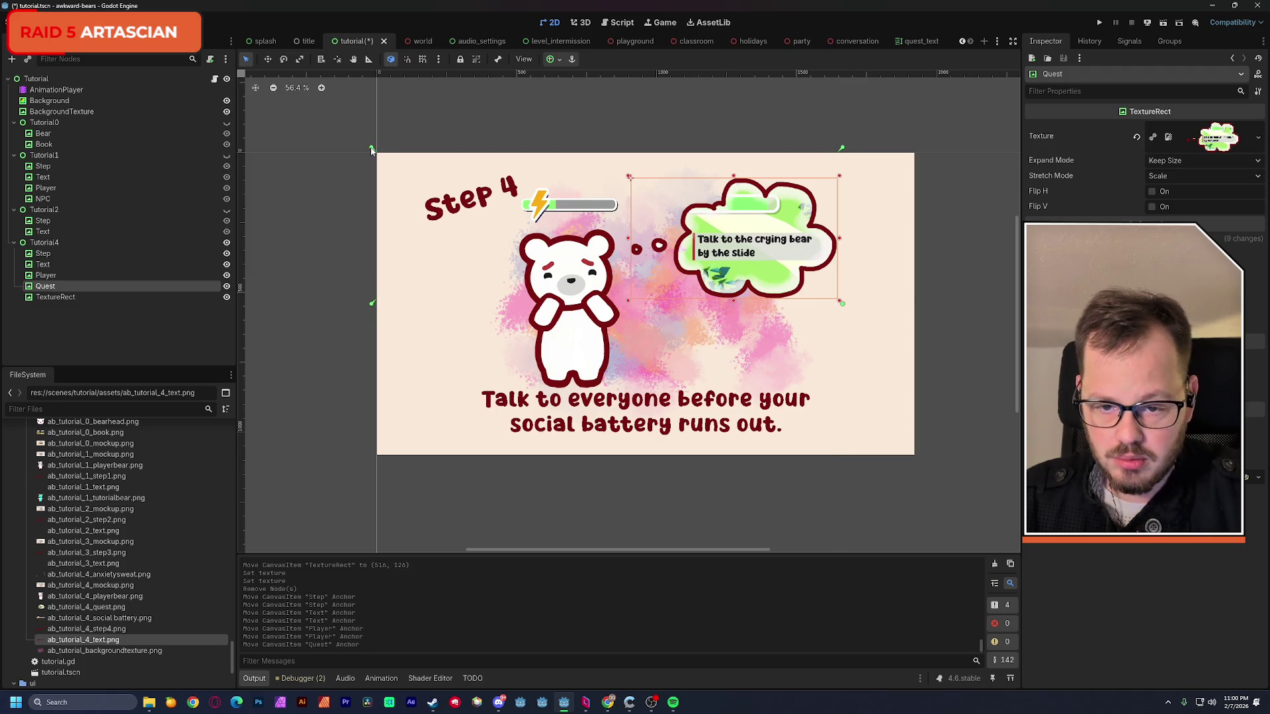
pyautogui.moveTo(372, 150); pyautogui.dragTo(628, 175)
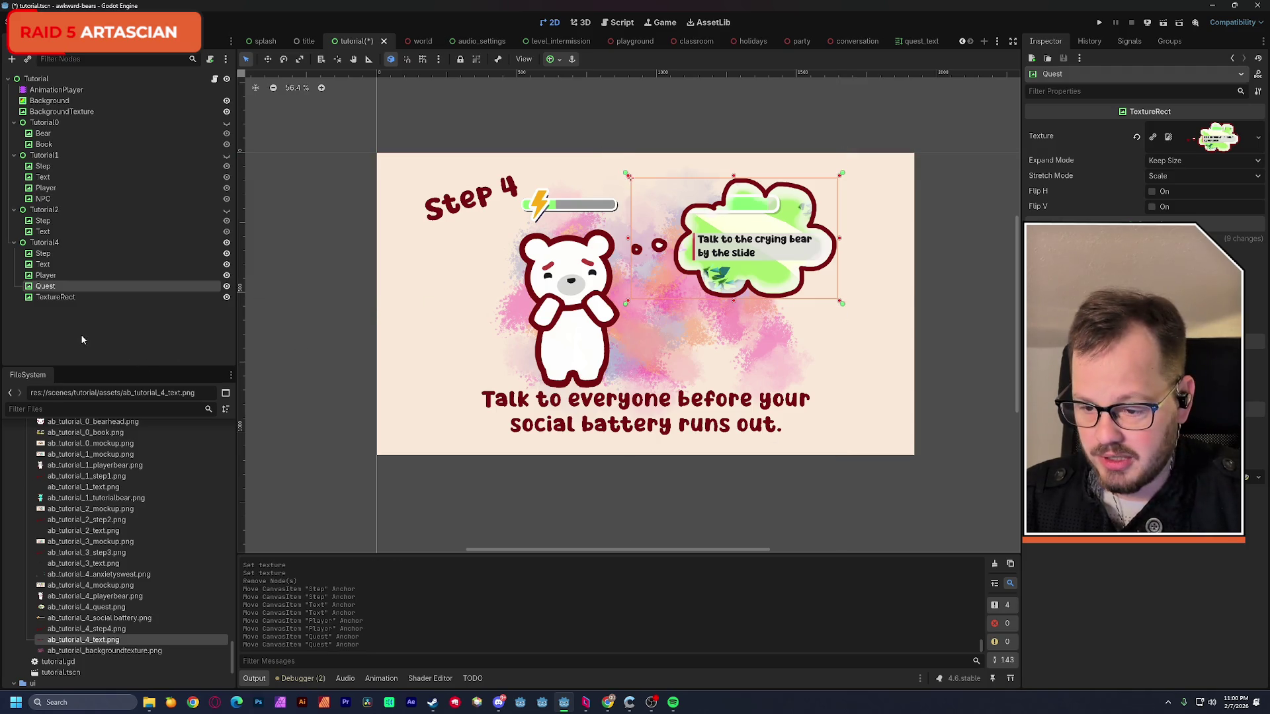
# - Rename the battery image Battery, anchor it to the bar's corners and shift it up-left
pyautogui.click(63, 298)
pyautogui.doubleClick(79, 299)
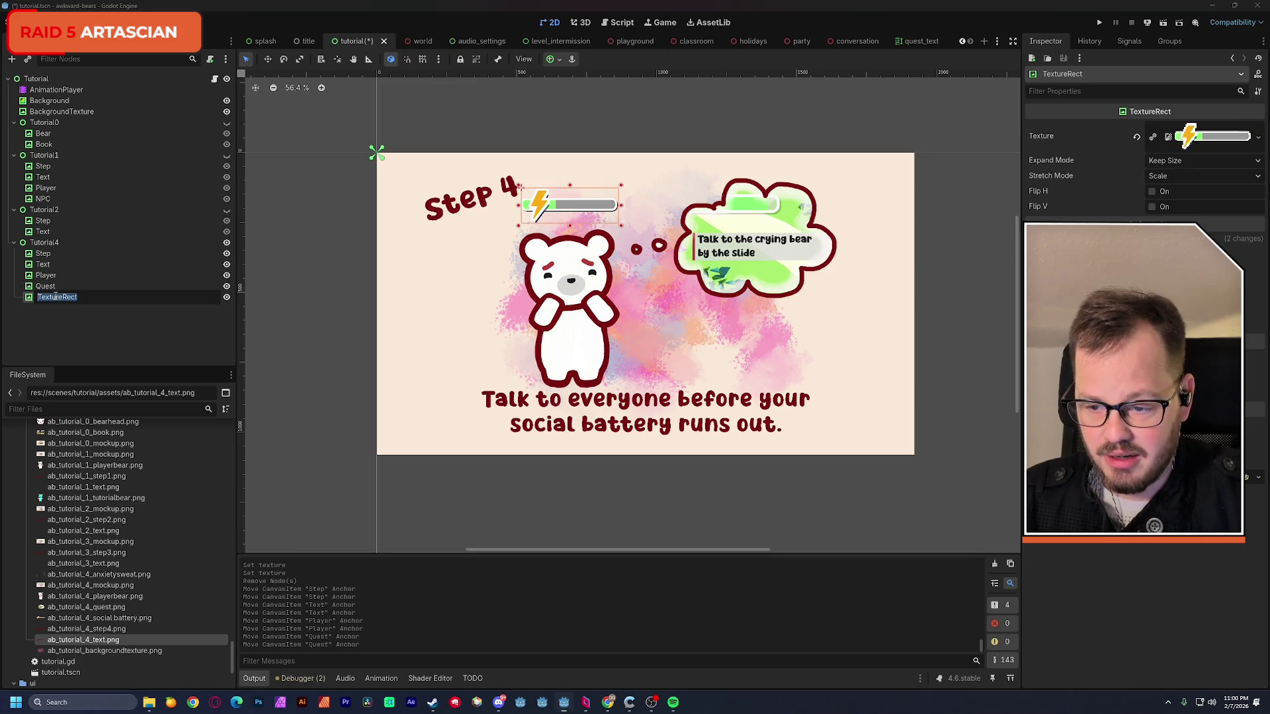
pyautogui.write('Battery')
pyautogui.press('Return')
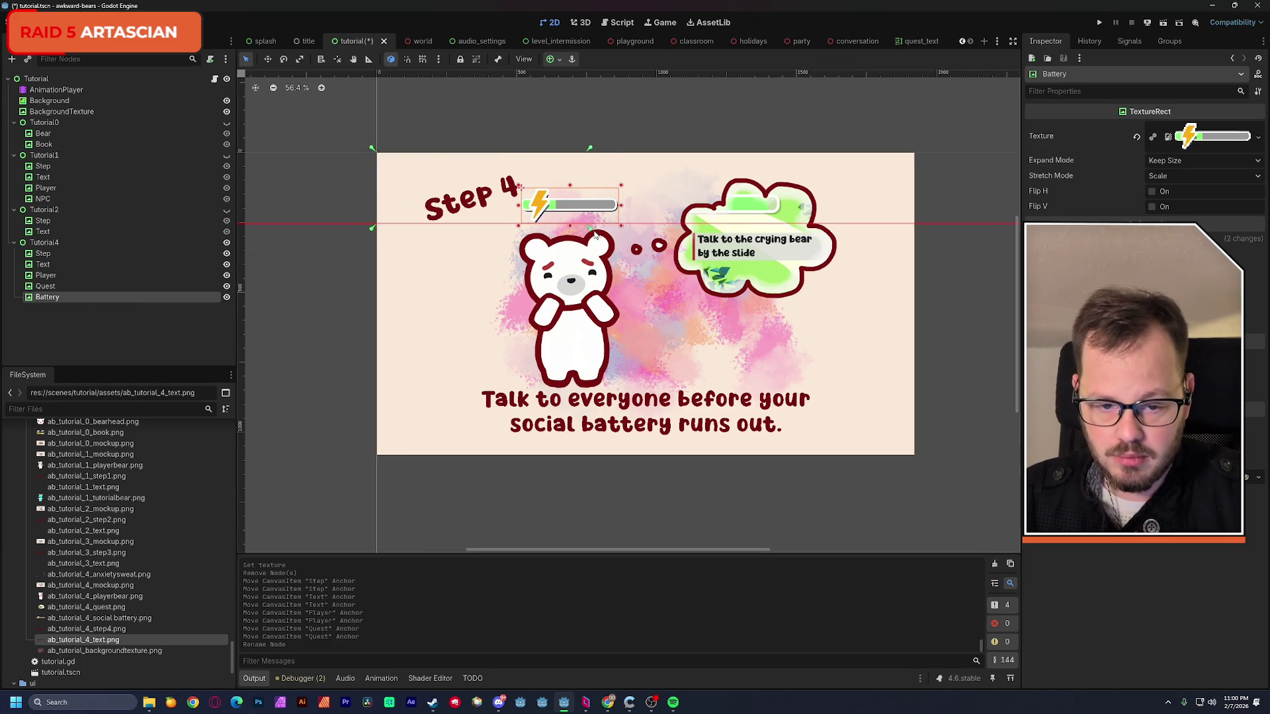
pyautogui.moveTo(377, 154); pyautogui.dragTo(622, 229)
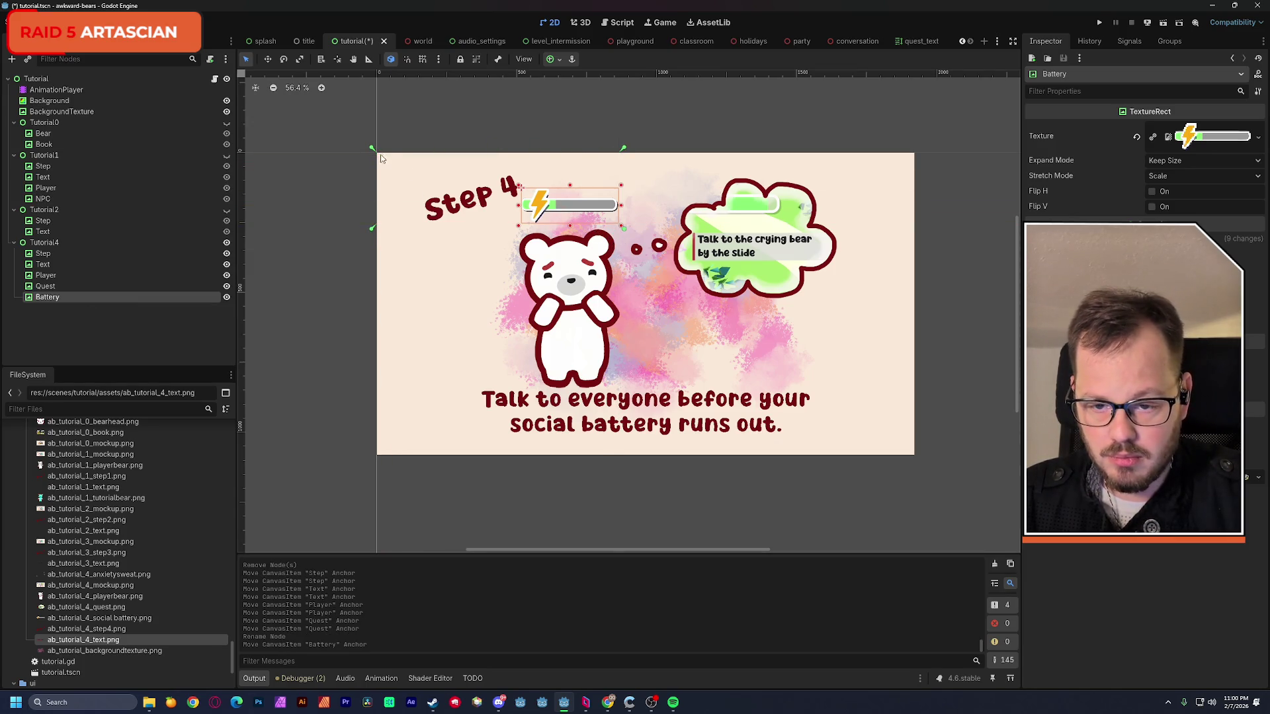
pyautogui.moveTo(372, 149); pyautogui.dragTo(518, 185)
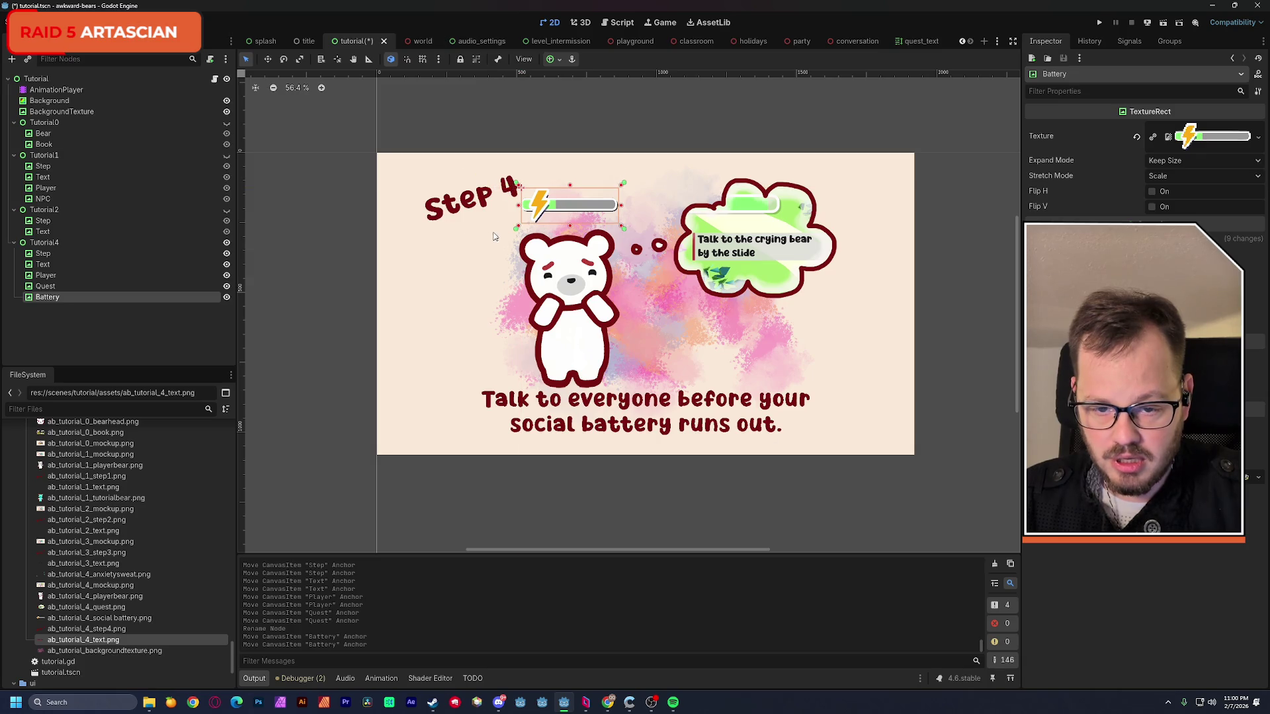
pyautogui.scroll(2, 491, 232)
pyautogui.scroll(2, 493, 248)
pyautogui.scroll(1, 493, 253)
pyautogui.moveTo(493, 254); pyautogui.dragTo(494, 257)
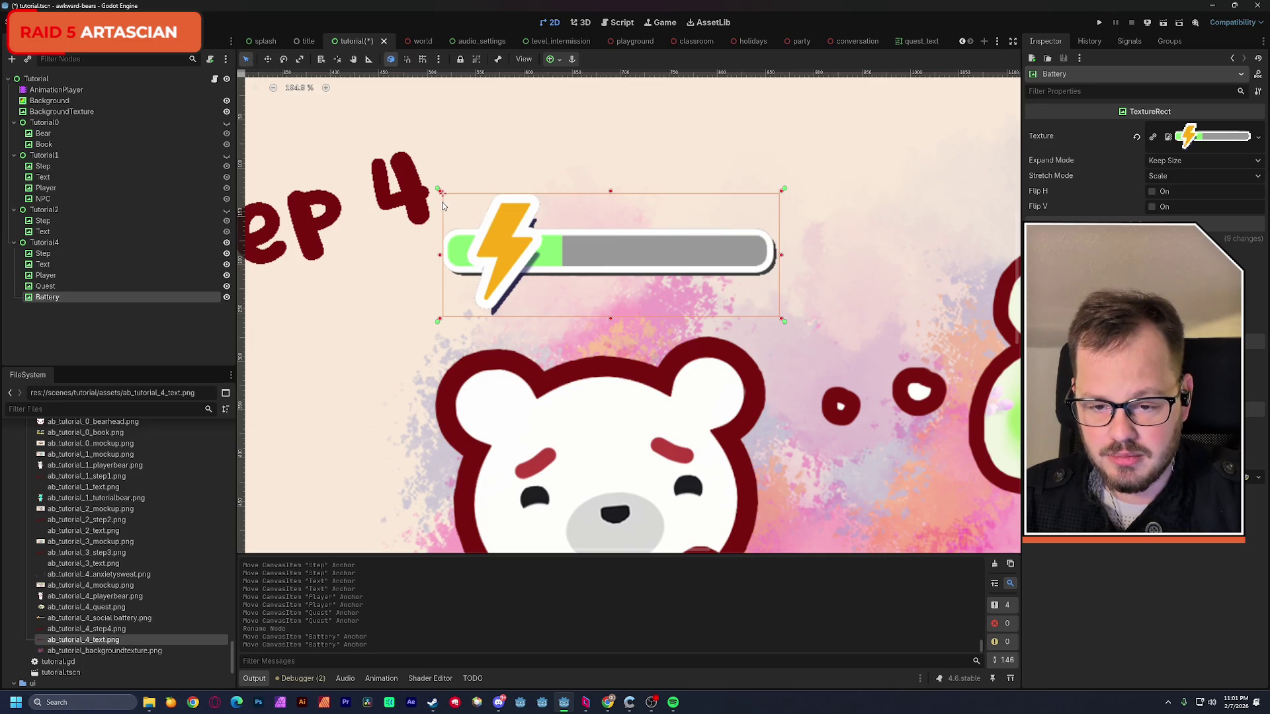
pyautogui.moveTo(477, 251); pyautogui.dragTo(422, 227)
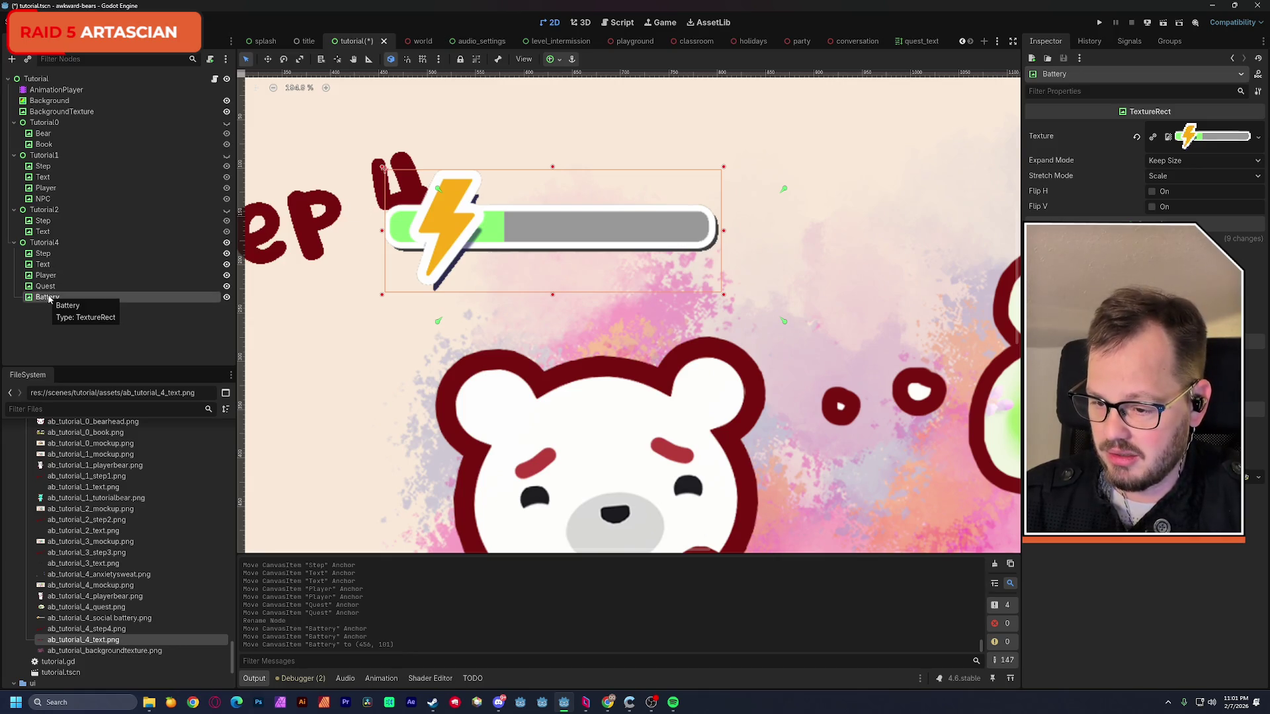
pyautogui.click(43, 252)
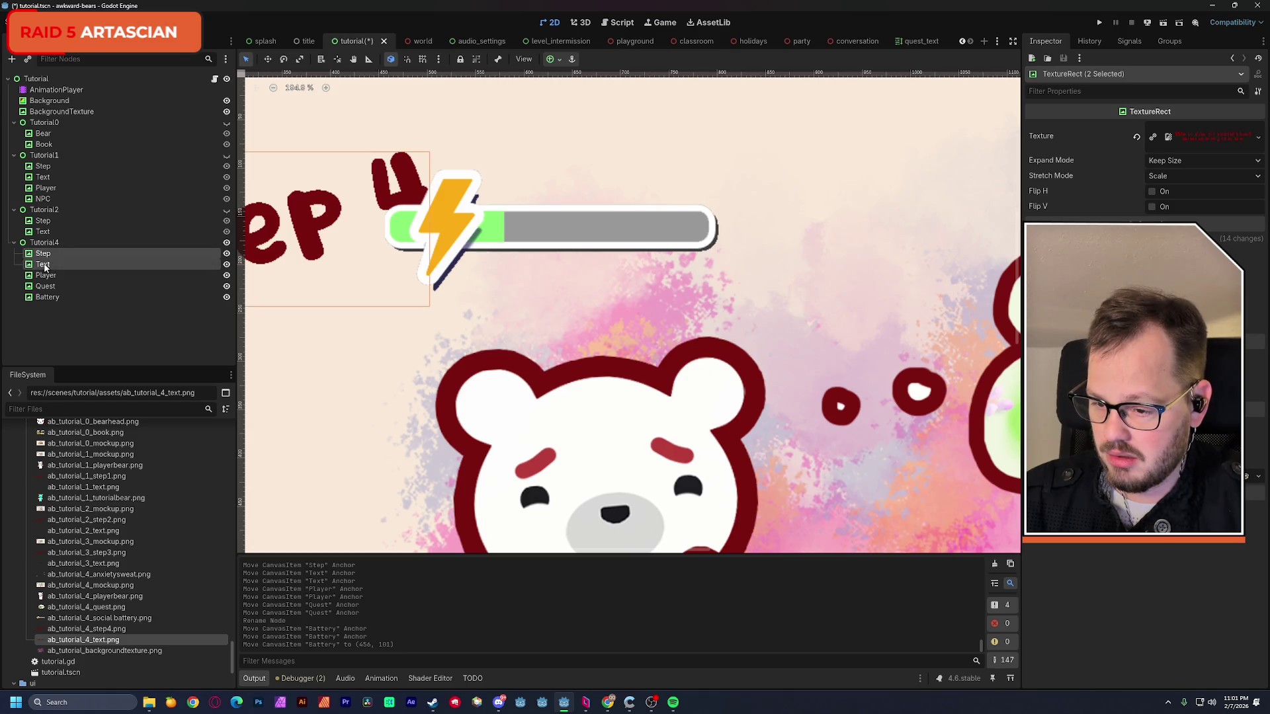
# - Move Step and Text below Battery in Tutorial4 and hide the Tutorial4 group
pyautogui.moveTo(45, 265); pyautogui.dragTo(53, 300)
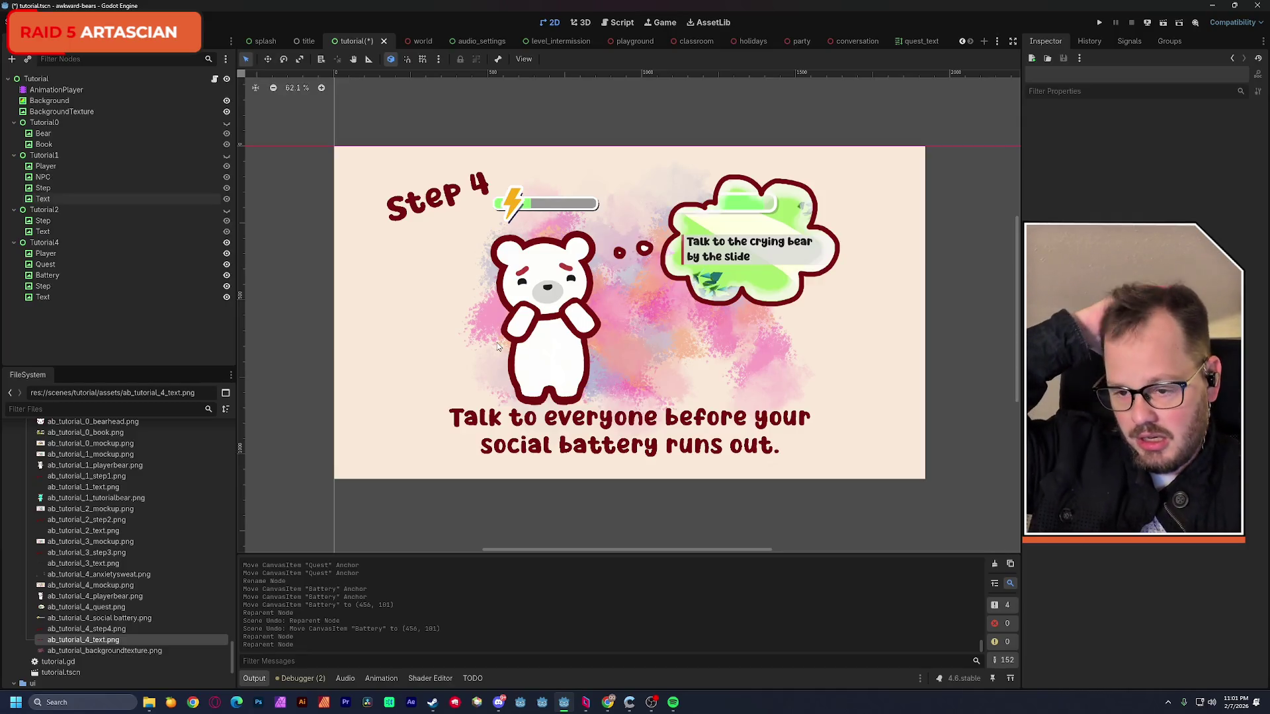
pyautogui.click(226, 244)
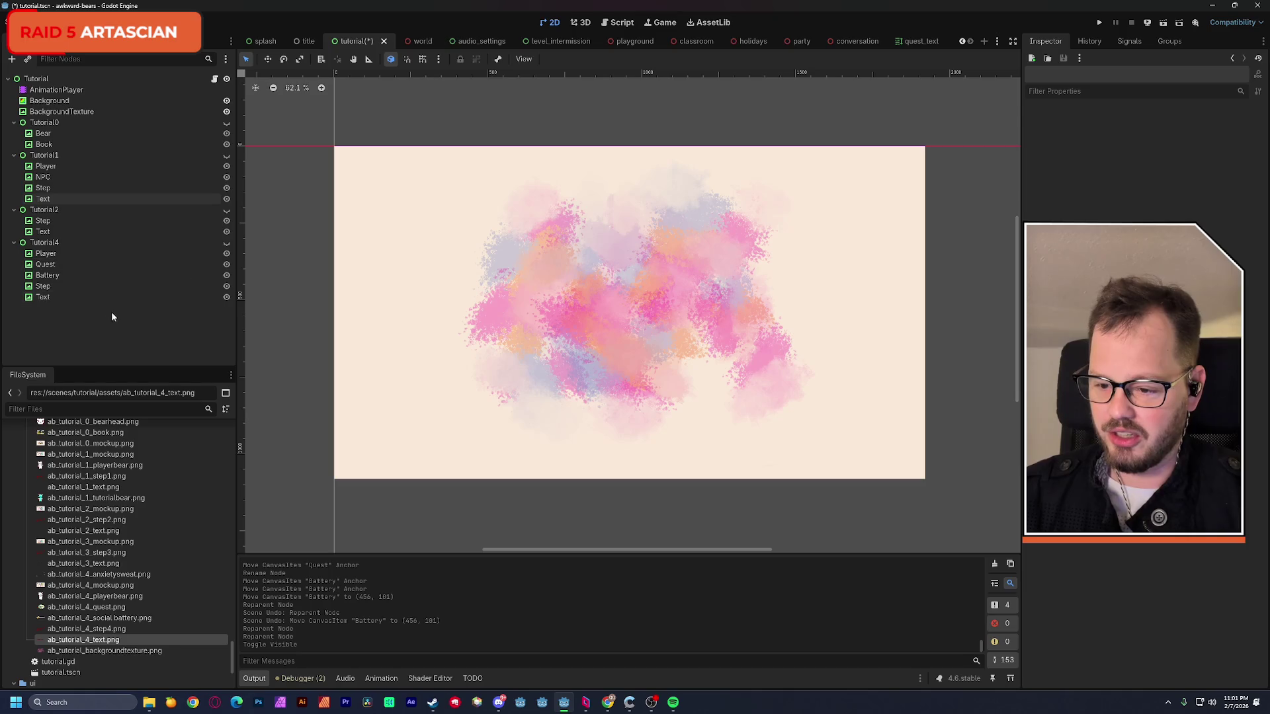
pyautogui.hotkey('ctrl', 'a')
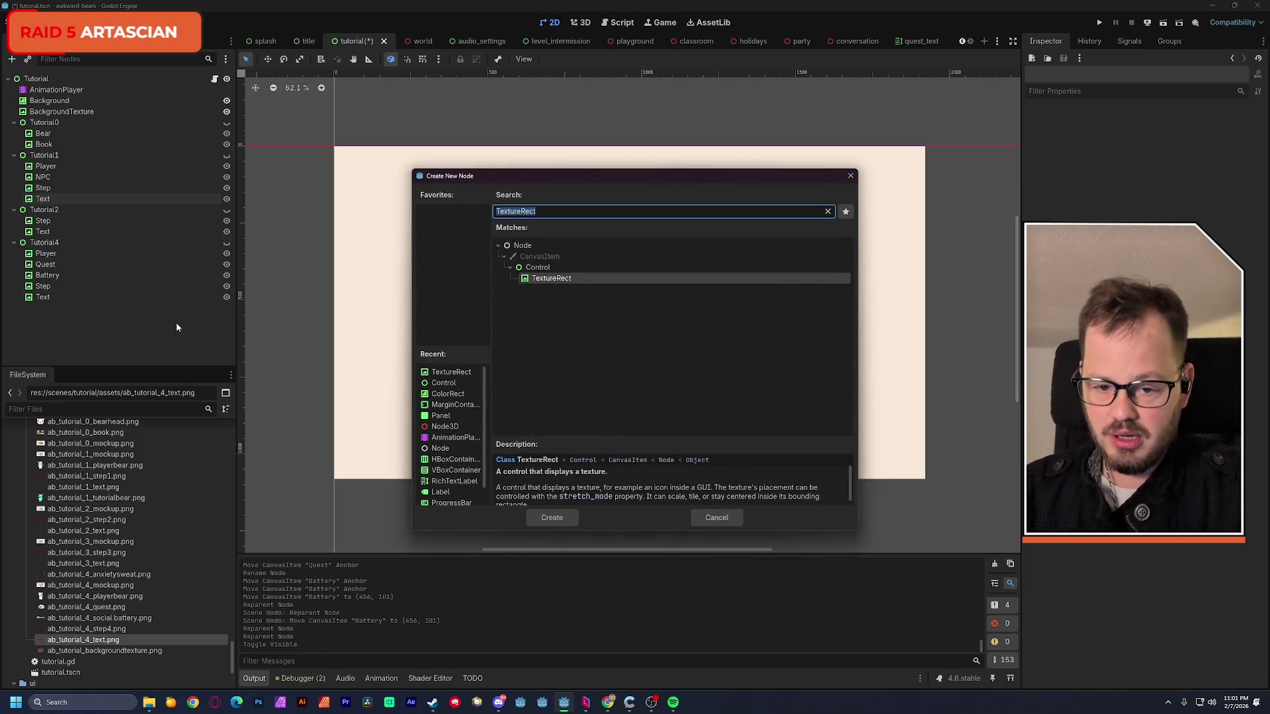
pyautogui.write('richer')
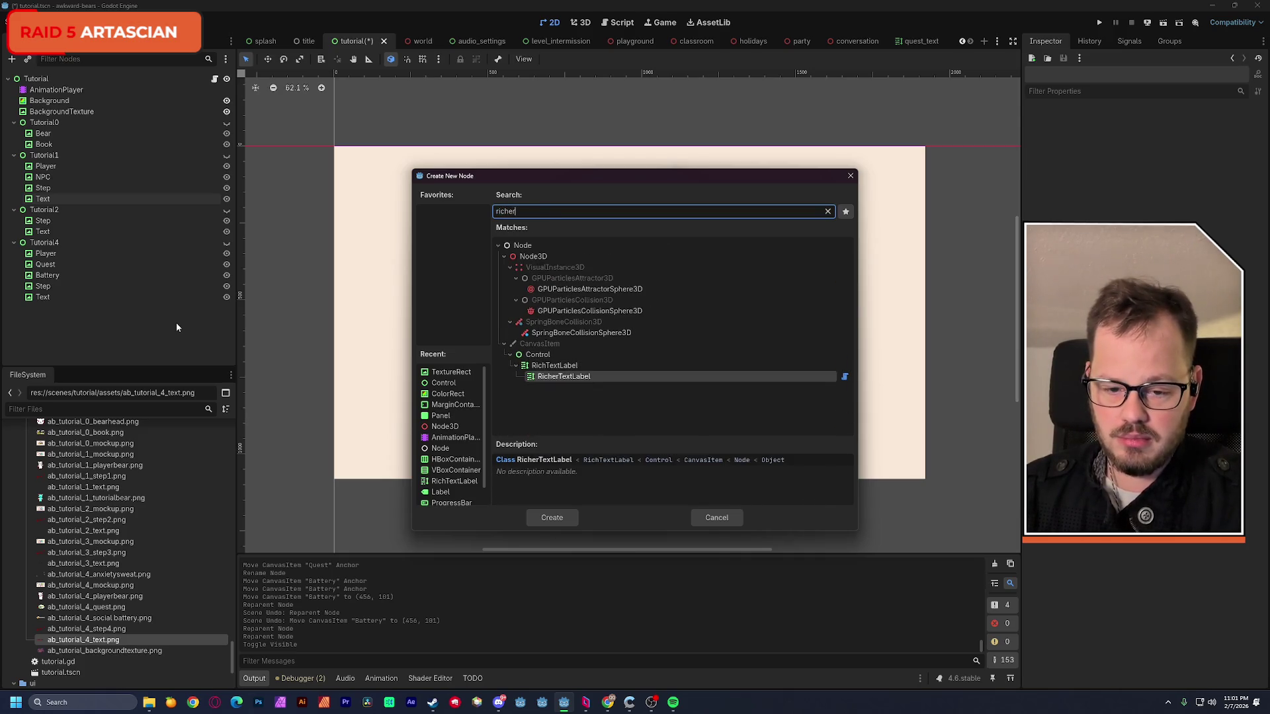
# - Create a RicherTextLabel reading GOOD LUCK!, enlarge it over the upper left, and reshow Tutorial4
pyautogui.press('Return')
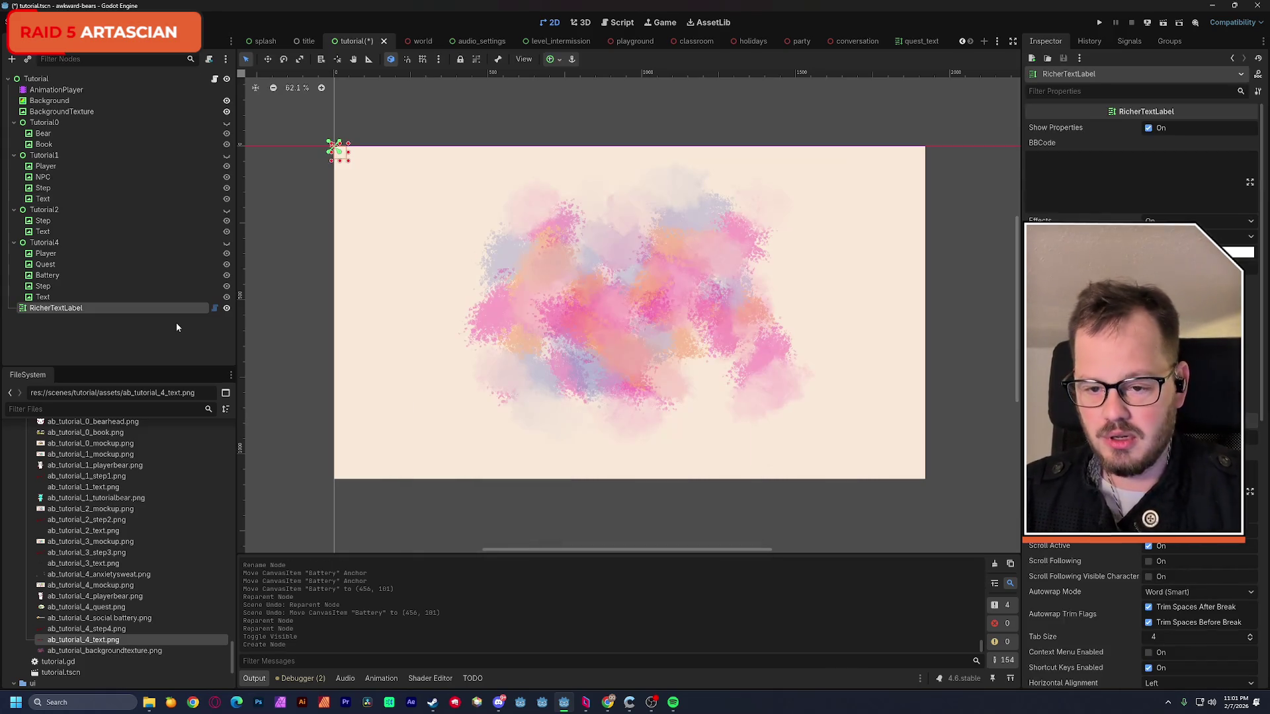
pyautogui.click(1090, 179)
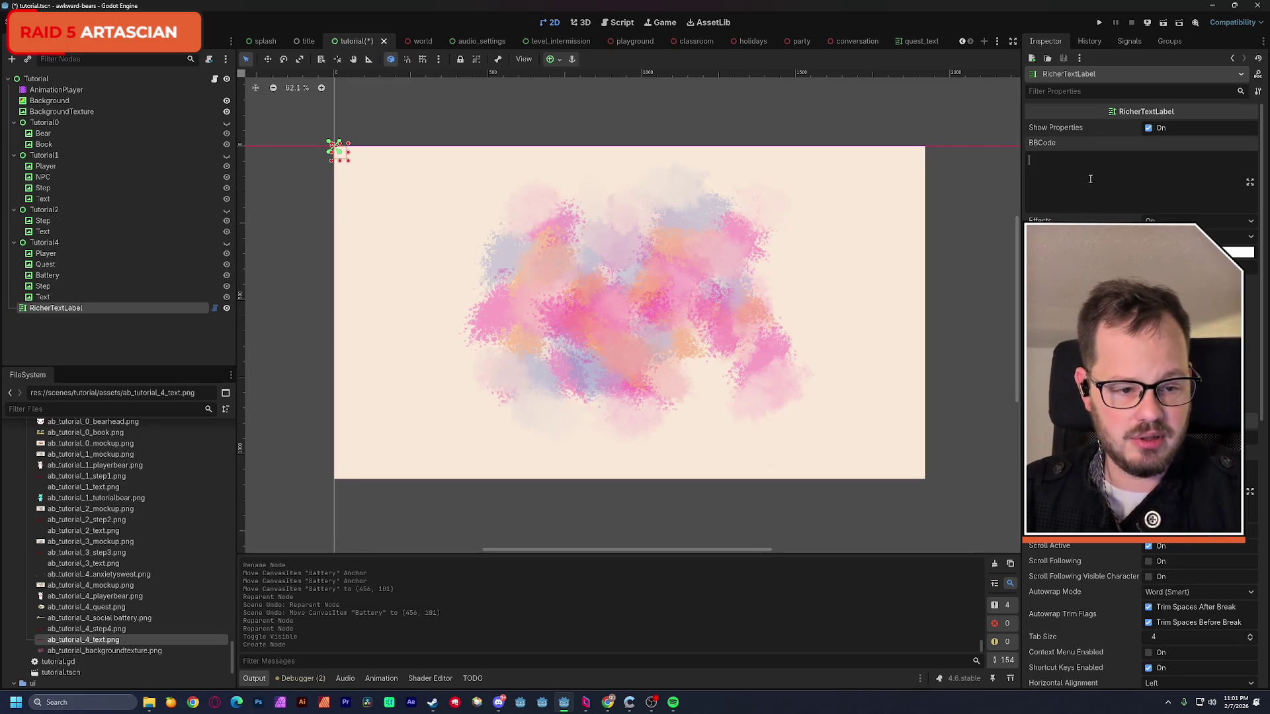
pyautogui.write('GOOD LUCK!')
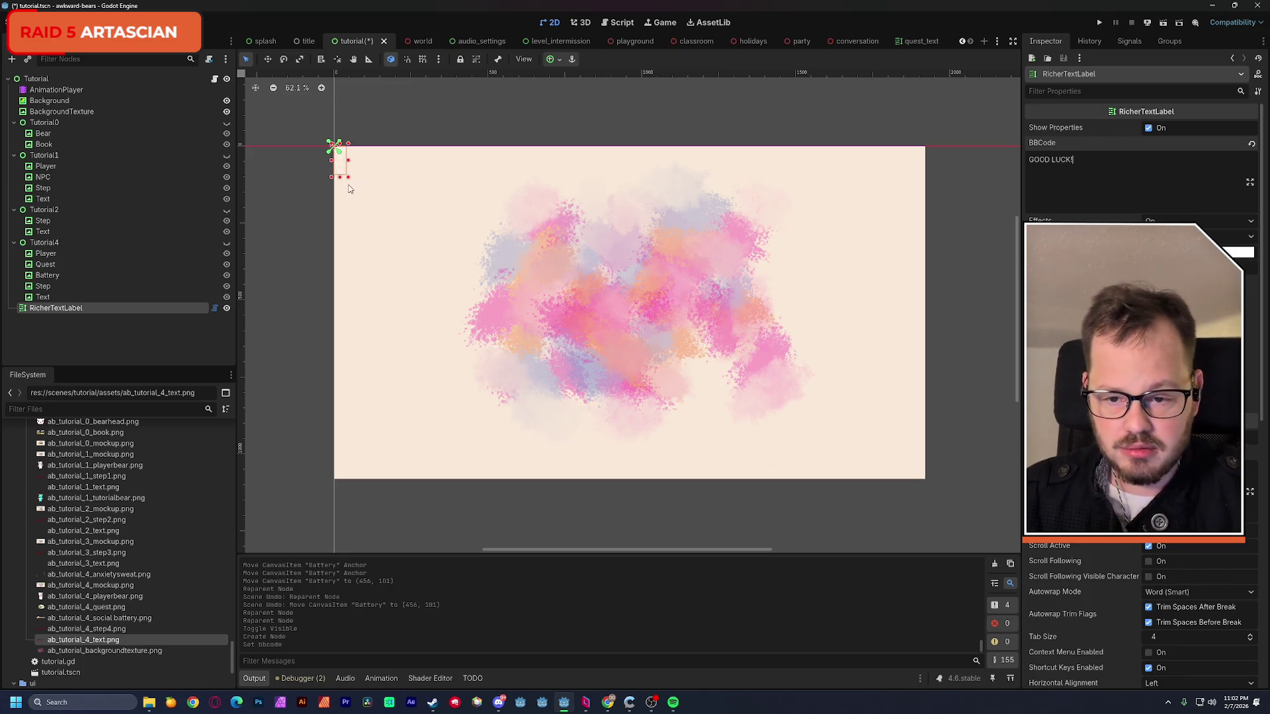
pyautogui.moveTo(348, 180); pyautogui.dragTo(669, 244)
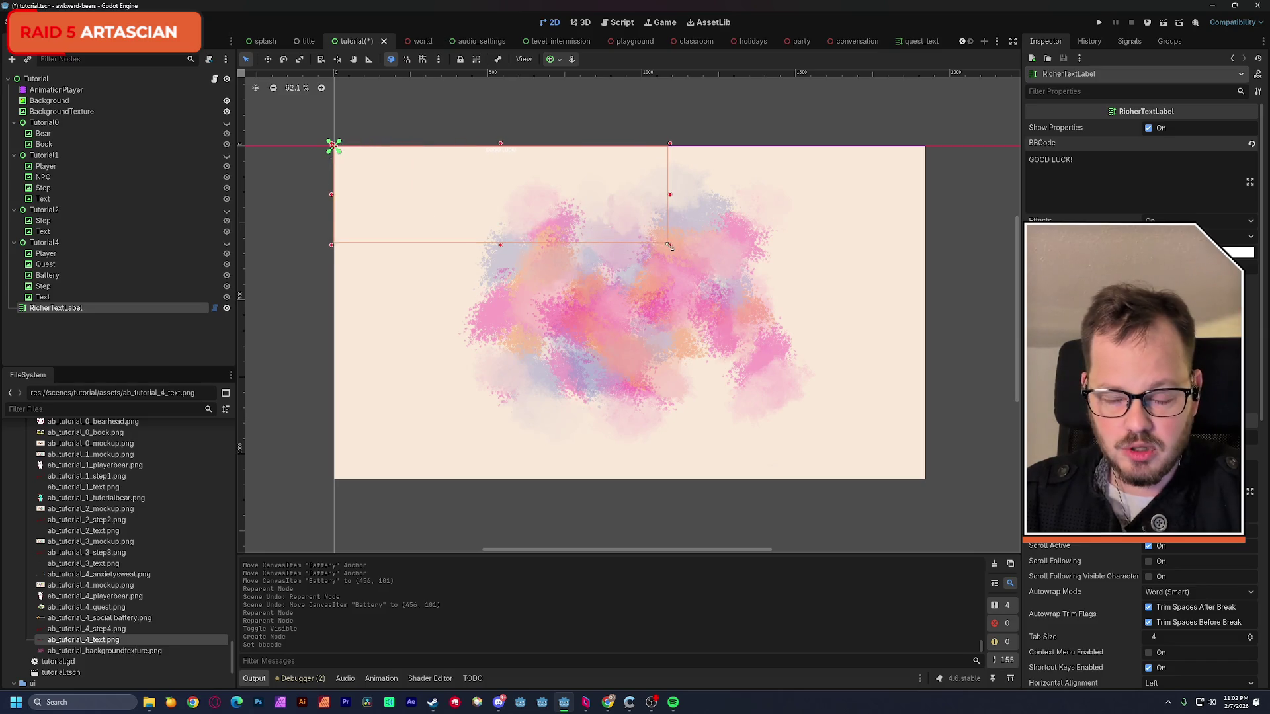
pyautogui.click(227, 243)
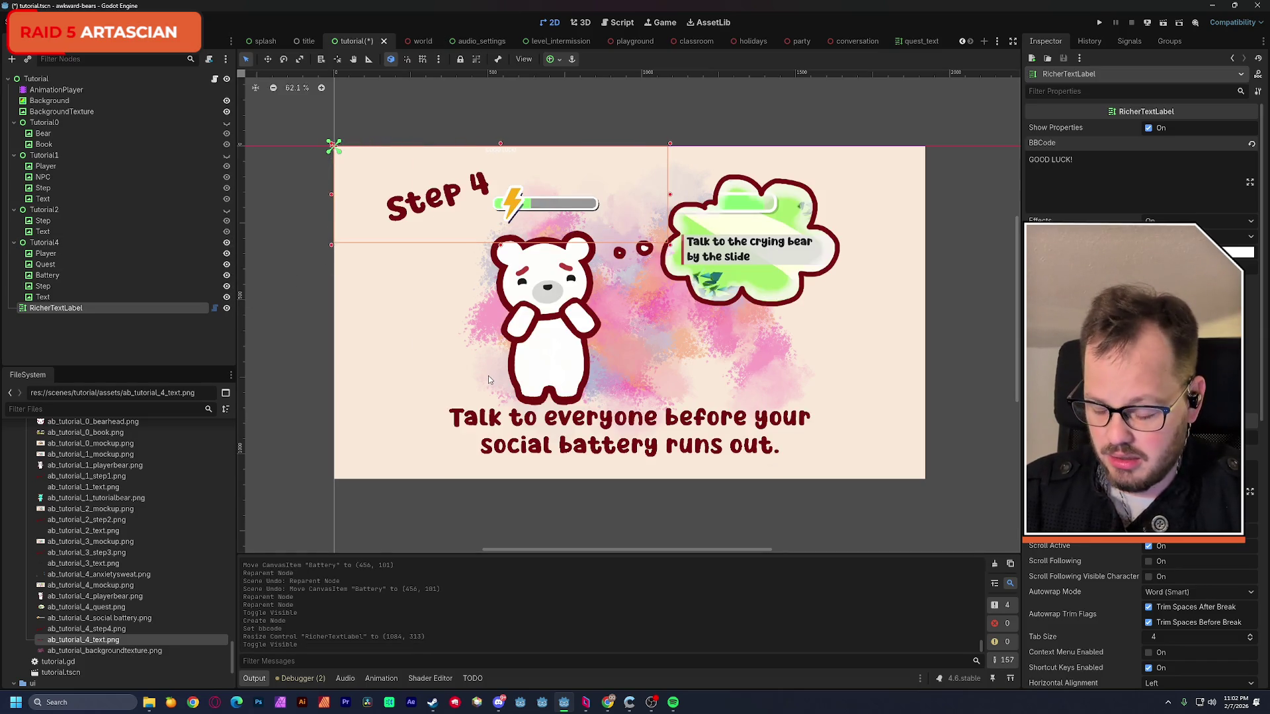
# - Sample the tutorial text's dark red for the label colour and move GOOD LUCK! right and down
pyautogui.press('super+shift+c')
pyautogui.click(494, 424)
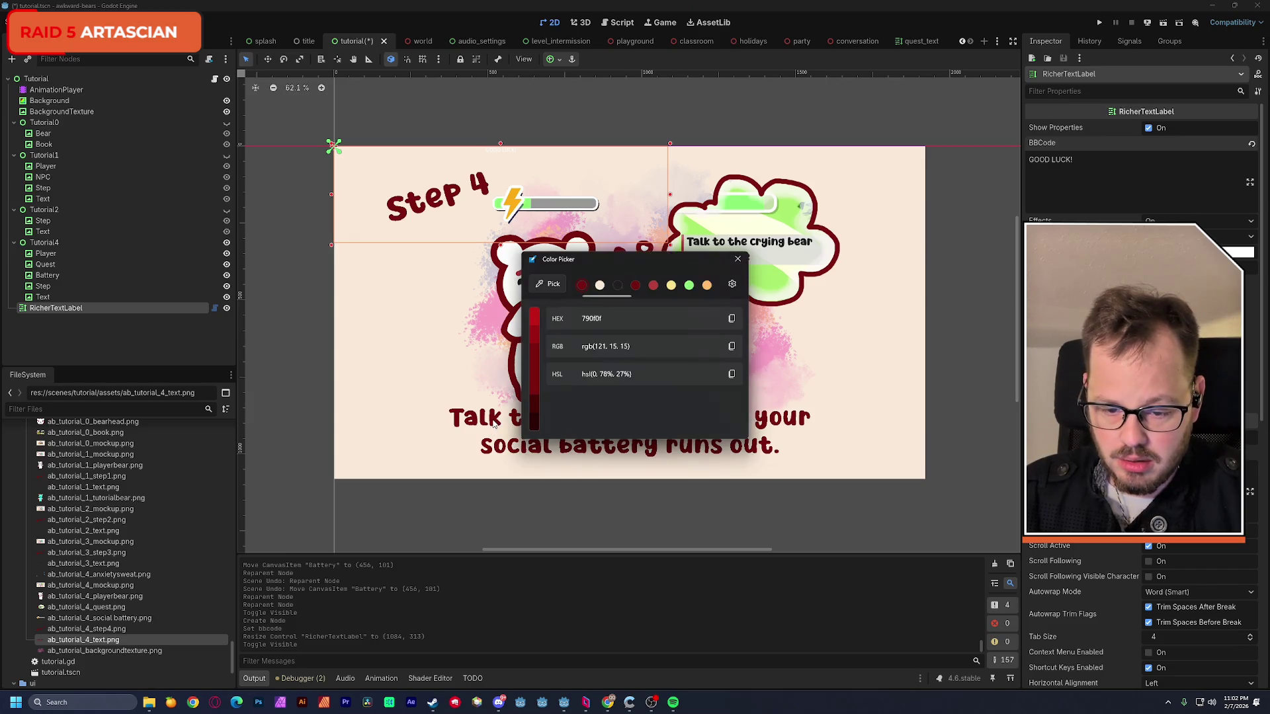
pyautogui.click(731, 317)
pyautogui.click(737, 258)
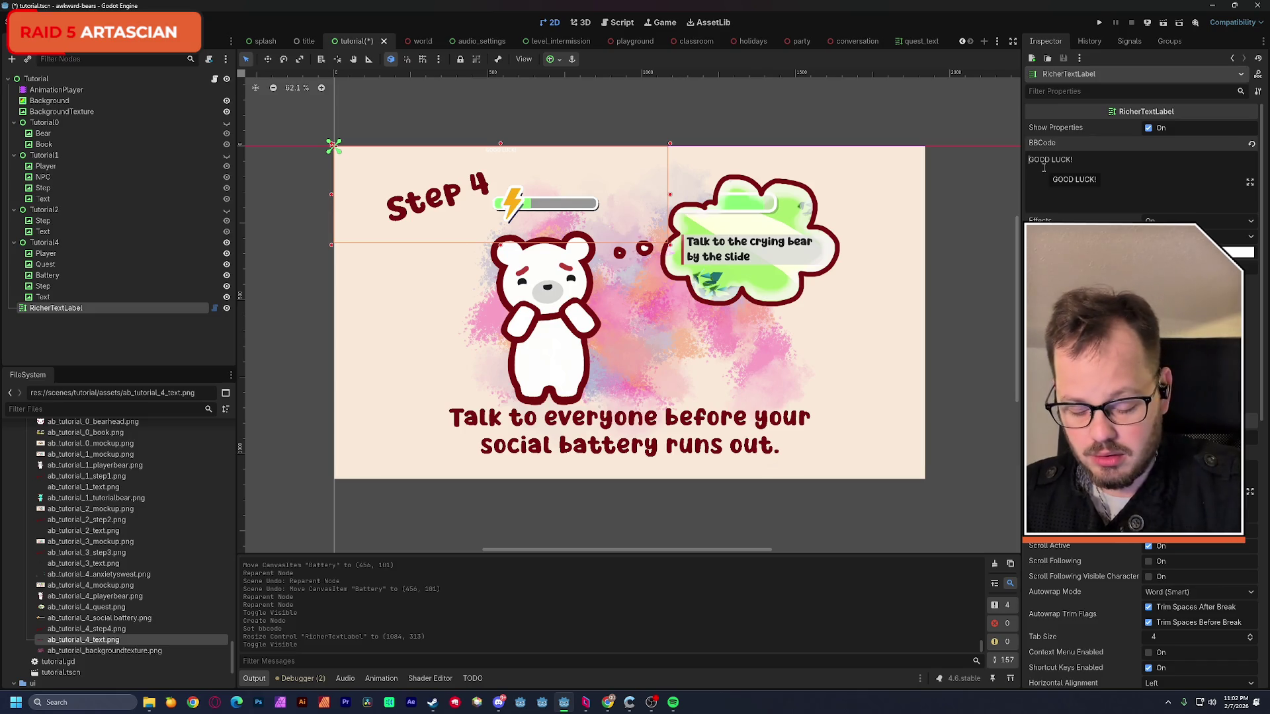
pyautogui.write('[')
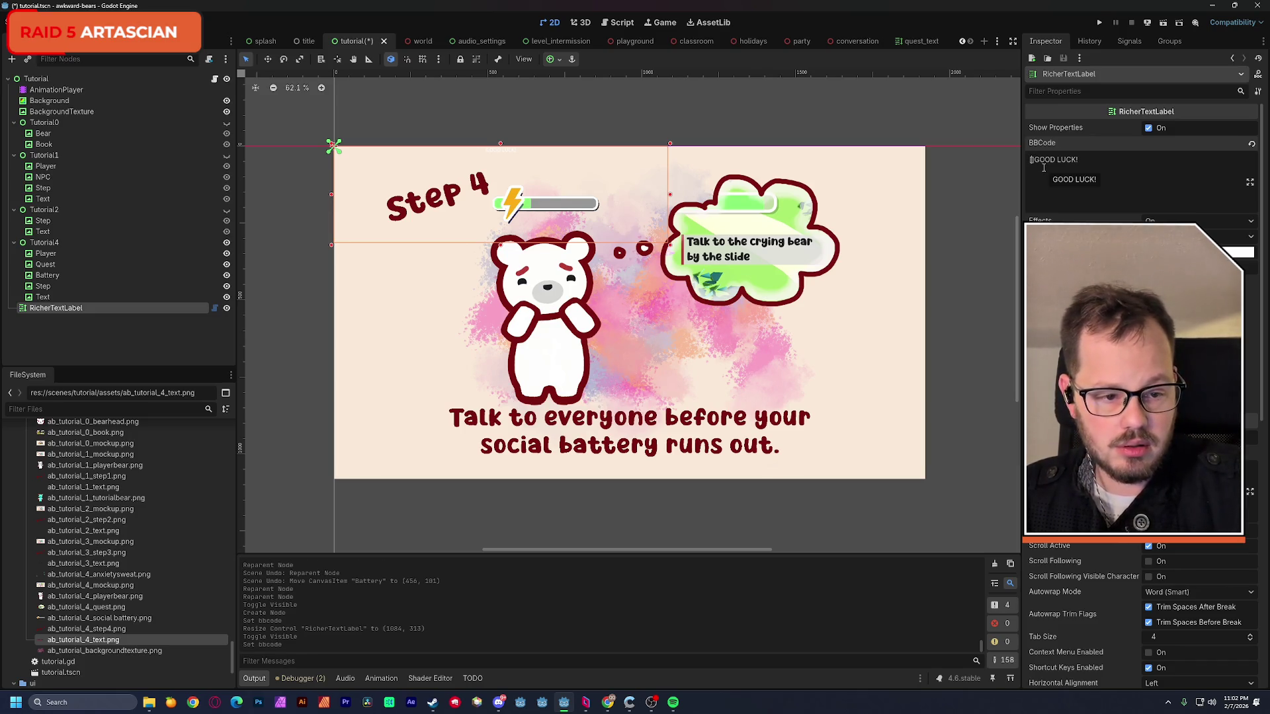
pyautogui.write('color=')
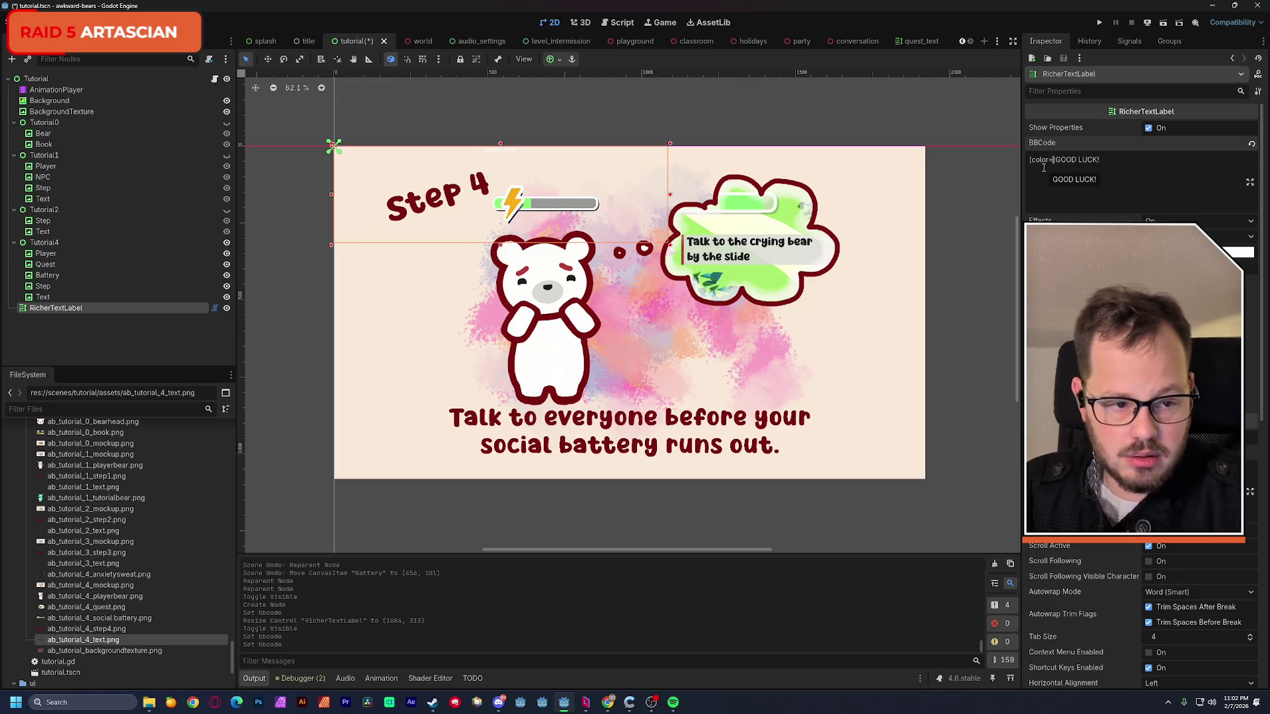
pyautogui.write('79df0f]')
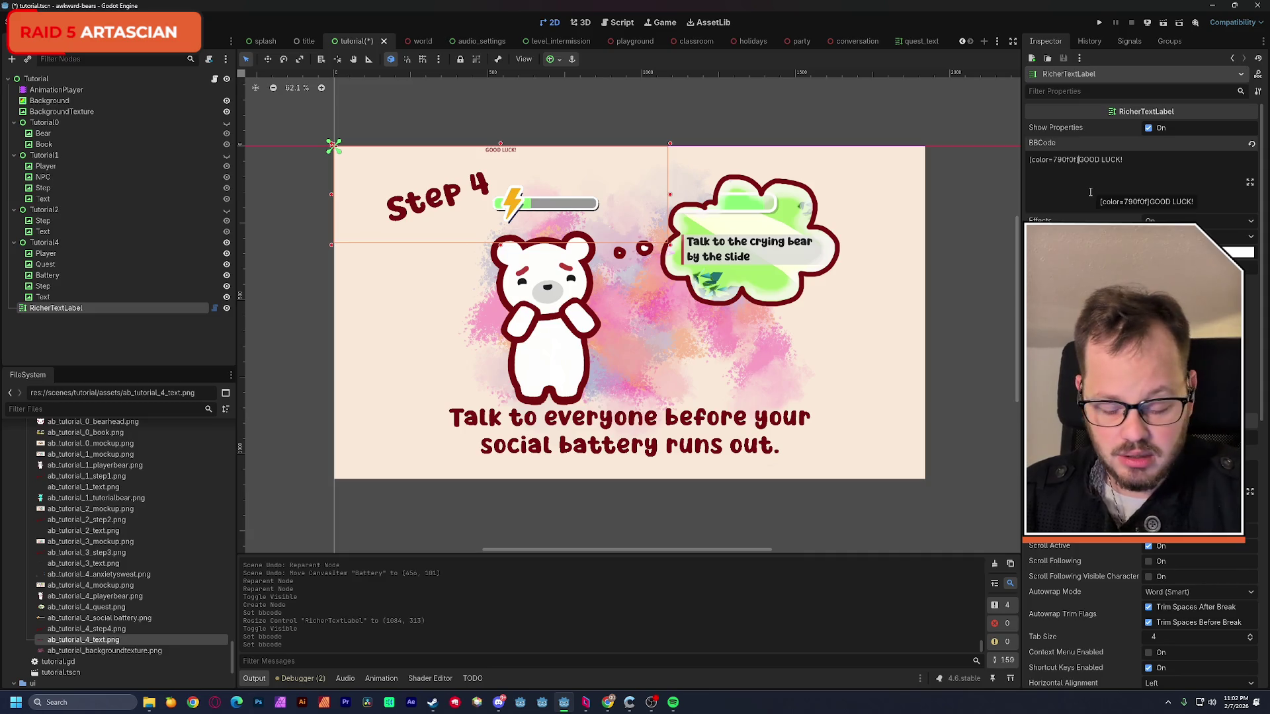
pyautogui.write('f')
pyautogui.write('[font')
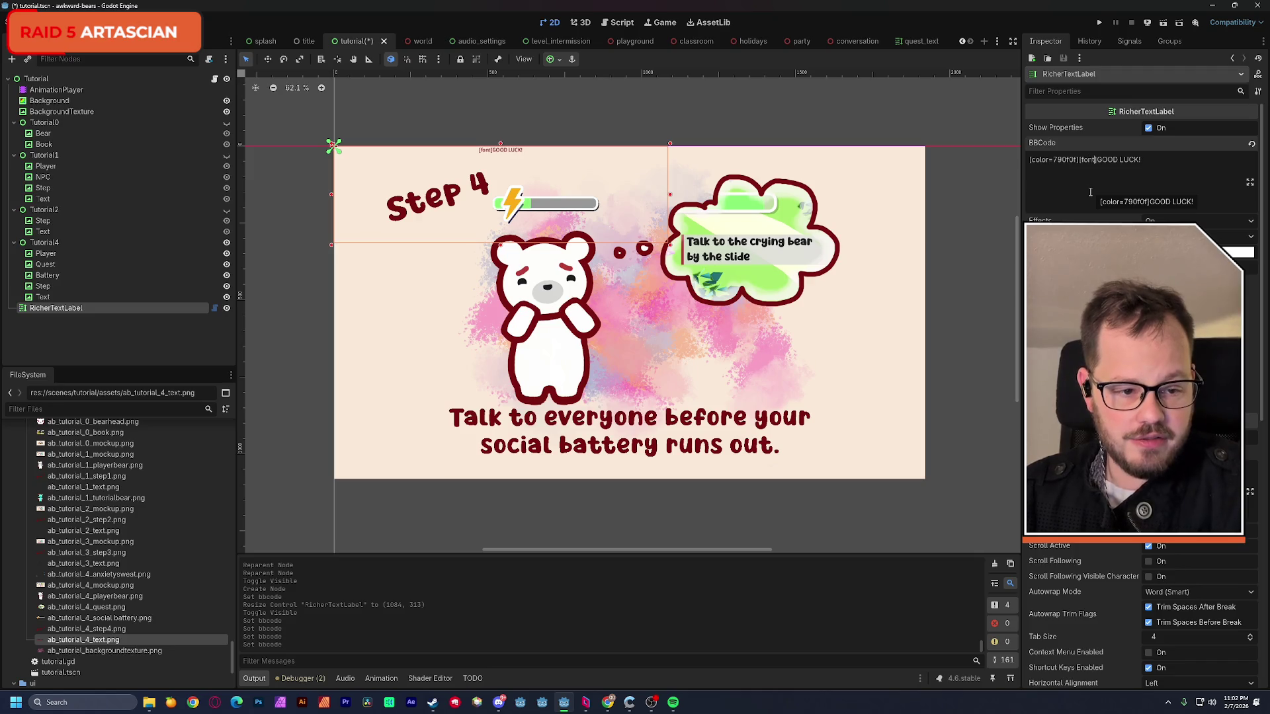
pyautogui.write('_')
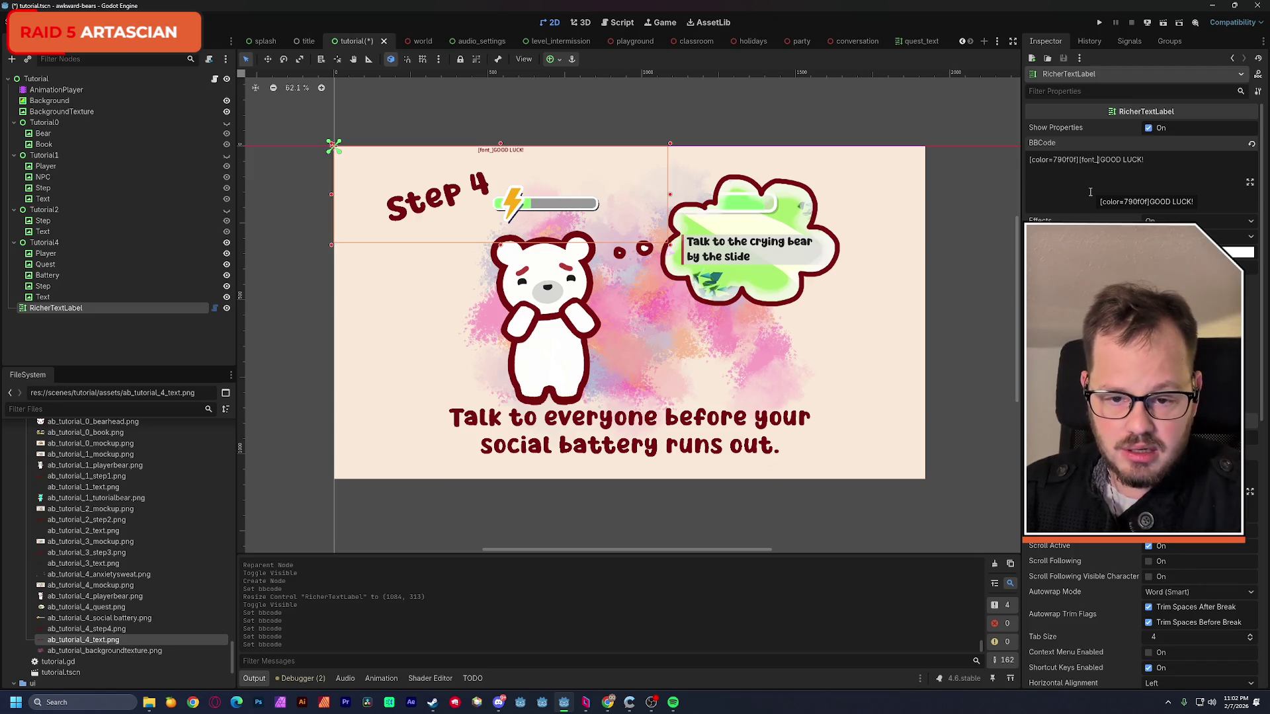
pyautogui.write('size=300')
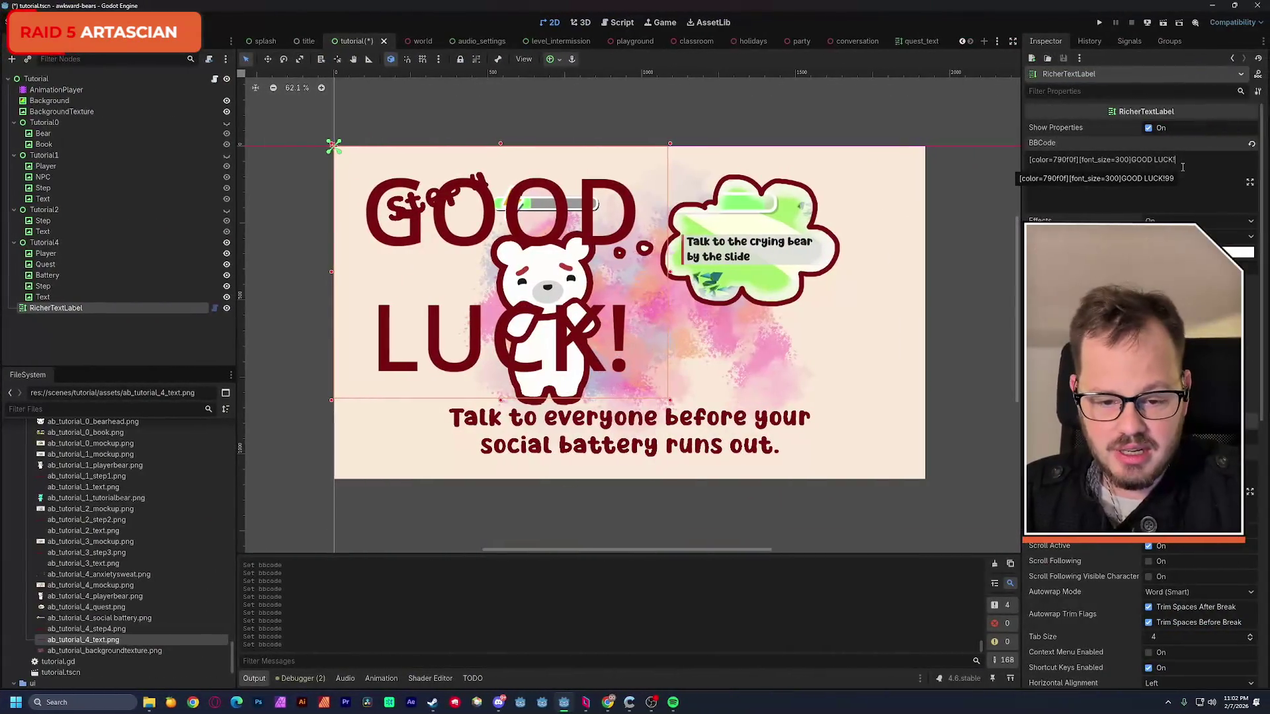
pyautogui.moveTo(536, 316); pyautogui.dragTo(649, 330)
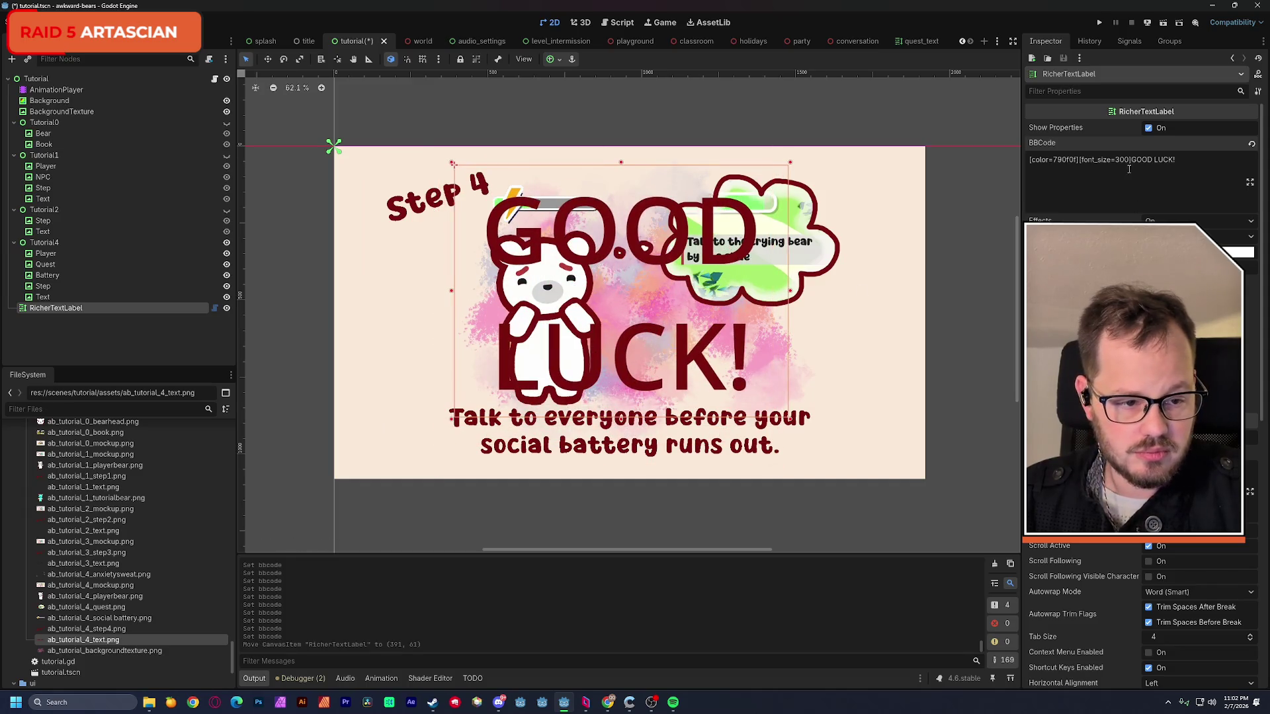
pyautogui.write('3')
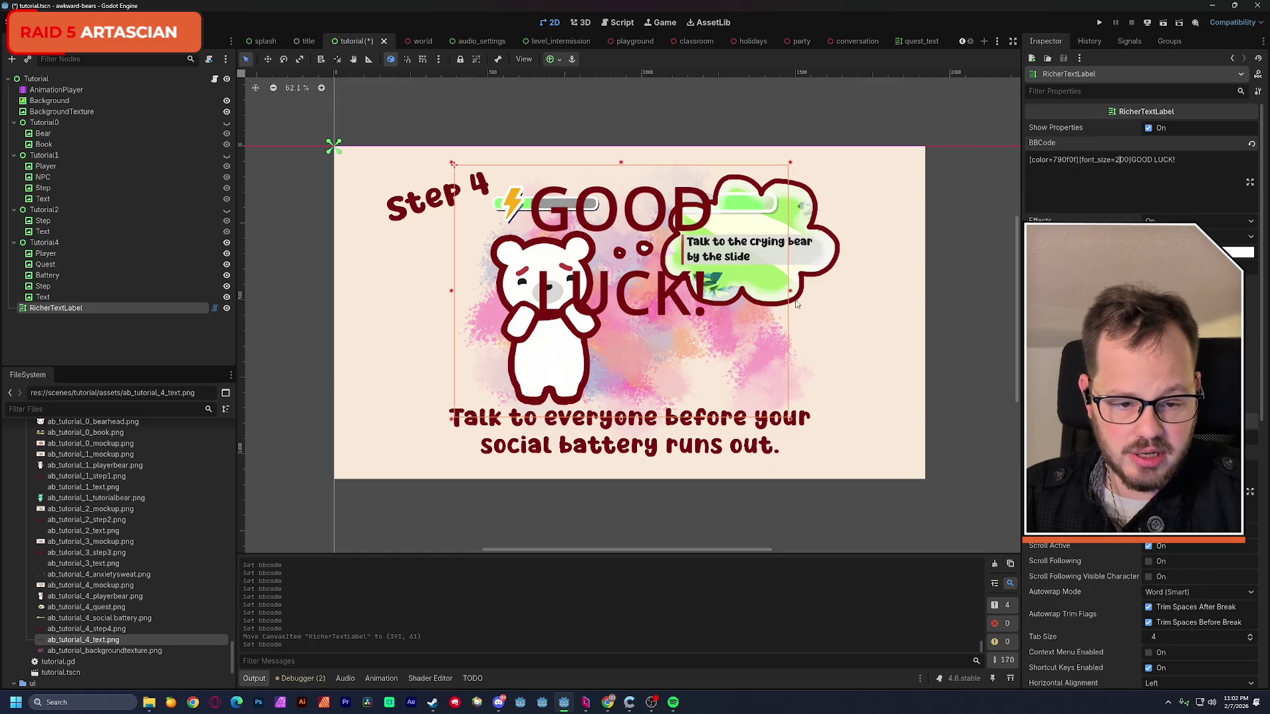
# - Resize the label so GOOD LUCK! fits one line and centre it with the anchor preset
pyautogui.moveTo(791, 290); pyautogui.dragTo(893, 285)
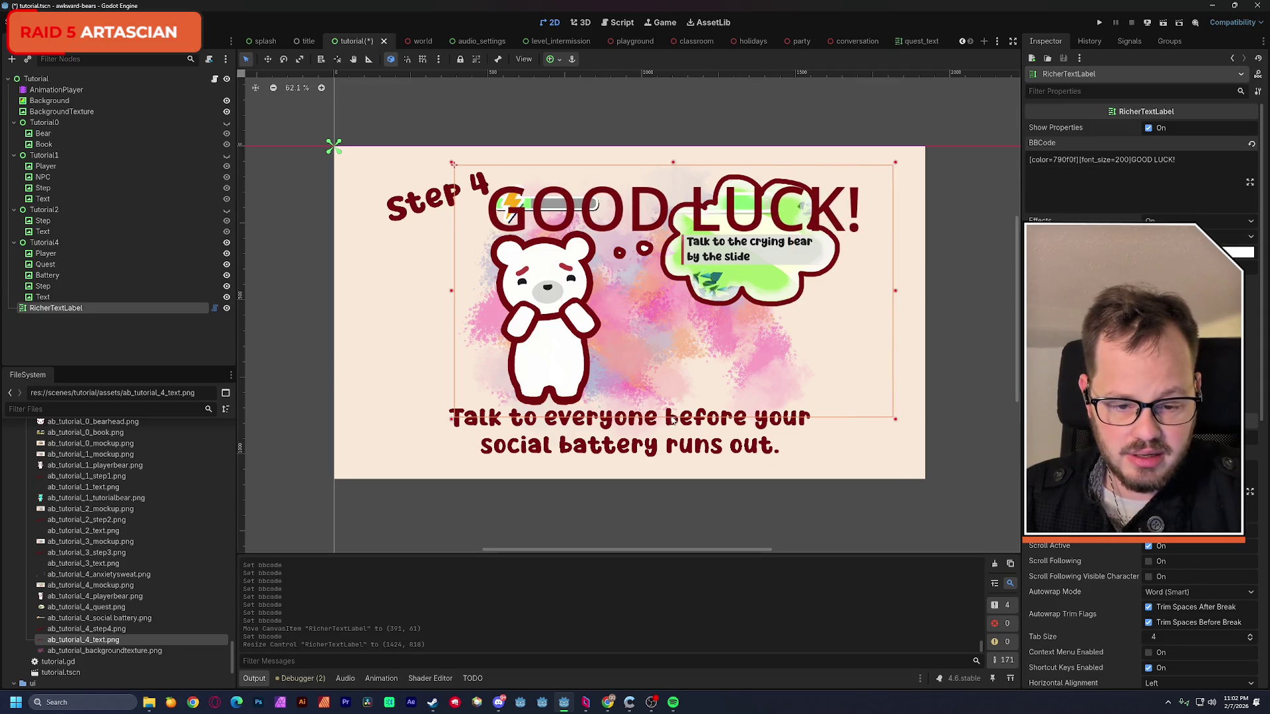
pyautogui.moveTo(673, 418); pyautogui.dragTo(673, 334)
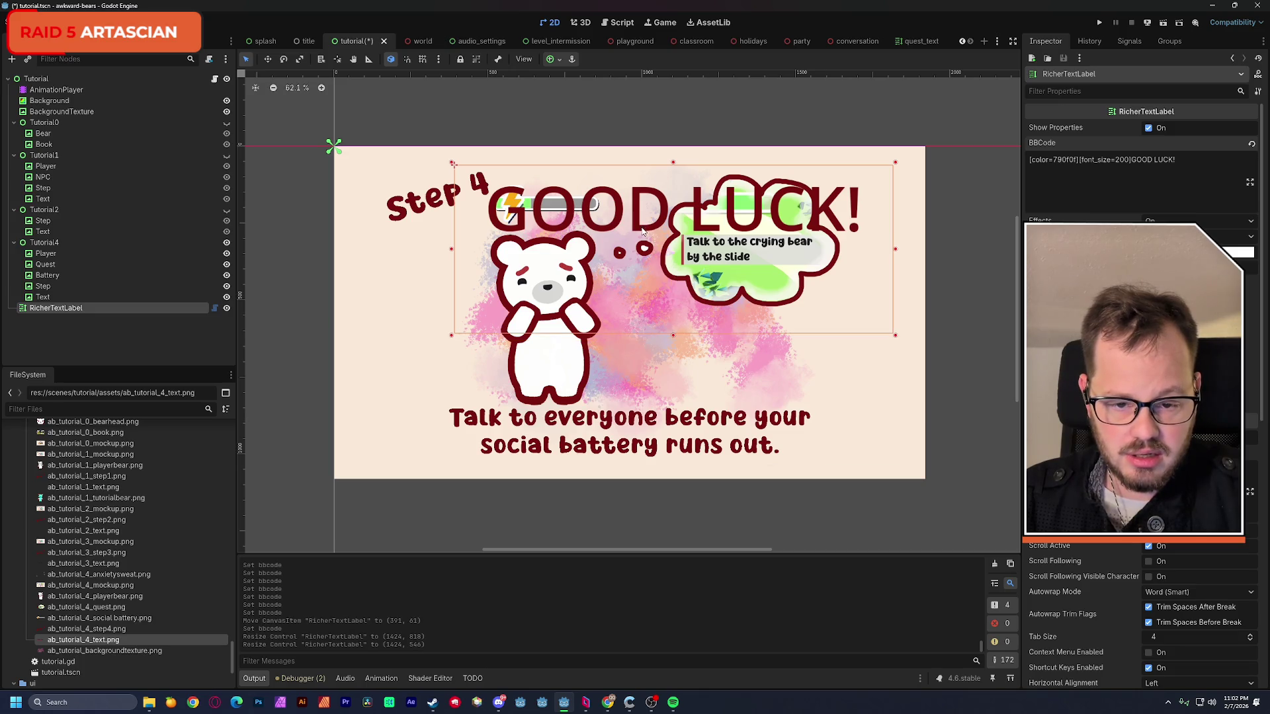
pyautogui.moveTo(643, 228); pyautogui.dragTo(607, 287)
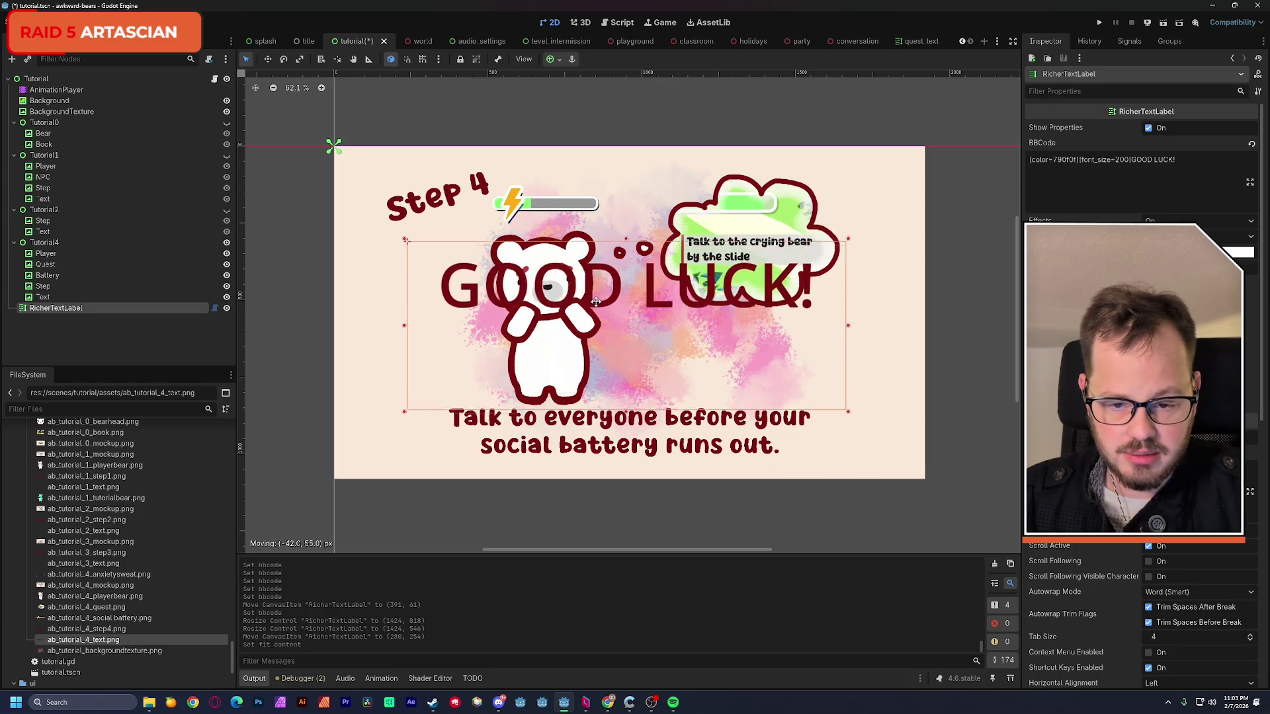
pyautogui.moveTo(616, 290); pyautogui.dragTo(602, 317)
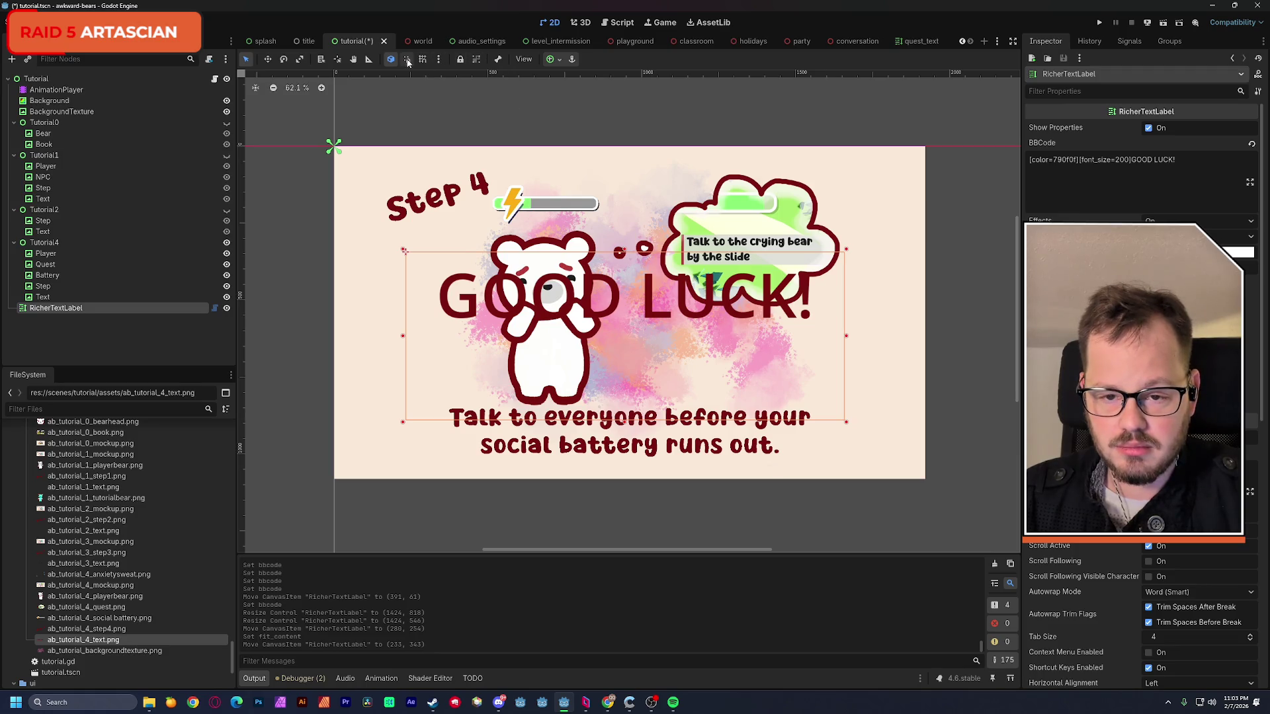
pyautogui.click(551, 59)
pyautogui.click(575, 116)
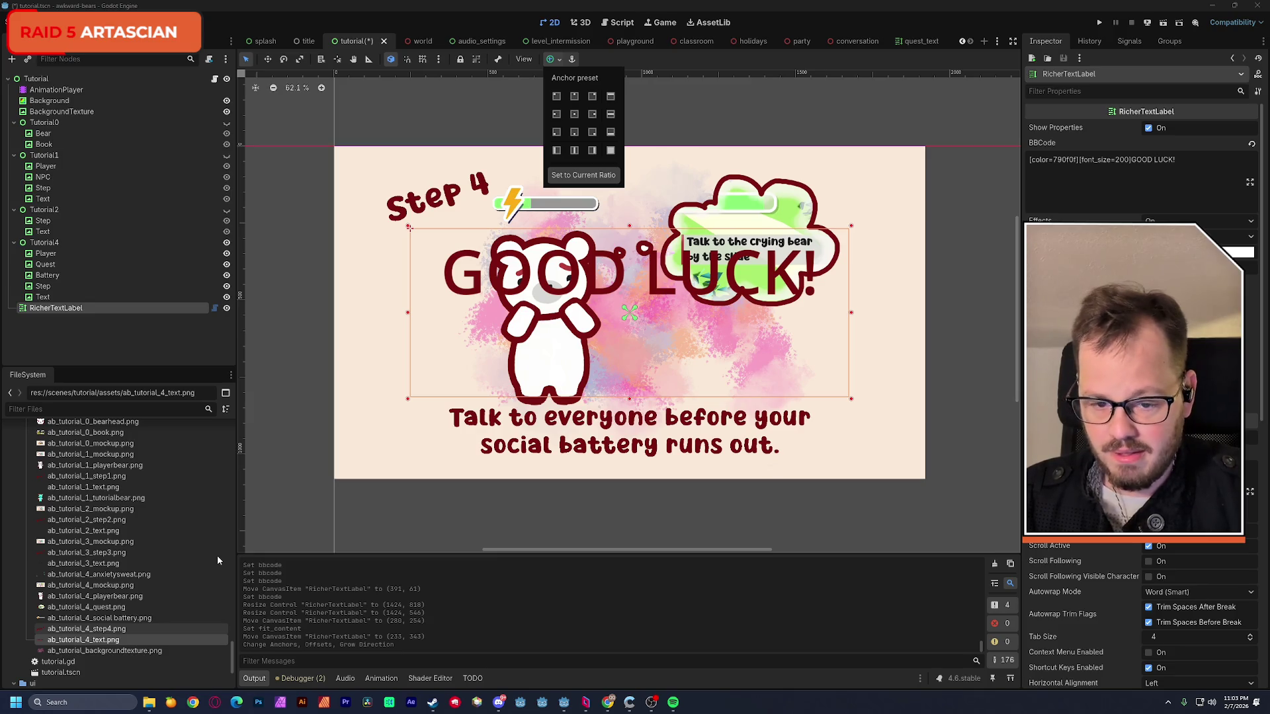
pyautogui.scroll(-3, 164, 619)
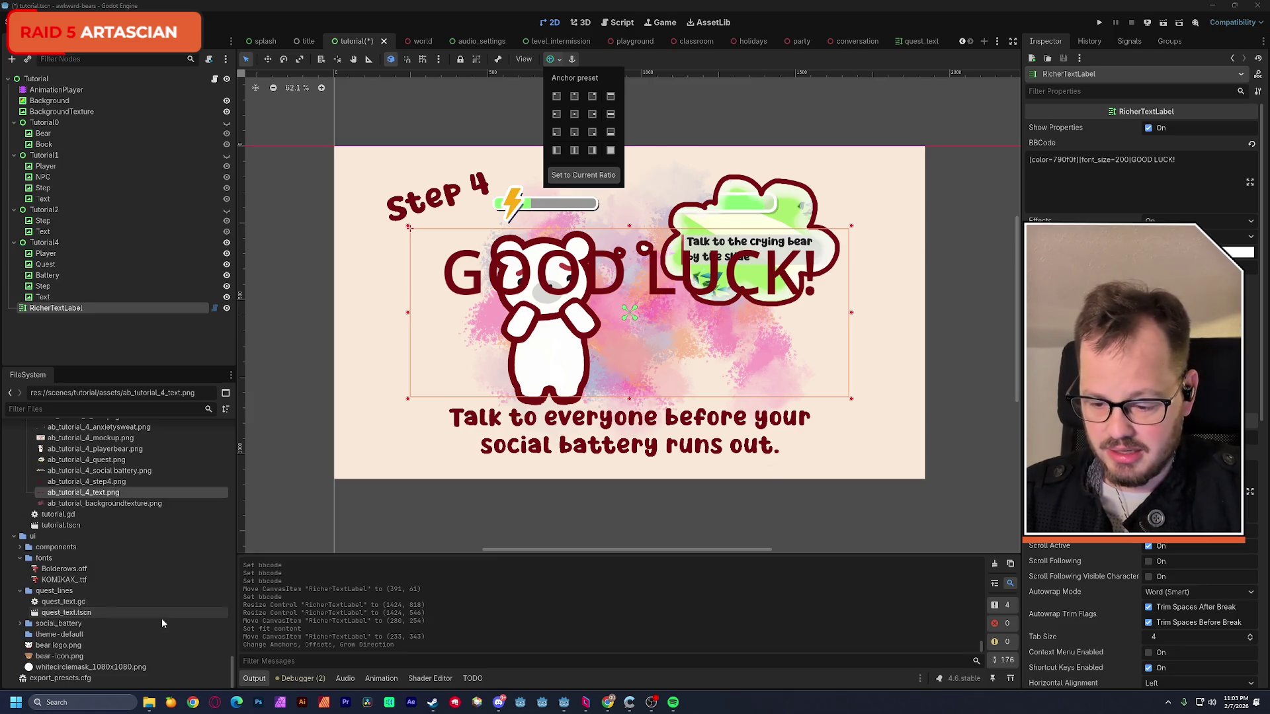
# - Copy Bolderows.otf's path and set it as the label's [font=] tag
pyautogui.click(54, 572)
pyautogui.rightClick(55, 571)
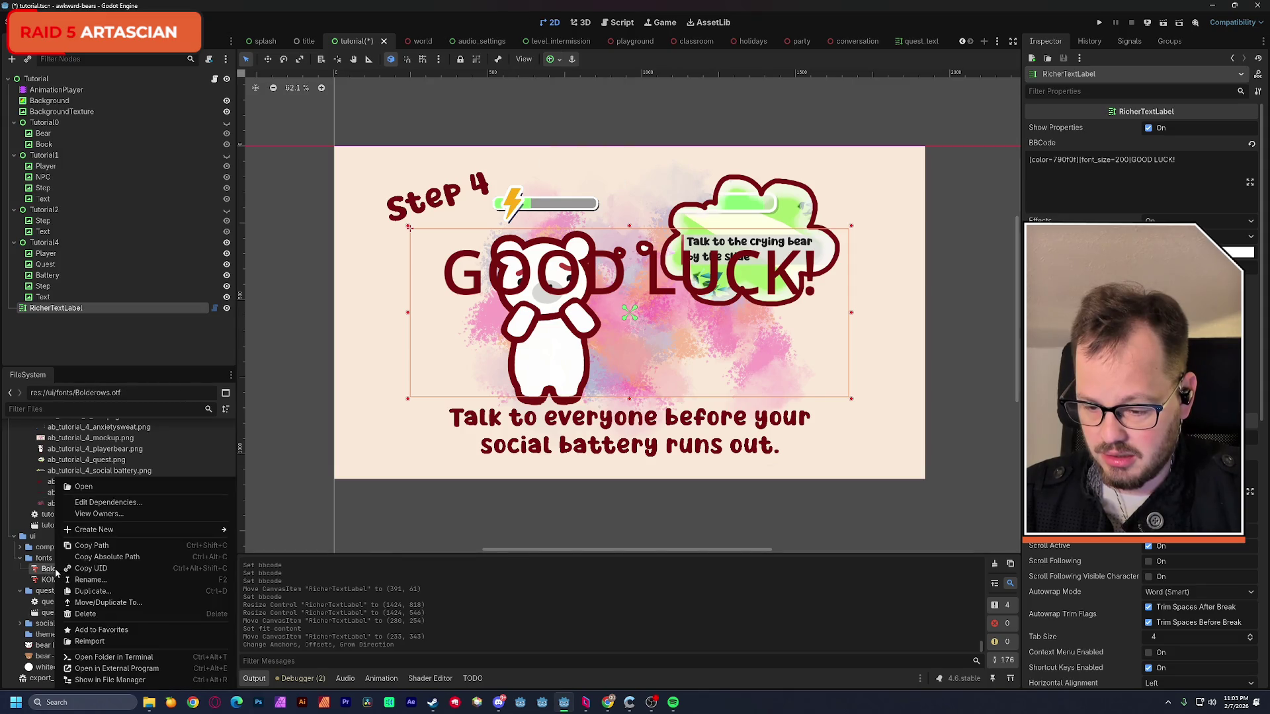
pyautogui.click(113, 545)
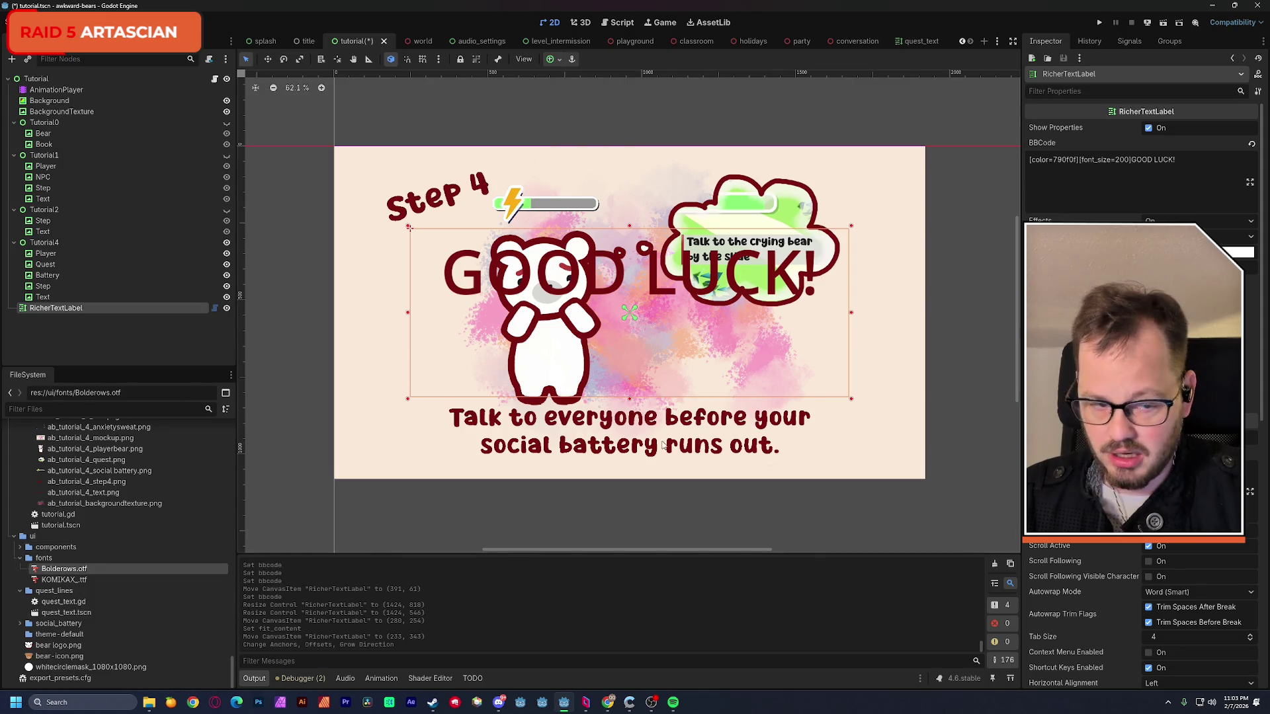
pyautogui.click(1131, 159)
pyautogui.write('[')
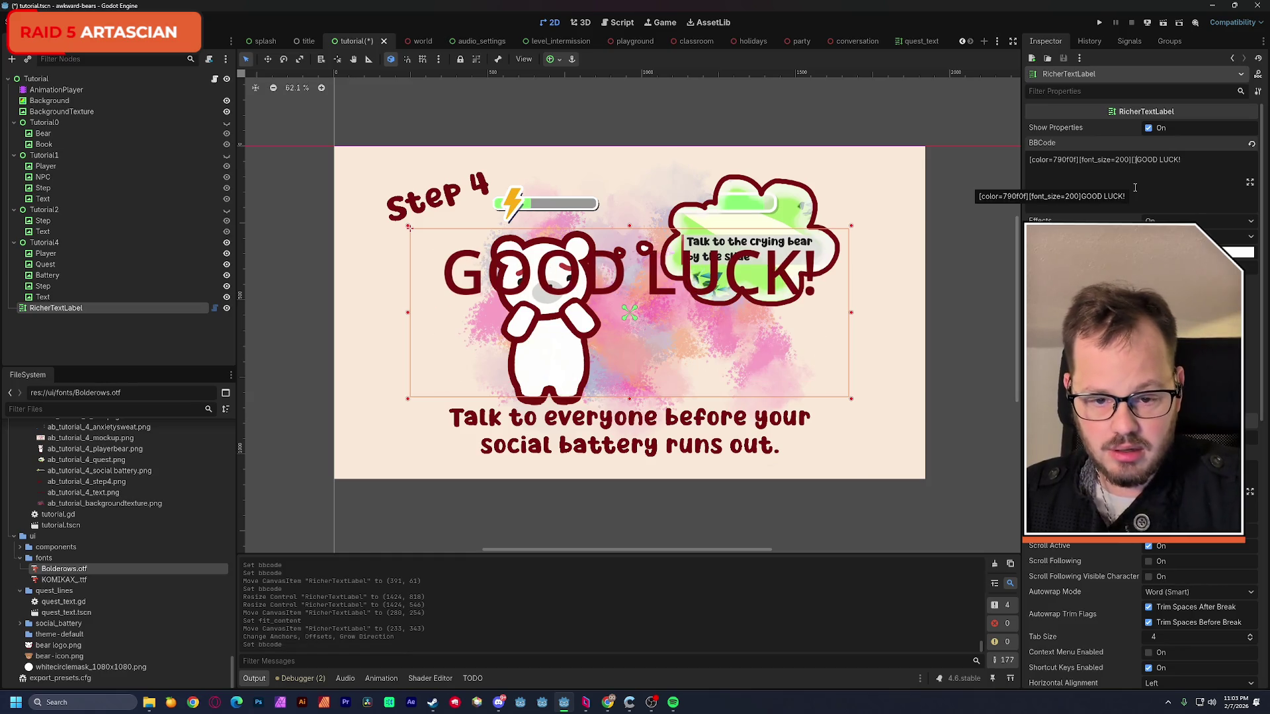
pyautogui.write('font]=')
pyautogui.write('=')
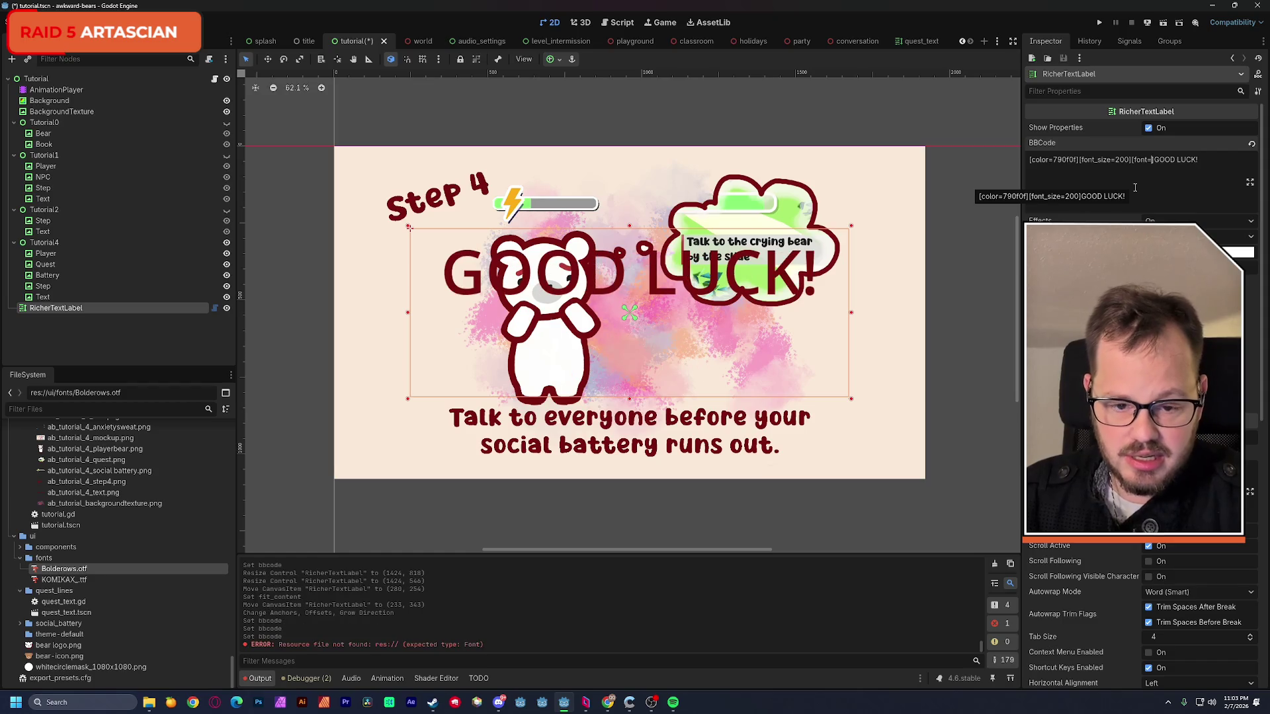
pyautogui.hotkey('ctrl', 'v')
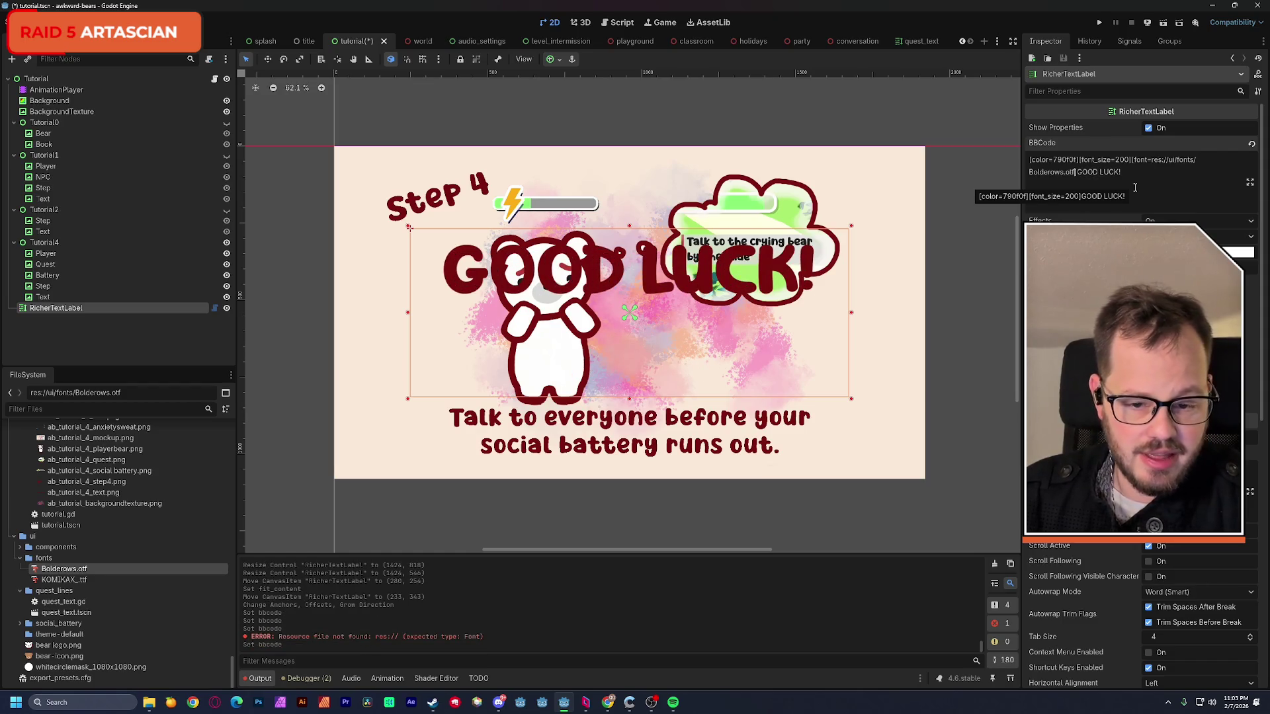
# - Hide the Tutorial4 group, move the label lower, and save the scene
pyautogui.click(226, 242)
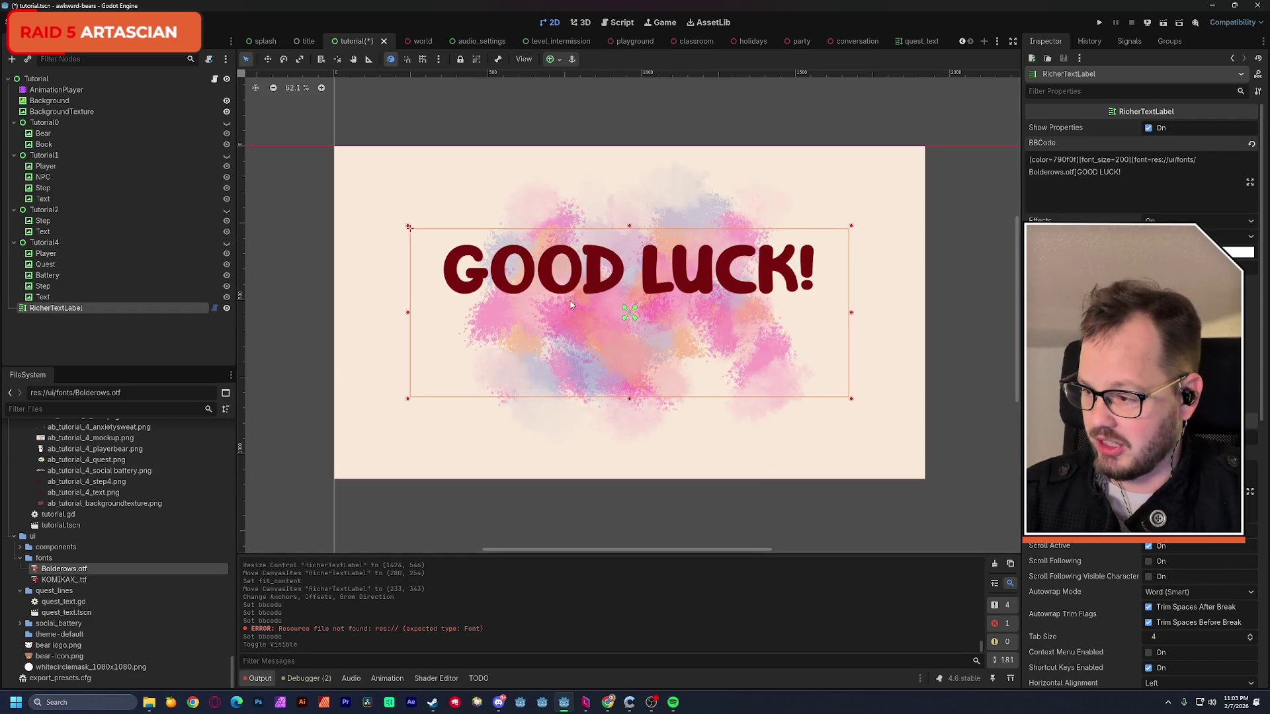
pyautogui.moveTo(594, 290); pyautogui.dragTo(591, 325)
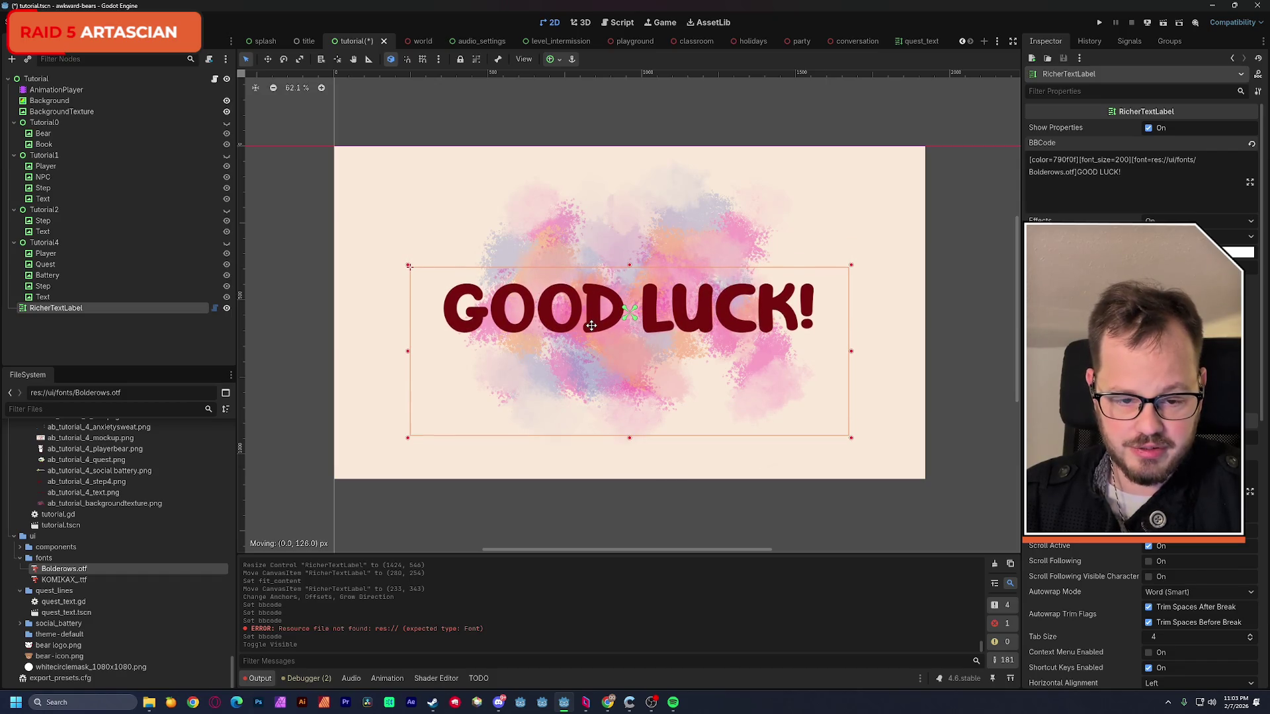
pyautogui.moveTo(590, 325); pyautogui.dragTo(589, 327)
pyautogui.hotkey('ctrl', 's')
pyautogui.moveTo(586, 702)
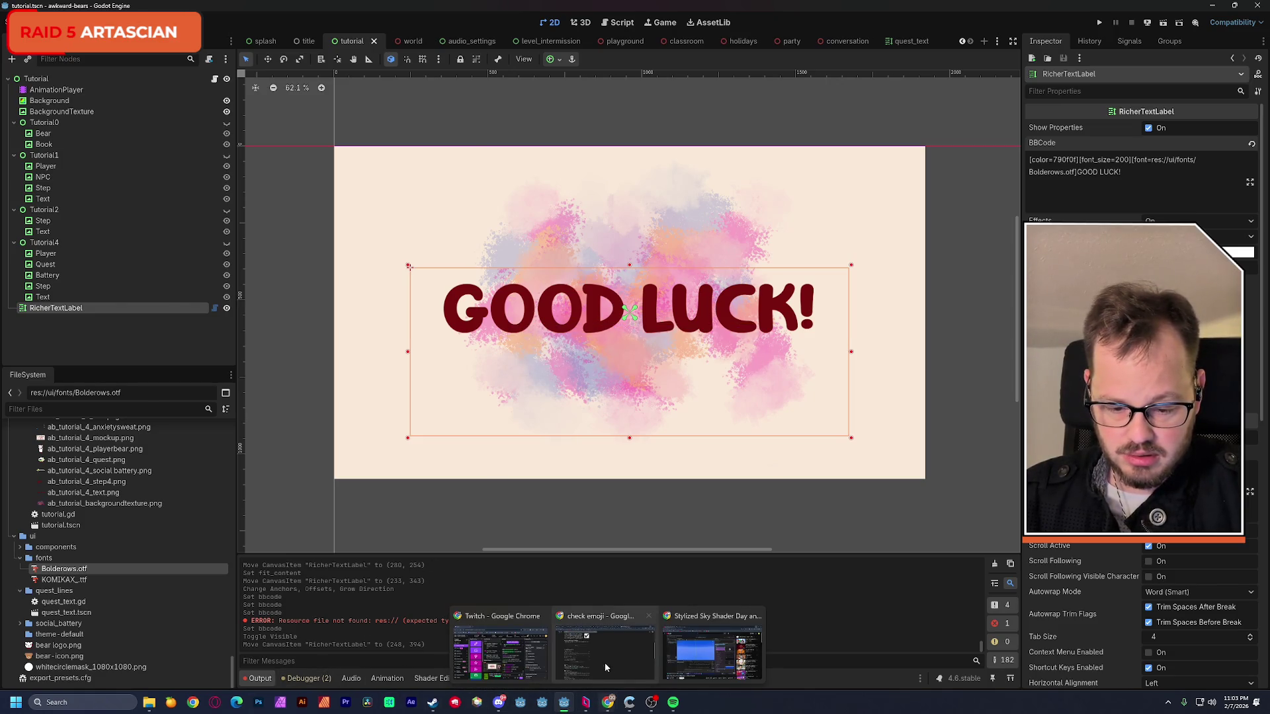
pyautogui.click(604, 663)
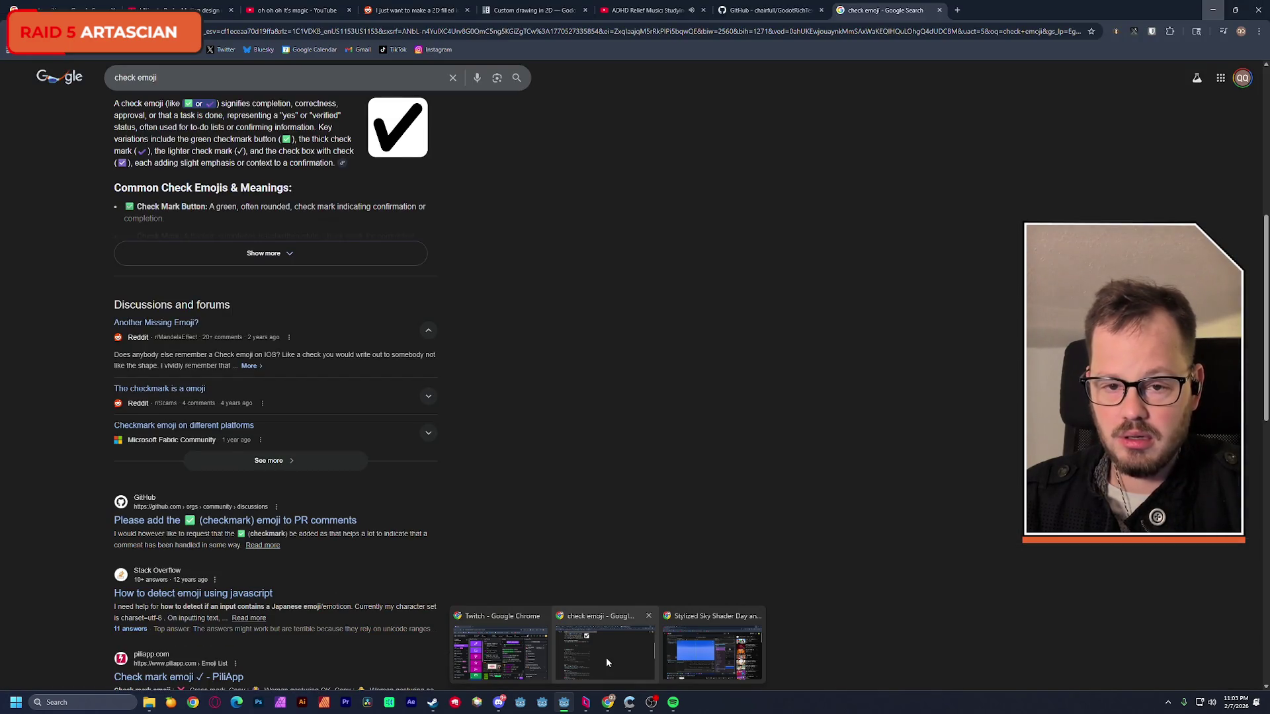
pyautogui.click(778, 13)
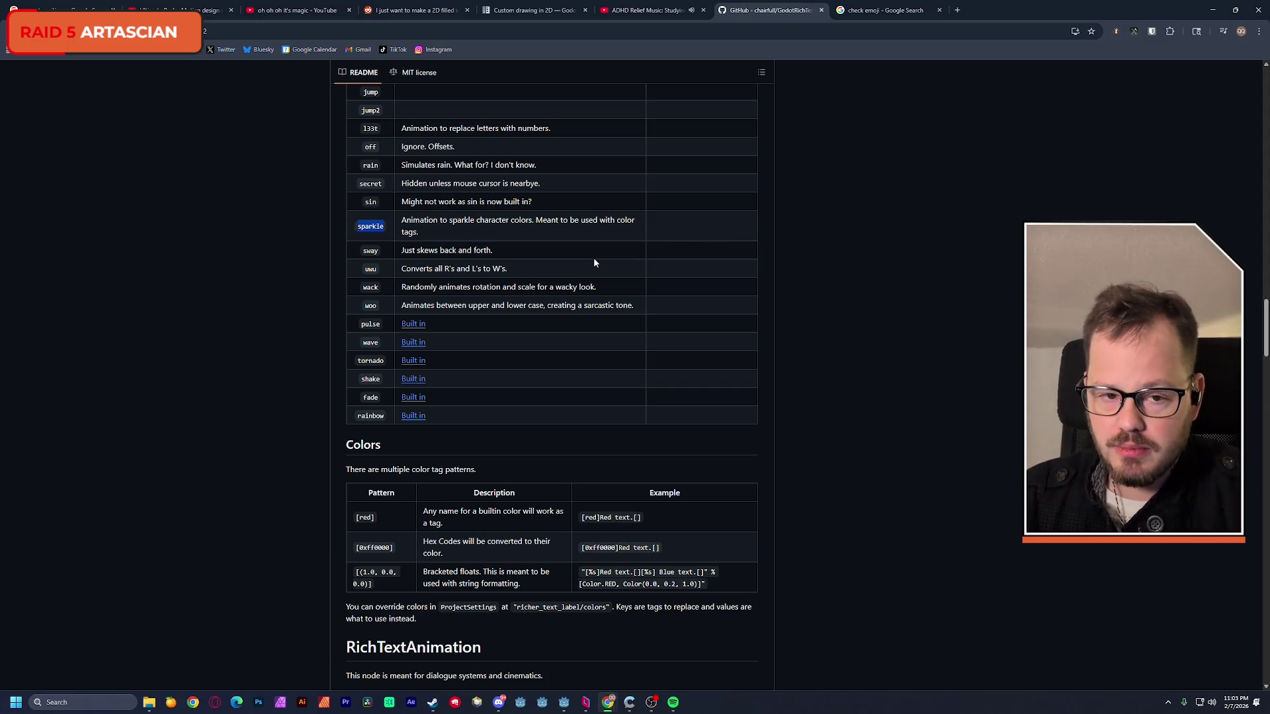
pyautogui.click(1210, 10)
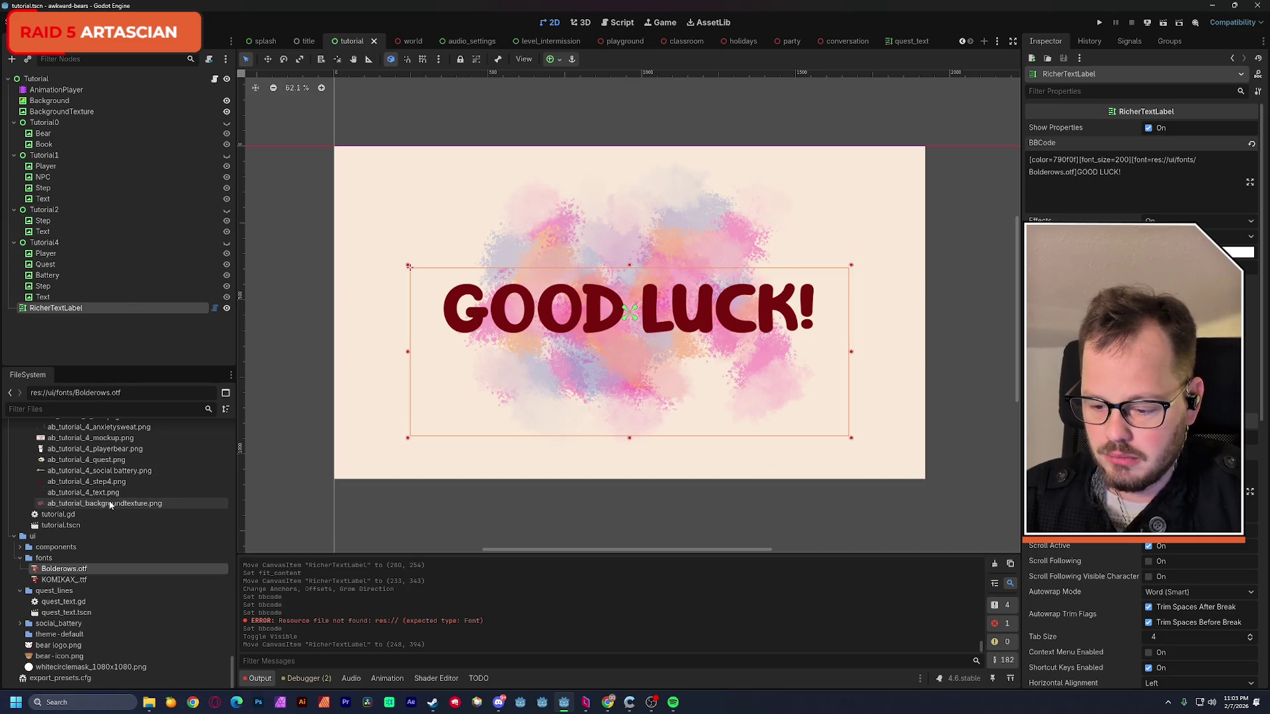
pyautogui.scroll(3, 101, 556)
pyautogui.scroll(3, 101, 566)
pyautogui.scroll(-5, 100, 567)
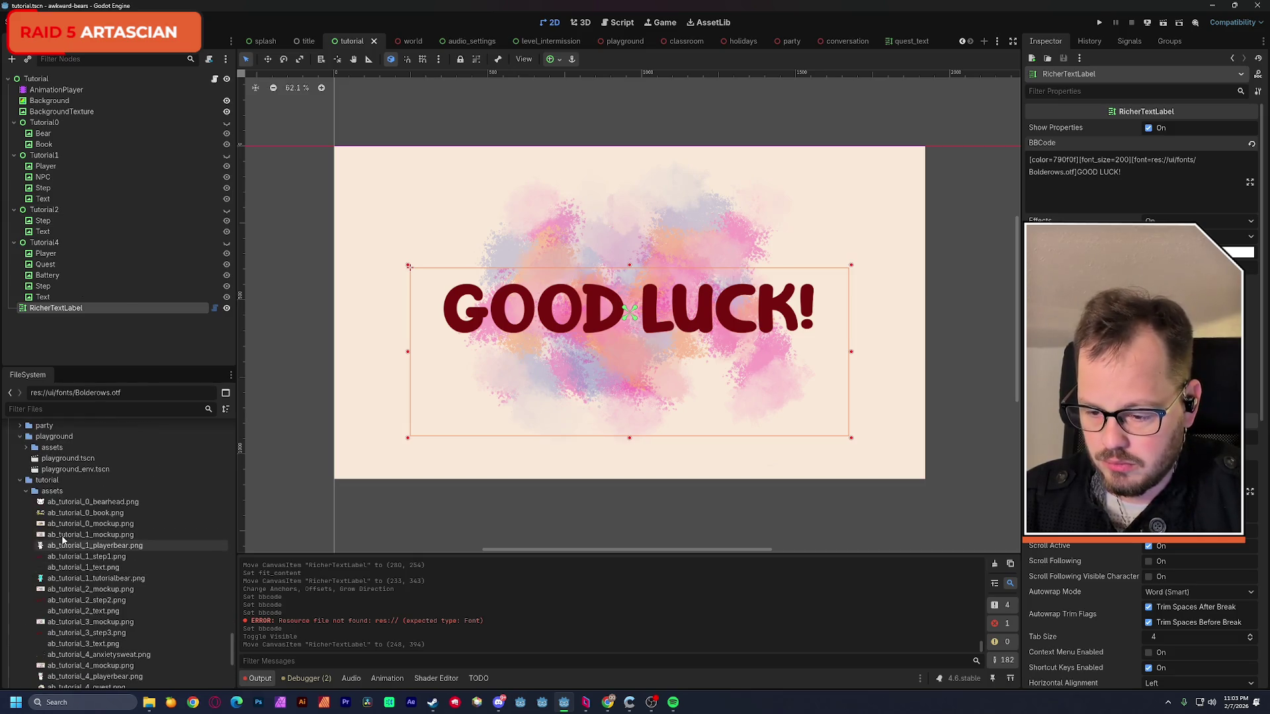
# - Preview ab_tutorial_0_book.png from the tutorial assets folder
pyautogui.click(80, 513)
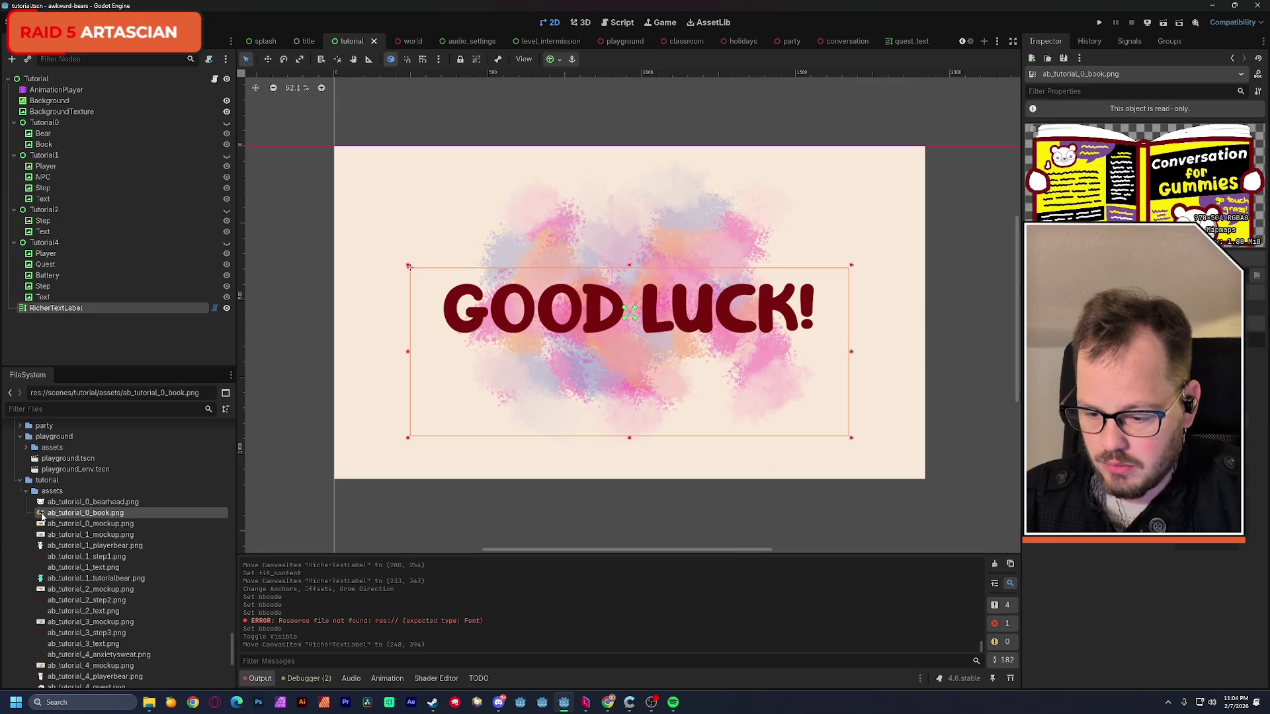
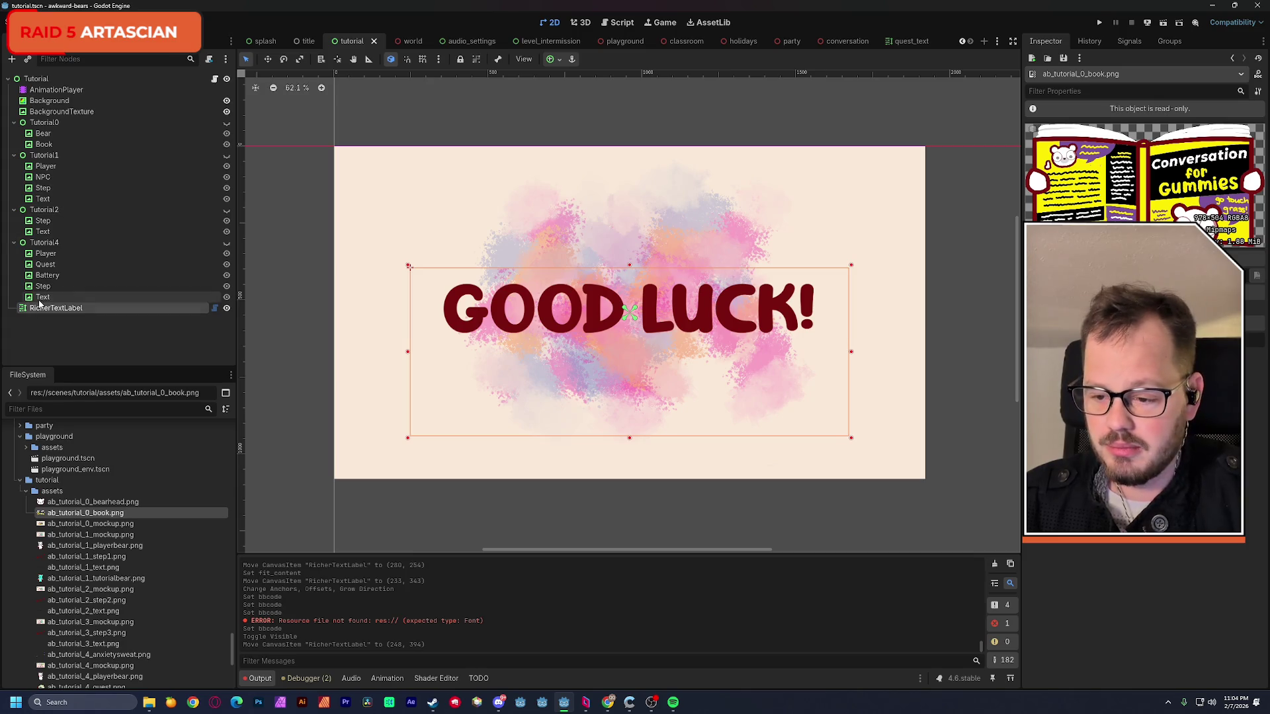
# - Consult the GitHub README's text effect tag table, then return to the GOOD LUCK! label's properties
pyautogui.click(90, 309)
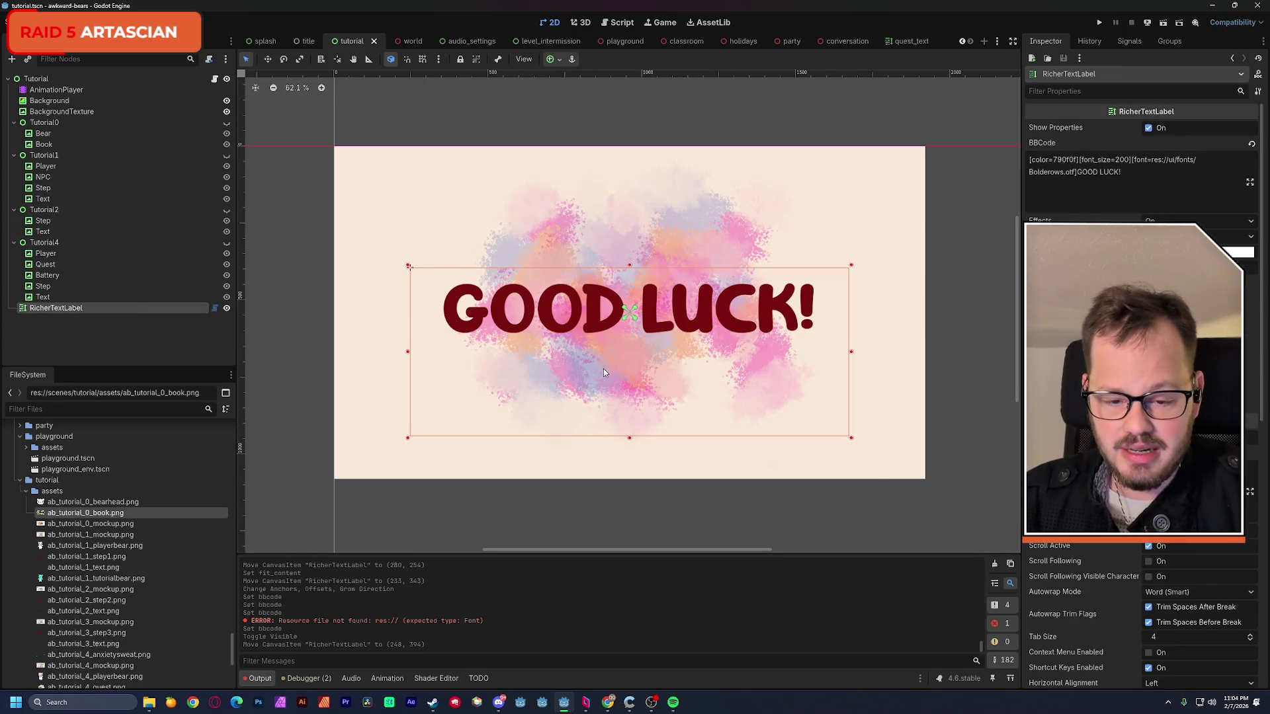
pyautogui.hotkey('alt', 'Tab')
pyautogui.scroll(3, 337, 367)
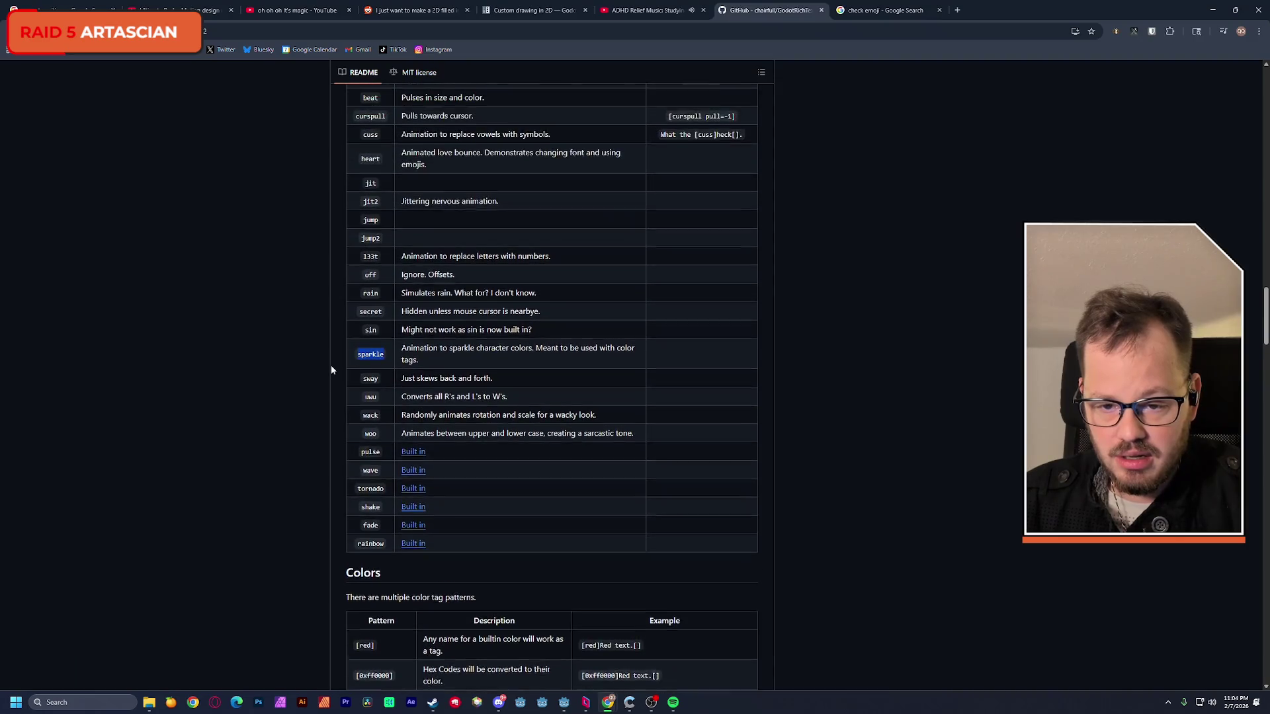
pyautogui.scroll(1, 332, 370)
pyautogui.scroll(1, 332, 369)
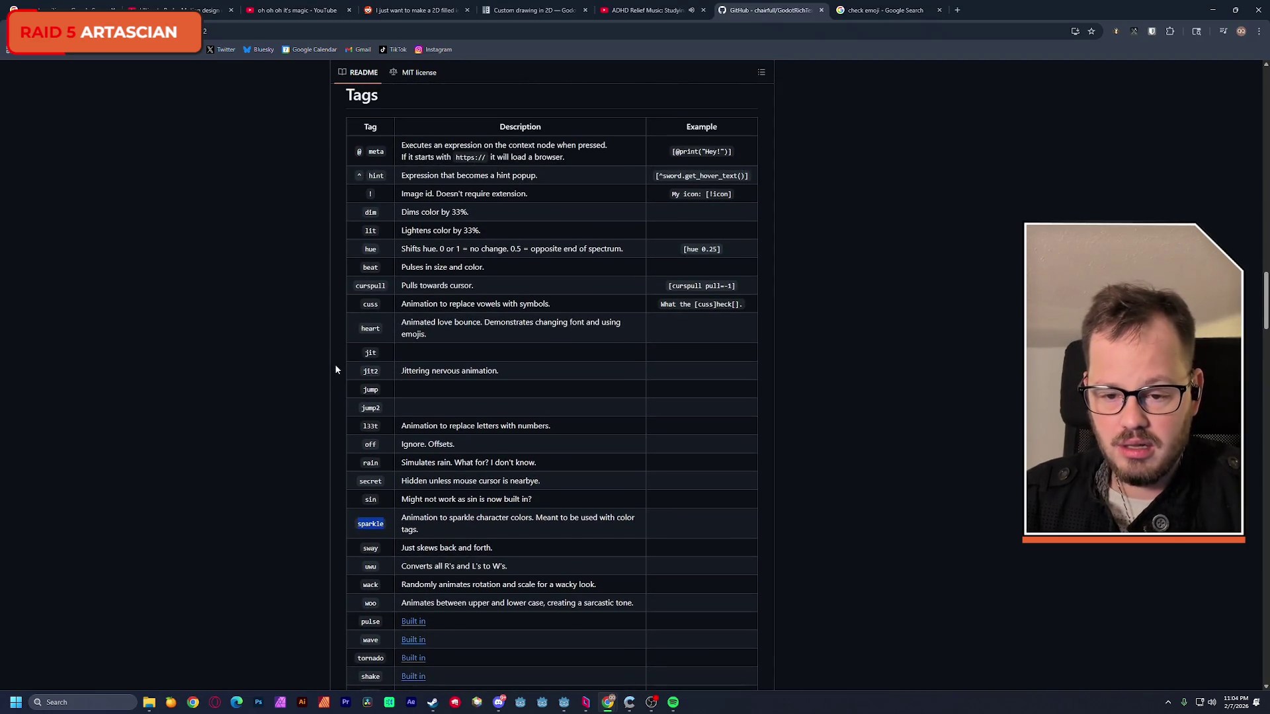
pyautogui.scroll(-1, 337, 372)
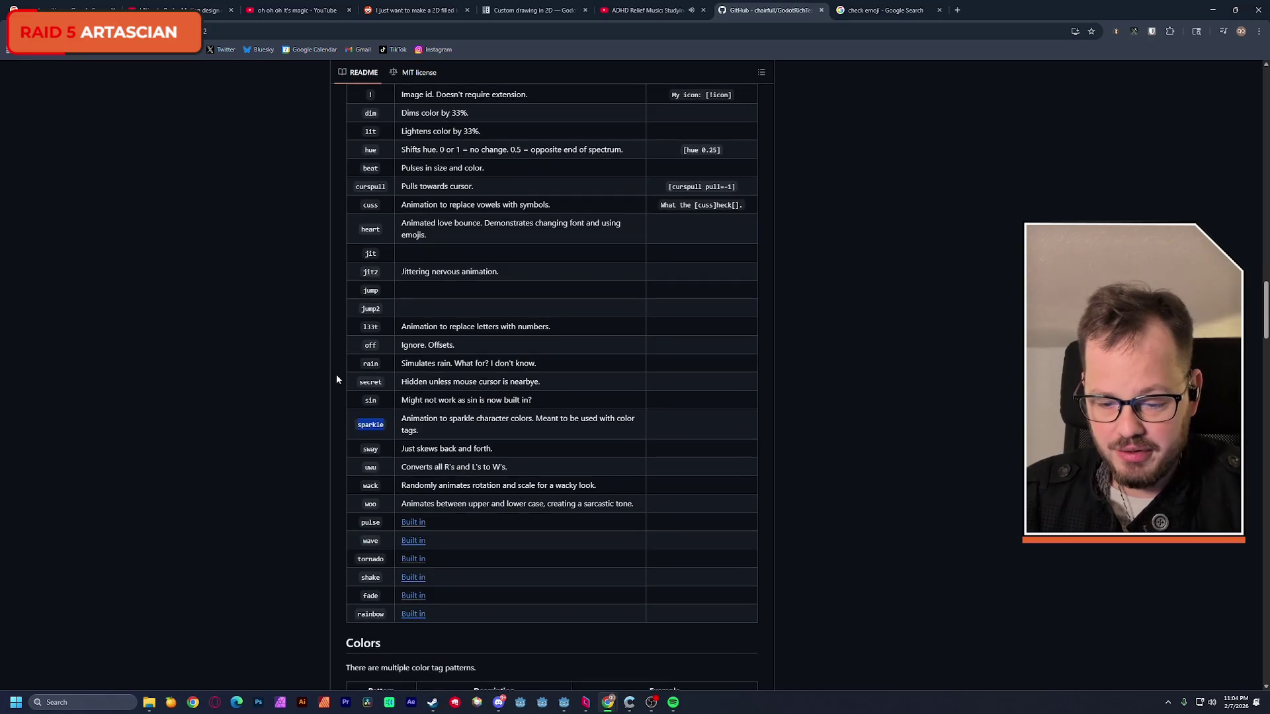
pyautogui.hotkey('alt', 'Tab')
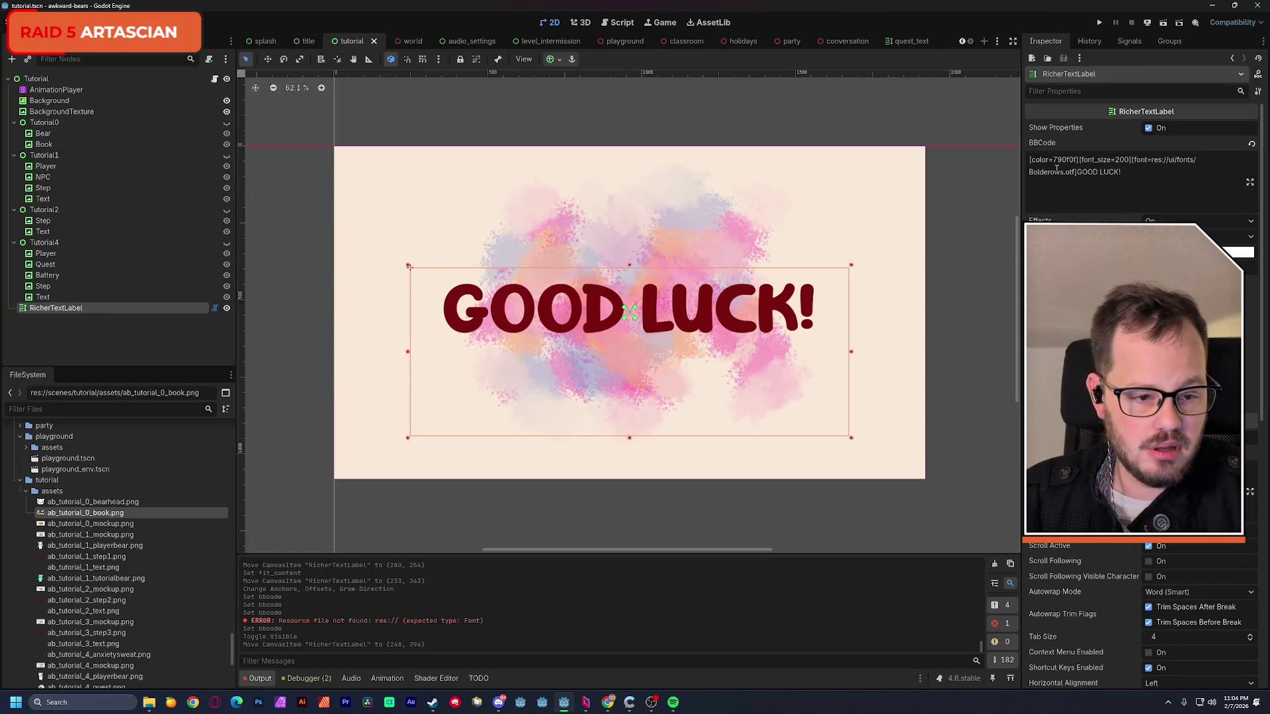
# - Insert a [wave] tag with sin and freq values at the start of the GOOD LUCK! BBCode
pyautogui.click(1029, 159)
pyautogui.write('[wave]')
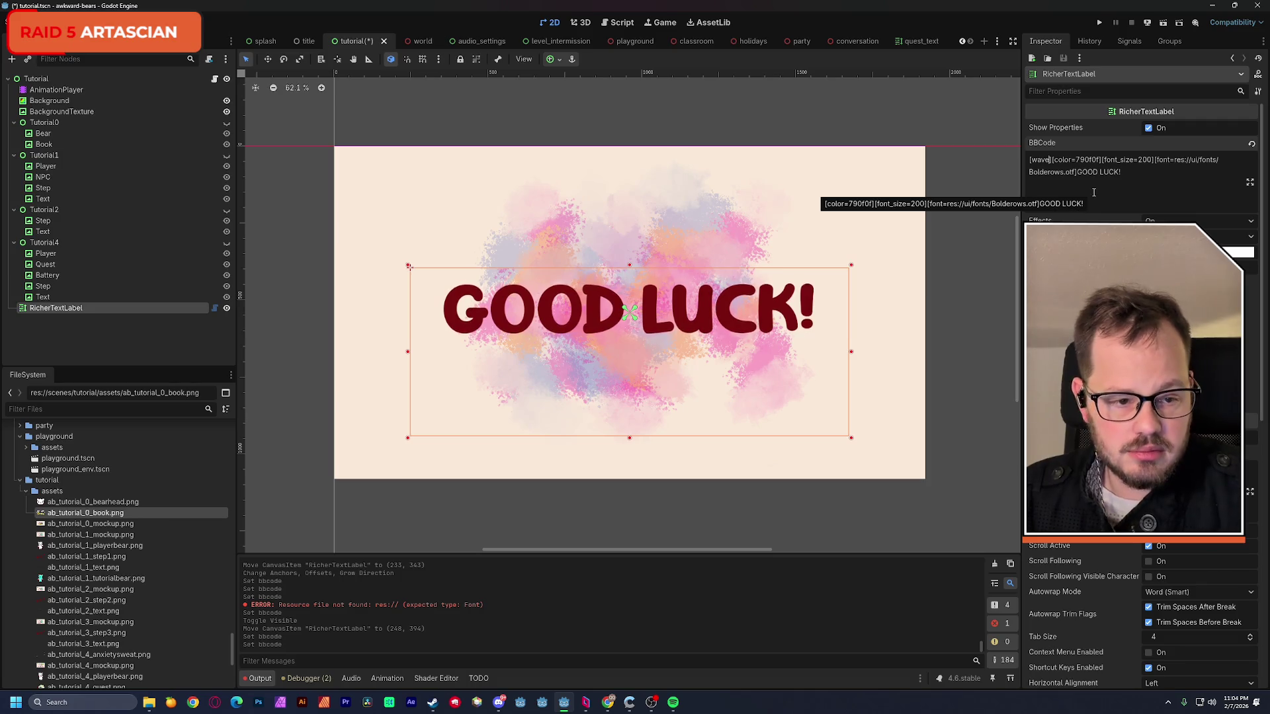
pyautogui.write(' am')
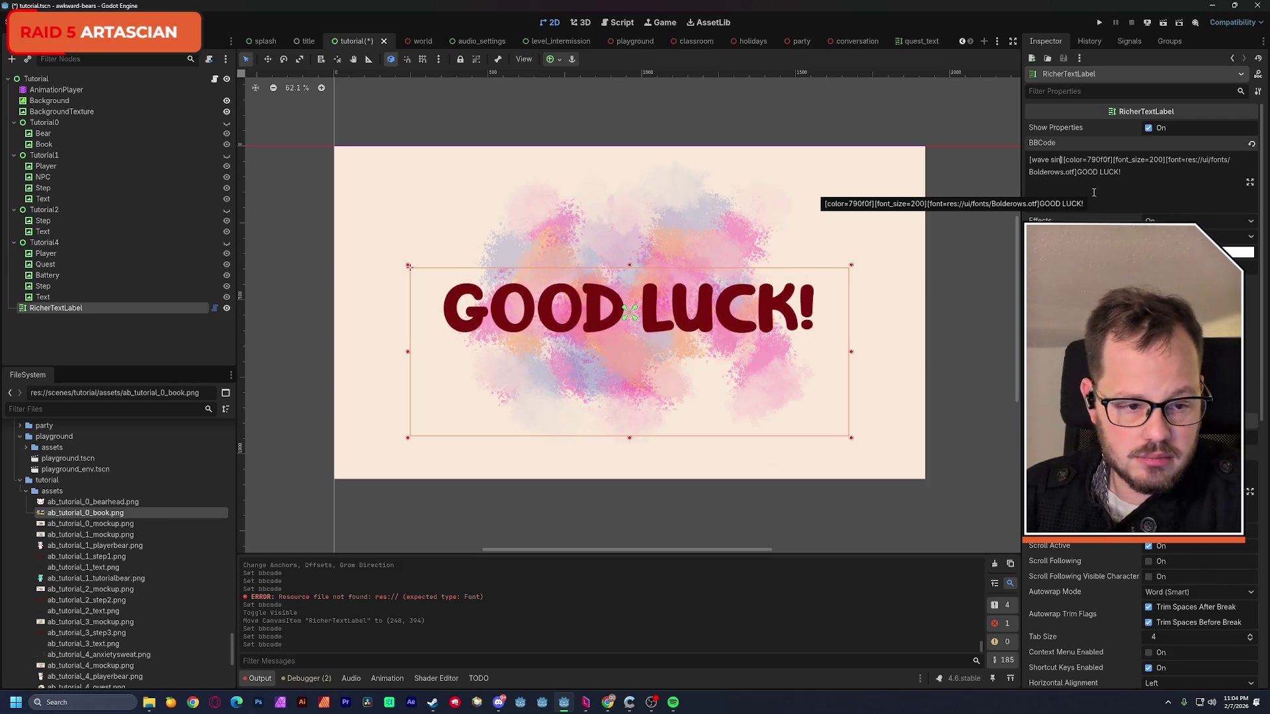
pyautogui.write('p=')
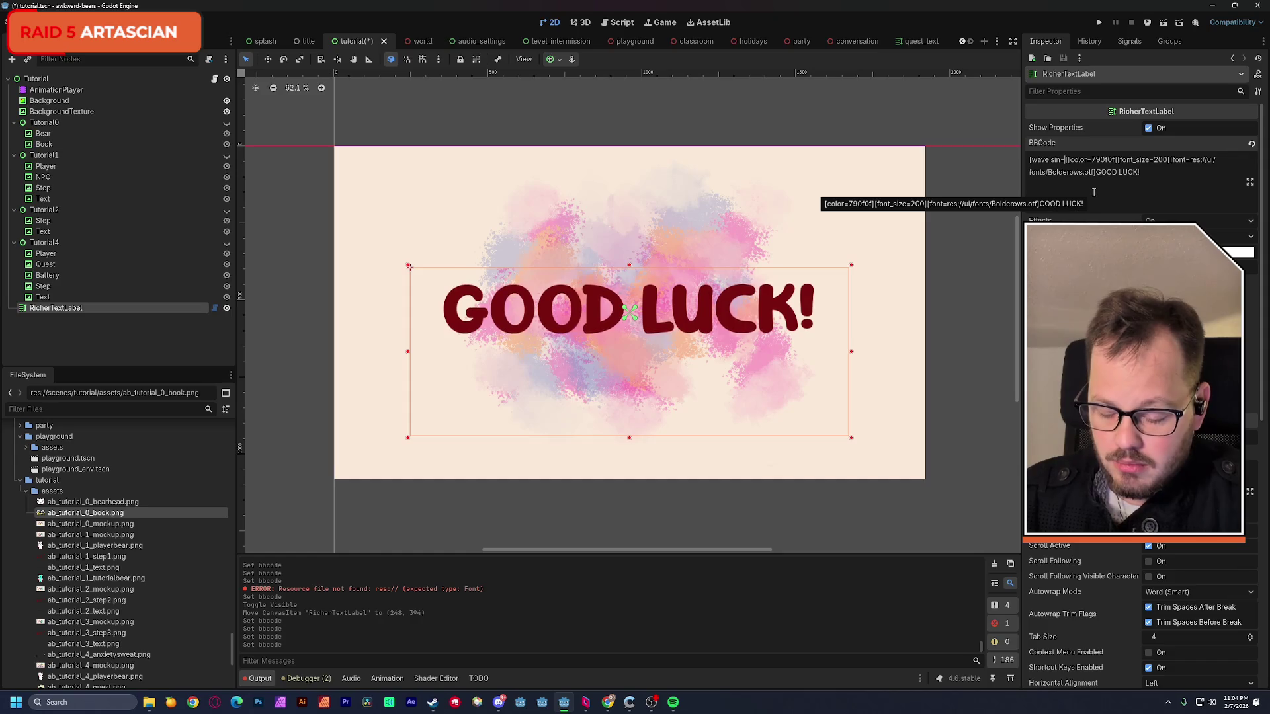
pyautogui.write('45')
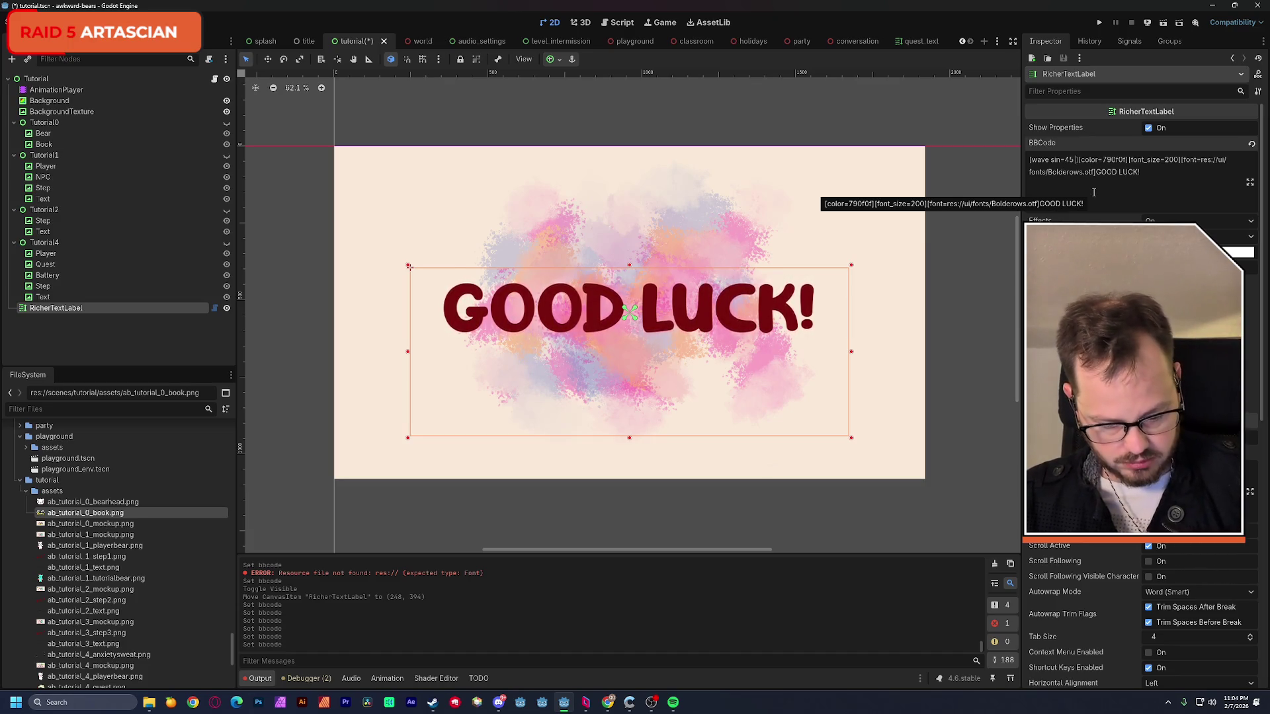
pyautogui.write('freq=')
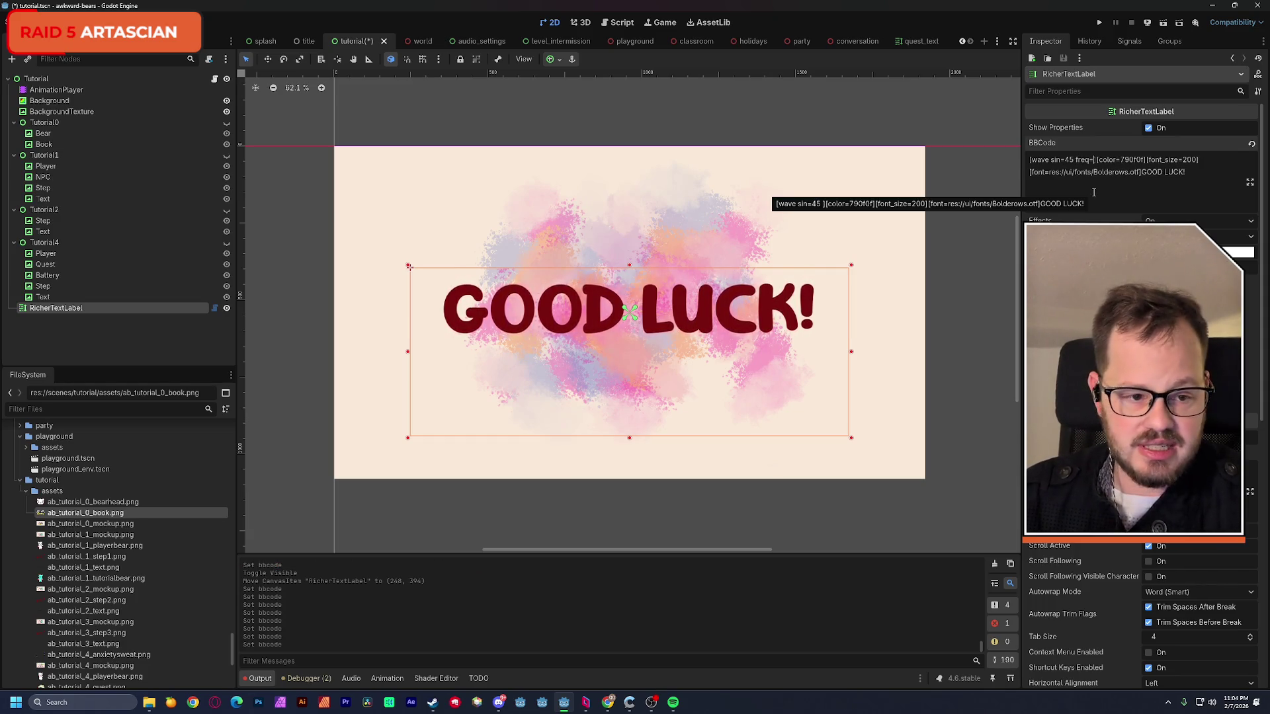
pyautogui.write('50')
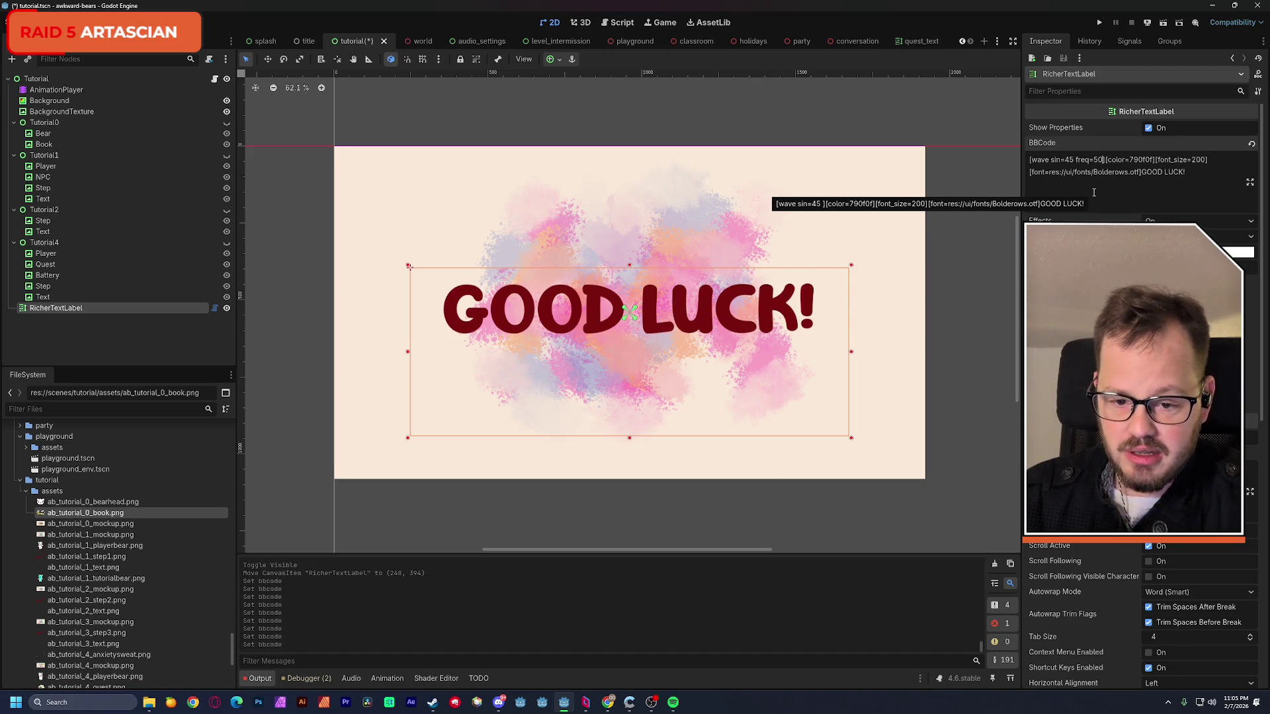
pyautogui.press('BackSpace')
pyautogui.press('BackSpace')
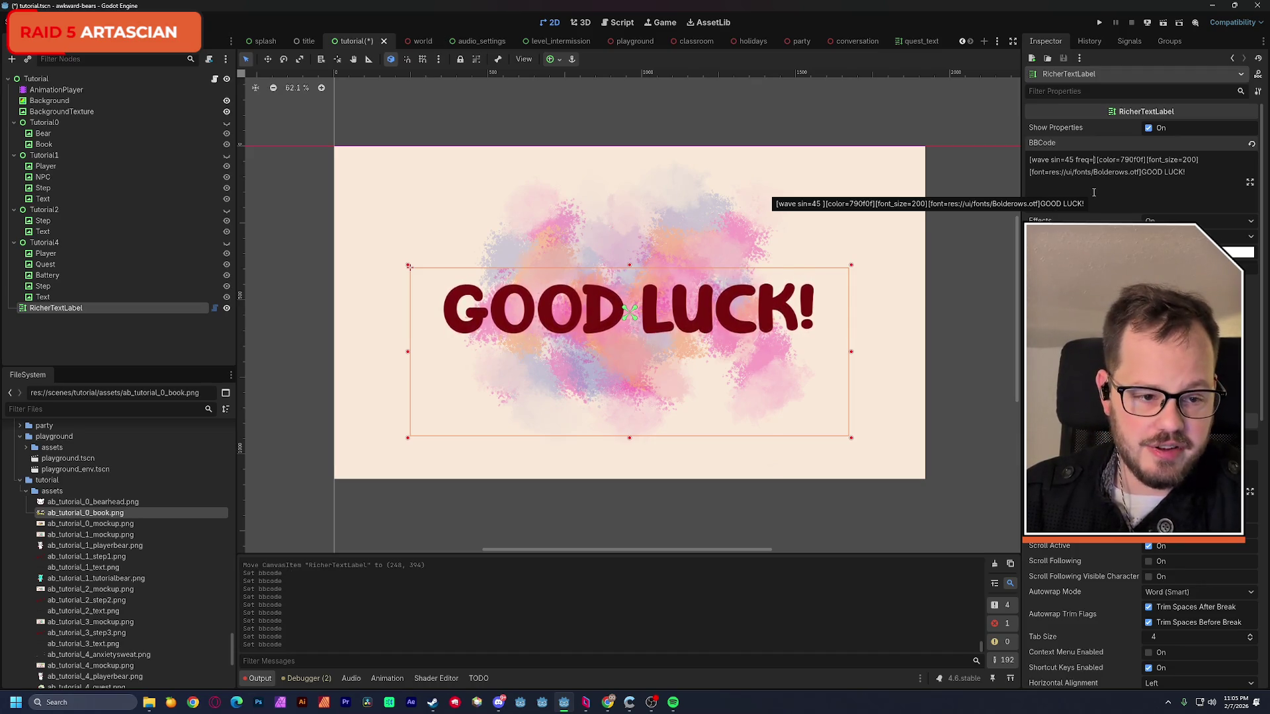
pyautogui.write('10')
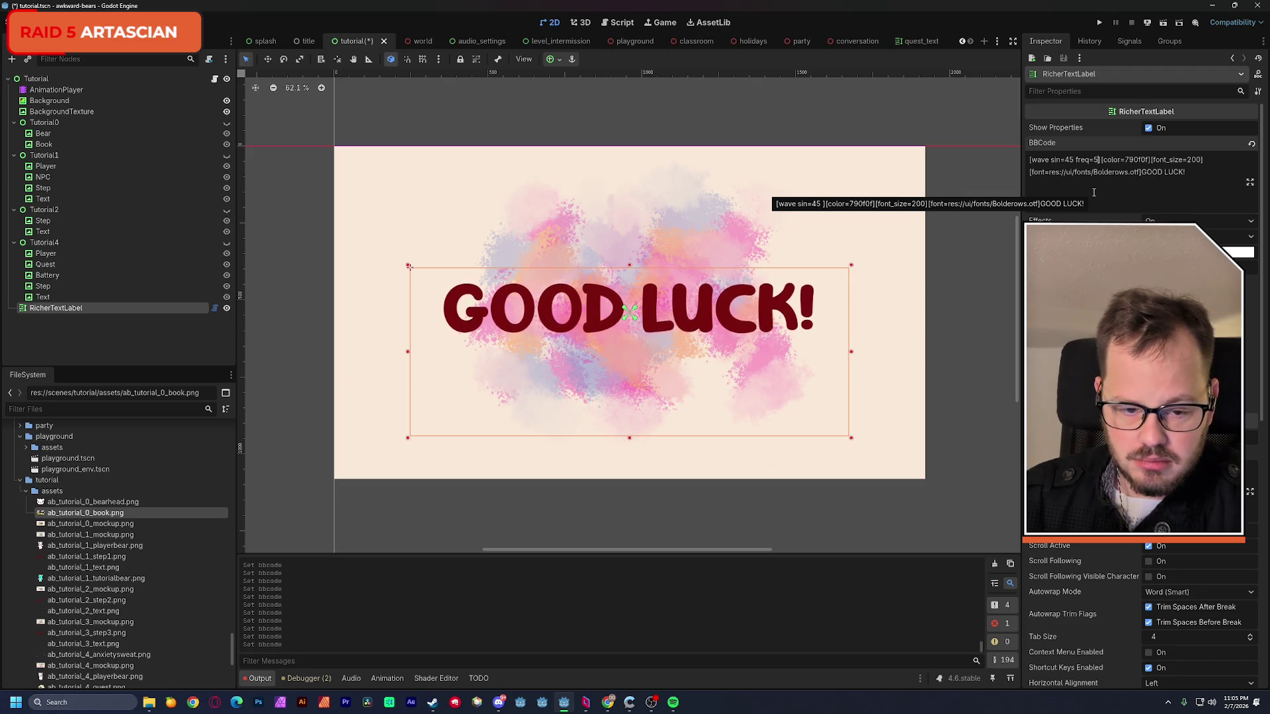
pyautogui.press('BackSpace')
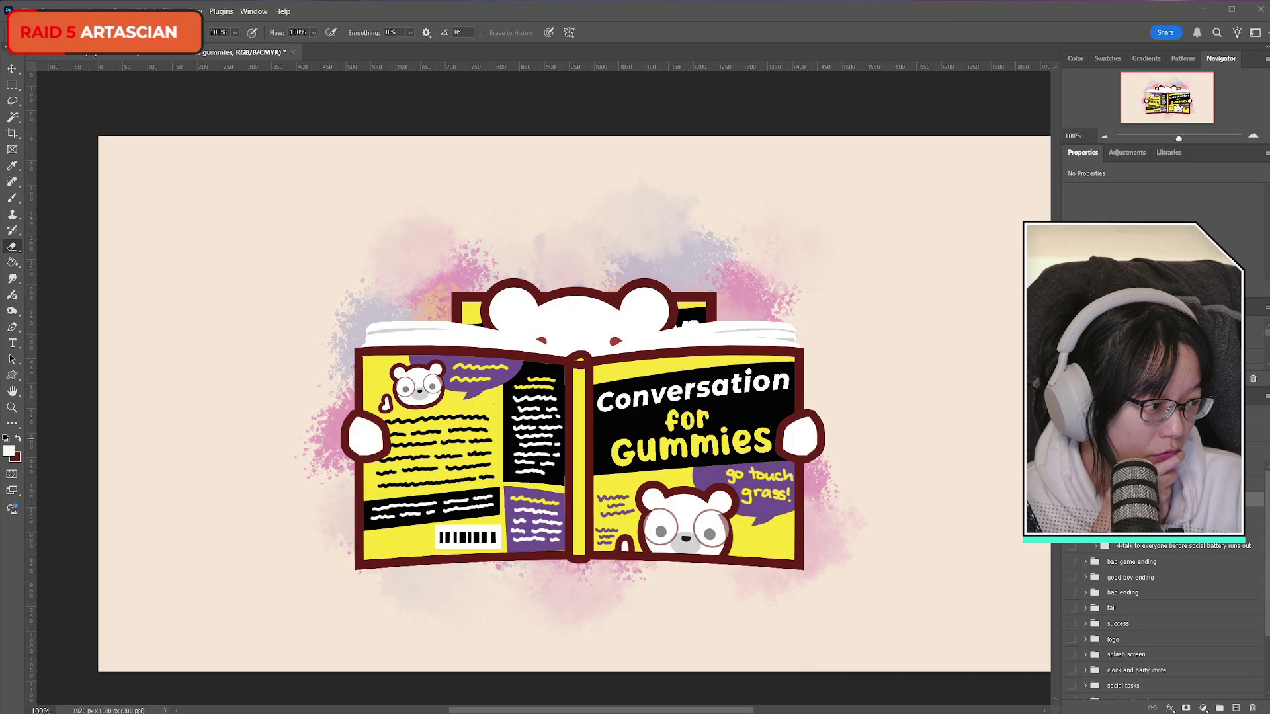
# - In Photoshop, deselect the canvas and drag the task-list sticky note fully into view
pyautogui.hotkey('ctrl', 'a')
pyautogui.click(21, 11)
pyautogui.click(55, 147)
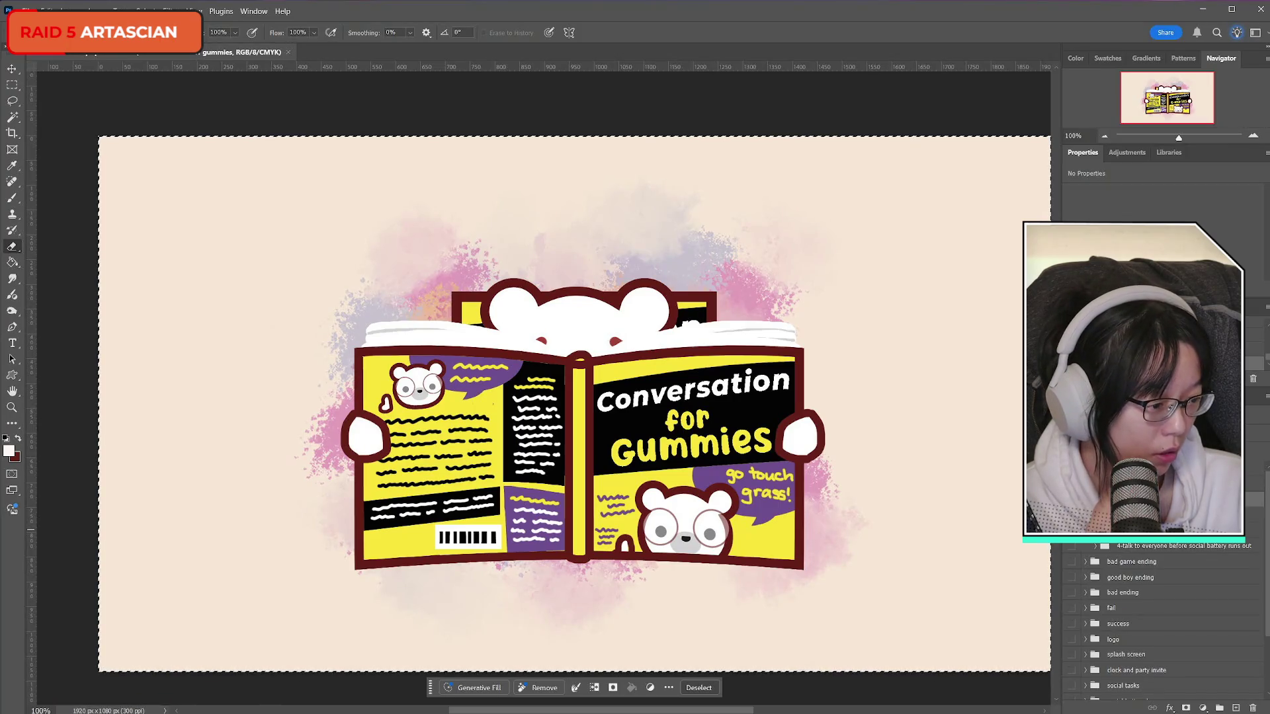
pyautogui.hotkey('ctrl', 'd')
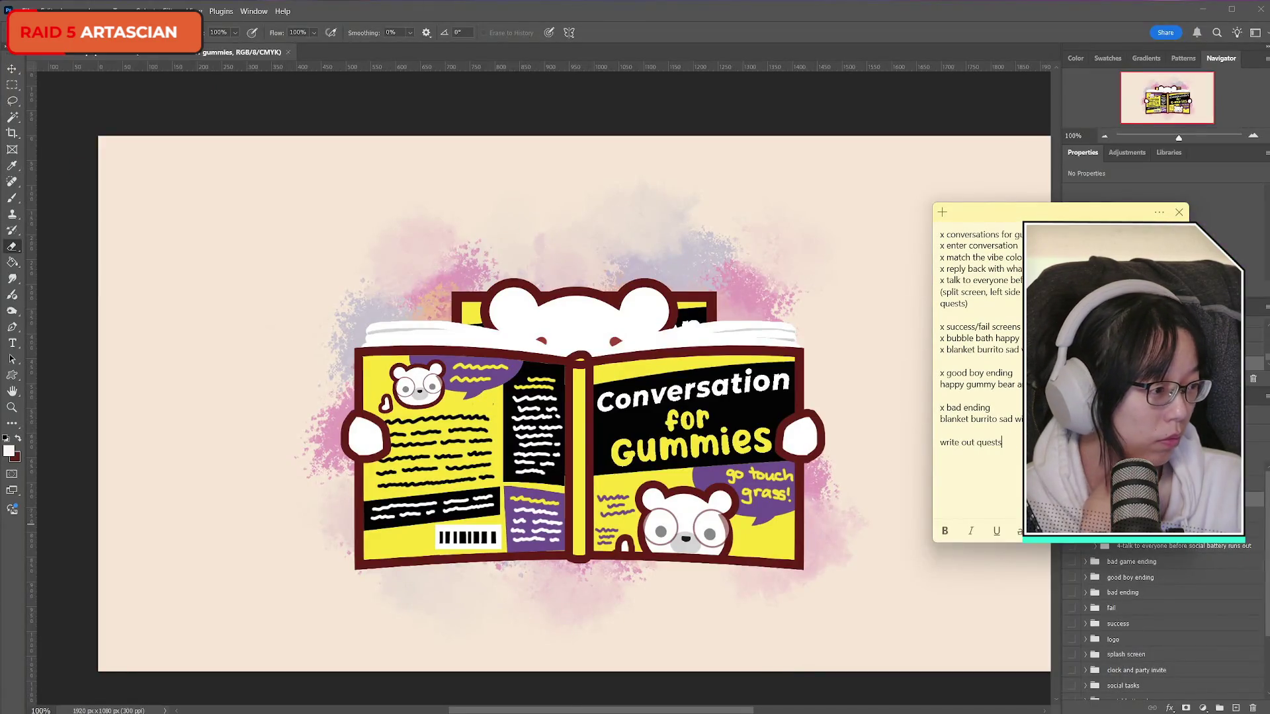
pyautogui.moveTo(1054, 211); pyautogui.dragTo(835, 201)
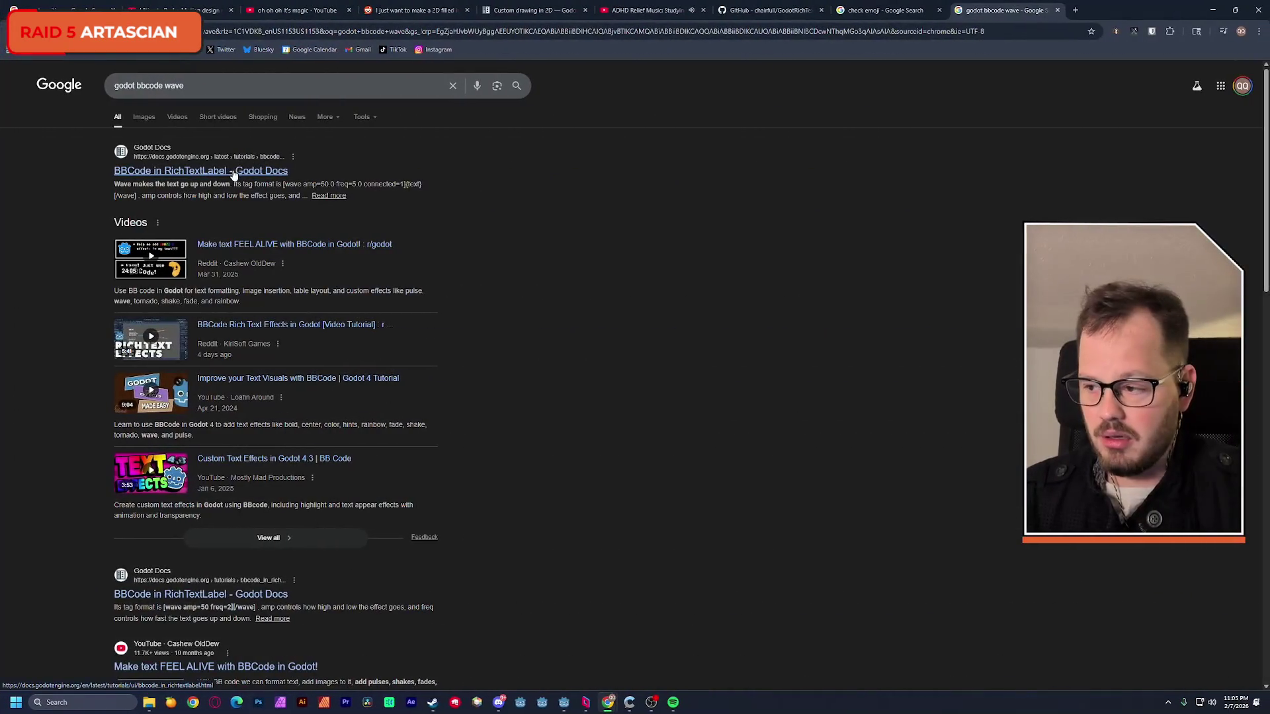
# - Go to the Godot Docs BBCode in RichTextLabel search result
pyautogui.click(265, 170)
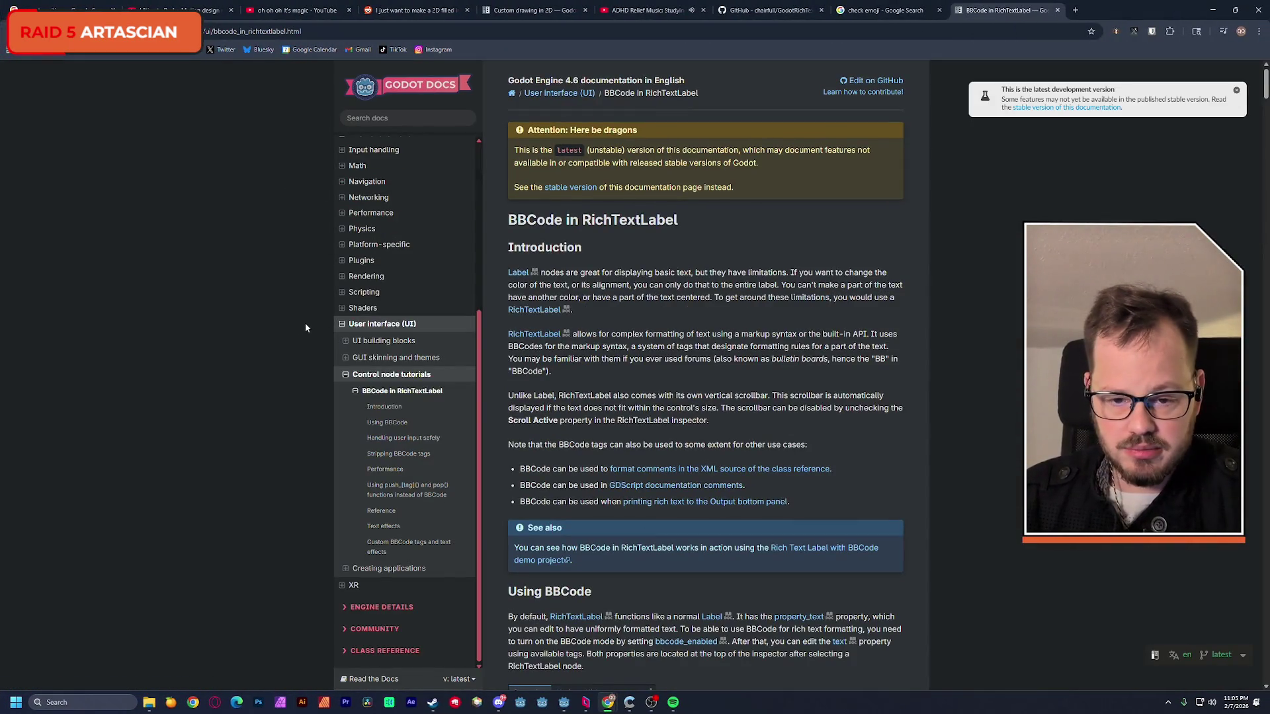
# - Find the Wave effect section via a 'wave' search, then return to the Godot editor
pyautogui.hotkey('ctrl', 'f')
pyautogui.write('wave')
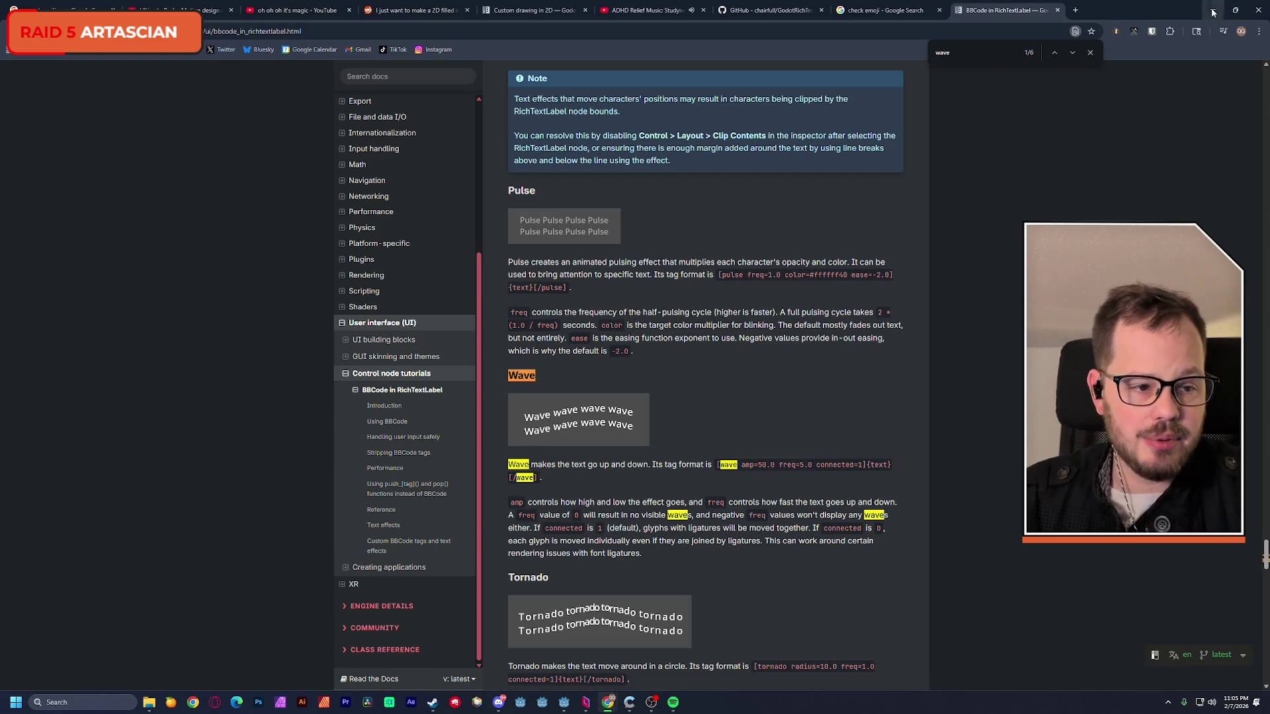
pyautogui.hotkey('alt', 'Tab')
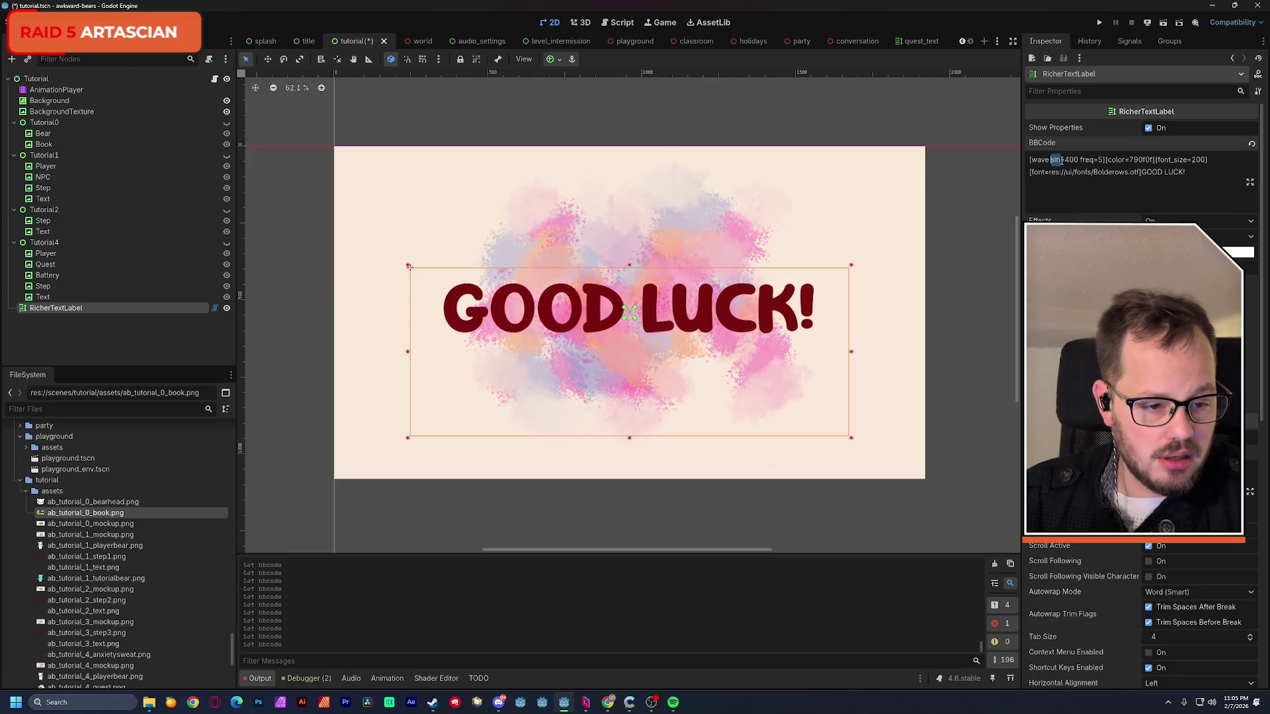
pyautogui.write('p')
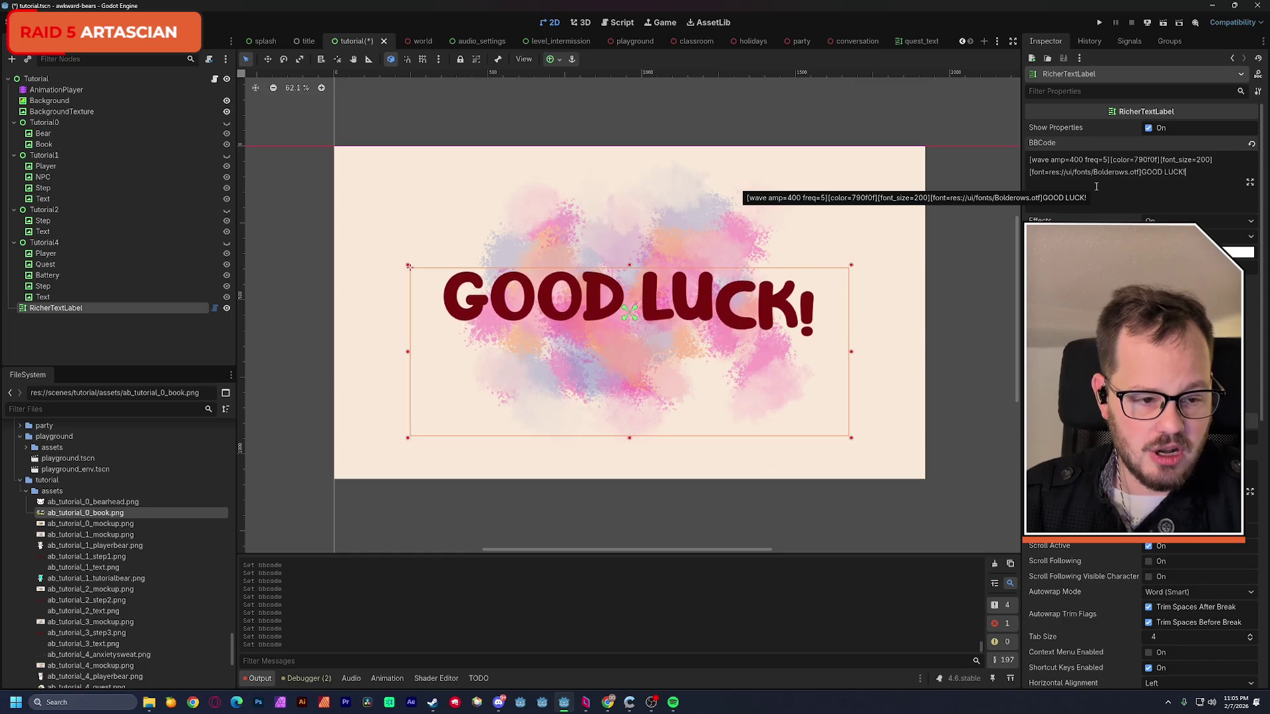
# - Try a line break before GOOD LUCK! and amplitudes 400 and 40, ending with the text back on one line
pyautogui.click(1142, 172)
pyautogui.press('Return')
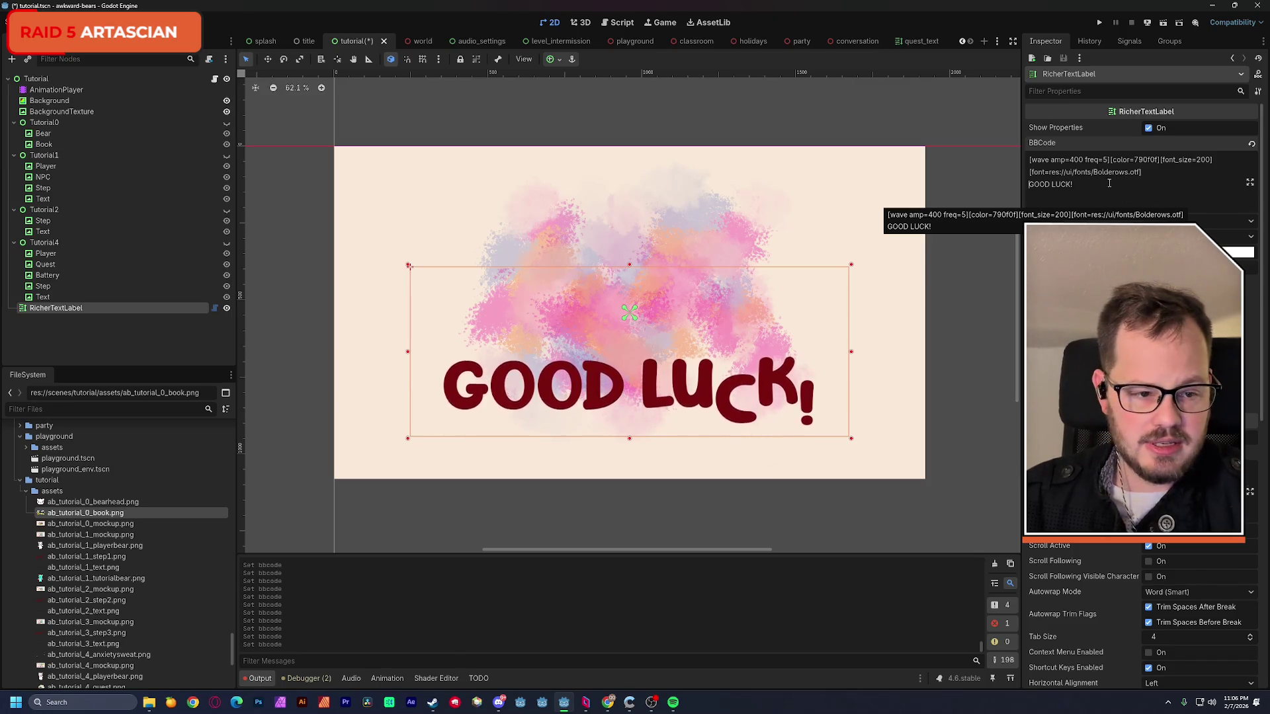
pyautogui.click(1081, 161)
pyautogui.press('BackSpace')
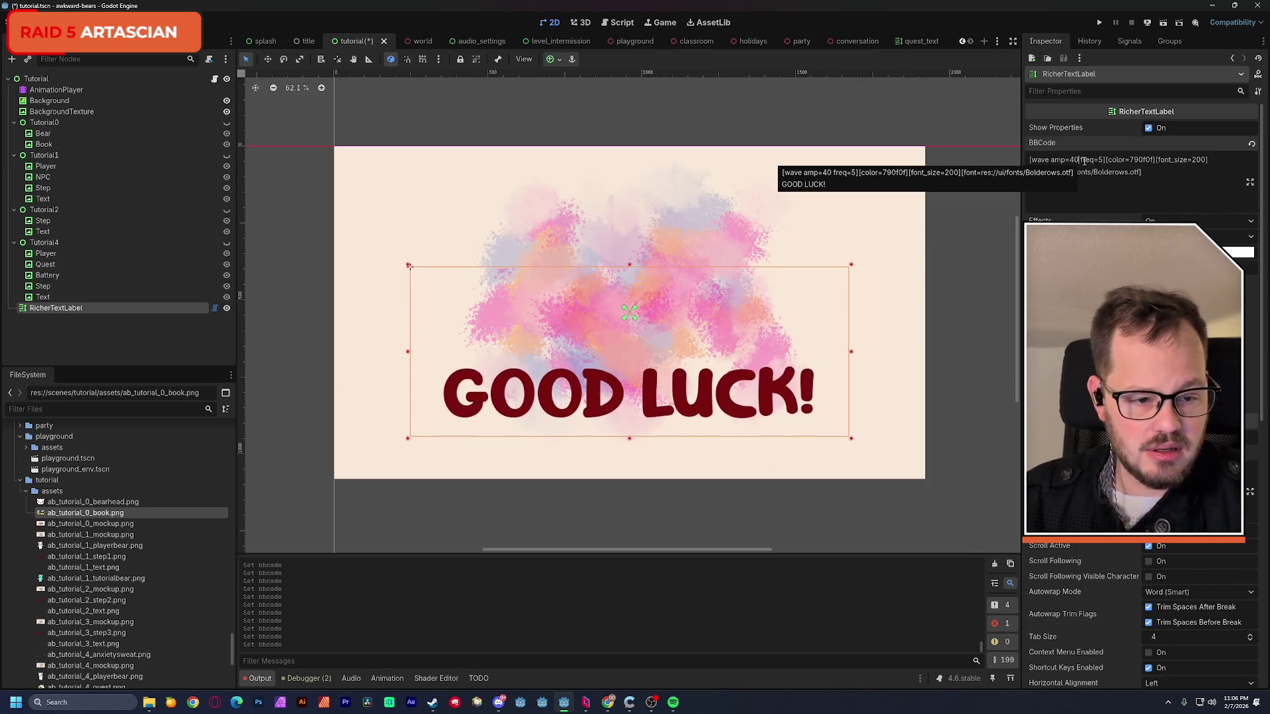
pyautogui.press('BackSpace')
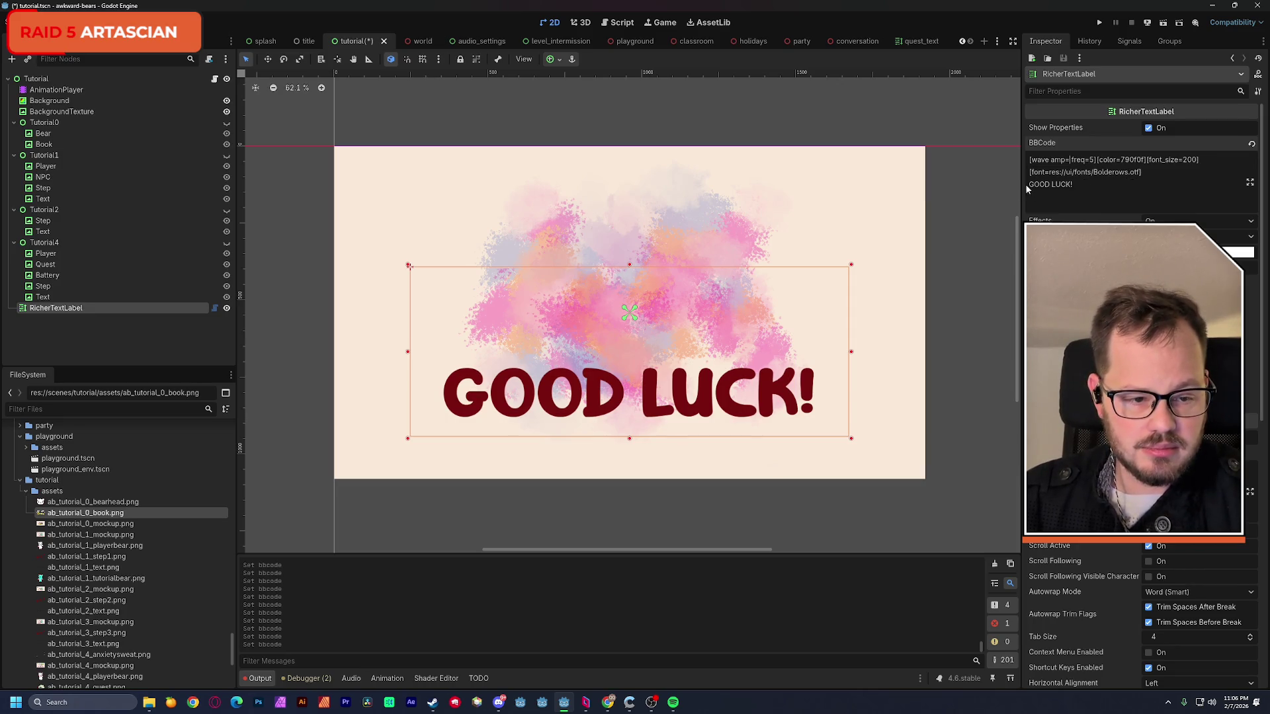
pyautogui.press('BackSpace')
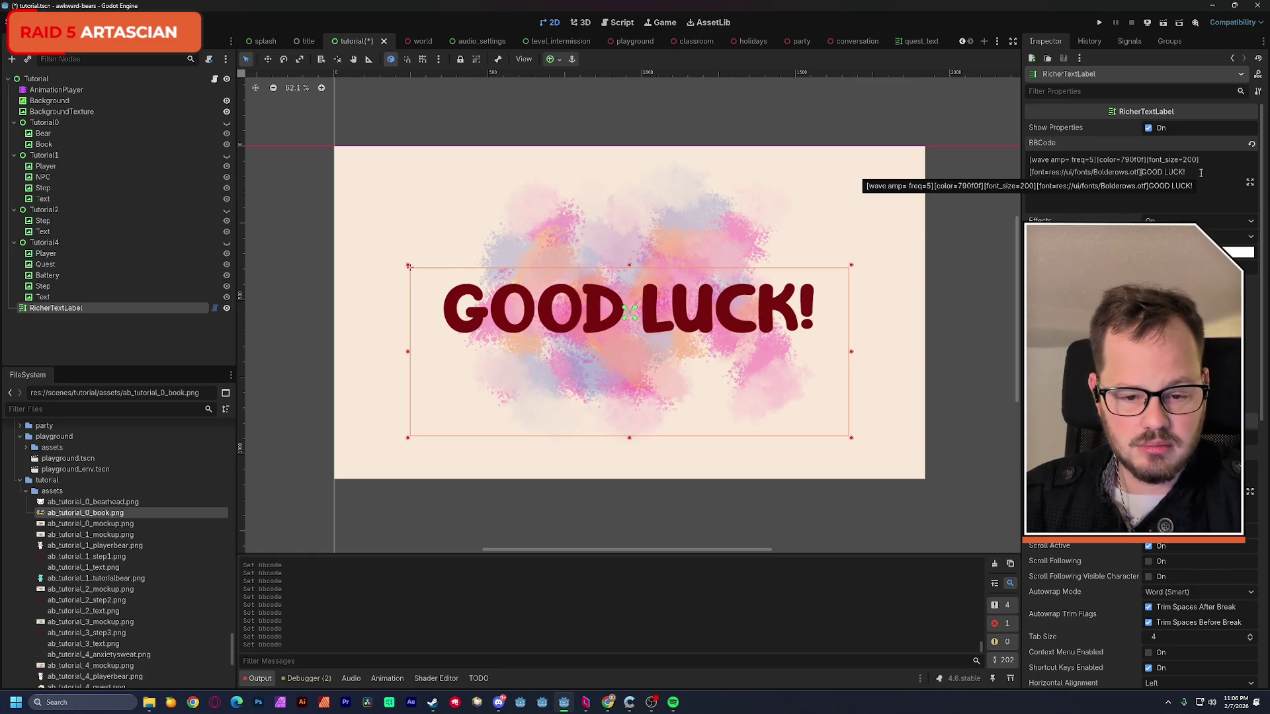
pyautogui.click(40, 78)
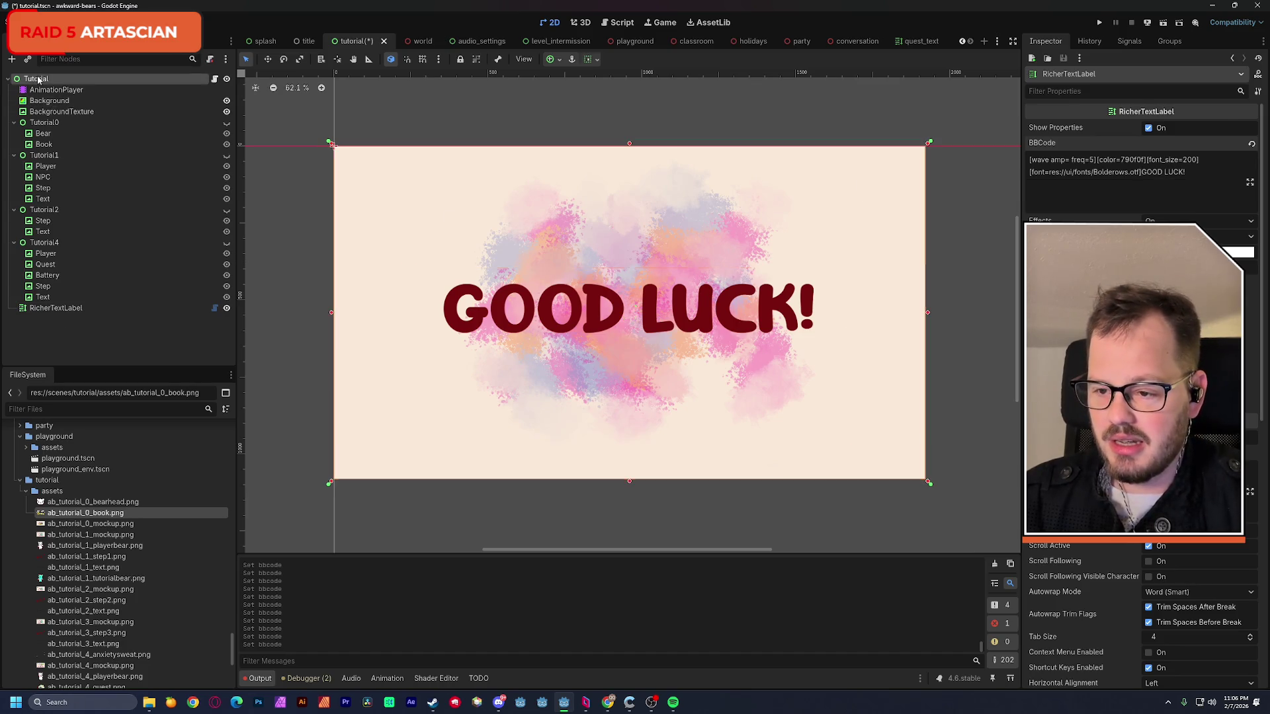
# - Add a new RichTextLabel with BBCode enabled, hide the old label and paste its GOOD LUCK! BBCode
pyautogui.hotkey('ctrl', 'a')
pyautogui.doubleClick(562, 367)
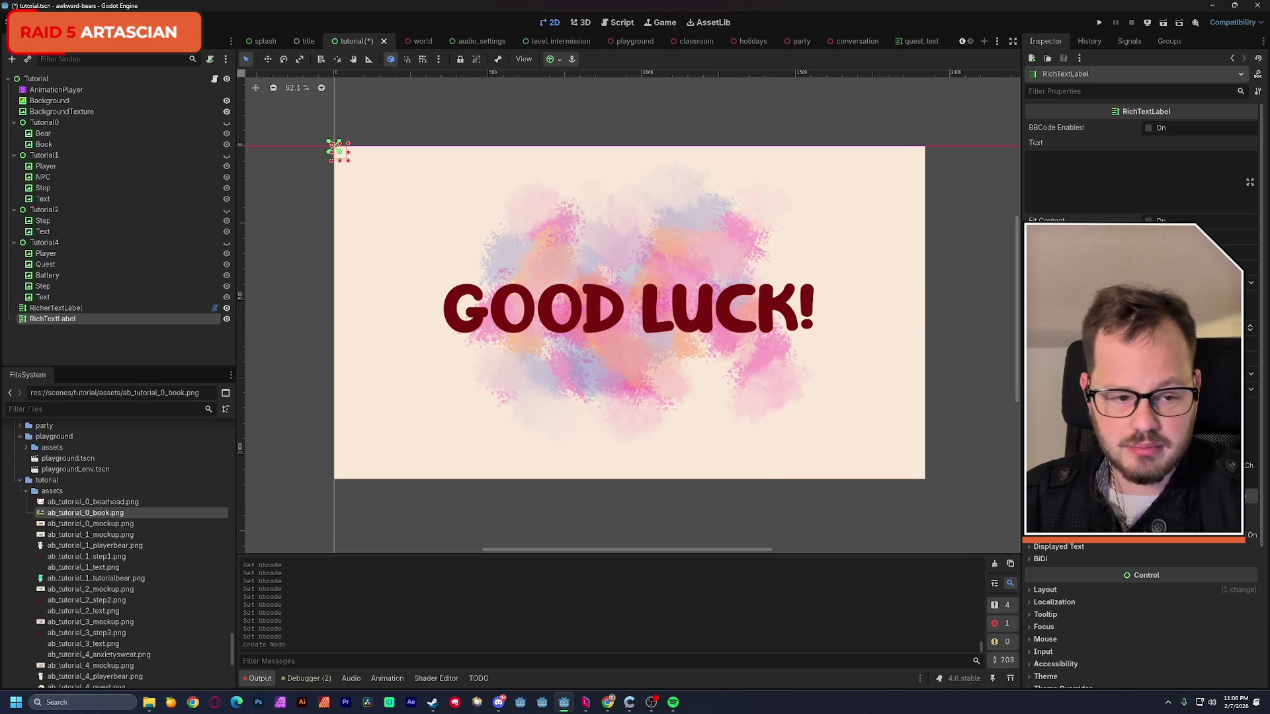
pyautogui.click(1149, 128)
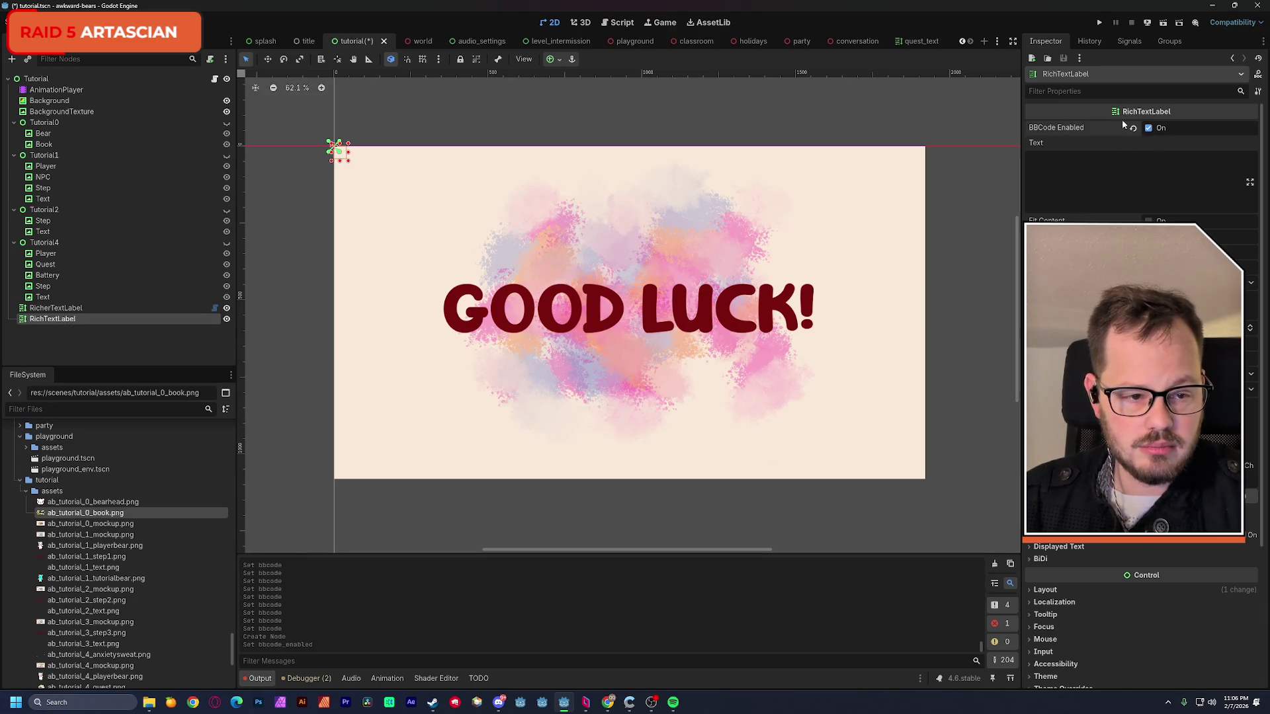
pyautogui.click(59, 308)
pyautogui.tripleClick(1111, 167)
pyautogui.hotkey('ctrl', 'c')
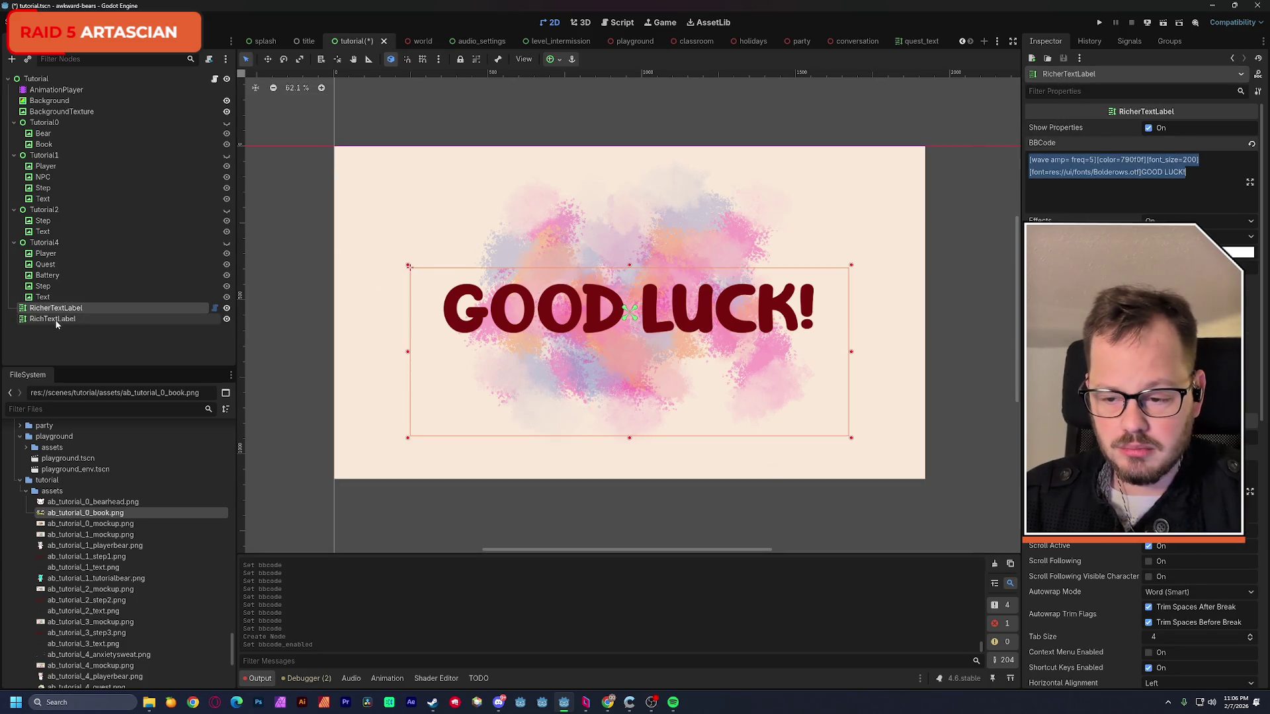
pyautogui.click(226, 309)
pyautogui.click(180, 318)
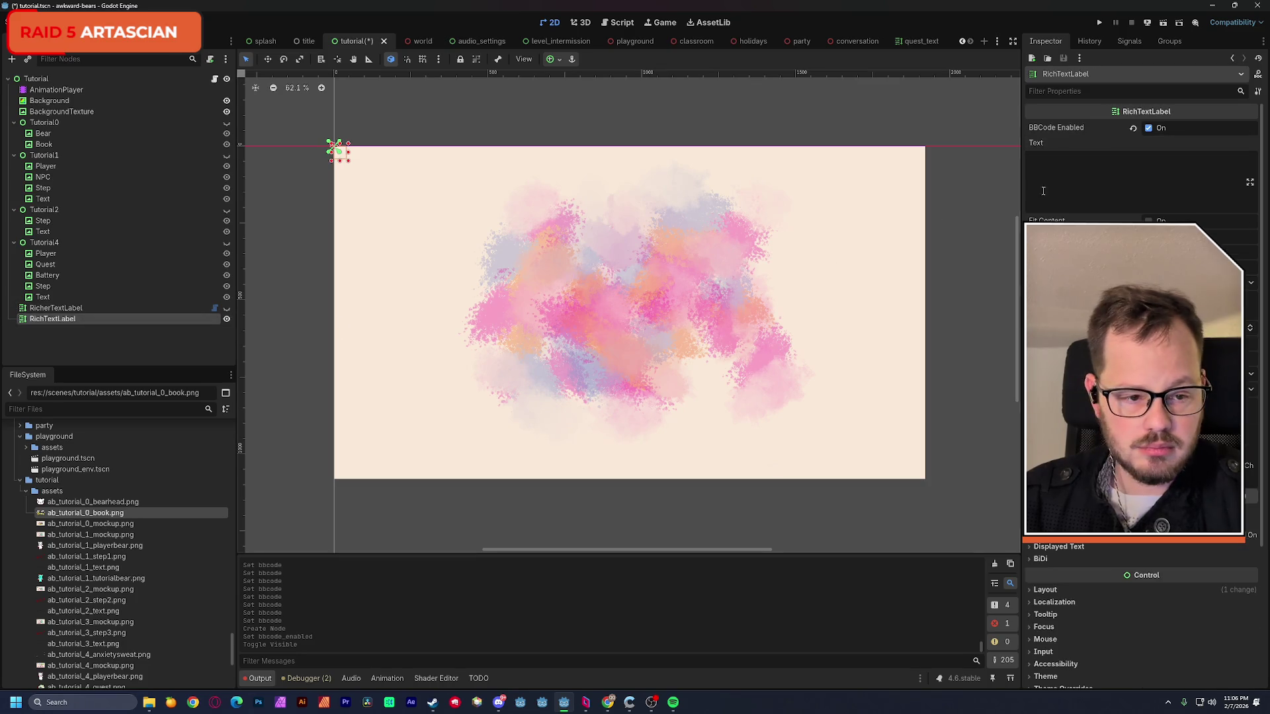
pyautogui.hotkey('ctrl', 'v')
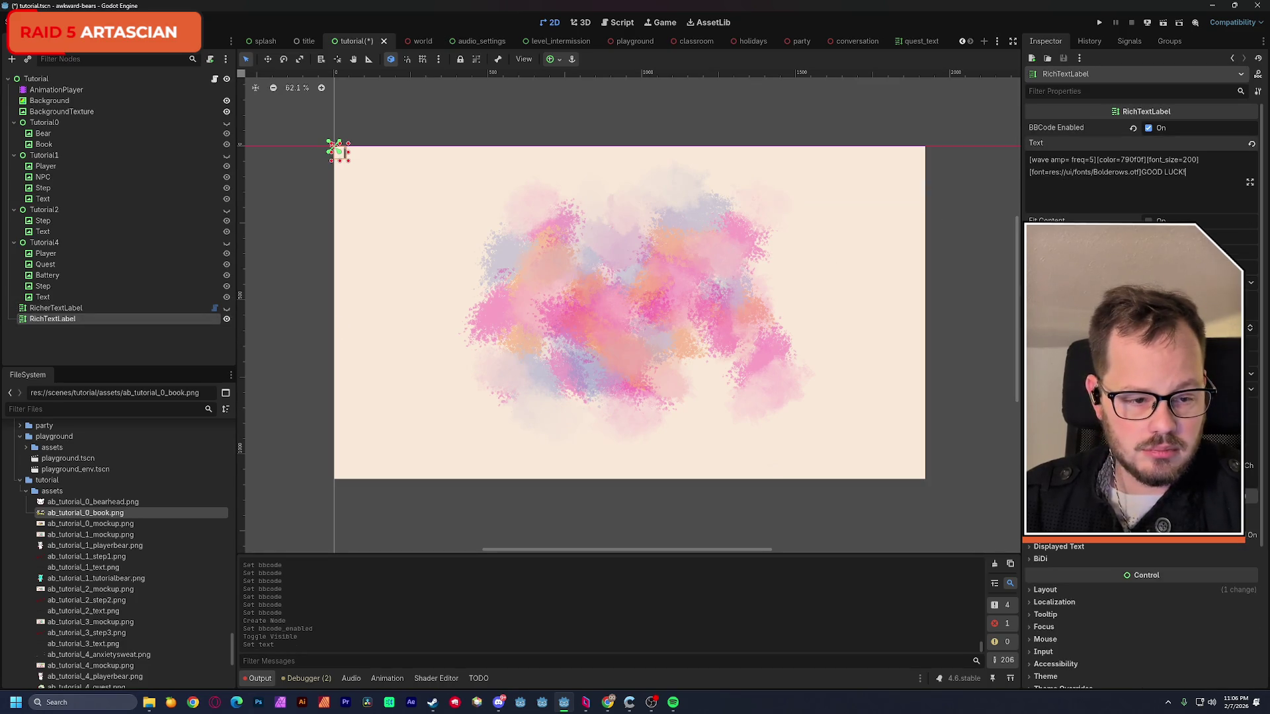
# - Enable Fit Content, widen the label to one line and move it toward the canvas centre
pyautogui.click(1148, 221)
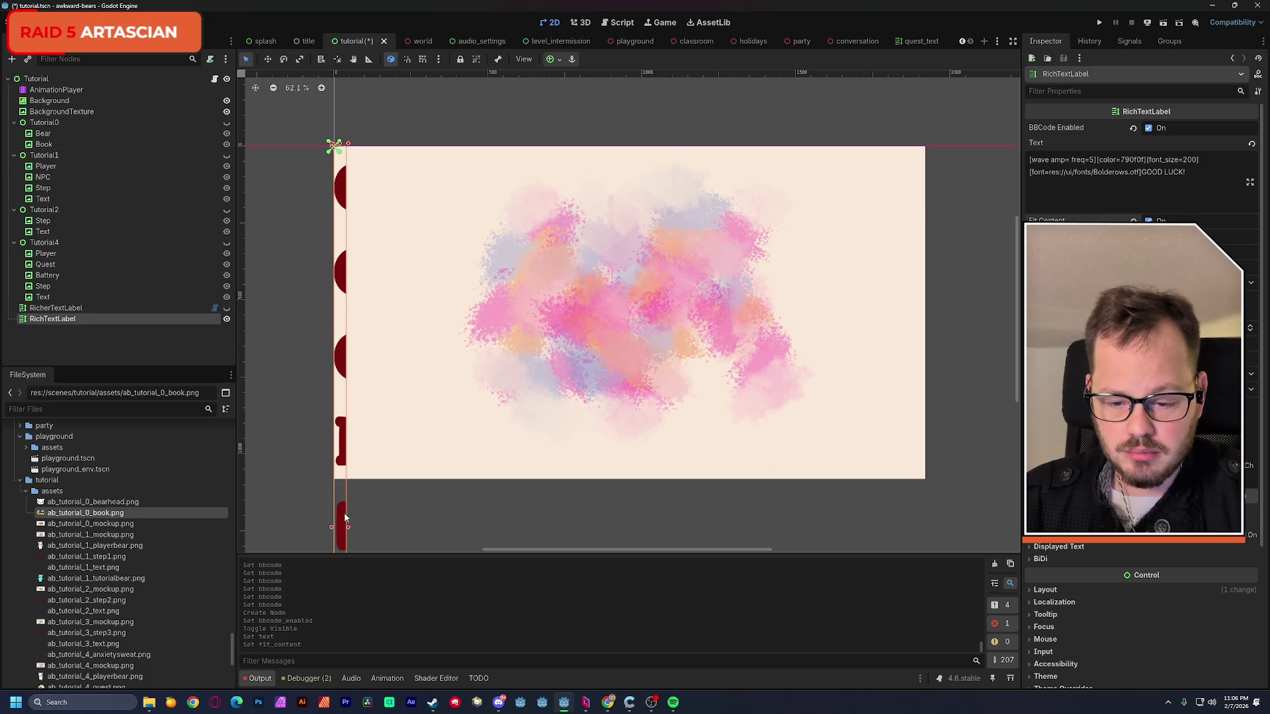
pyautogui.moveTo(349, 529)
pyautogui.mouseDown()
pyautogui.moveTo(780, 454)
pyautogui.moveTo(751, 452)
pyautogui.mouseUp()
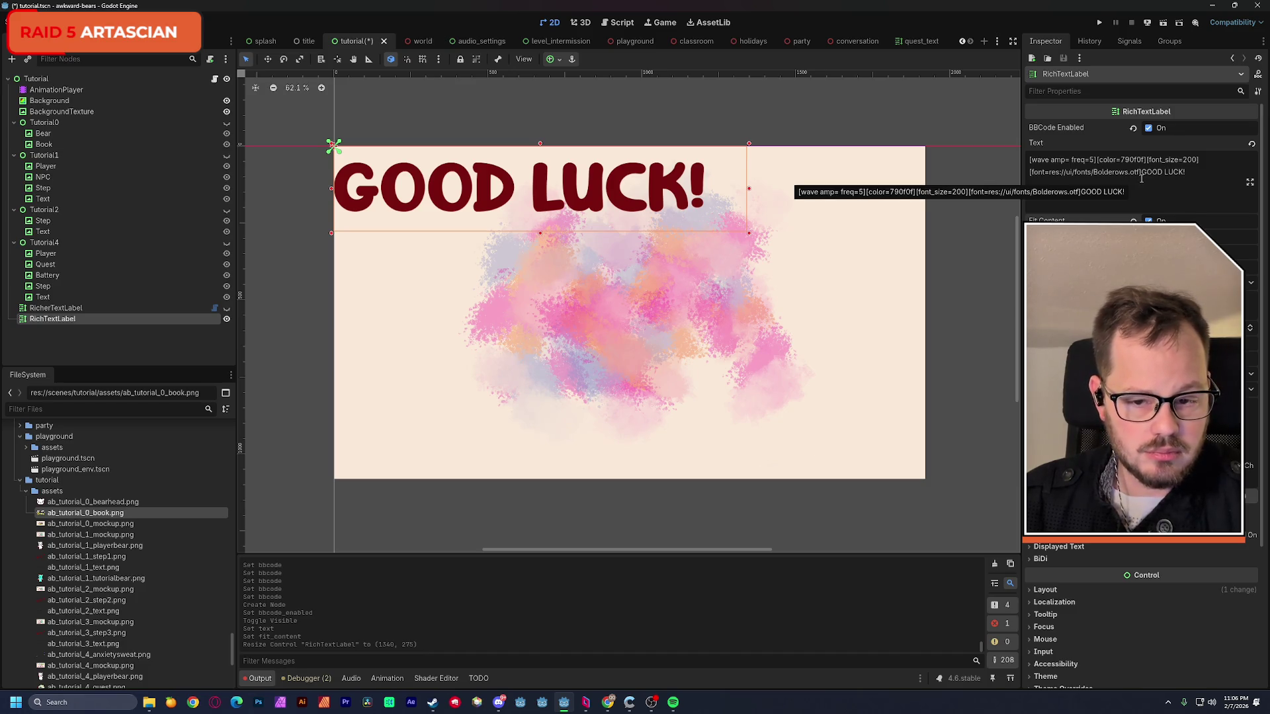
pyautogui.moveTo(678, 197); pyautogui.dragTo(749, 265)
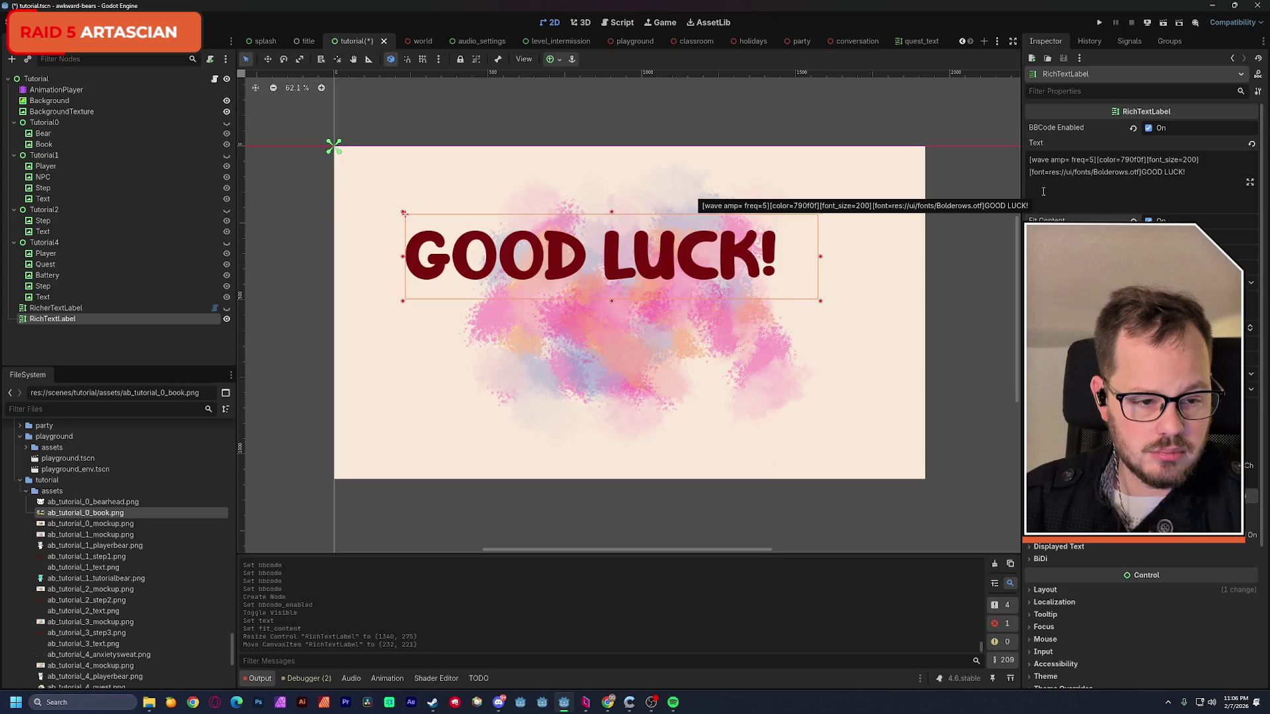
pyautogui.write('45')
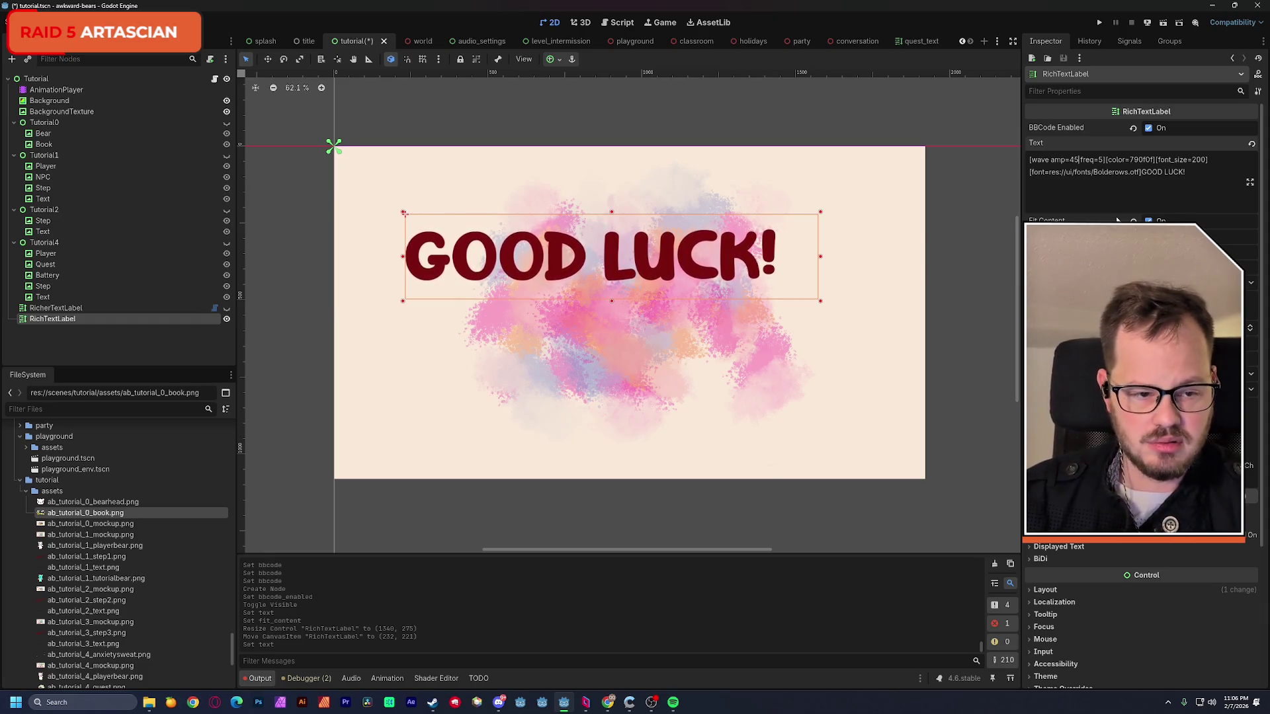
pyautogui.write('0')
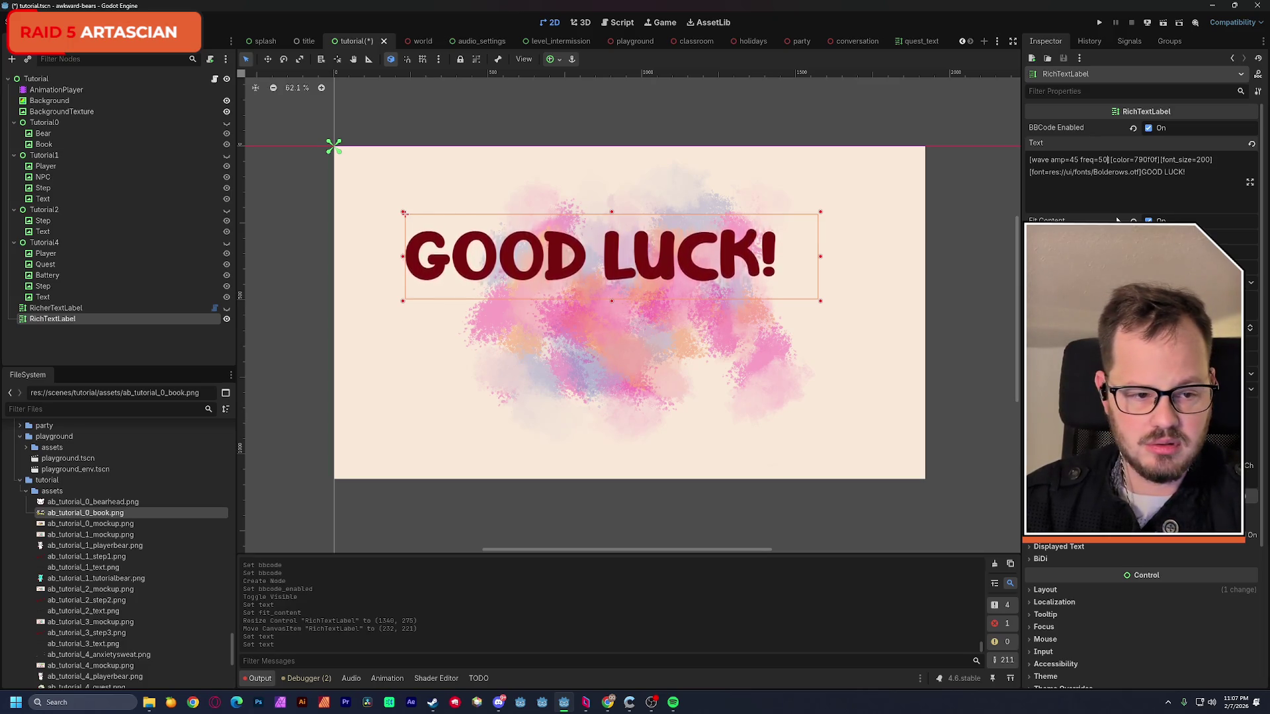
# - Set amp=45 freq=5 and move the [wave] tag after the font settings, ready to close it after GOOD LUCK!
pyautogui.press('BackSpace')
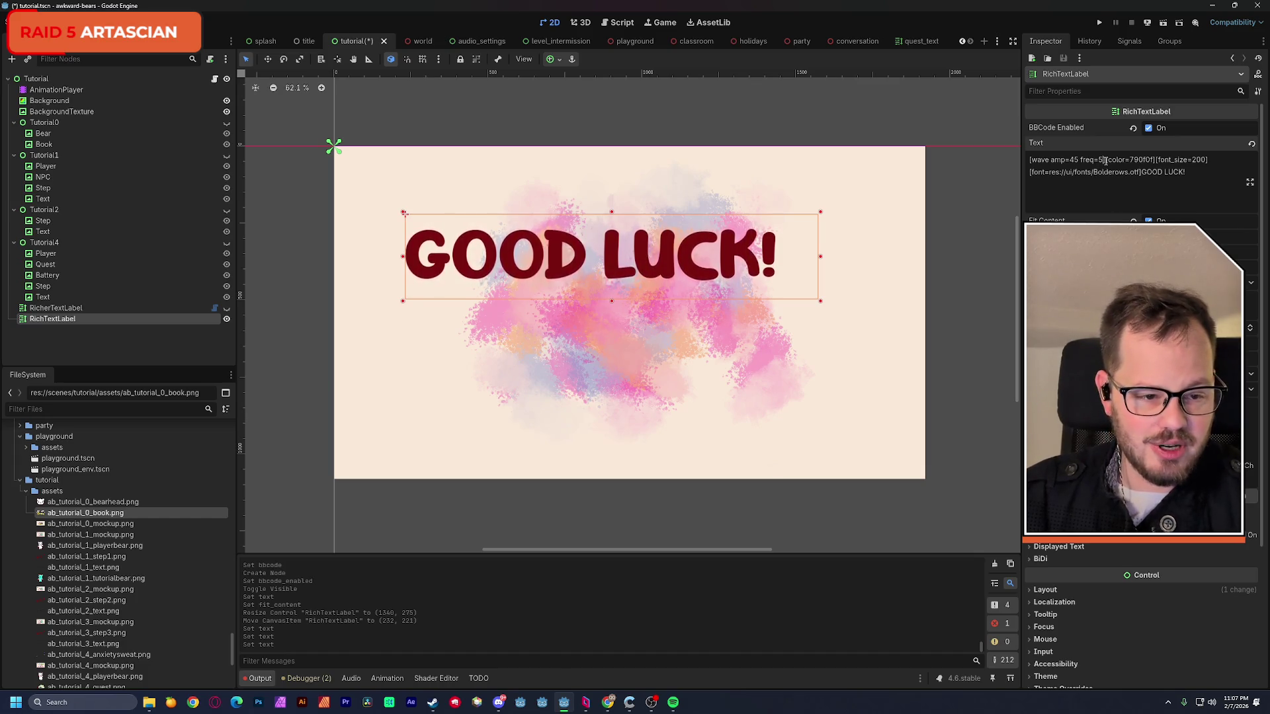
pyautogui.hotkey('ctrl', 'shift', 'Right')
pyautogui.hotkey('ctrl', 'shift', 'Right')
pyautogui.hotkey('ctrl', 'shift', 'Right')
pyautogui.press('Delete')
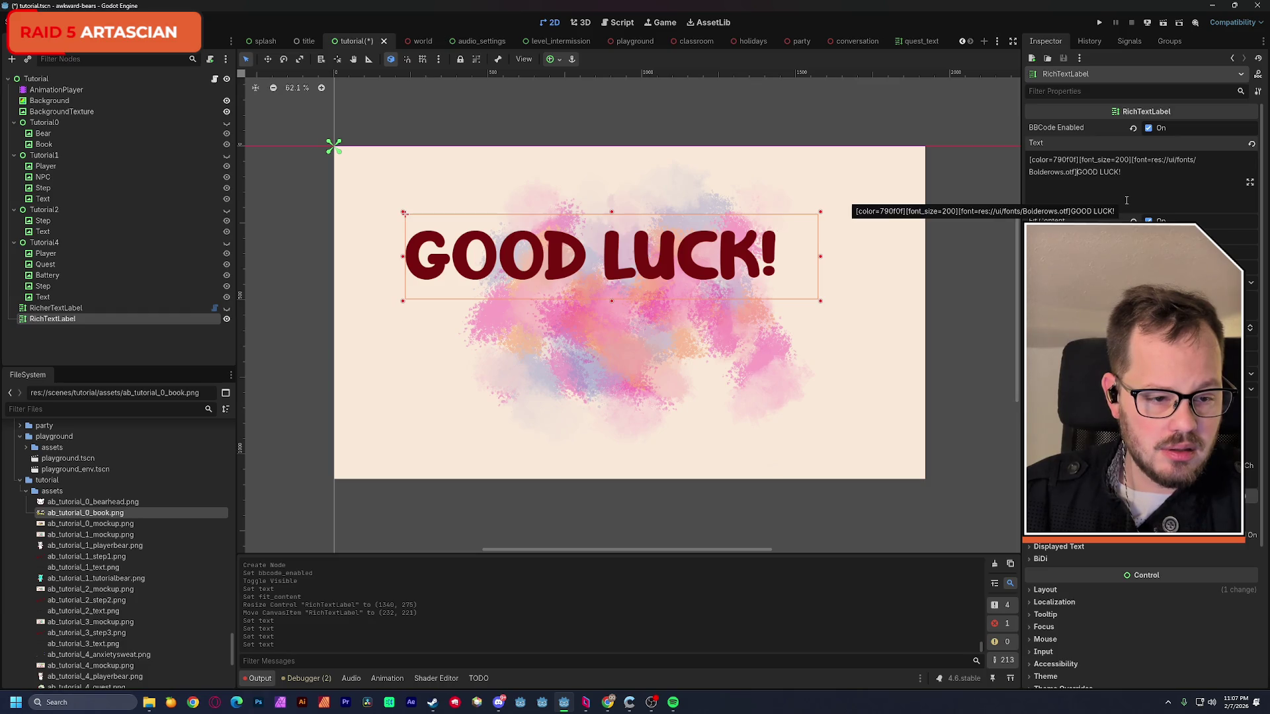
pyautogui.write('[wave amp=45 freq=5]')
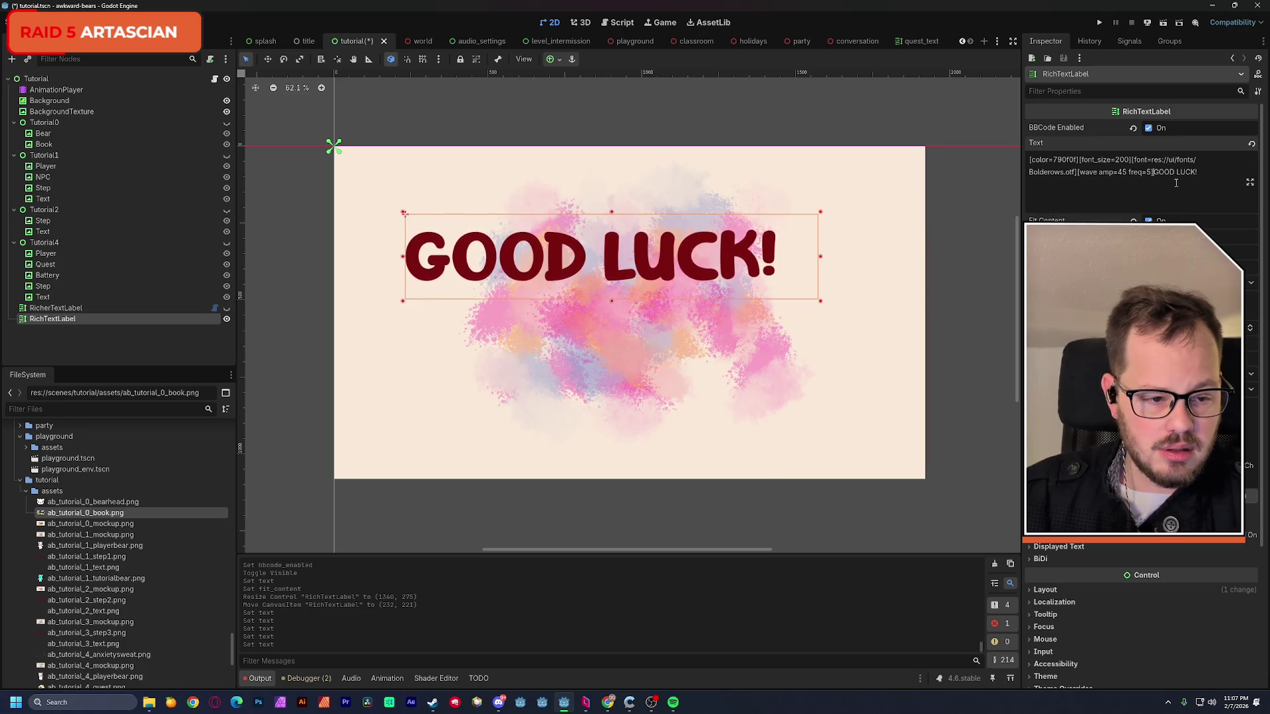
pyautogui.click(1203, 174)
pyautogui.write('[')
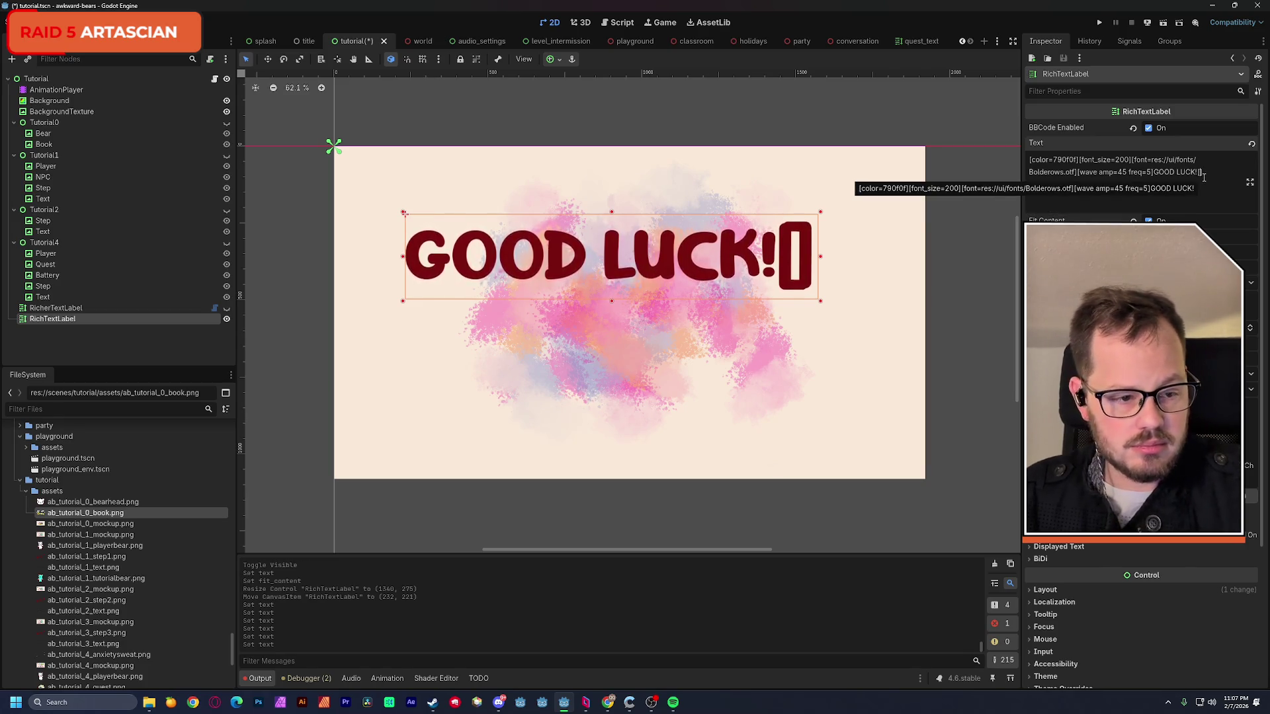
pyautogui.write('/wave]')
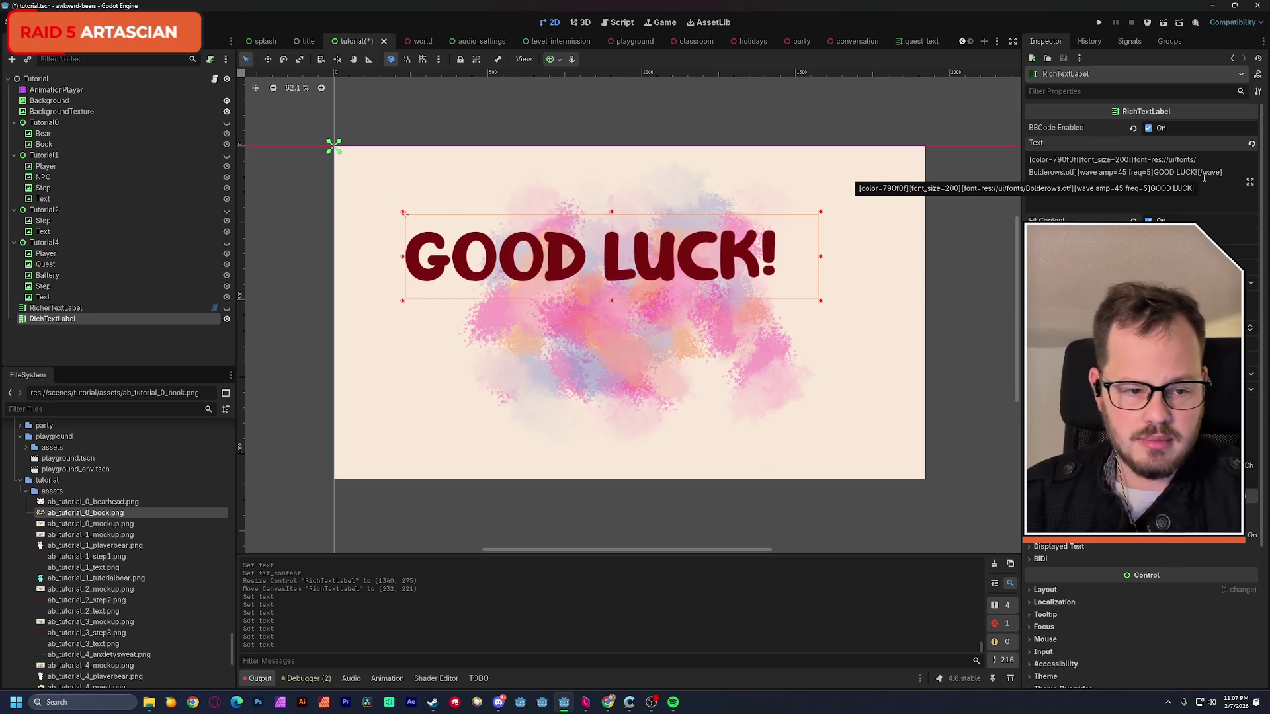
# - Delete the duplicate RichTextLabel node and make the RichterTextLabel visible again
pyautogui.click(112, 317)
pyautogui.press('Delete')
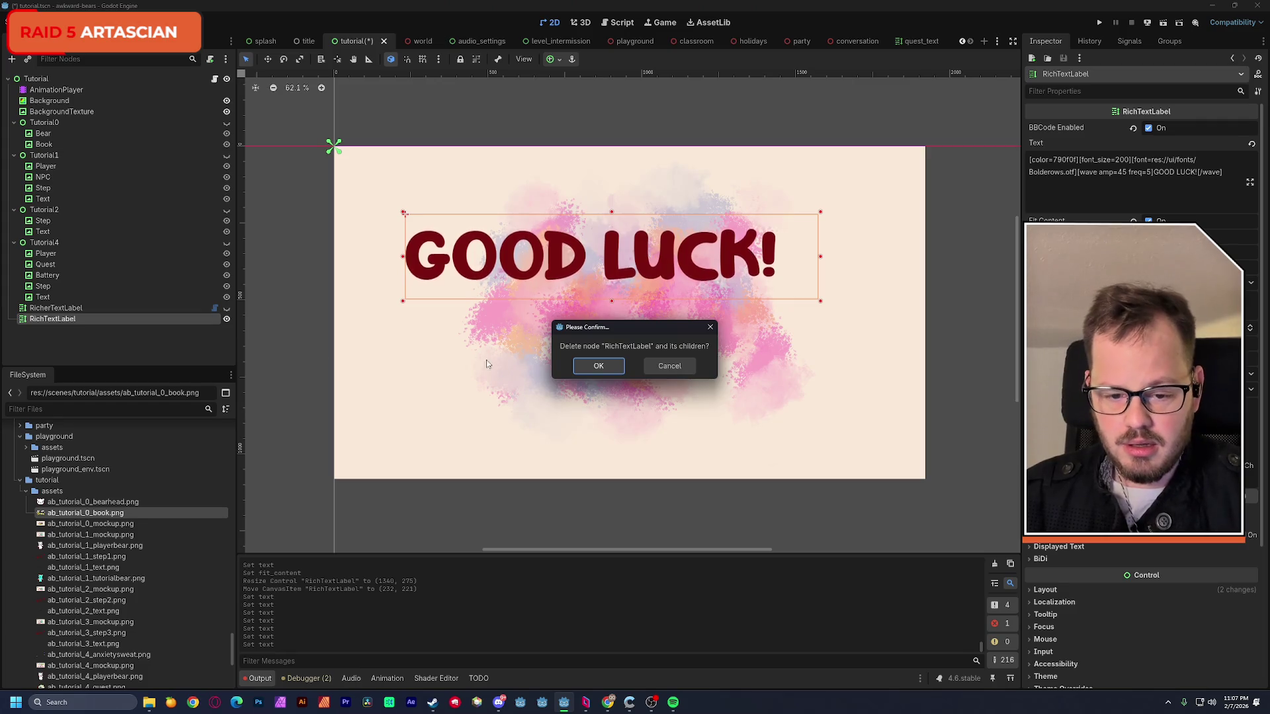
pyautogui.click(594, 365)
pyautogui.click(103, 309)
pyautogui.click(226, 308)
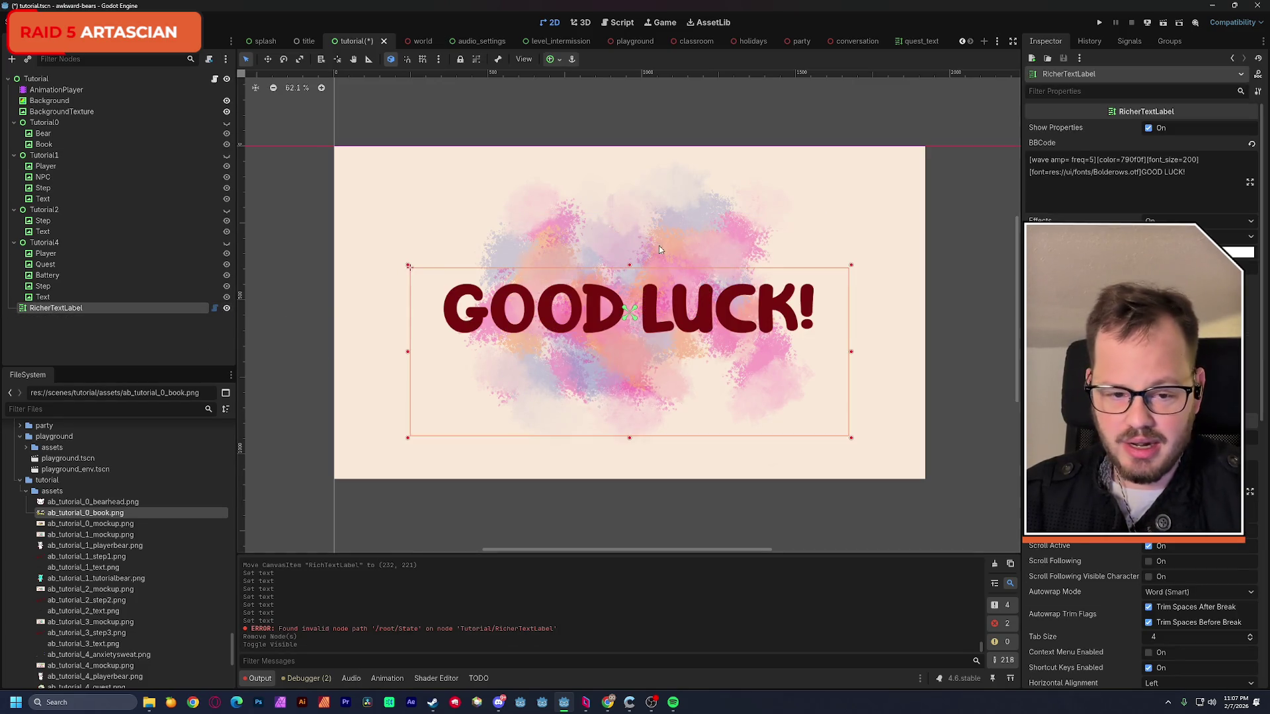
# - Try a [jit2] effect with amp and freq values, revert to a plain [wave] tag, and save the scene
pyautogui.click(1091, 160)
pyautogui.moveTo(1032, 160); pyautogui.dragTo(1096, 159)
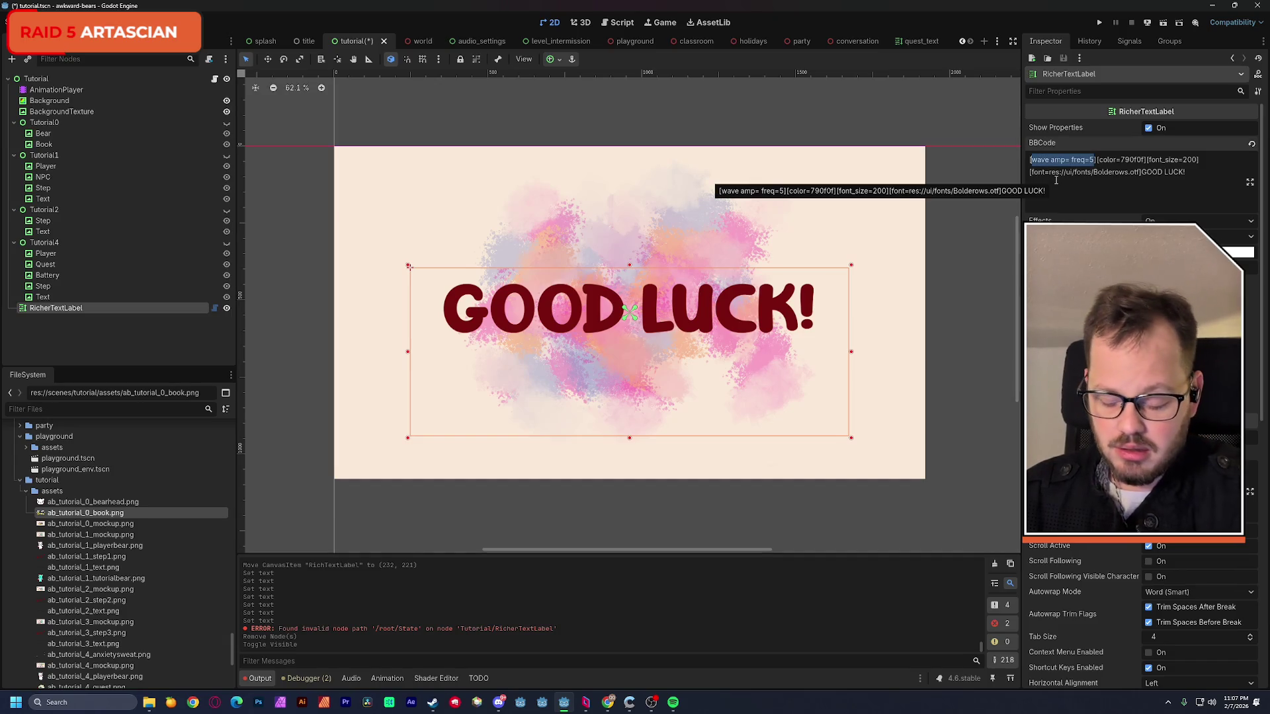
pyautogui.write('[jit2]')
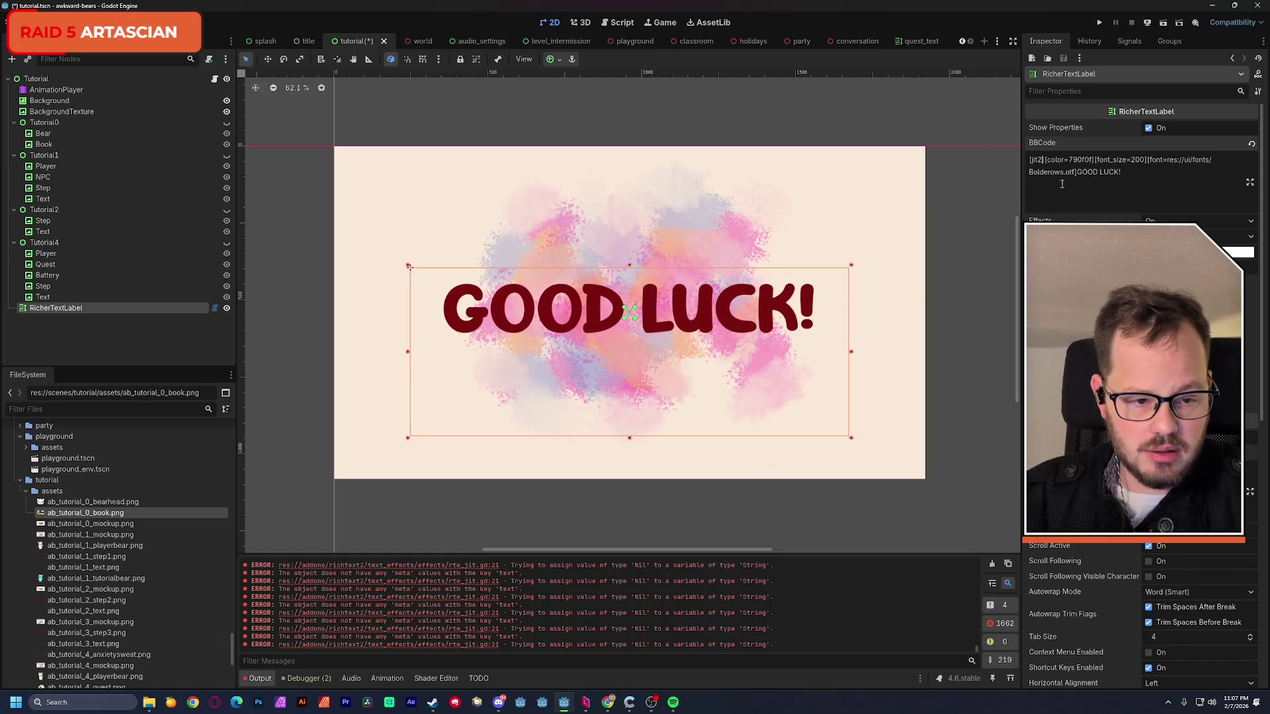
pyautogui.write(' amp=2')
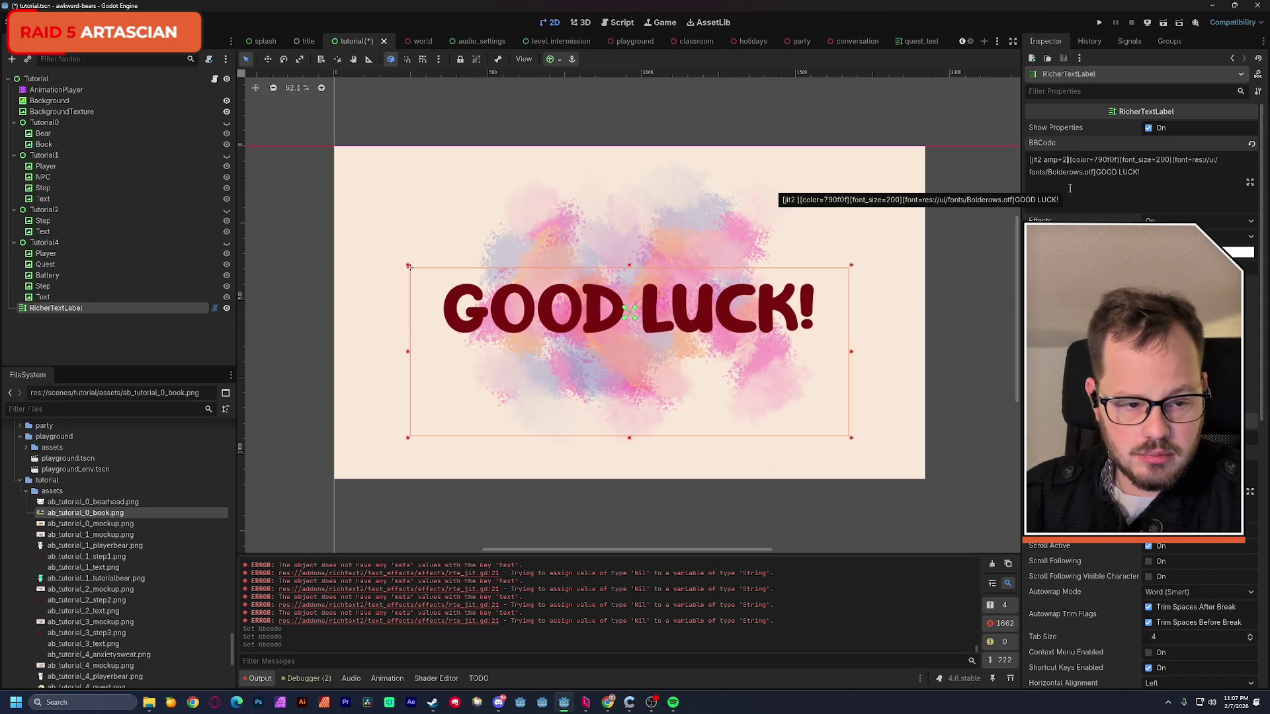
pyautogui.press('BackSpace')
pyautogui.press('BackSpace')
pyautogui.press('BackSpace')
pyautogui.write('freq=45')
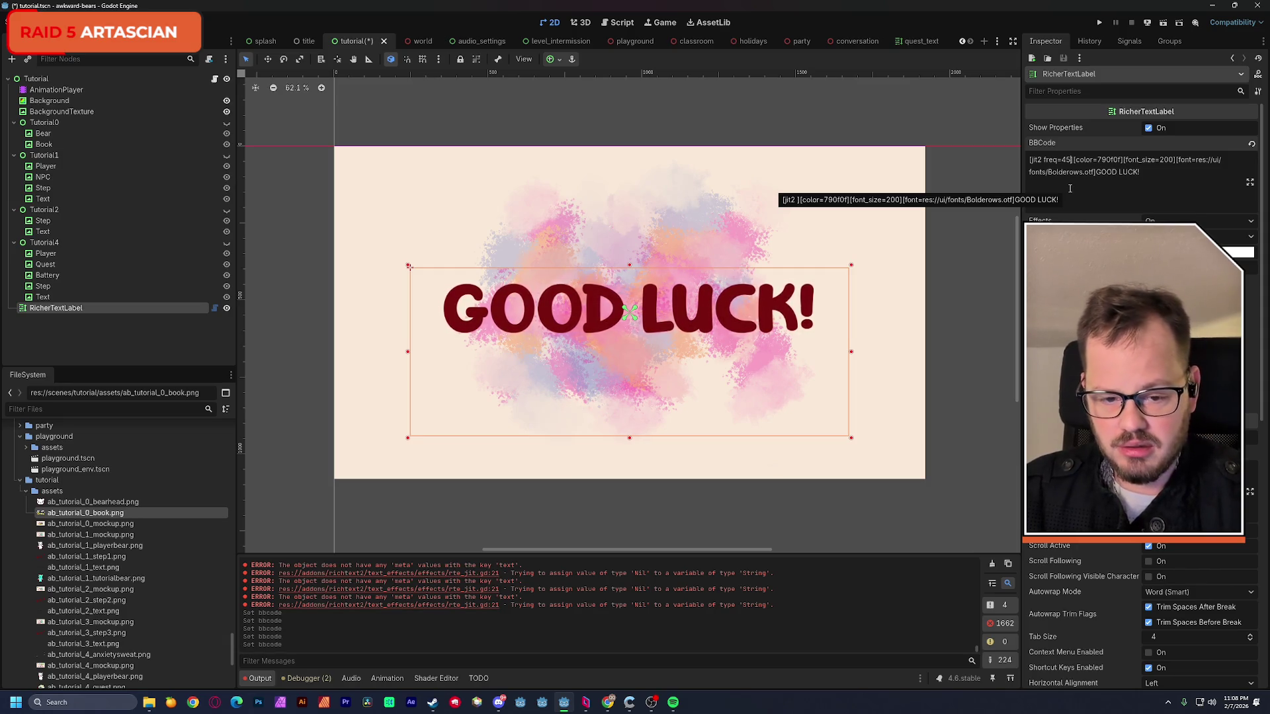
pyautogui.press('BackSpace')
pyautogui.press('BackSpace')
pyautogui.press('BackSpace')
pyautogui.press('BackSpace')
pyautogui.press('BackSpace')
pyautogui.press('BackSpace')
pyautogui.press('BackSpace')
pyautogui.press('BackSpace')
pyautogui.press('BackSpace')
pyautogui.press('BackSpace')
pyautogui.press('BackSpace')
pyautogui.press('BackSpace')
pyautogui.write('wave')
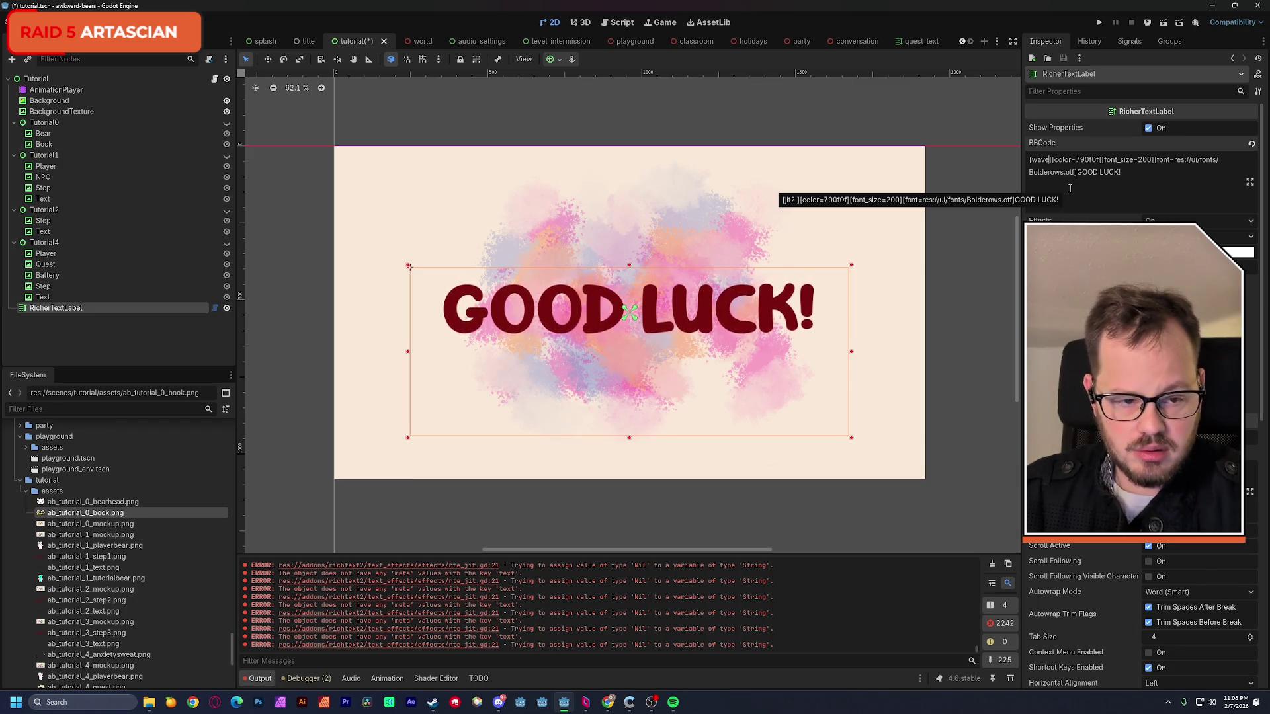
pyautogui.hotkey('ctrl', 's')
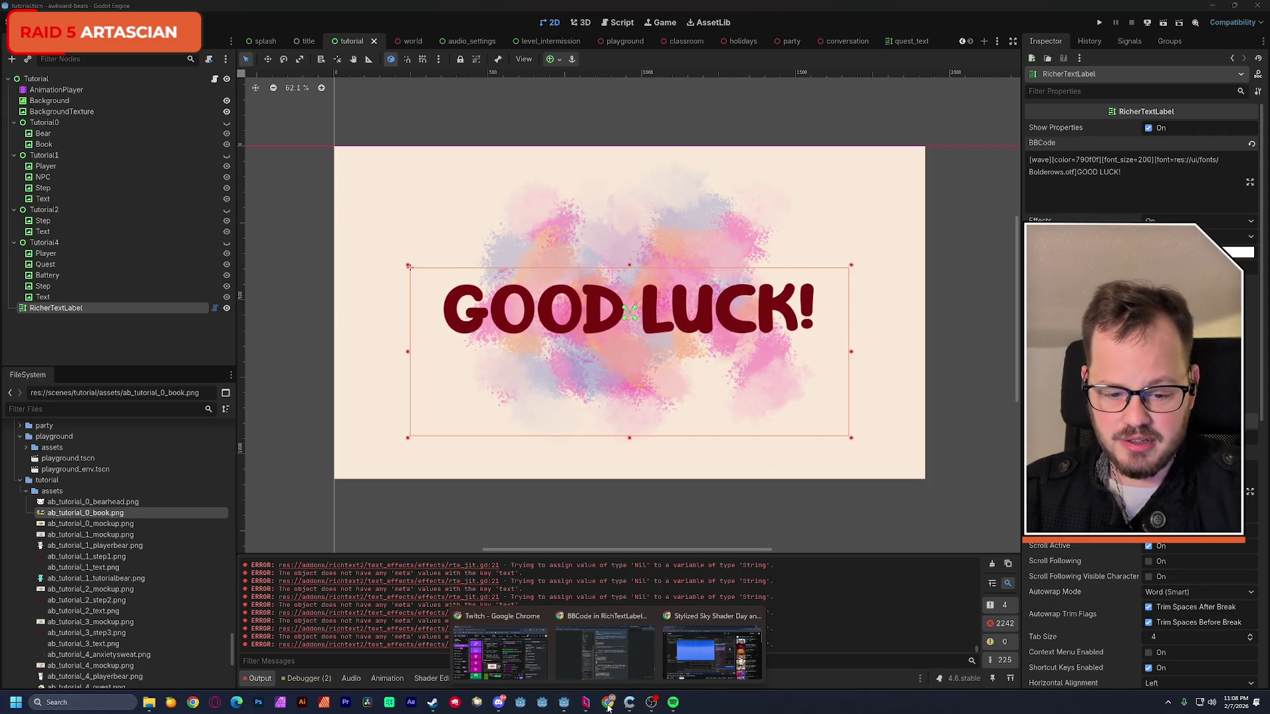
pyautogui.click(621, 653)
pyautogui.click(1080, 17)
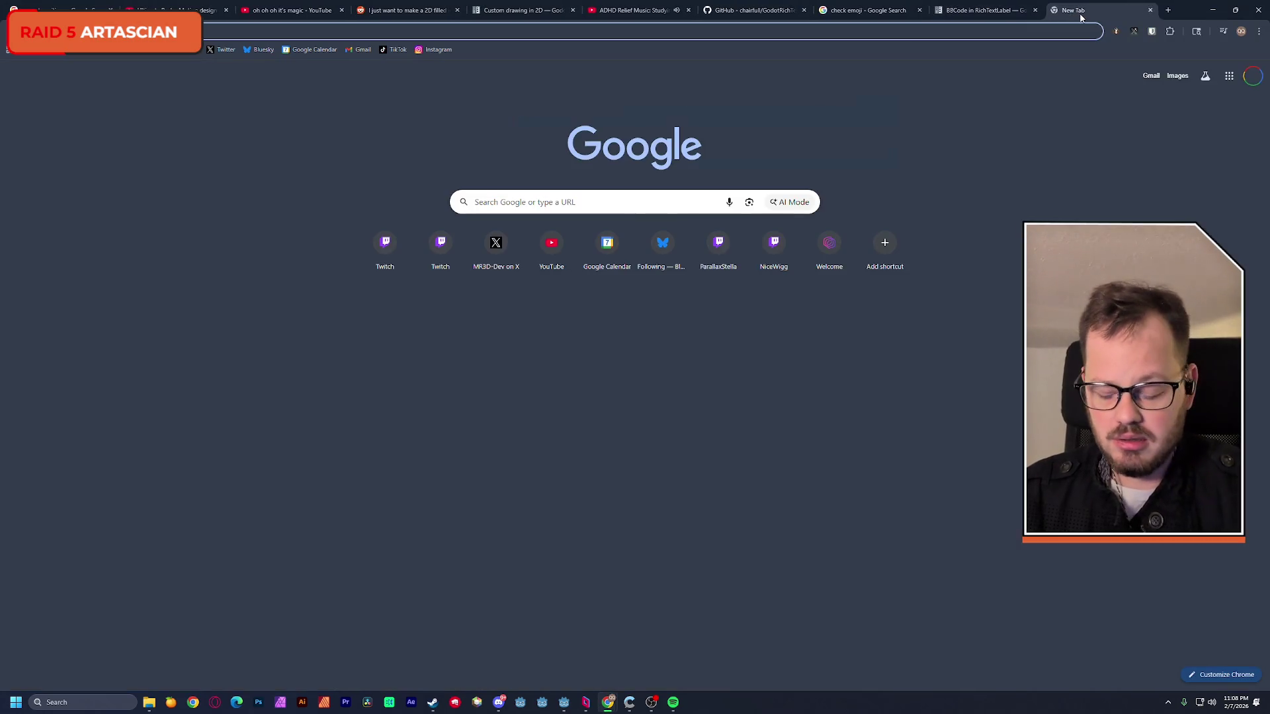
pyautogui.click(1039, 10)
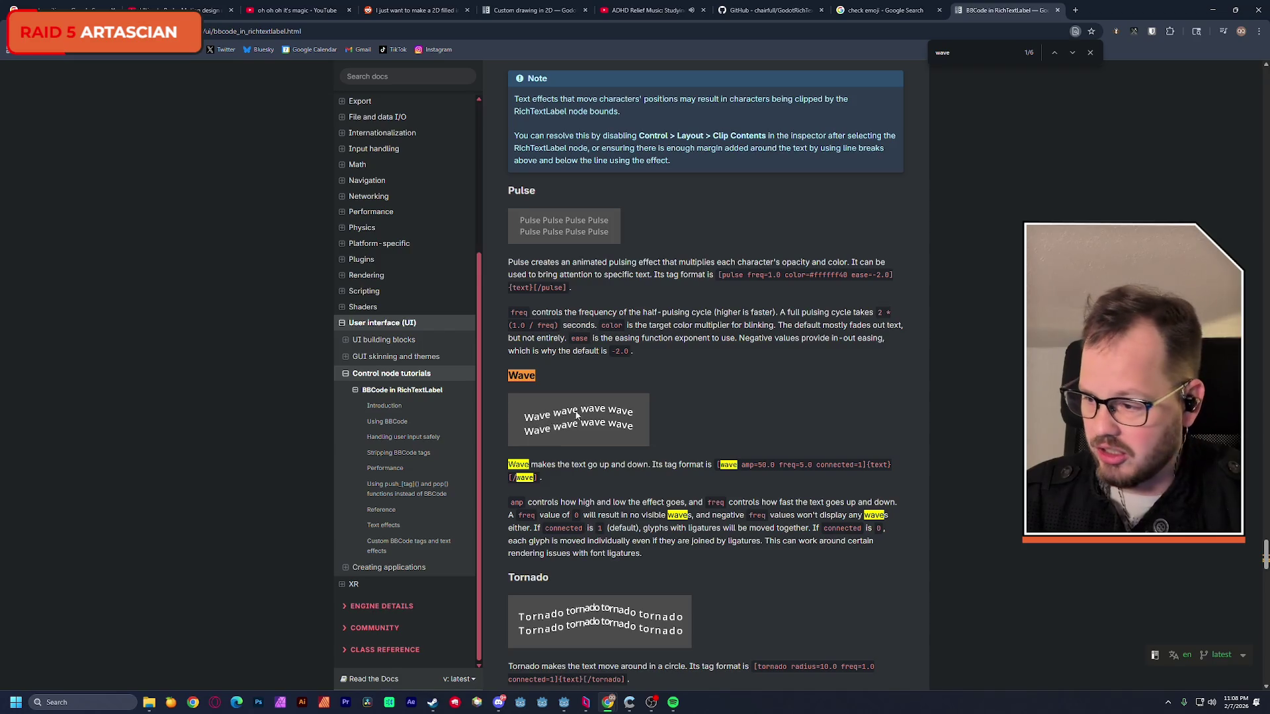
pyautogui.keyDown('ctrl'); pyautogui.scroll(6, 502, 347); pyautogui.keyUp('ctrl')
pyautogui.scroll(-2, 566, 425)
pyautogui.scroll(-5, 566, 424)
pyautogui.scroll(-3, 566, 425)
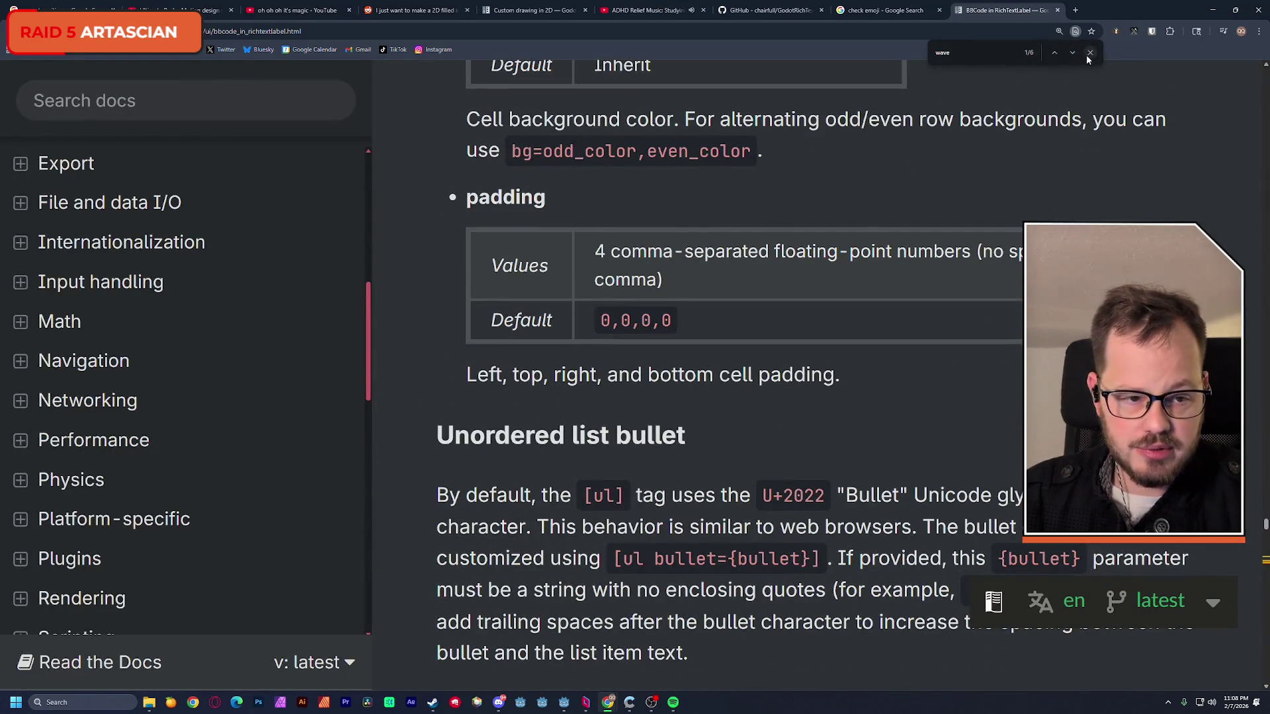
pyautogui.keyDown('ctrl'); pyautogui.scroll(-5, 594, 273); pyautogui.keyUp('ctrl')
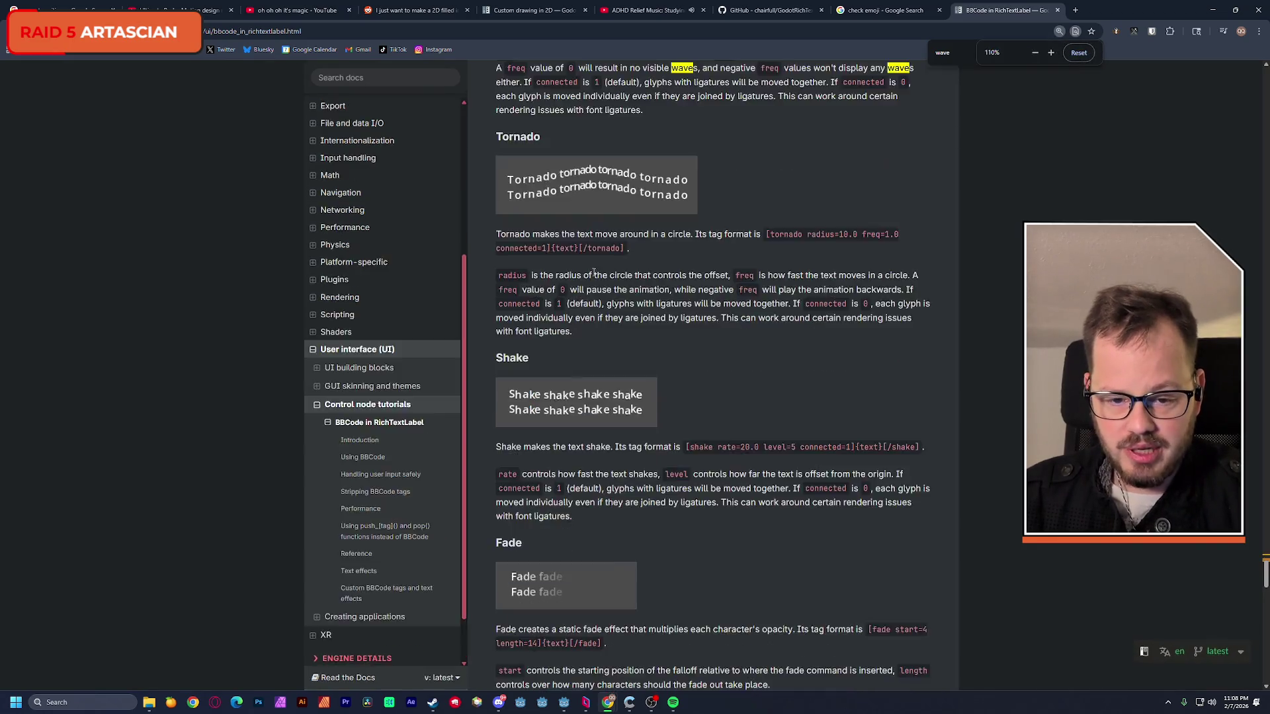
pyautogui.keyDown('ctrl'); pyautogui.scroll(1, 595, 273); pyautogui.keyUp('ctrl')
pyautogui.scroll(2, 590, 267)
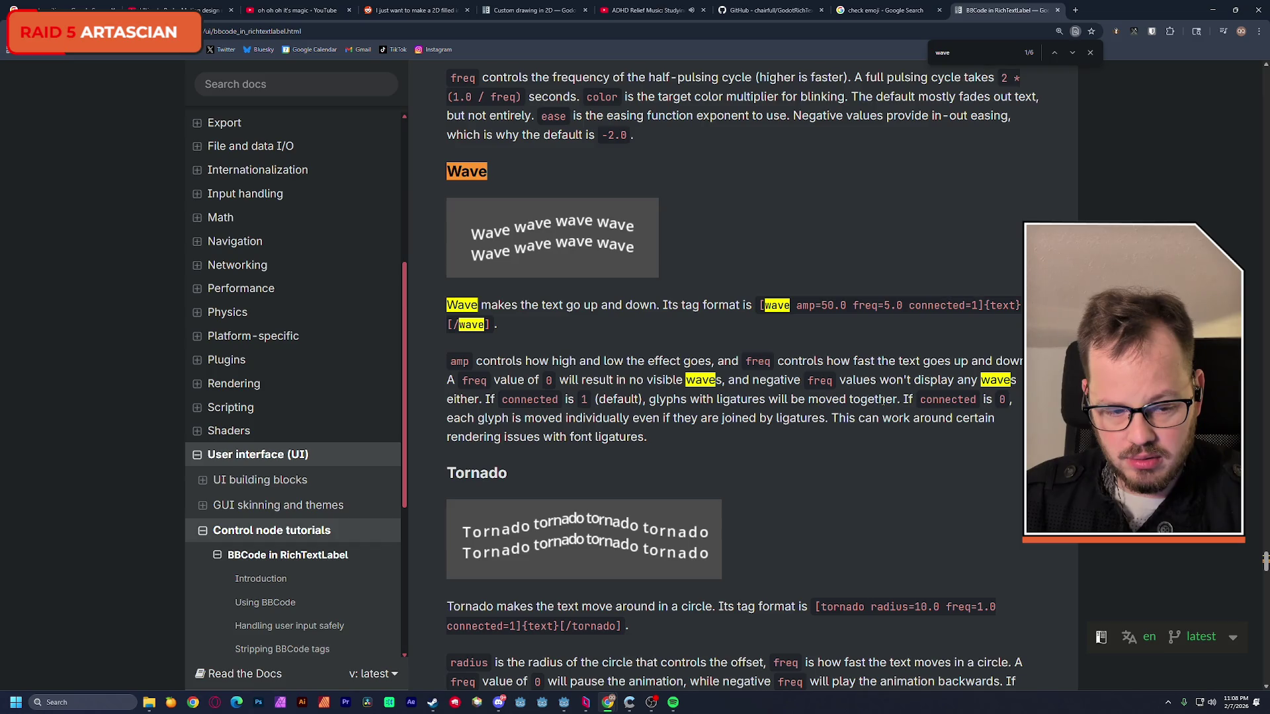
pyautogui.moveTo(914, 309); pyautogui.dragTo(971, 310)
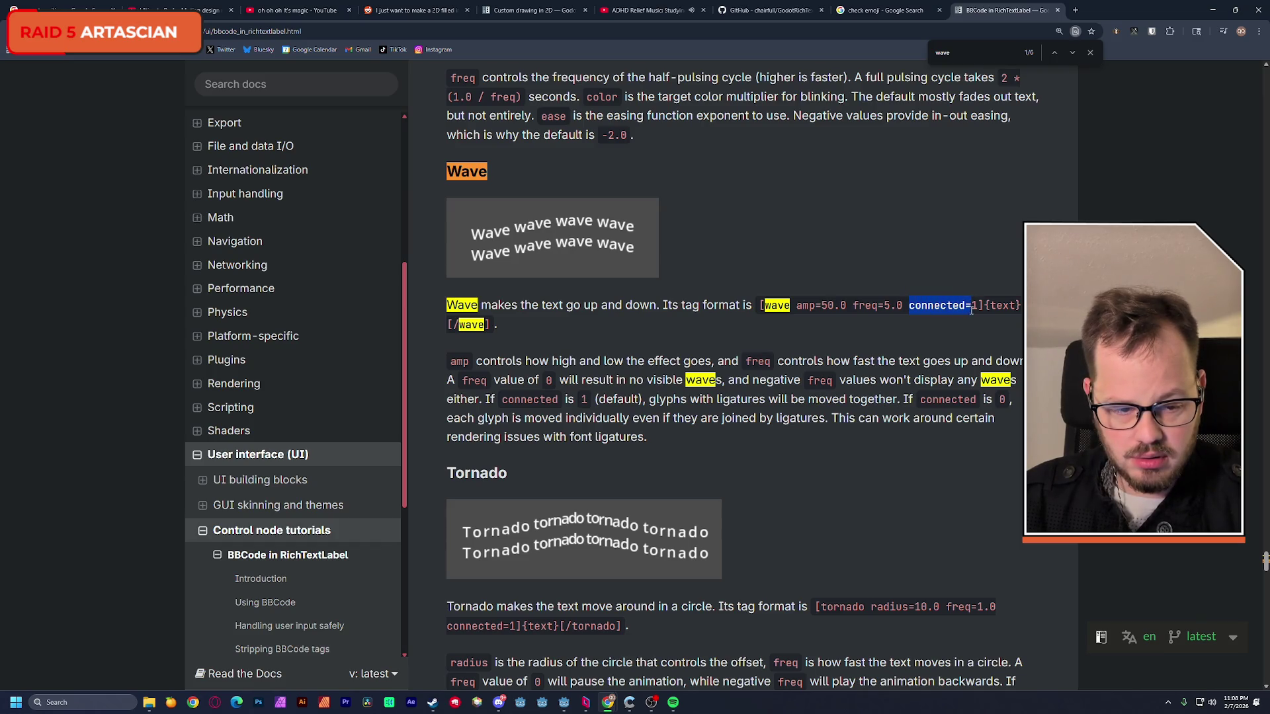
pyautogui.click(912, 278)
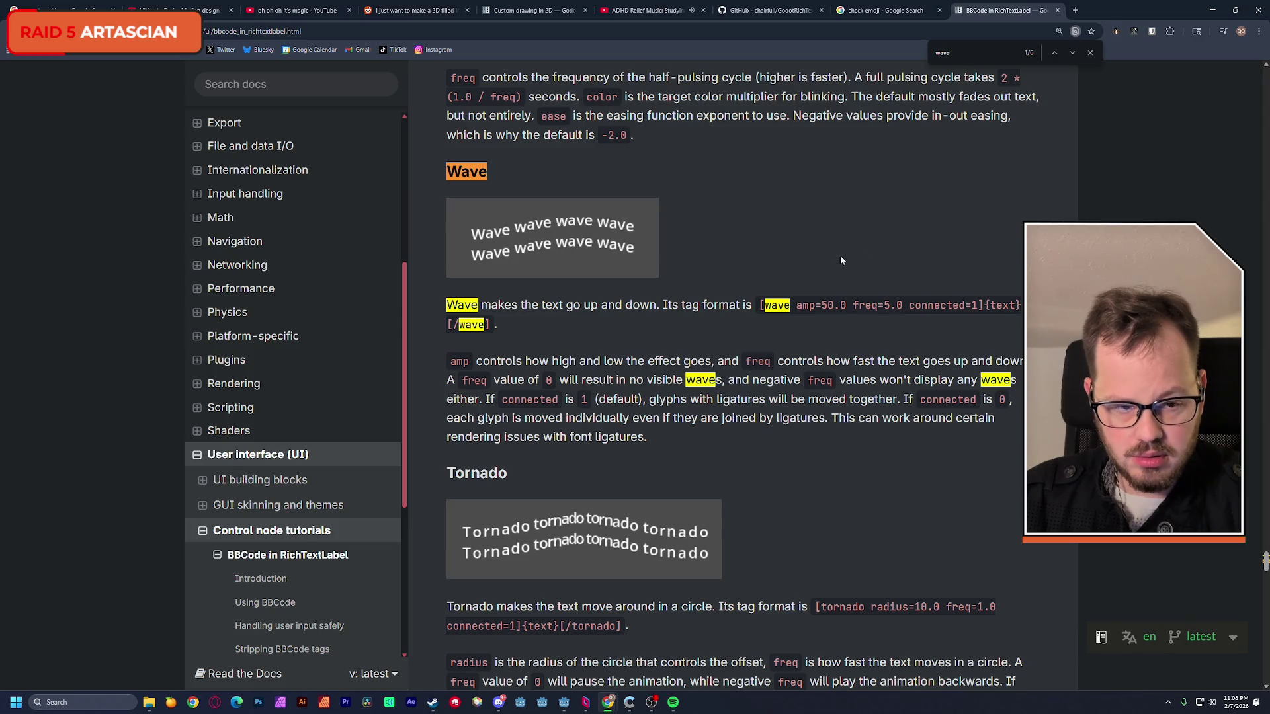
pyautogui.hotkey('alt', 'Tab')
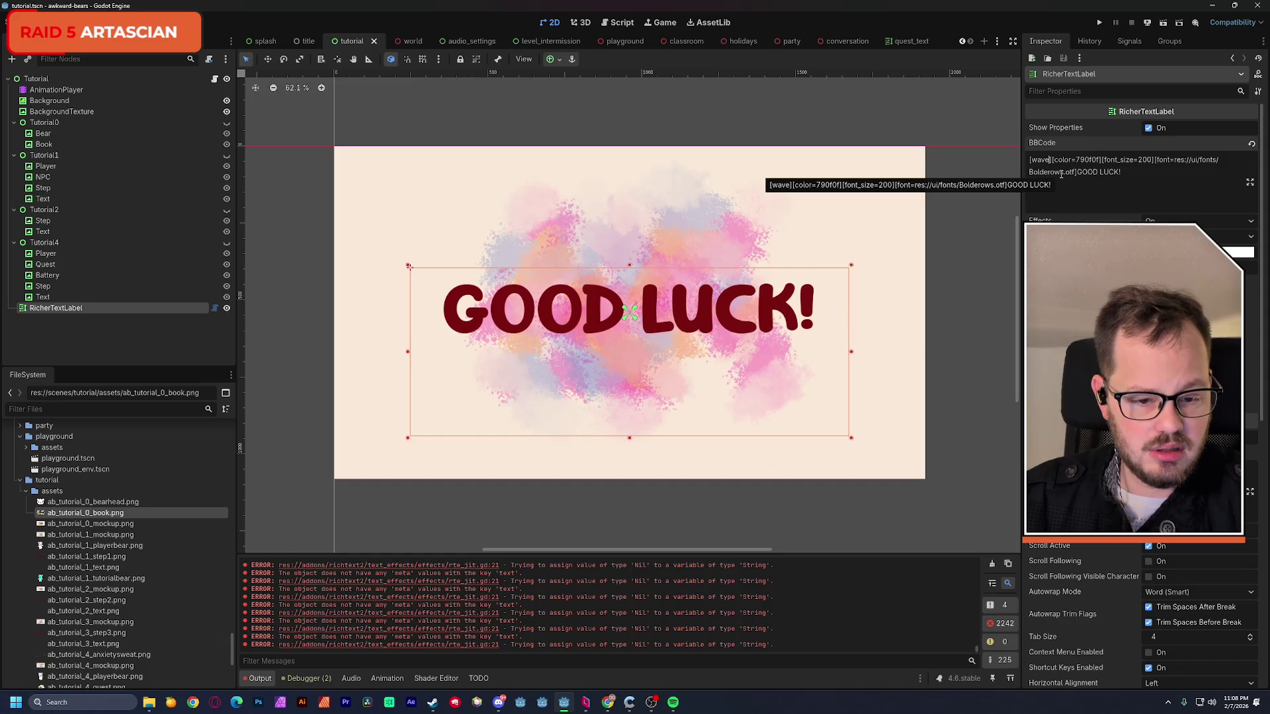
pyautogui.write('connected=1')
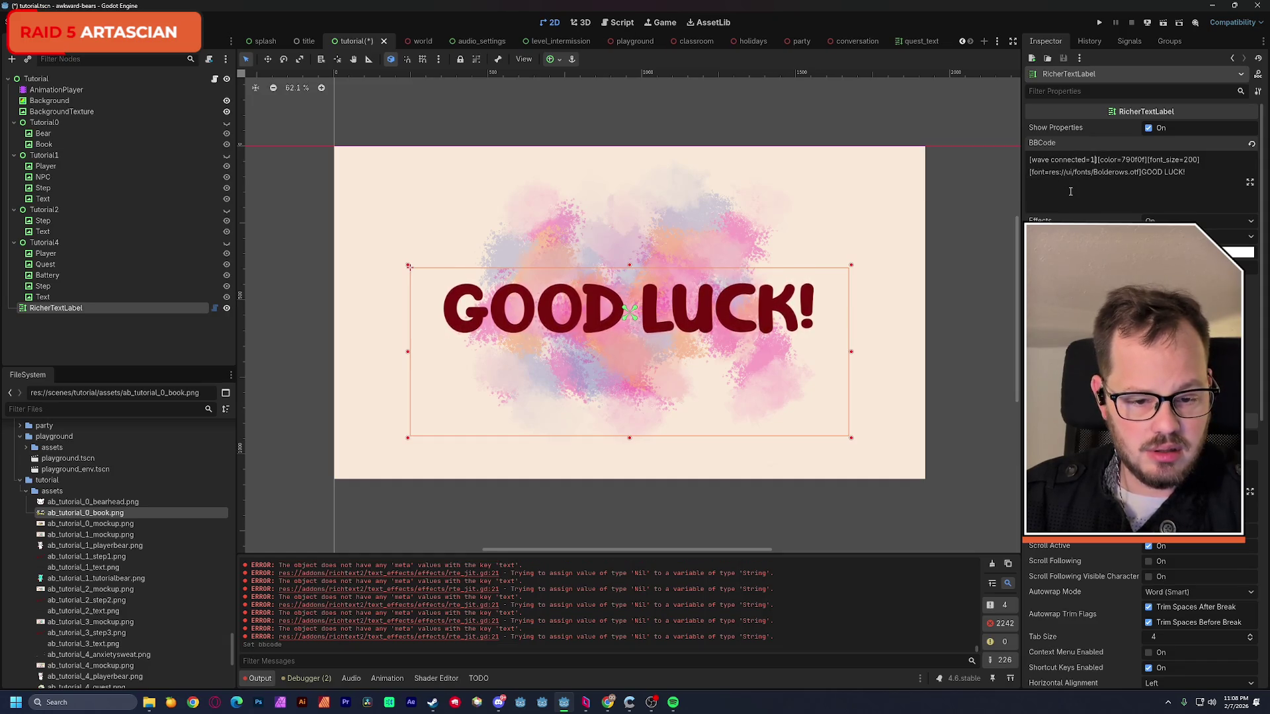
pyautogui.press('BackSpace')
pyautogui.write('0')
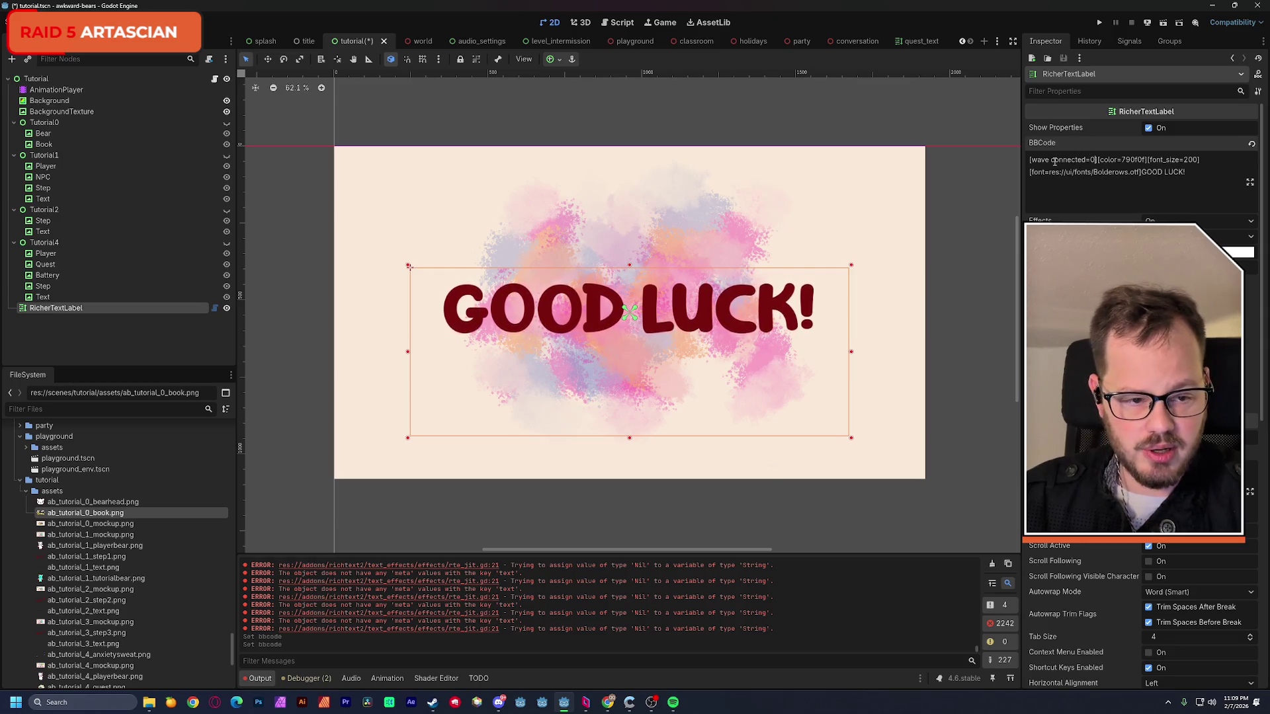
pyautogui.press('BackSpace')
pyautogui.write('0')
pyautogui.write('amp')
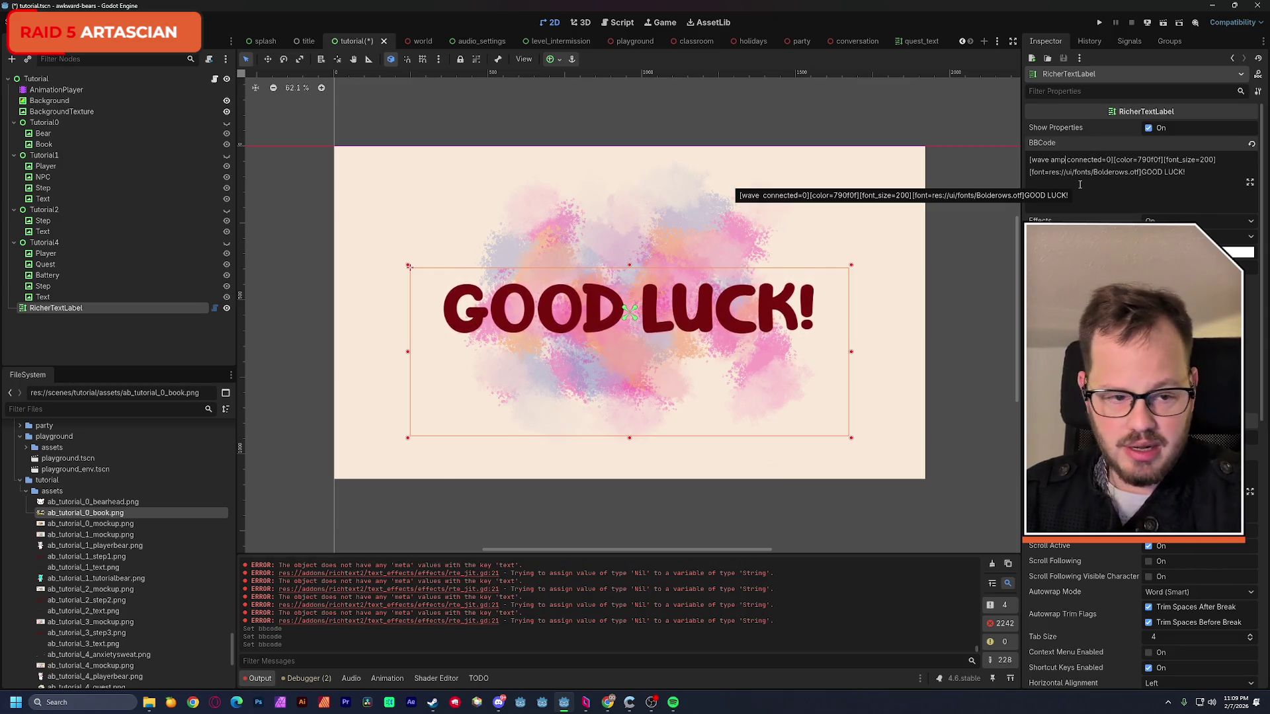
pyautogui.write('=')
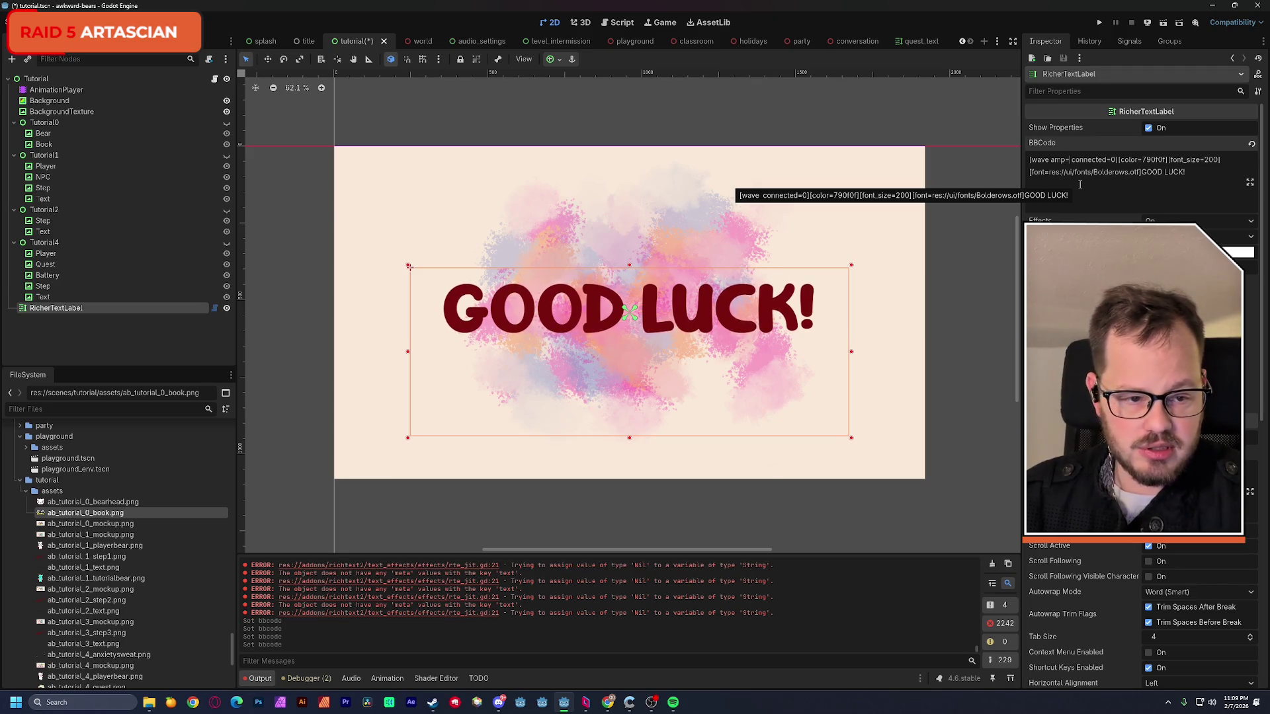
pyautogui.write('5')
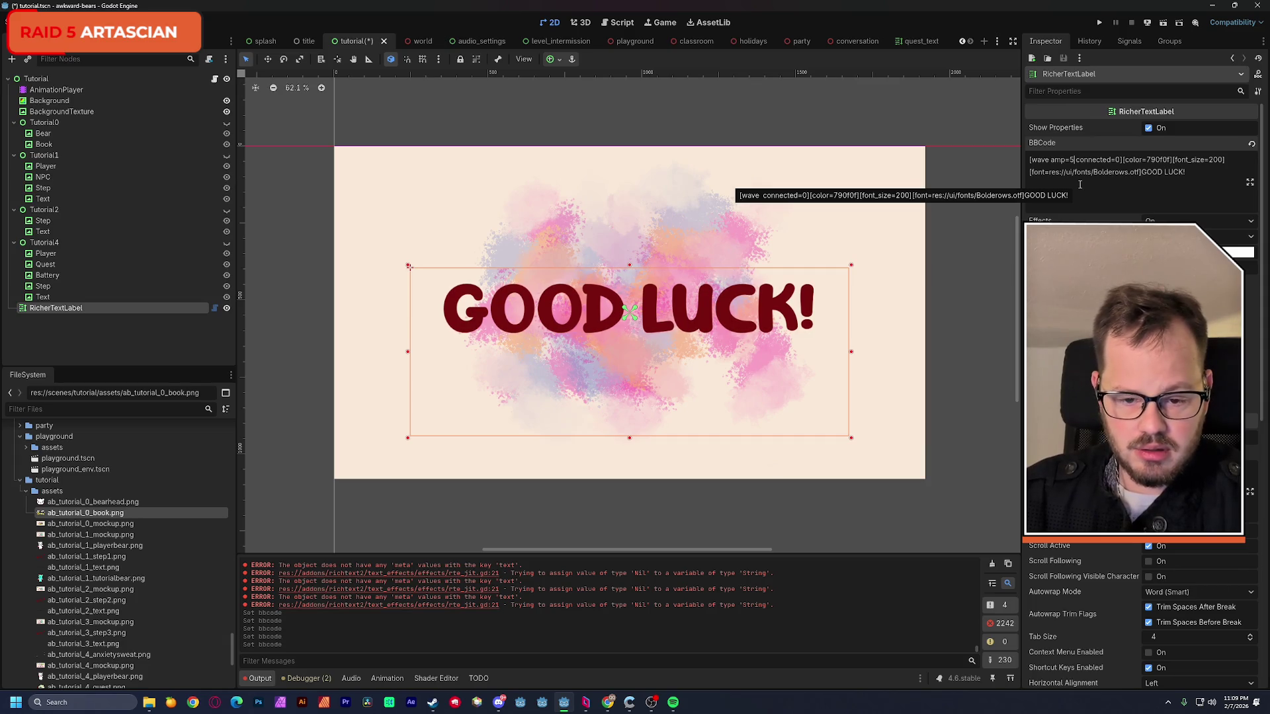
pyautogui.hotkey('alt', 'Tab')
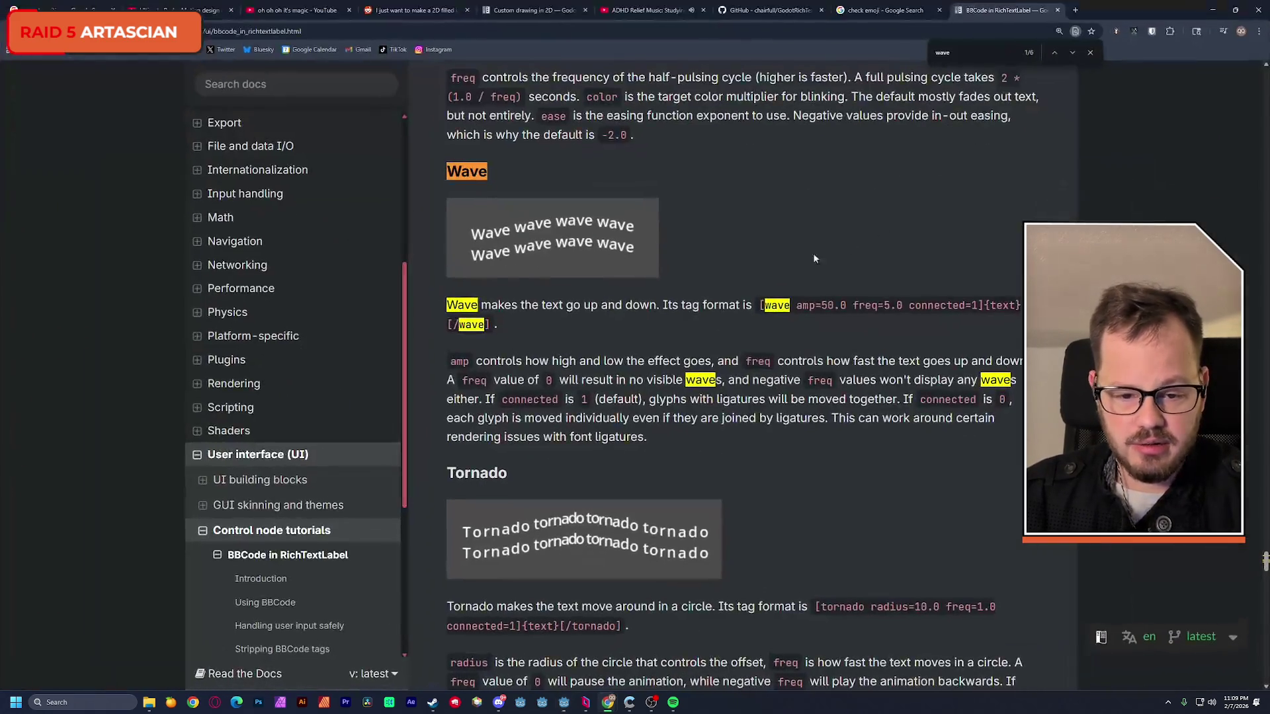
pyautogui.moveTo(797, 306); pyautogui.dragTo(895, 306)
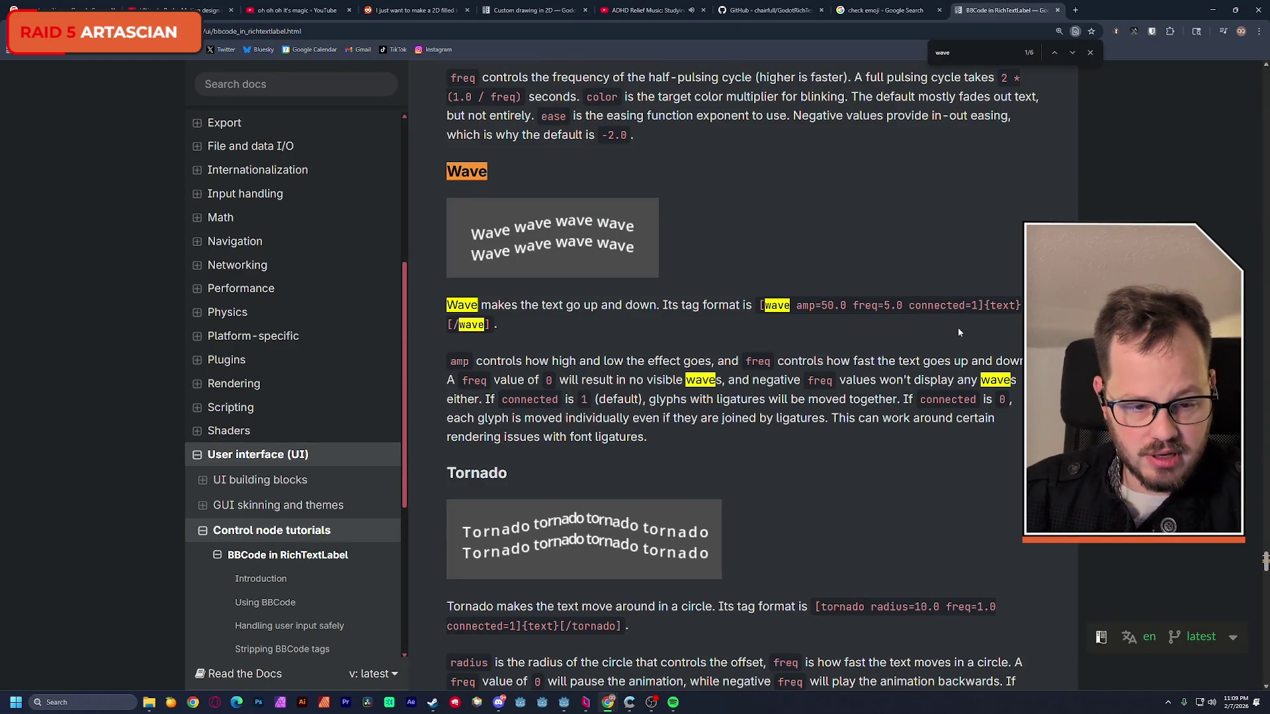
pyautogui.hotkey('alt', 'Tab')
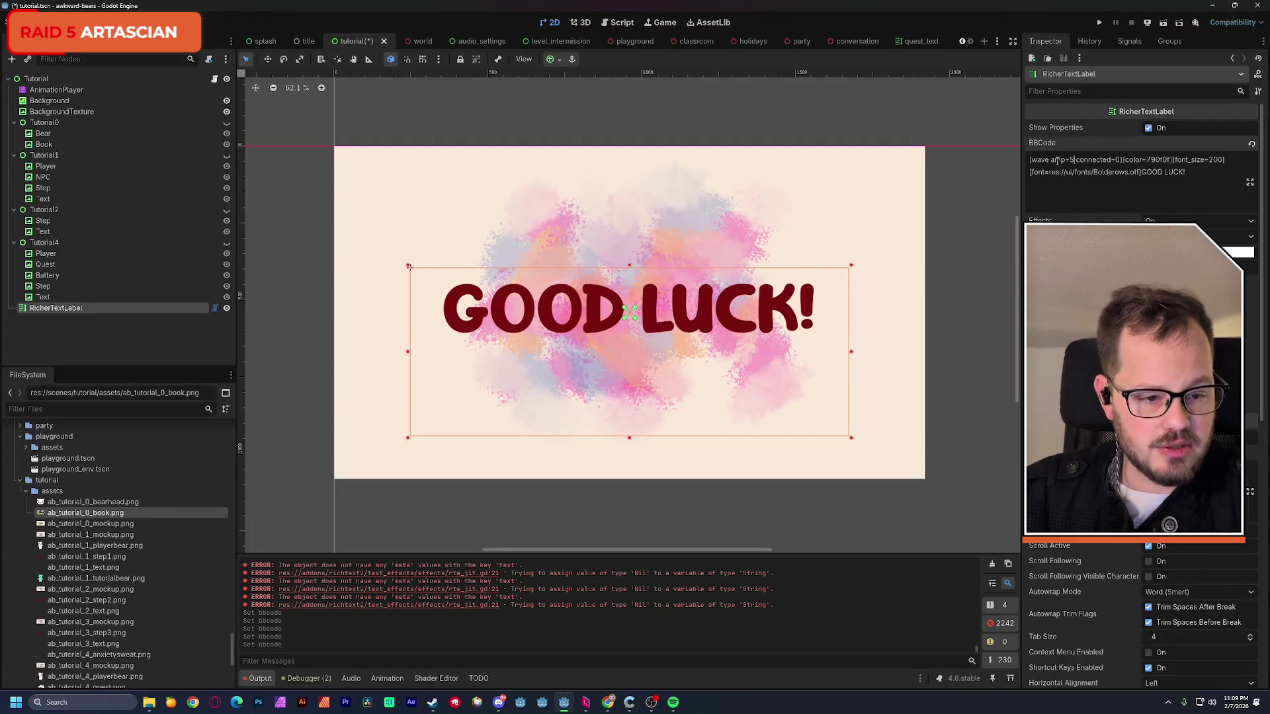
# - Paste amp=50.0 freq=5.0 into the wave tag, raise amp to 100.0 and keep connected=0
pyautogui.write('amp=50.0 freq=5.0')
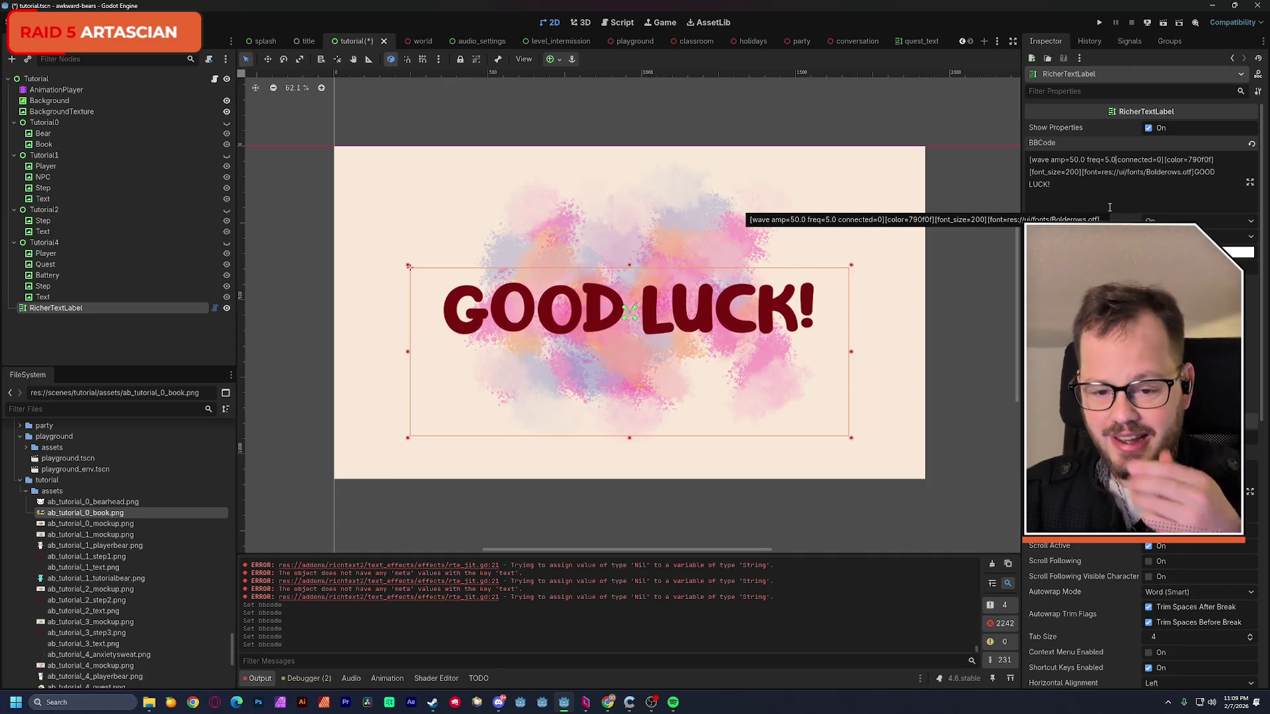
pyautogui.click(1072, 160)
pyautogui.write('10')
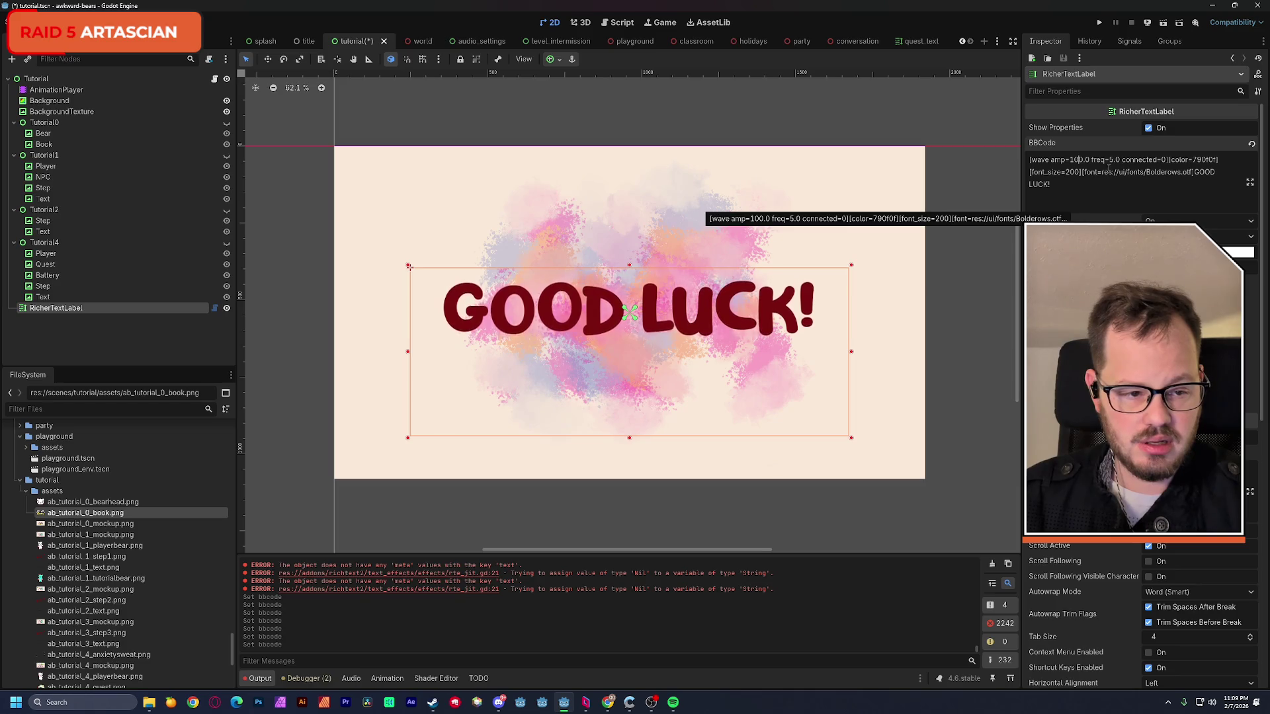
pyautogui.doubleClick(1164, 160)
pyautogui.write('1')
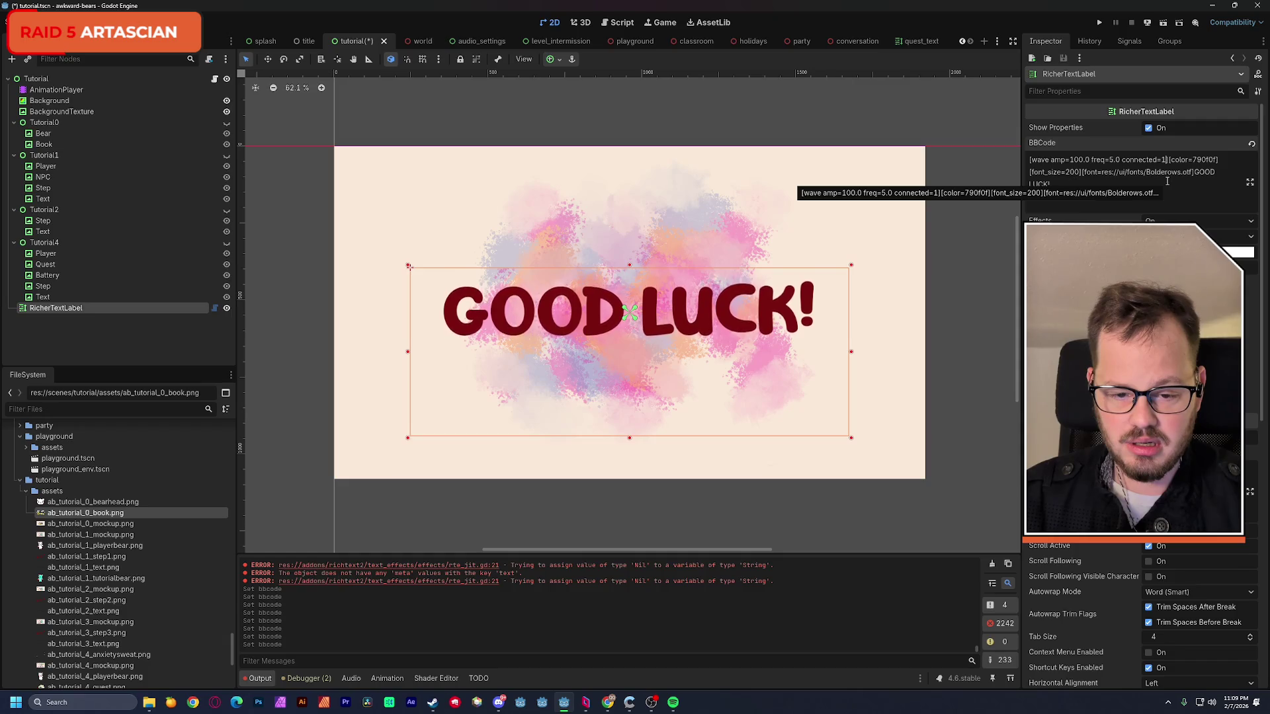
pyautogui.press('BackSpace')
pyautogui.write('0.5')
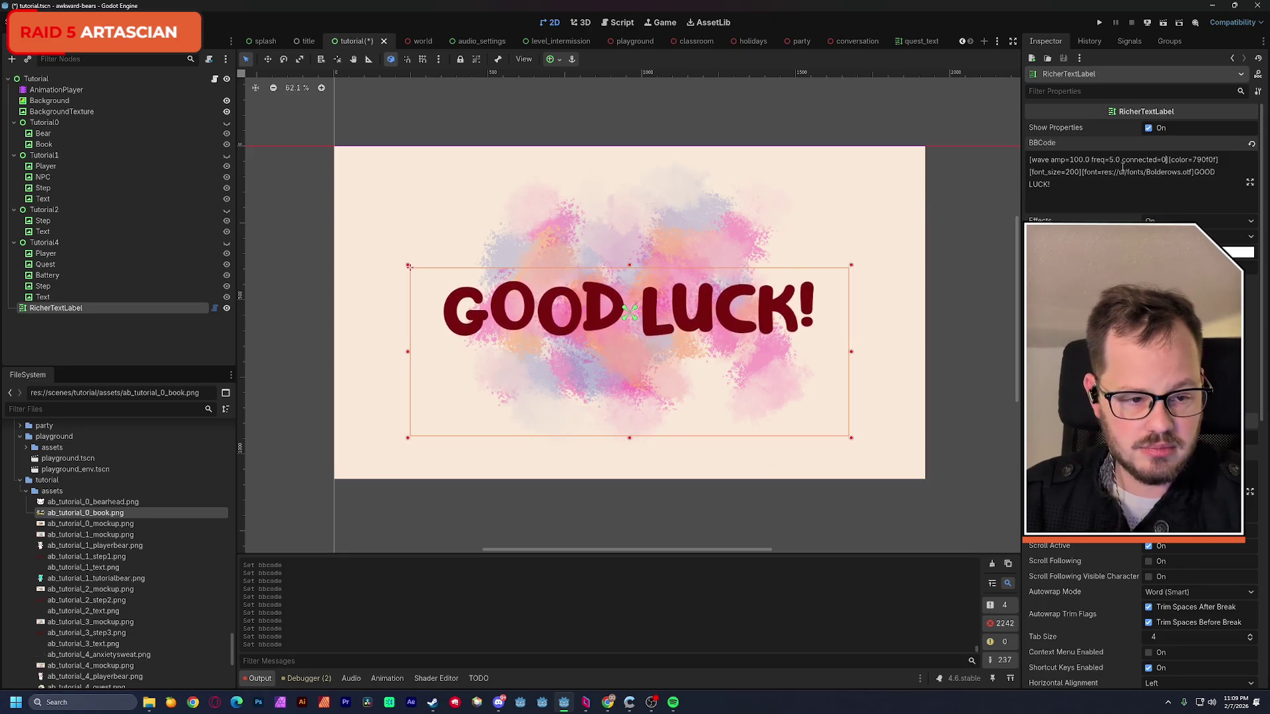
pyautogui.write('10')
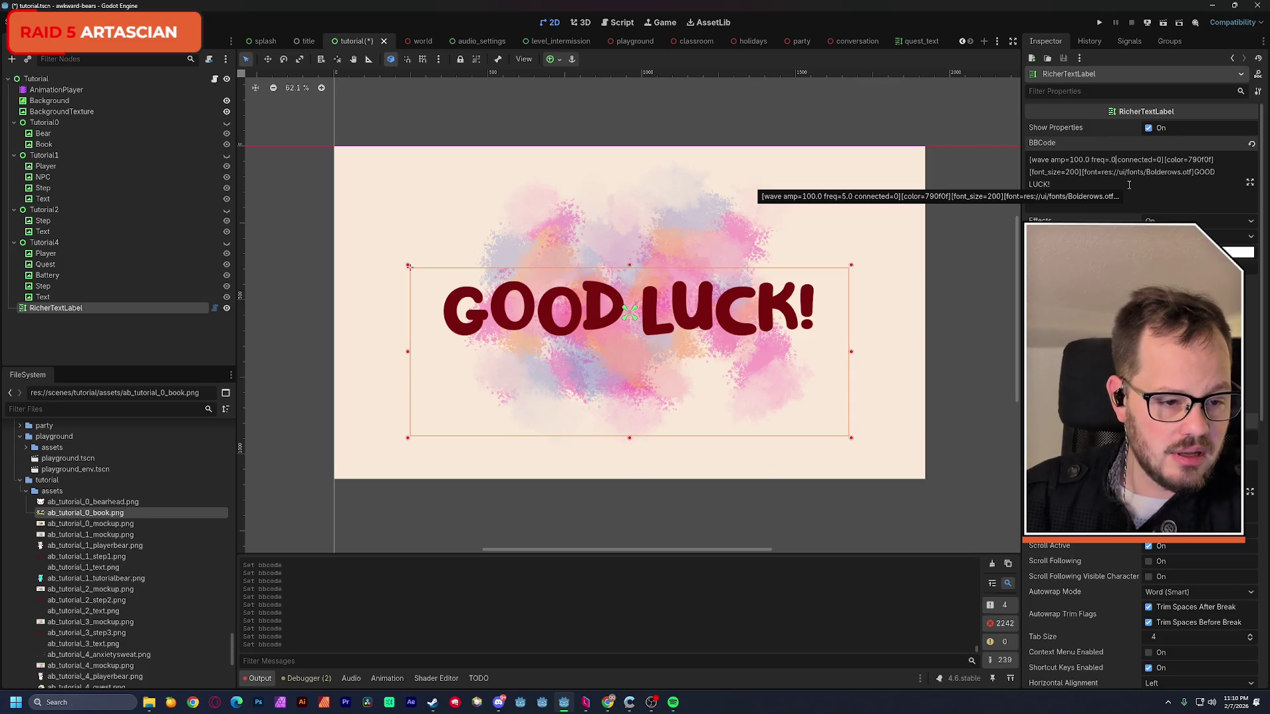
# - Try several wave amp/freq values (100, 10, 3) before settling on amp=30 freq=5
pyautogui.press('BackSpace')
pyautogui.press('BackSpace')
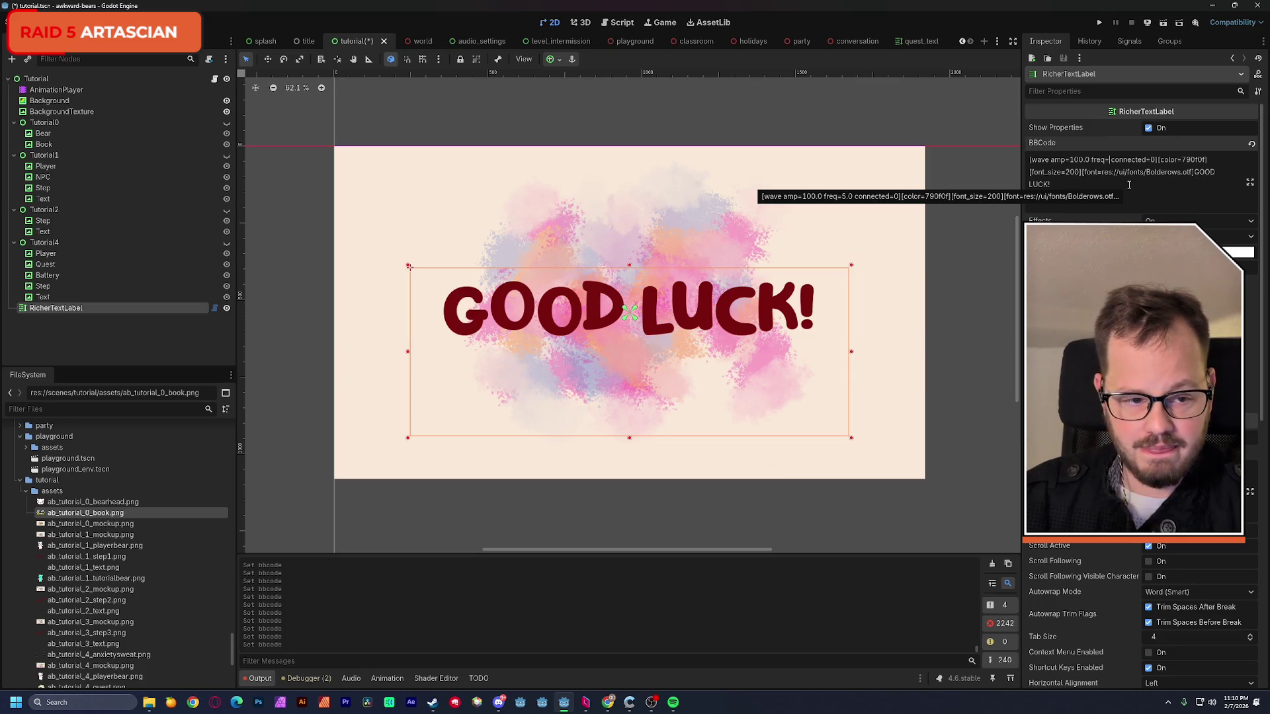
pyautogui.press('Left')
pyautogui.press('Left')
pyautogui.press('Left')
pyautogui.press('BackSpace')
pyautogui.press('BackSpace')
pyautogui.press('Right')
pyautogui.press('Right')
pyautogui.press('Right')
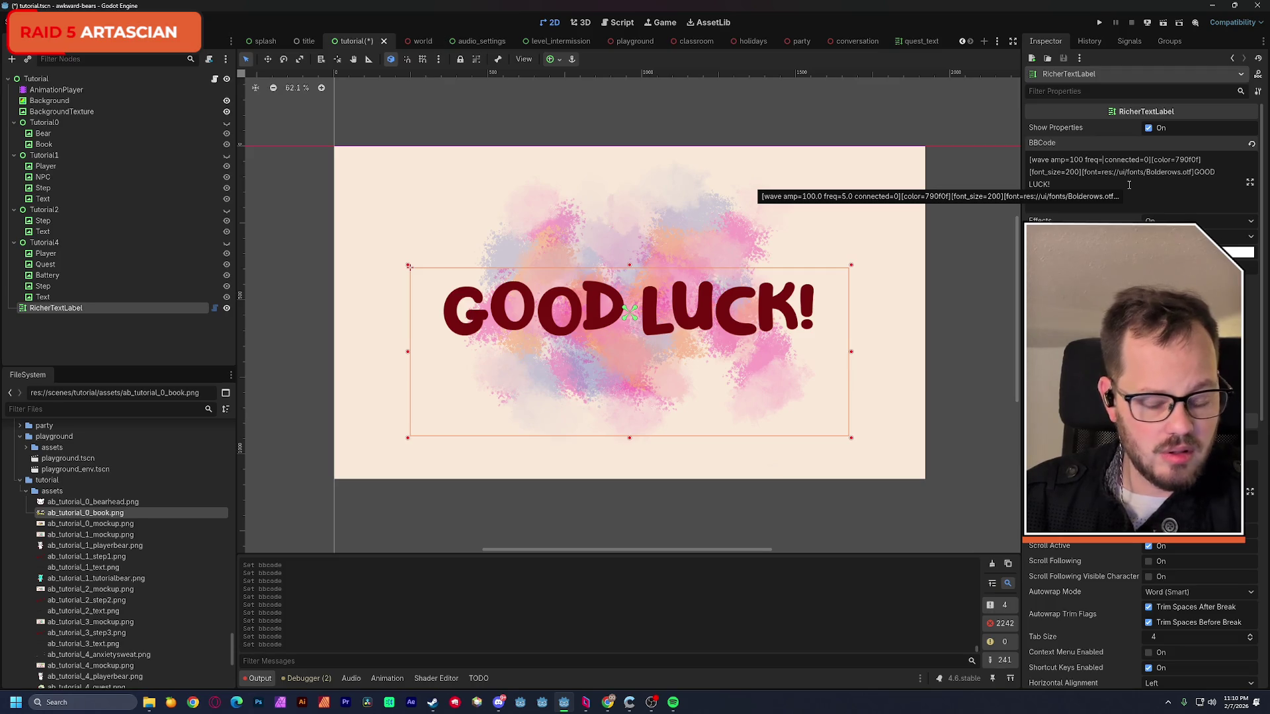
pyautogui.write('4')
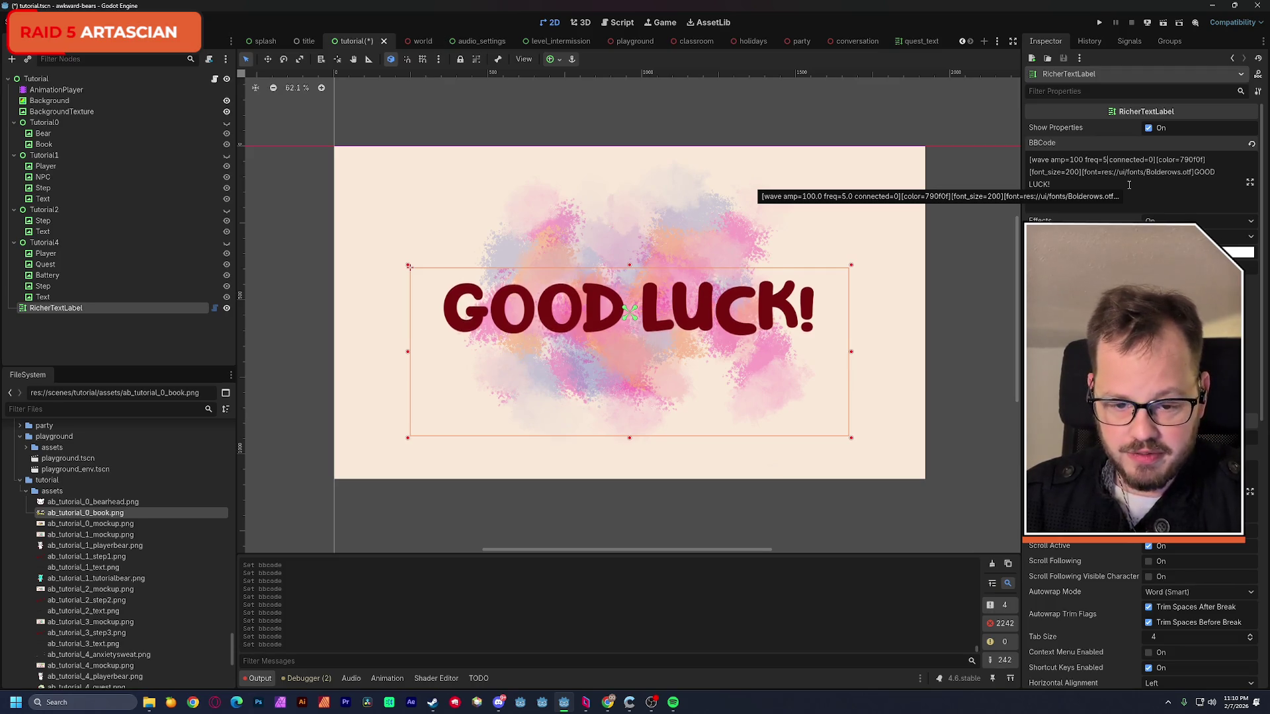
pyautogui.press('BackSpace')
pyautogui.write('3')
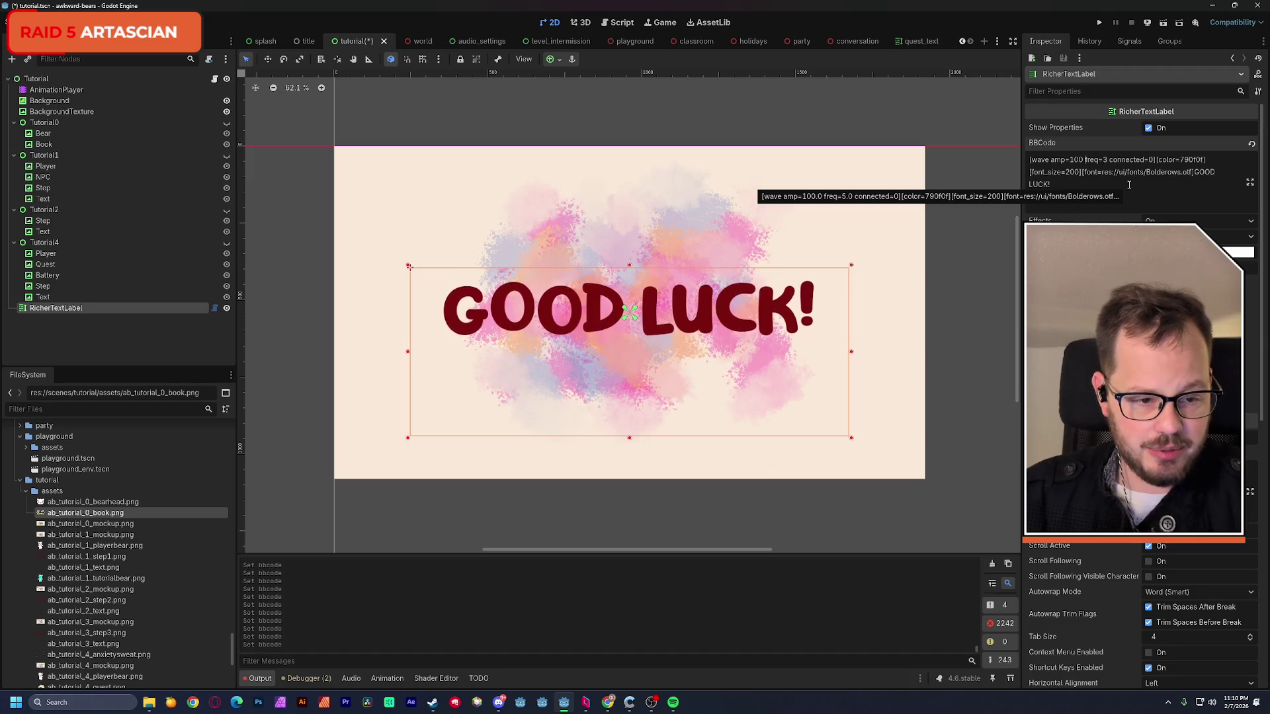
pyautogui.press('BackSpace')
pyautogui.press('BackSpace')
pyautogui.press('BackSpace')
pyautogui.press('BackSpace')
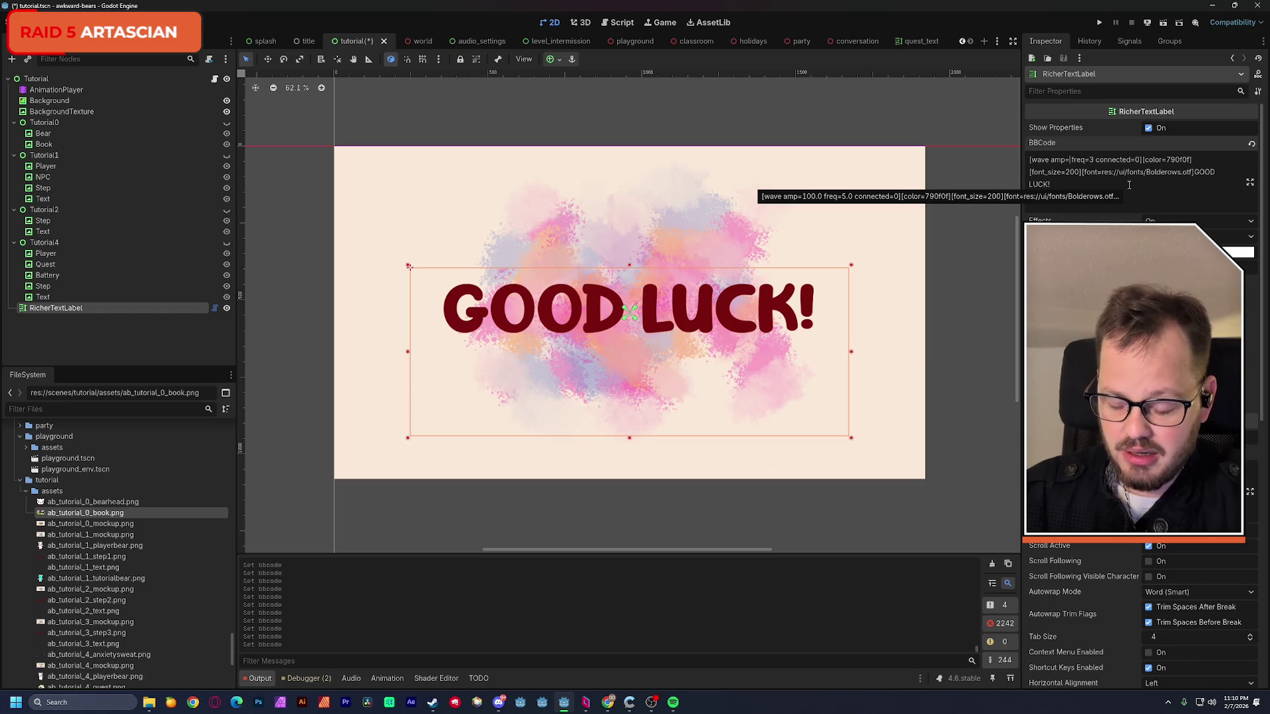
pyautogui.write('2')
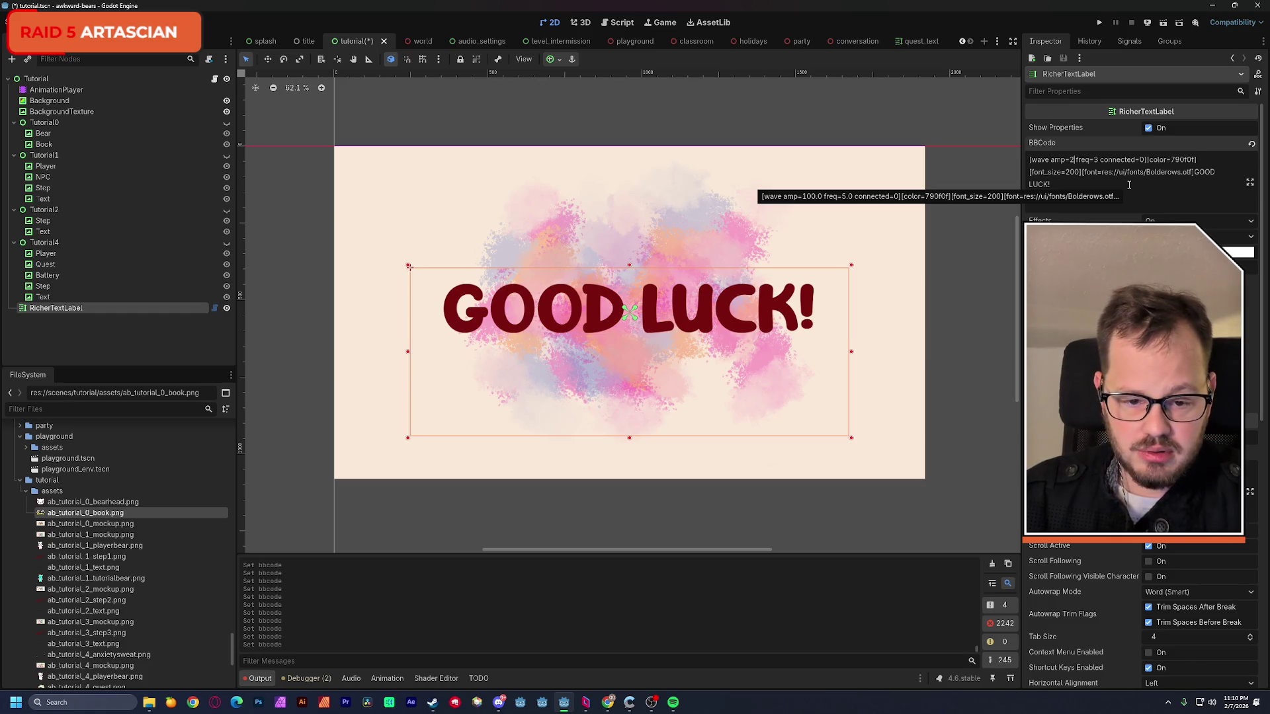
pyautogui.press('BackSpace')
pyautogui.write('10')
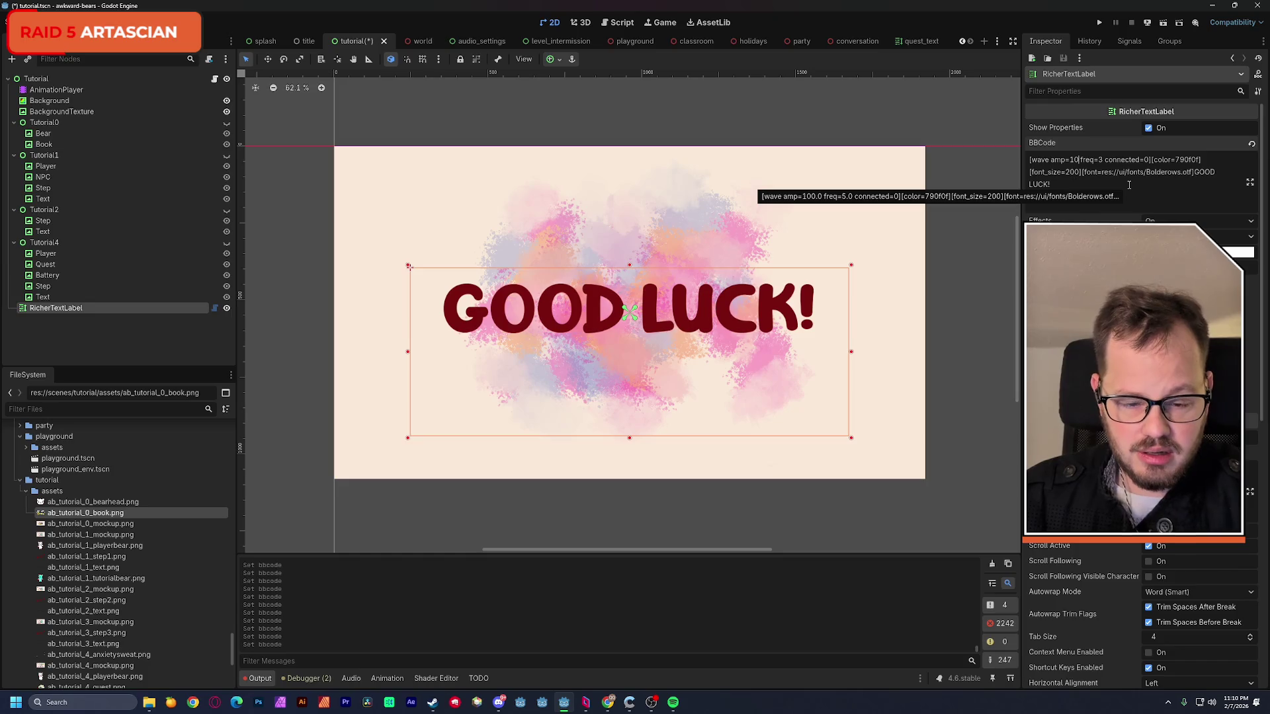
pyautogui.press('BackSpace')
pyautogui.write('10')
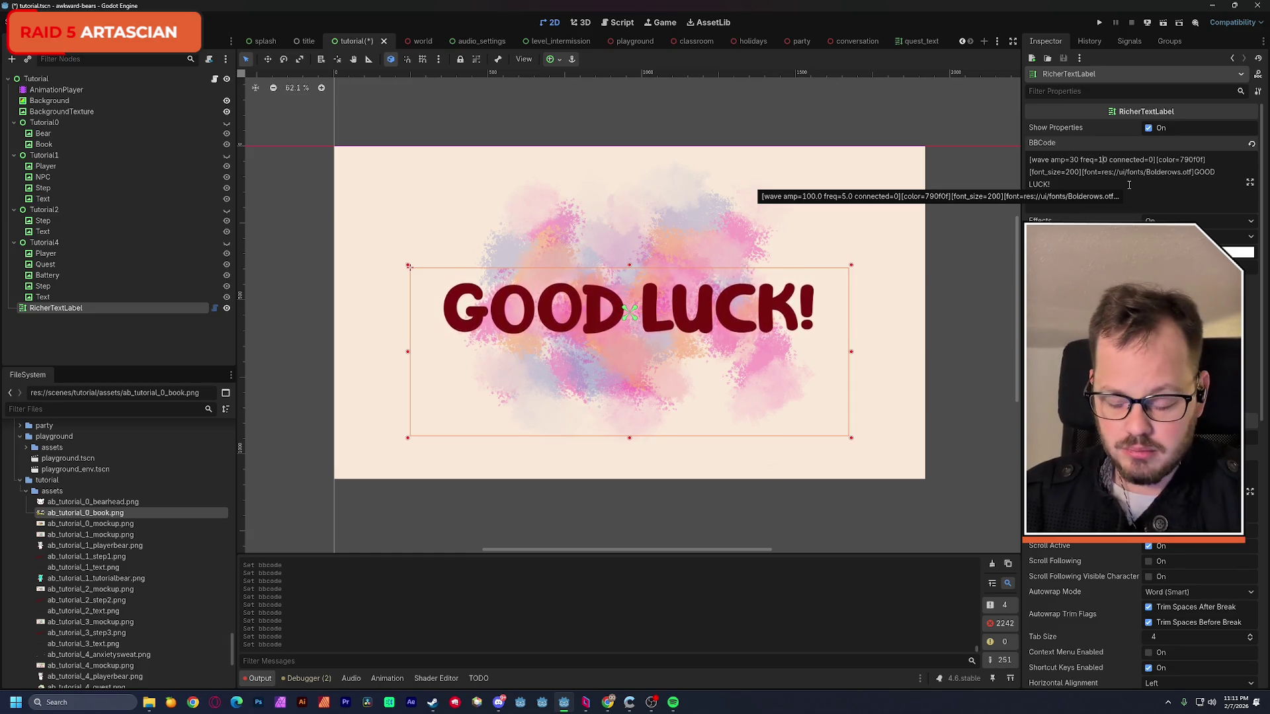
pyautogui.write('5')
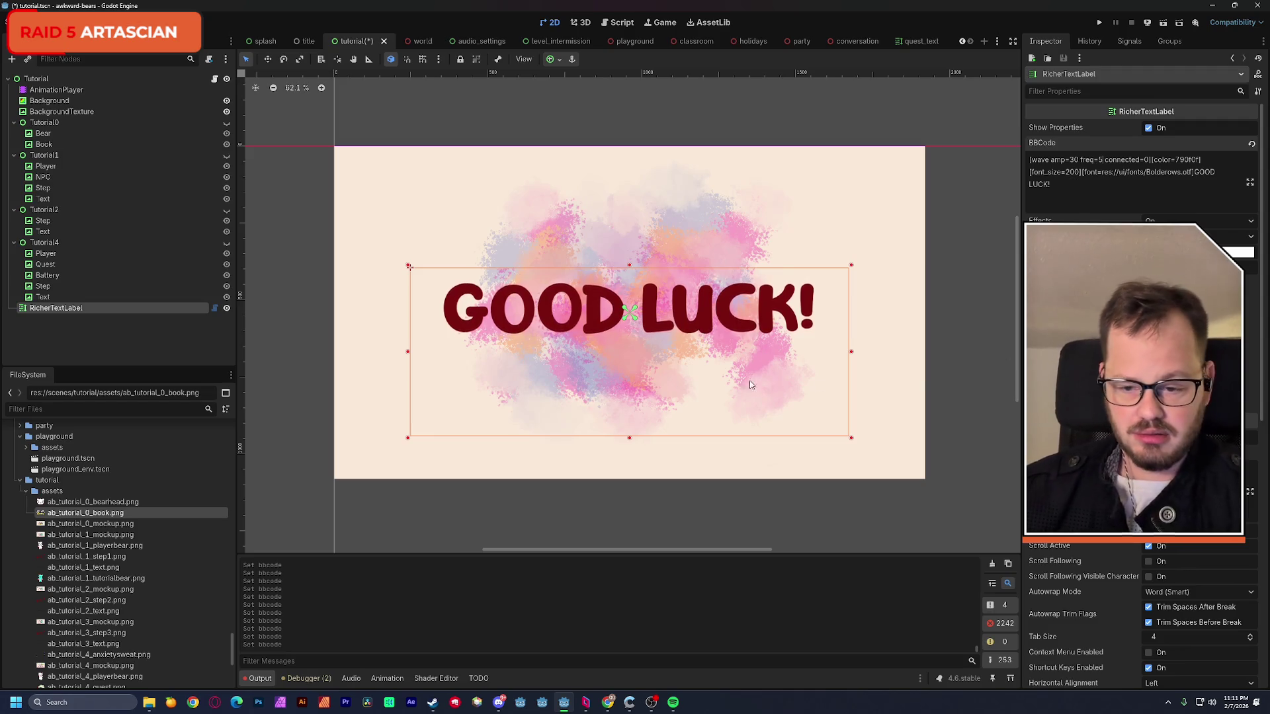
# - Rename the RicherTextLabel node to GoodLuckText and save the scene
pyautogui.doubleClick(56, 308)
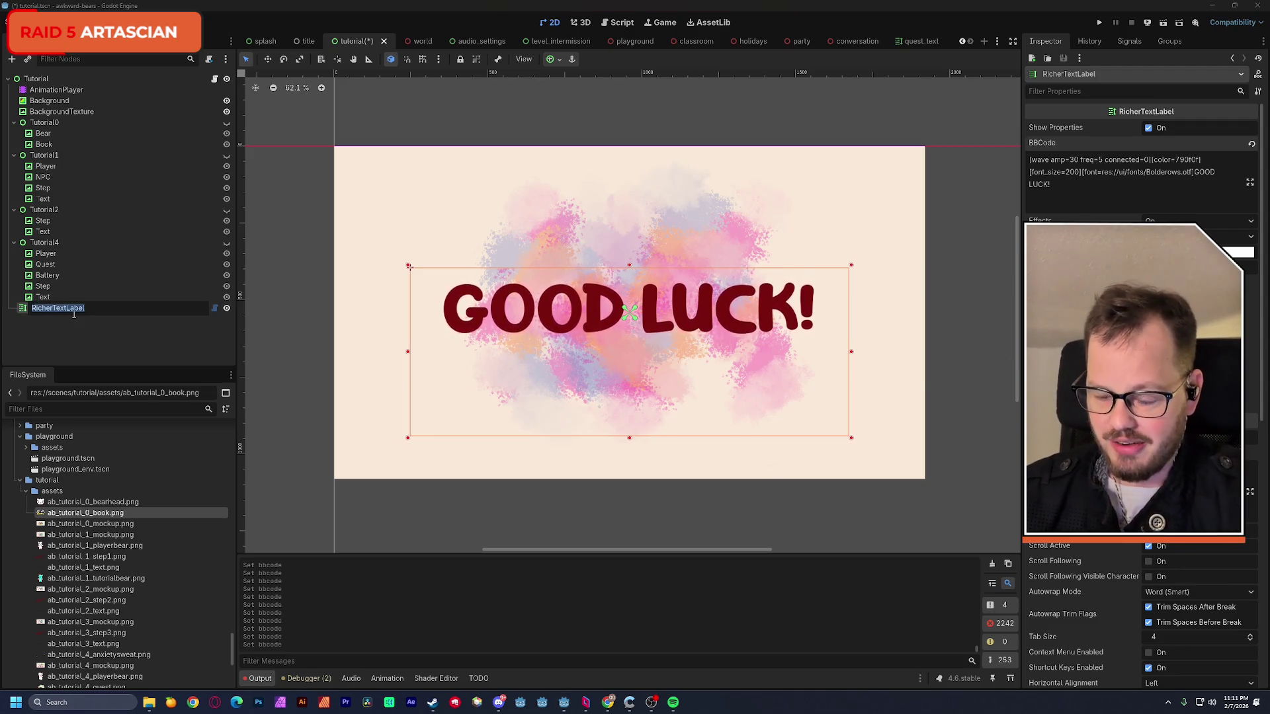
pyautogui.write('GoodLuck')
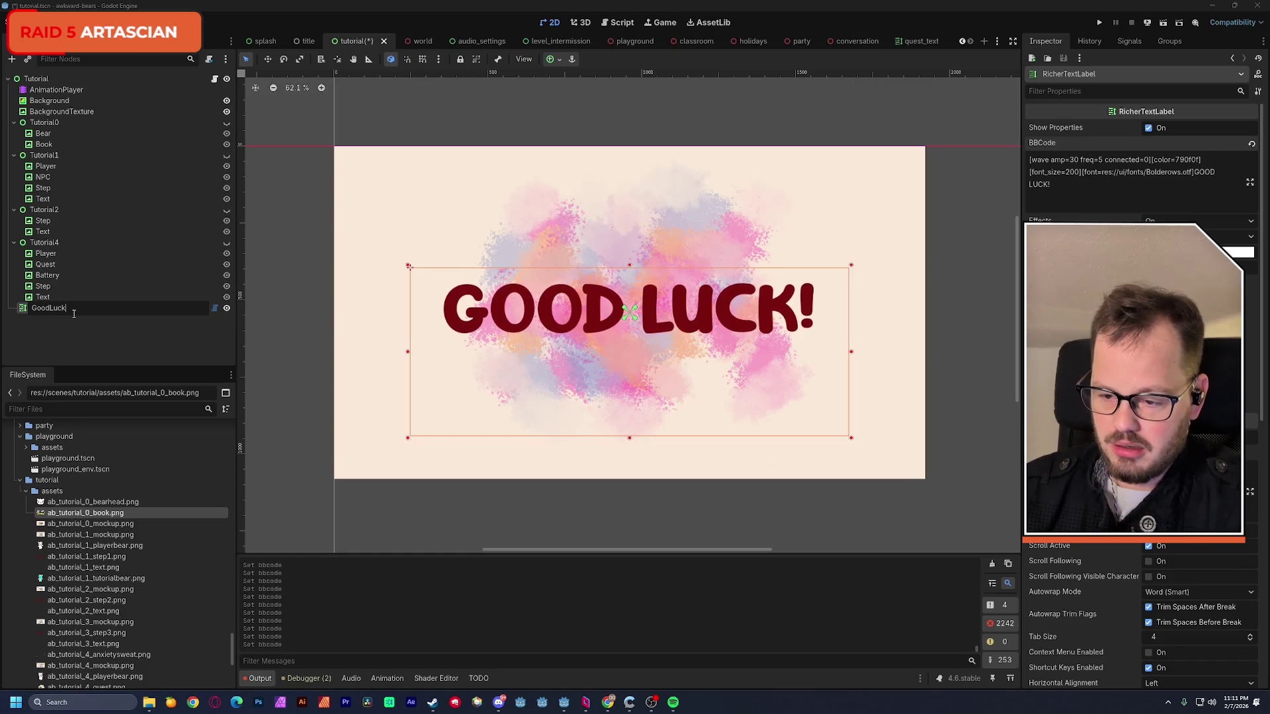
pyautogui.write('Text')
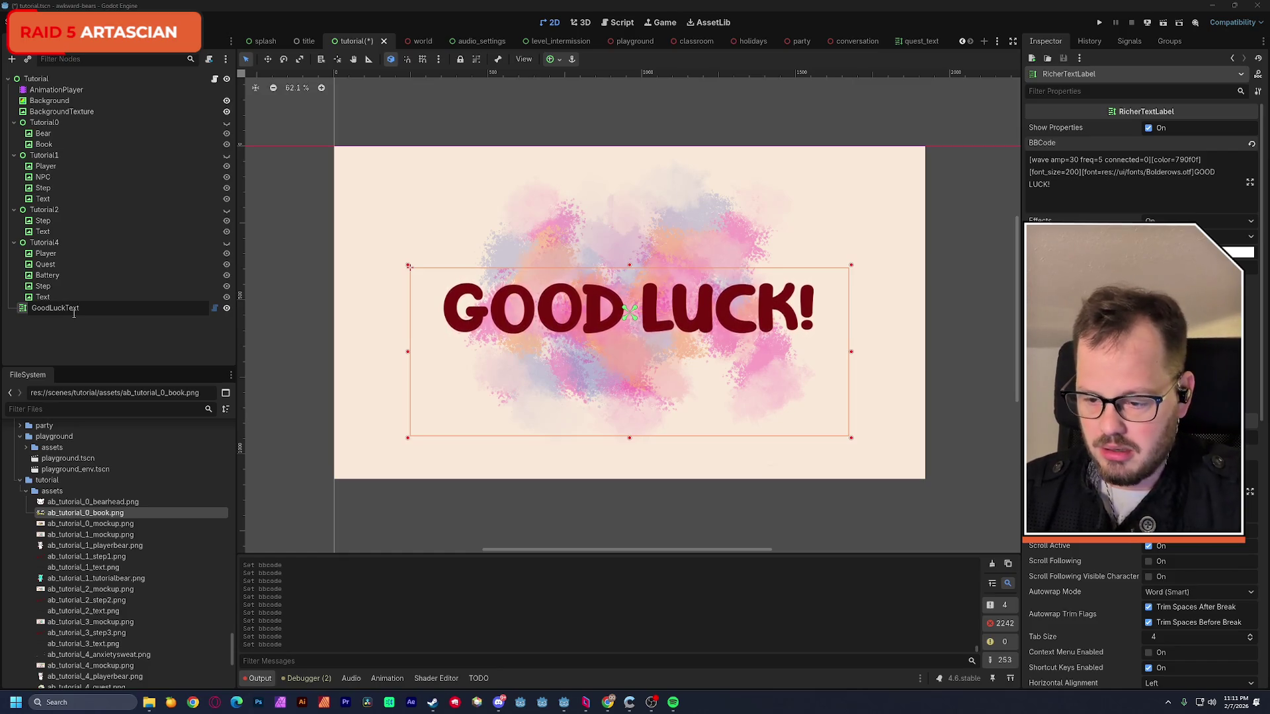
pyautogui.press('Return')
pyautogui.hotkey('ctrl', 's')
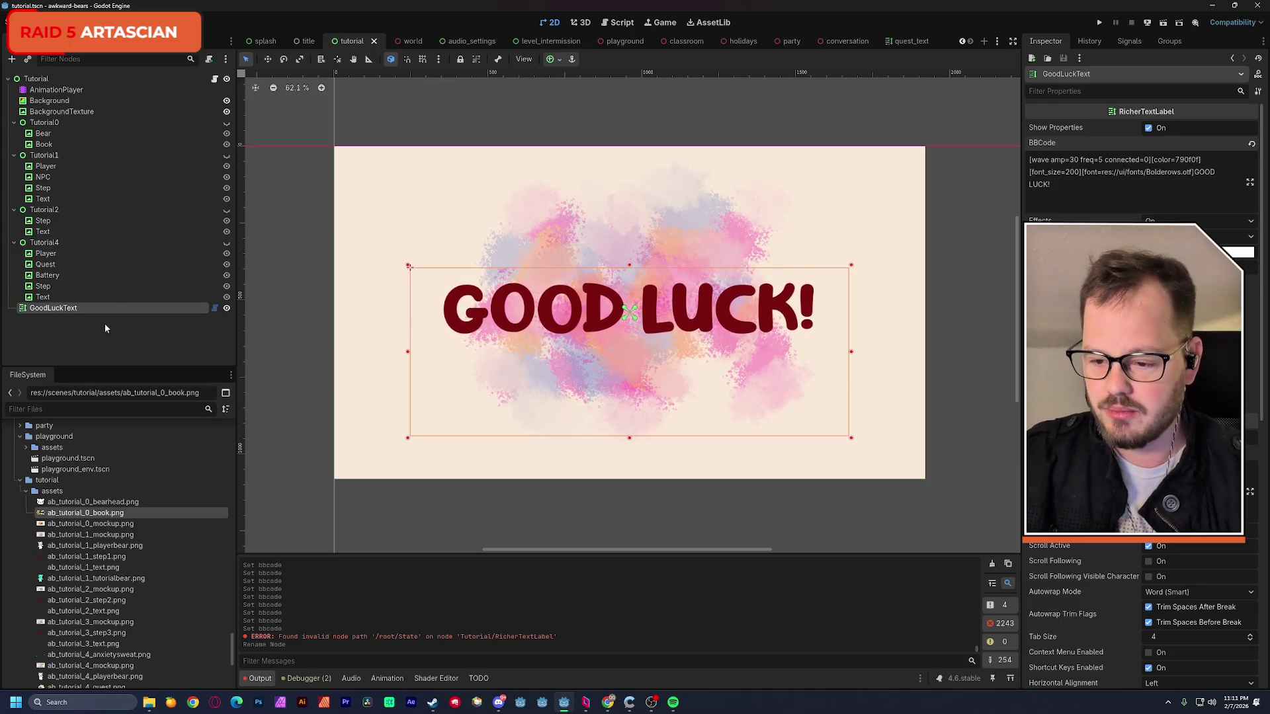
# - Add a Control child named Tutorial5 under Tutorial and move GoodLuckText inside it
pyautogui.click(36, 78)
pyautogui.click(13, 58)
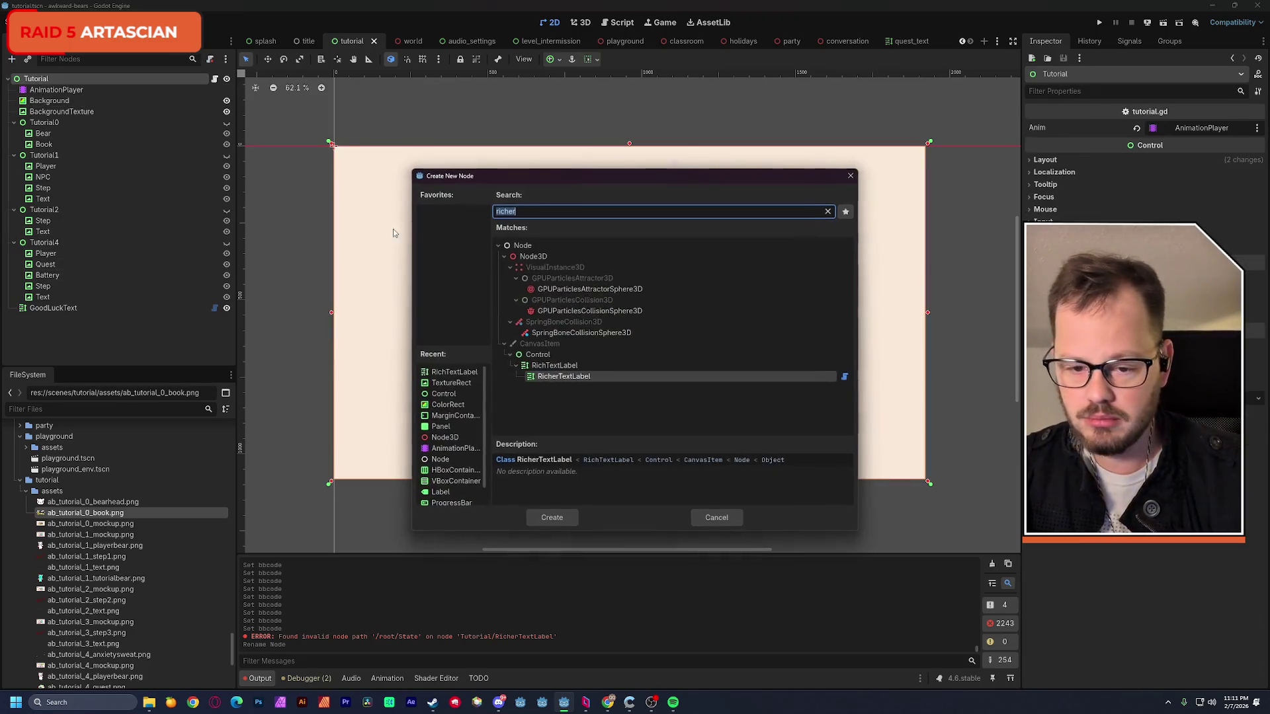
pyautogui.doubleClick(444, 394)
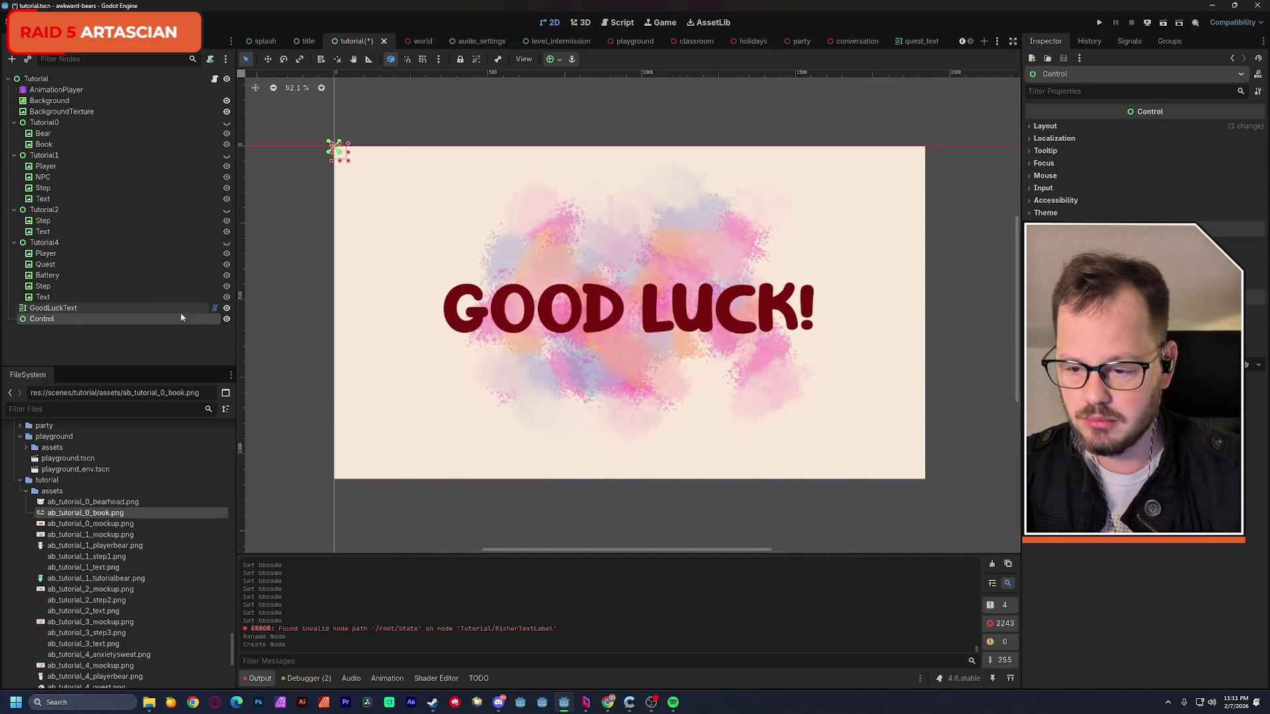
pyautogui.doubleClick(44, 320)
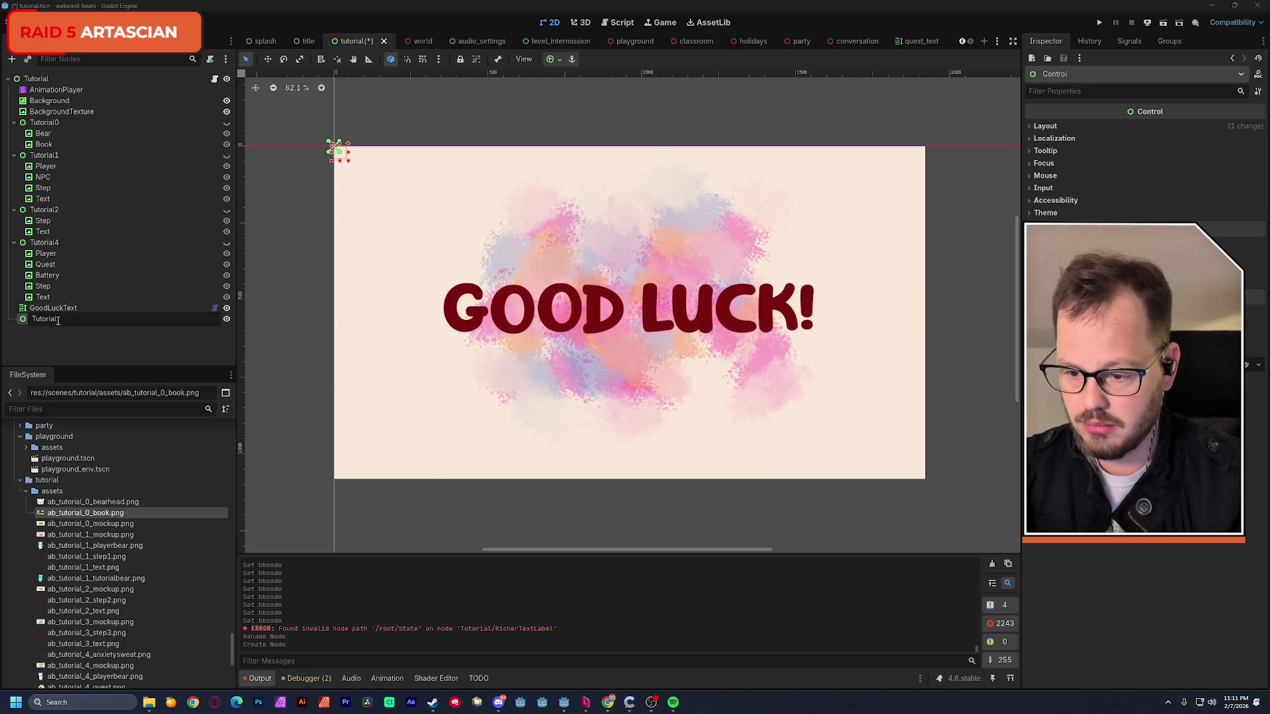
pyautogui.write('5')
pyautogui.press('Return')
pyautogui.moveTo(55, 307); pyautogui.dragTo(58, 321)
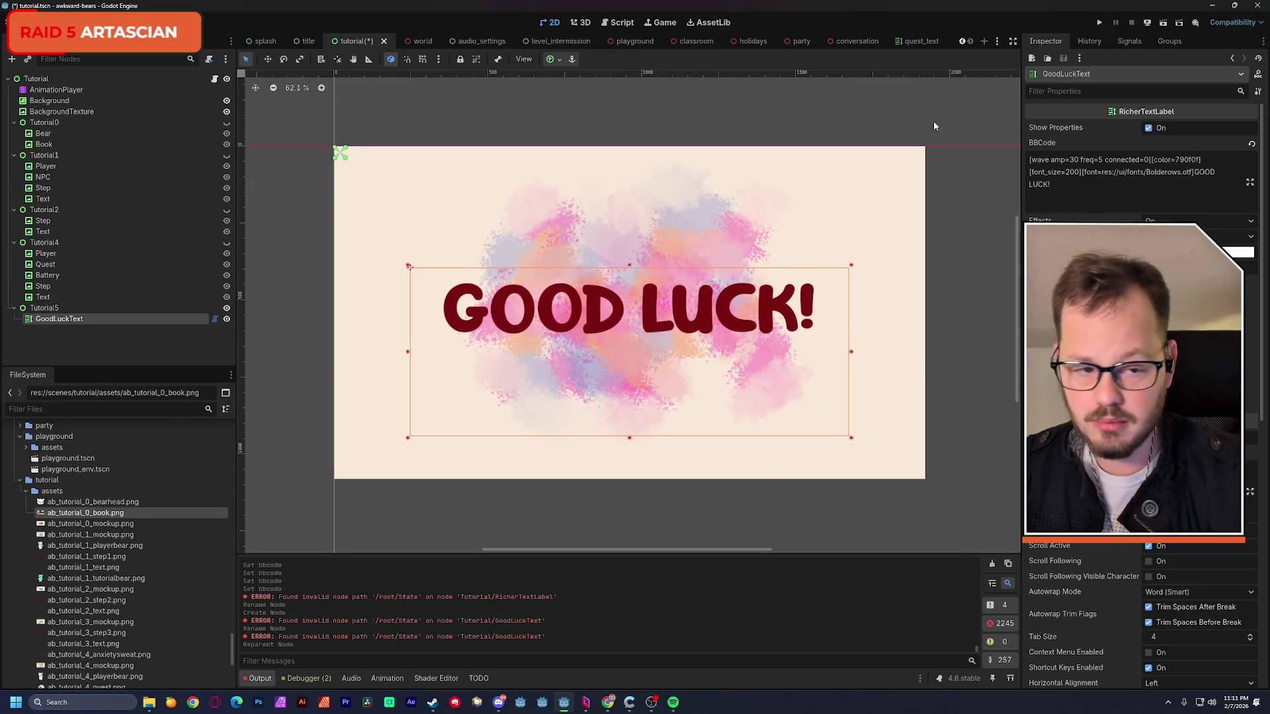
pyautogui.click(1219, 7)
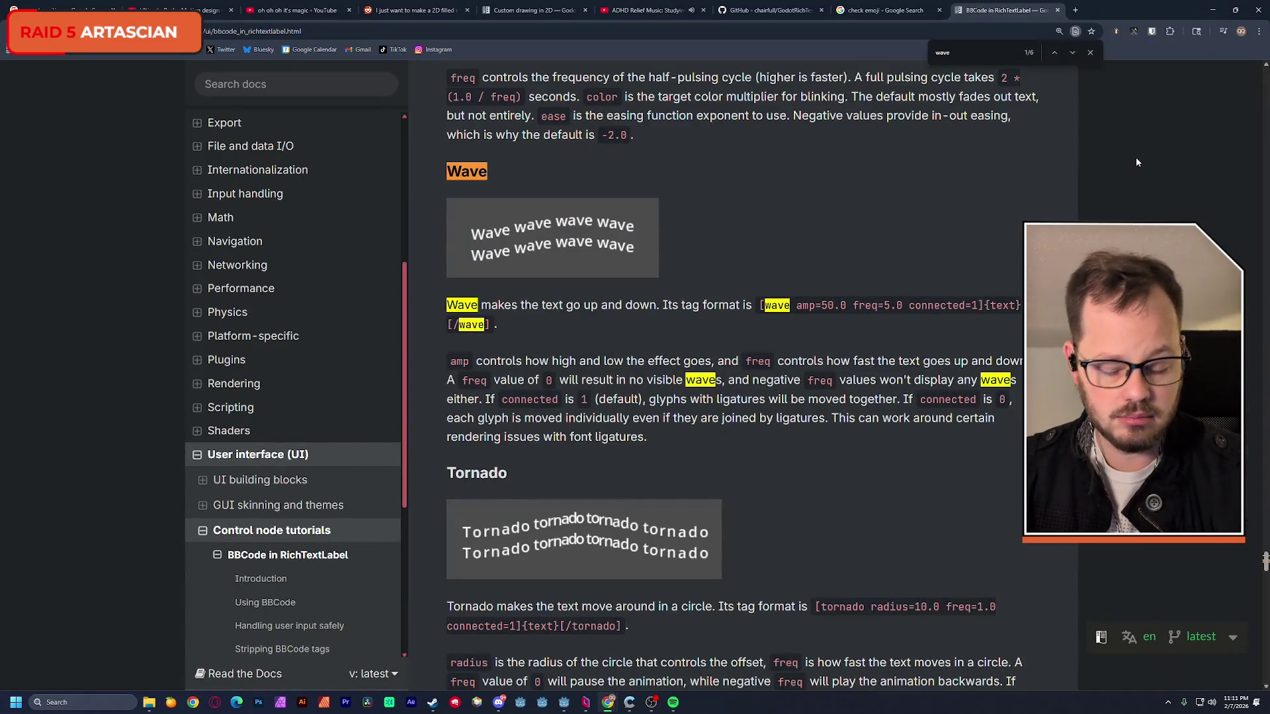
# - Hide the browser and pick the ab_tutorial_5_goodluckbear image for the project's assets folder
pyautogui.hotkey('ctrl', '-')
pyautogui.moveTo(1189, 10); pyautogui.dragTo(1187, 35)
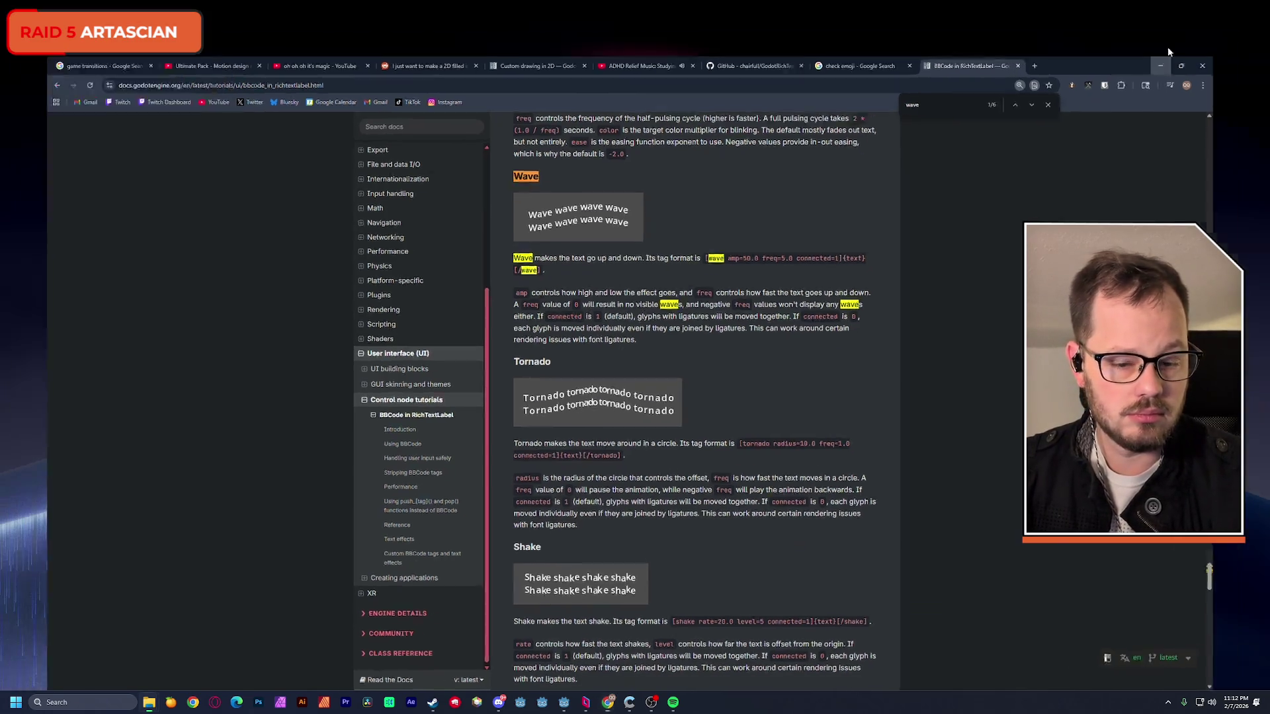
pyautogui.click(1183, 40)
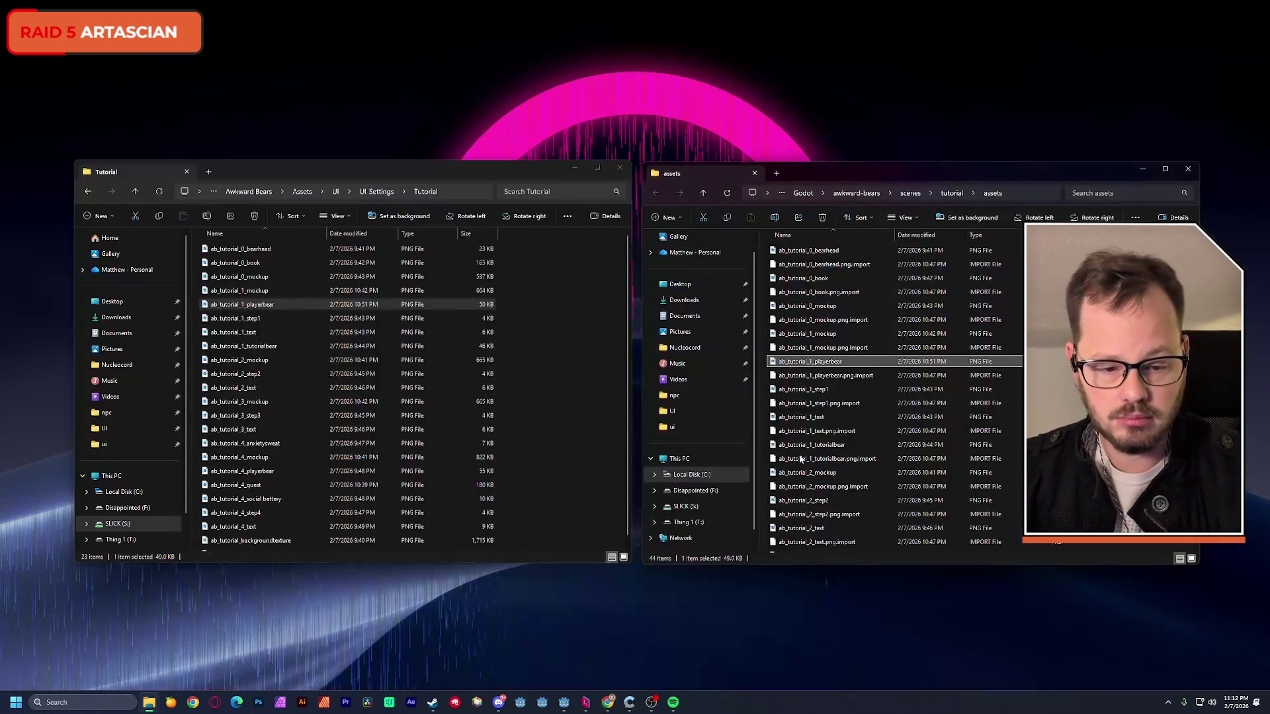
pyautogui.click(578, 346)
pyautogui.click(255, 532)
pyautogui.click(926, 218)
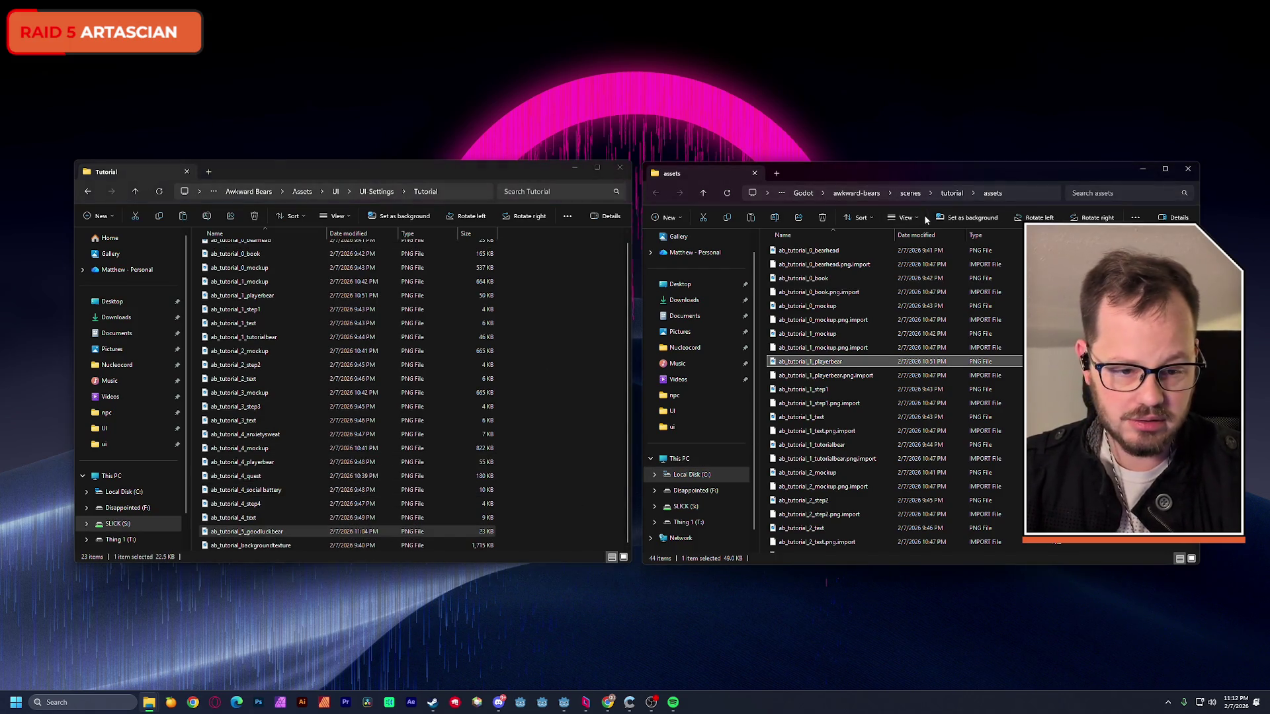
# - Switch windows until the Godot editor is back in front
pyautogui.hotkey('alt', 'Tab')
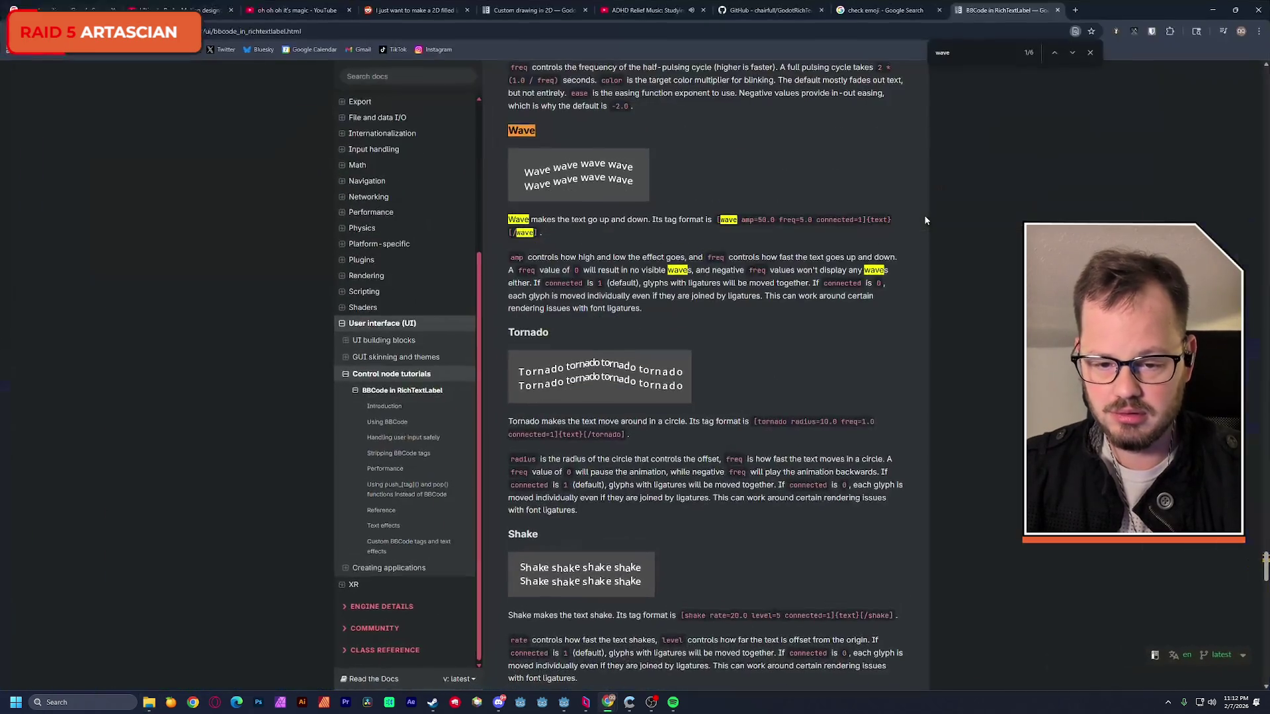
pyautogui.click(1212, 9)
pyautogui.hotkey('alt', 'Tab')
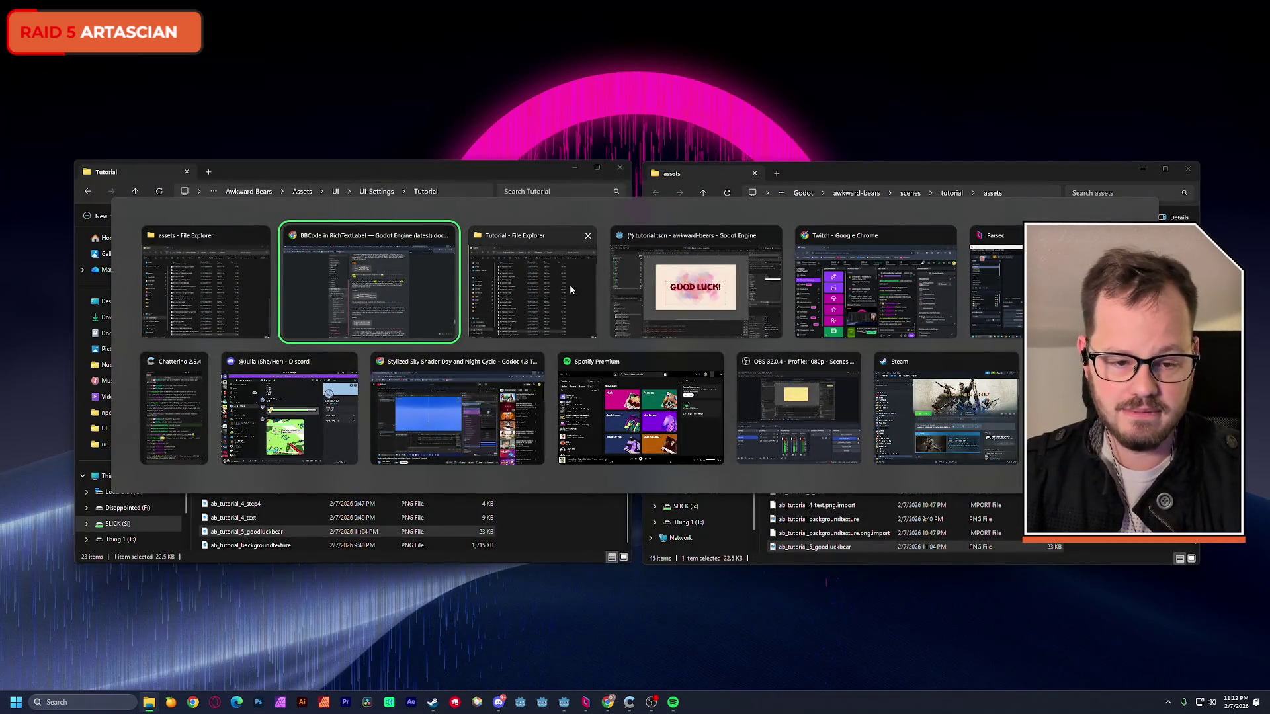
pyautogui.moveTo(370, 288)
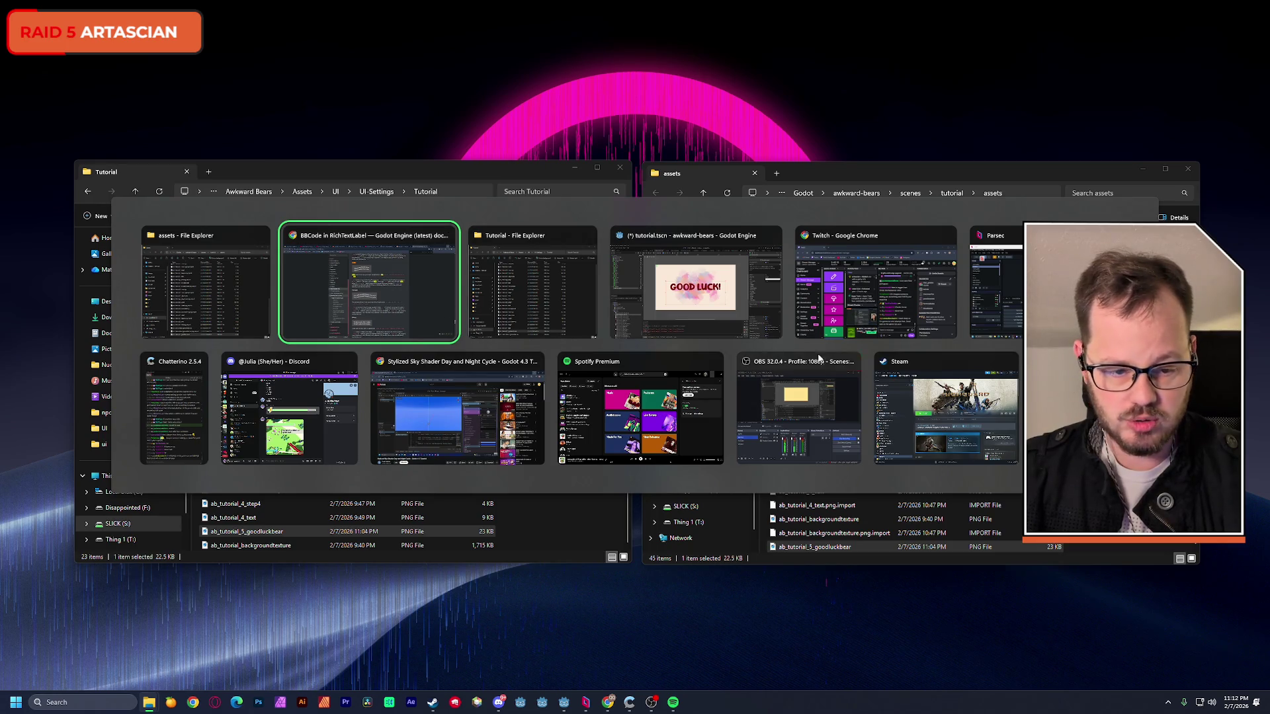
pyautogui.click(714, 277)
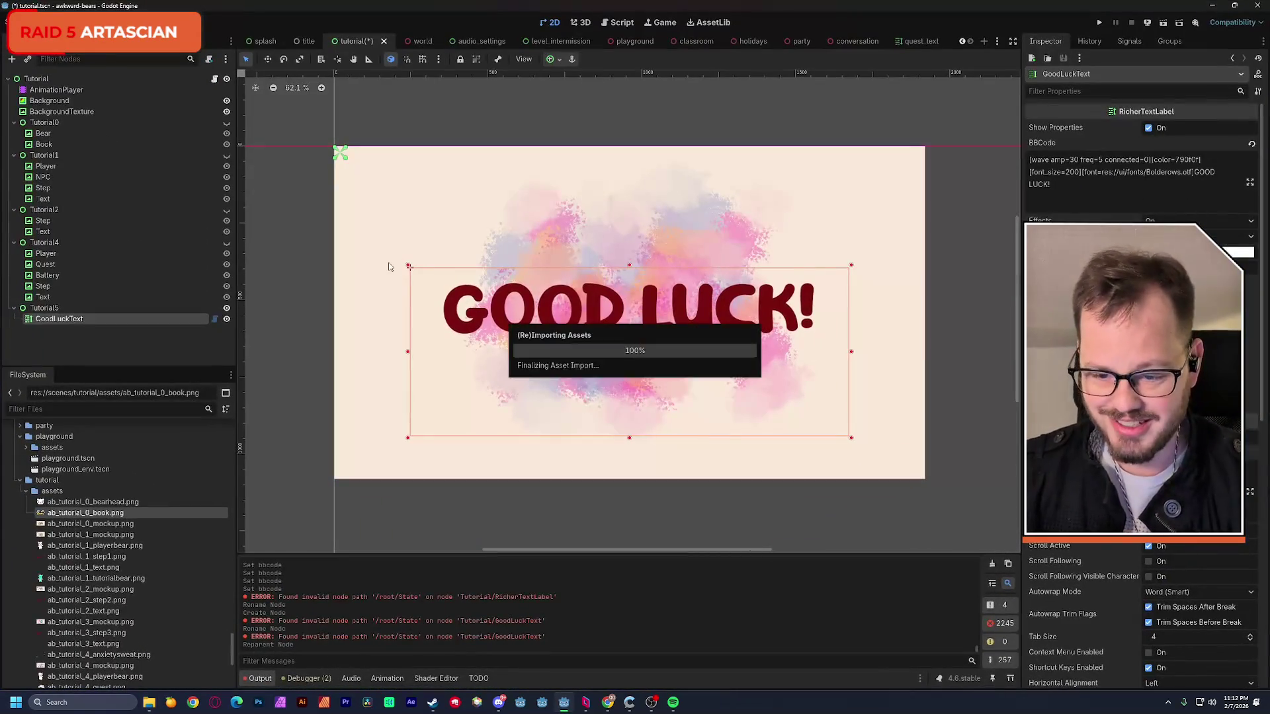
# - Add a TextureRect under Tutorial5 showing ab_tutorial_5_goodluckbear.png, placed above the GOOD LUCK! text
pyautogui.click(44, 307)
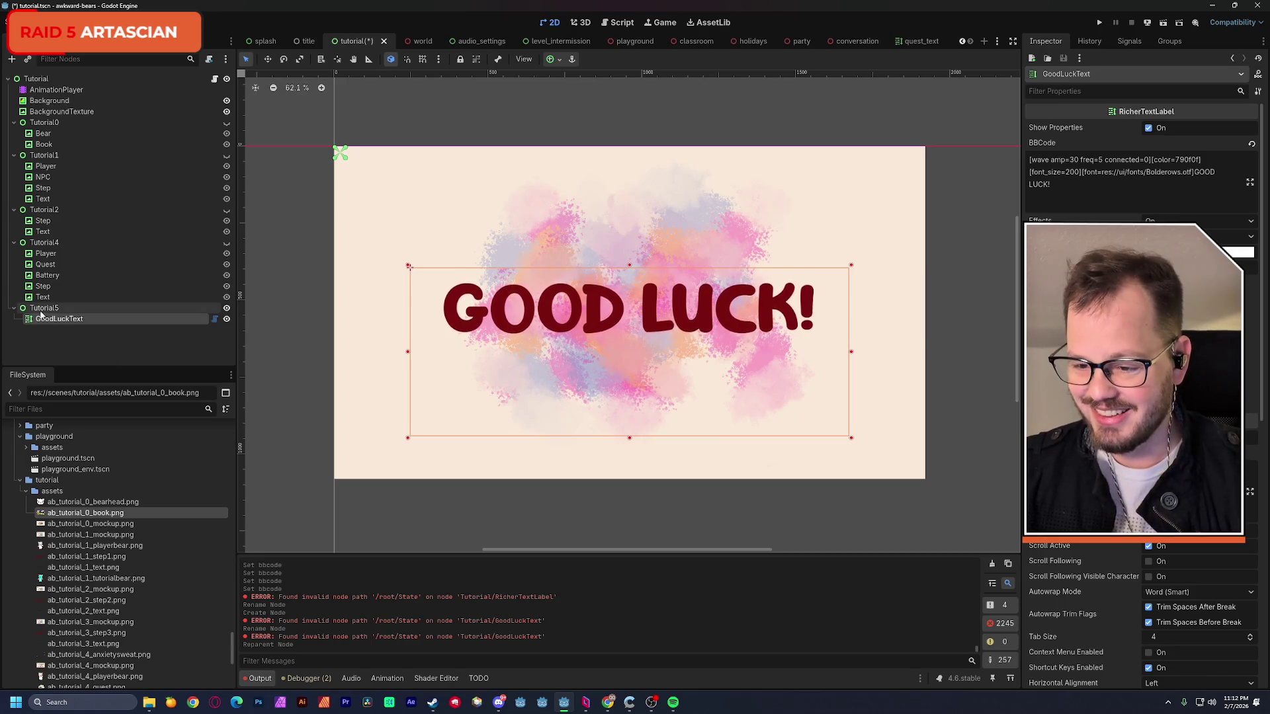
pyautogui.hotkey('ctrl', 'a')
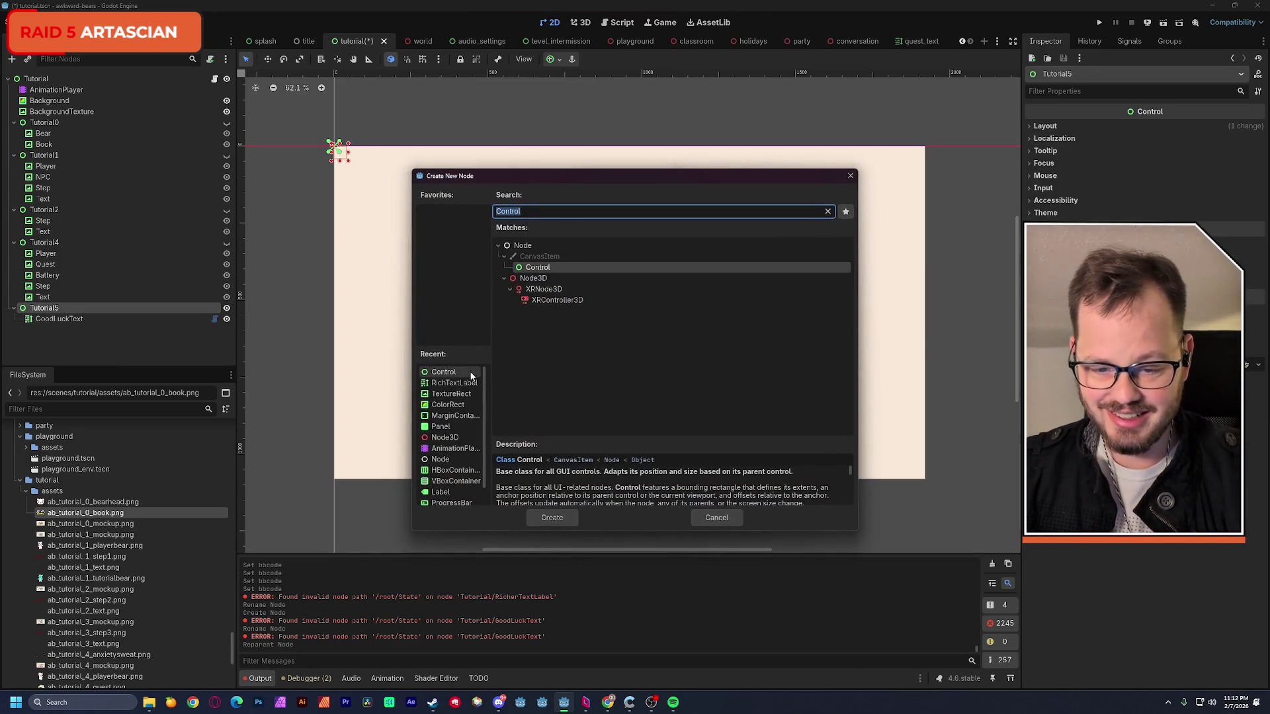
pyautogui.doubleClick(464, 394)
pyautogui.scroll(-5, 149, 556)
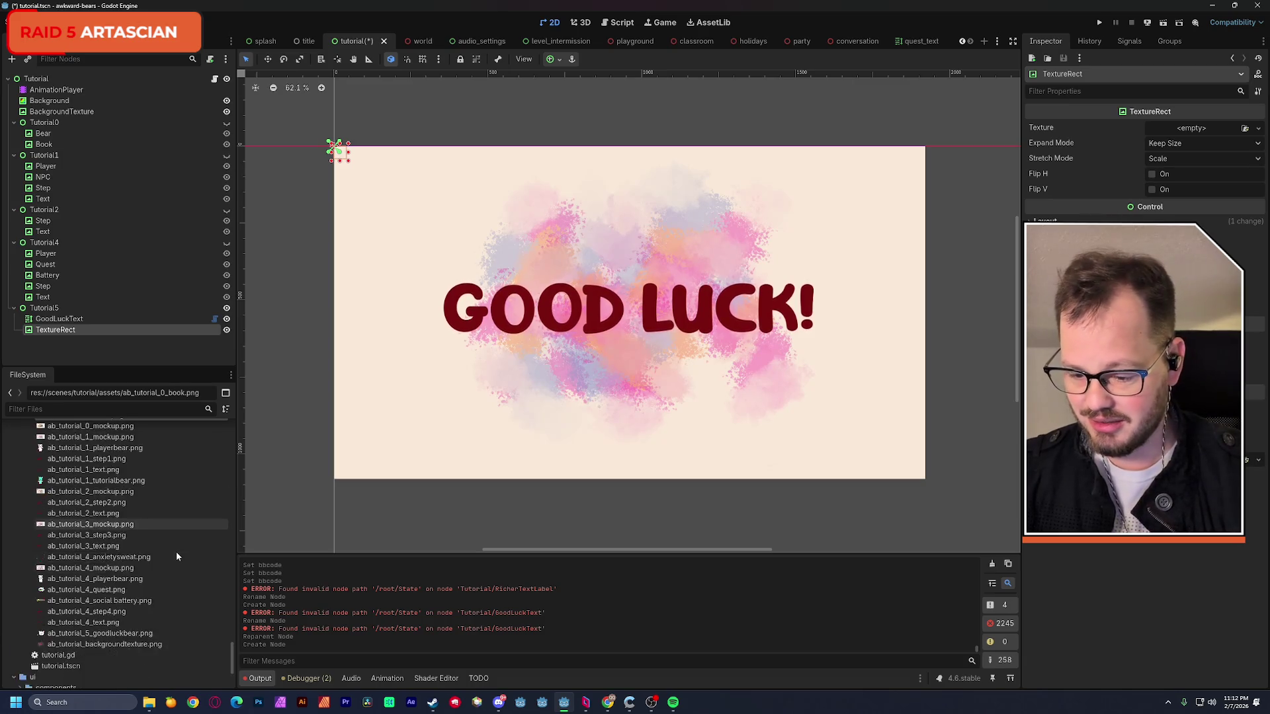
pyautogui.moveTo(149, 571); pyautogui.dragTo(1195, 136)
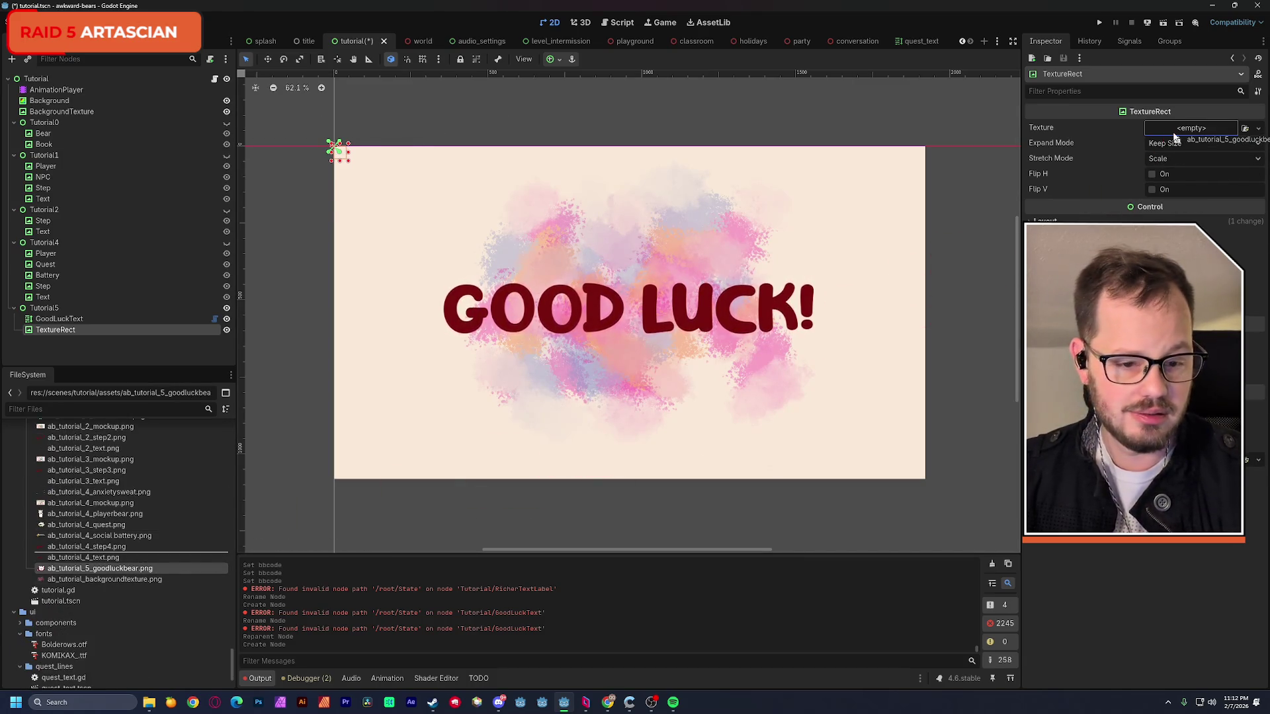
pyautogui.moveTo(393, 192)
pyautogui.mouseDown()
pyautogui.moveTo(623, 390)
pyautogui.moveTo(827, 318)
pyautogui.moveTo(880, 318)
pyautogui.moveTo(394, 312)
pyautogui.moveTo(386, 324)
pyautogui.moveTo(621, 256)
pyautogui.moveTo(452, 307)
pyautogui.moveTo(770, 376)
pyautogui.moveTo(710, 255)
pyautogui.moveTo(623, 253)
pyautogui.mouseUp()
# - Anchor the bear TextureRect to Center Top and set Tutorial5 to Full Rect
pyautogui.click(556, 62)
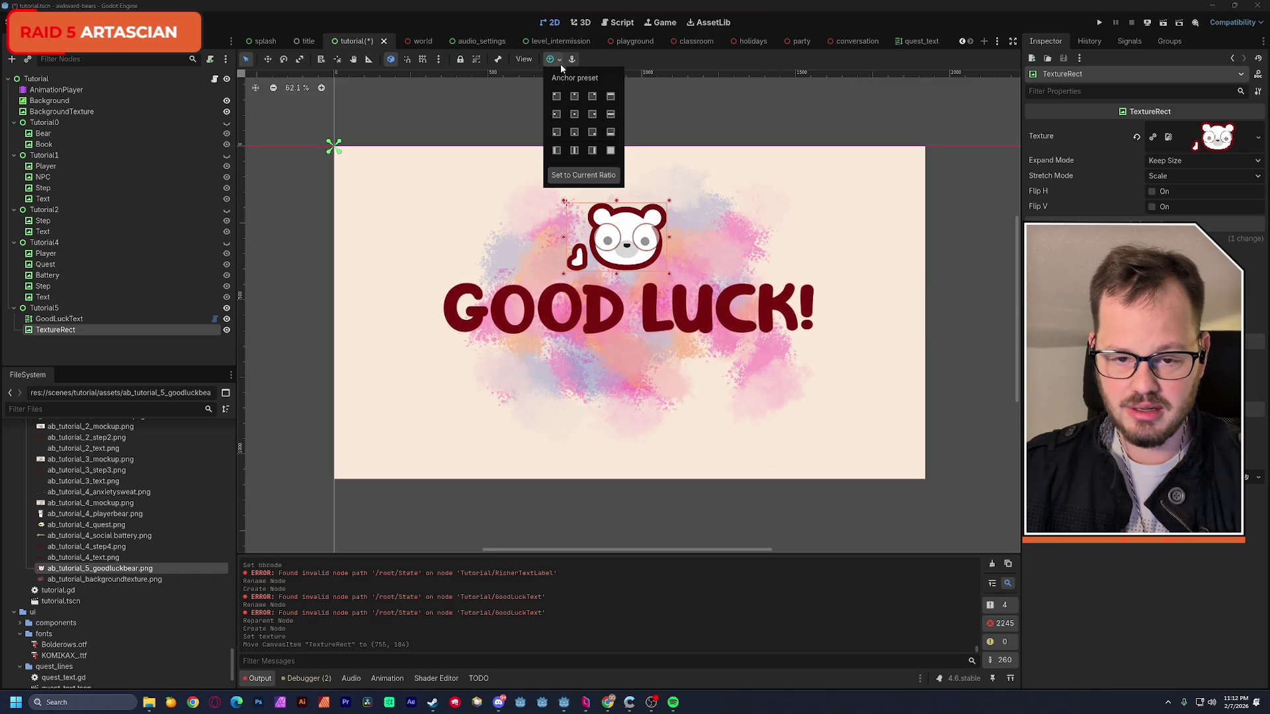
pyautogui.click(574, 115)
pyautogui.click(574, 98)
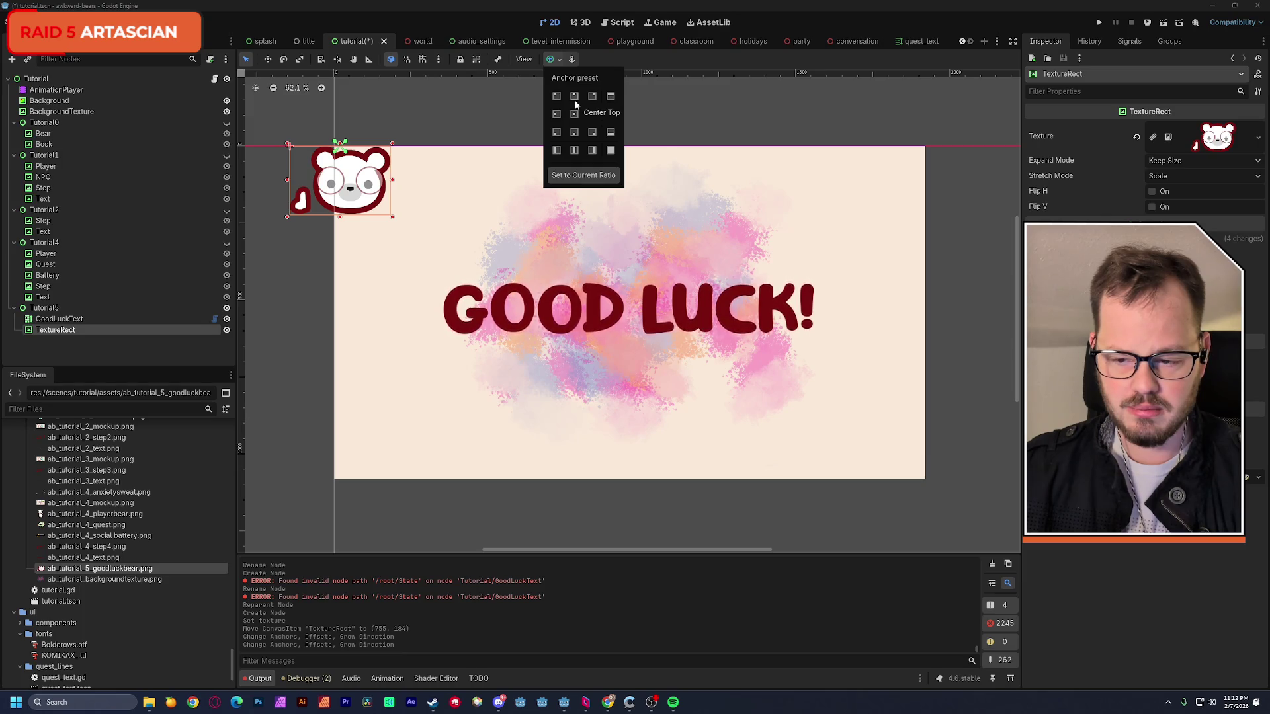
pyautogui.click(60, 312)
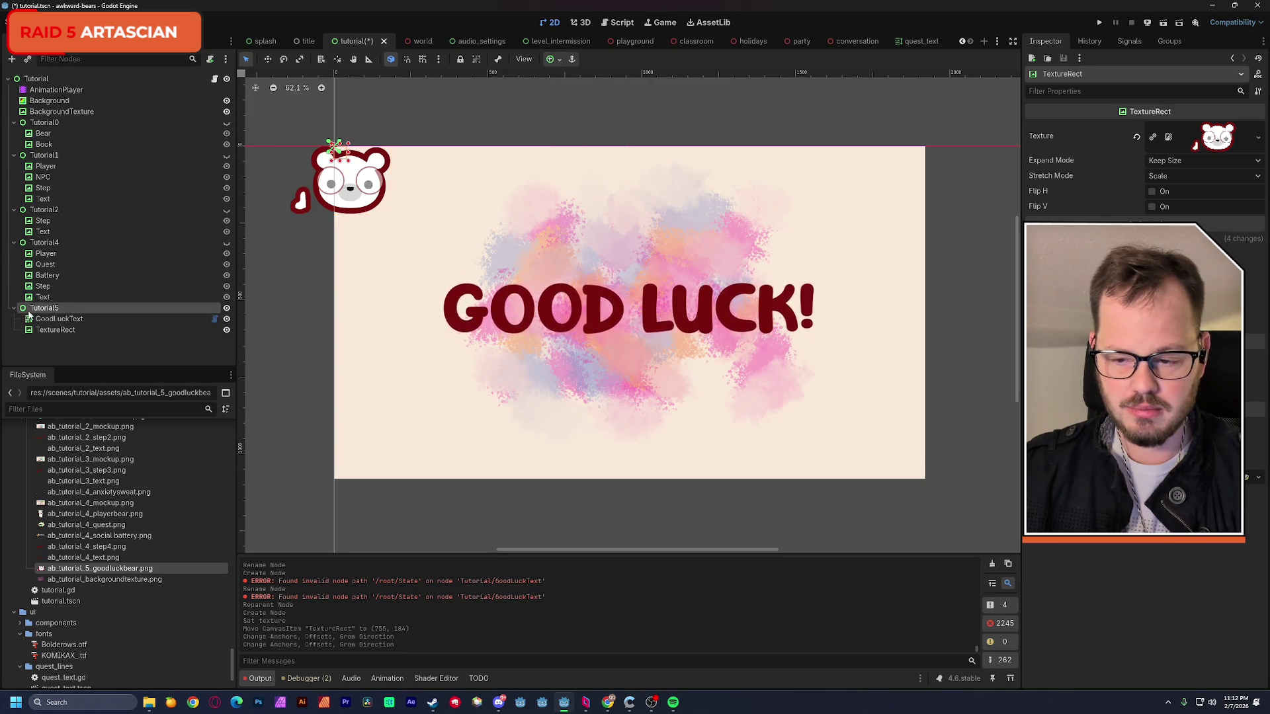
pyautogui.click(561, 60)
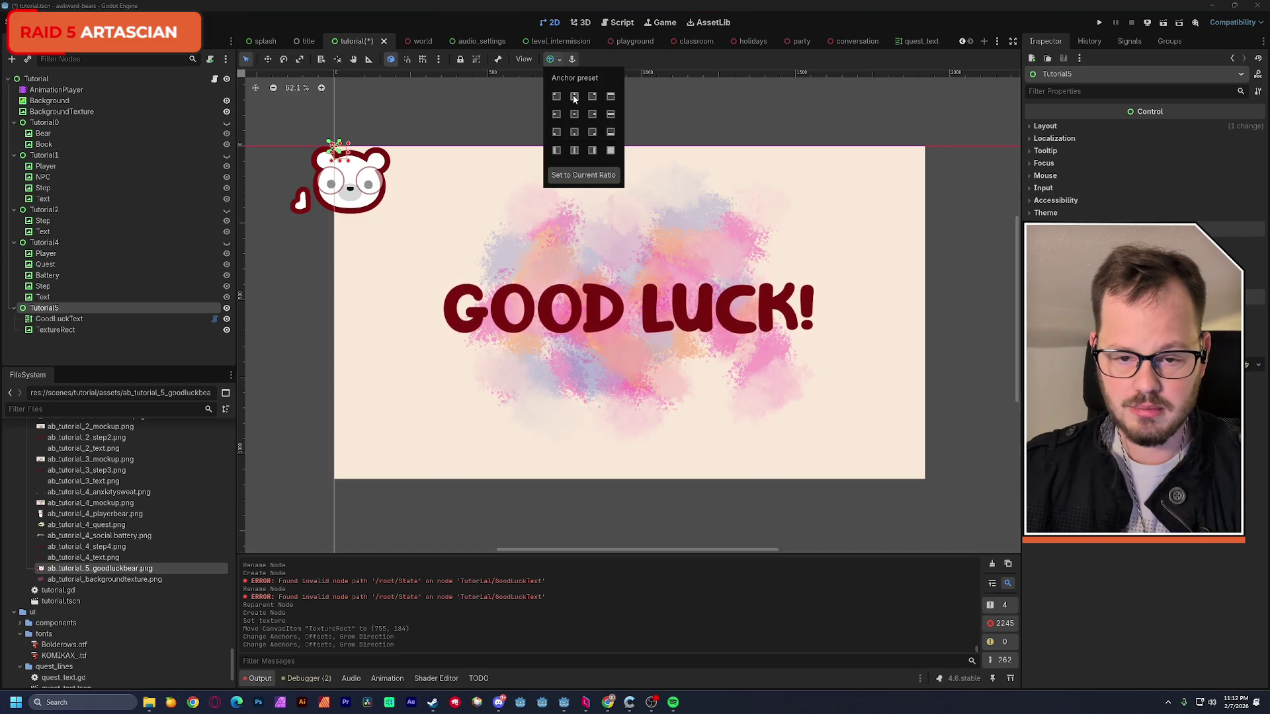
pyautogui.click(610, 151)
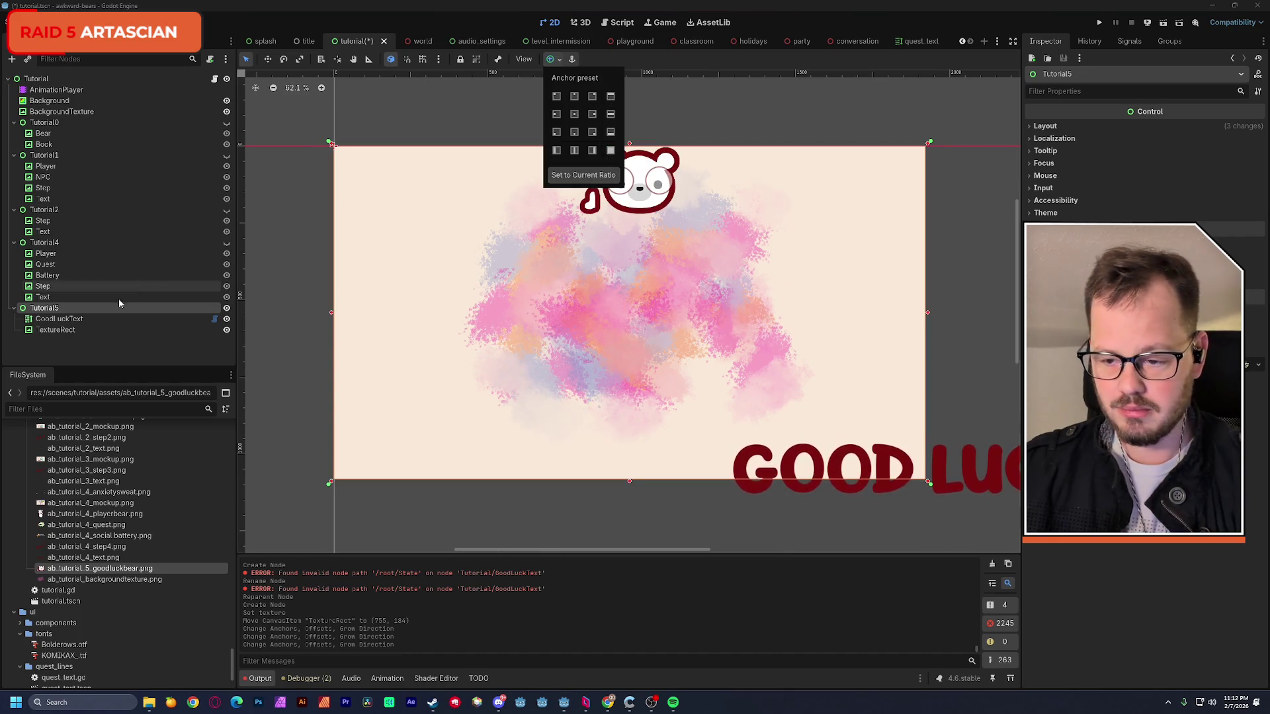
pyautogui.click(64, 323)
# - Anchor GoodLuckText to Center, then lower the text and the bear on the canvas
pyautogui.click(60, 319)
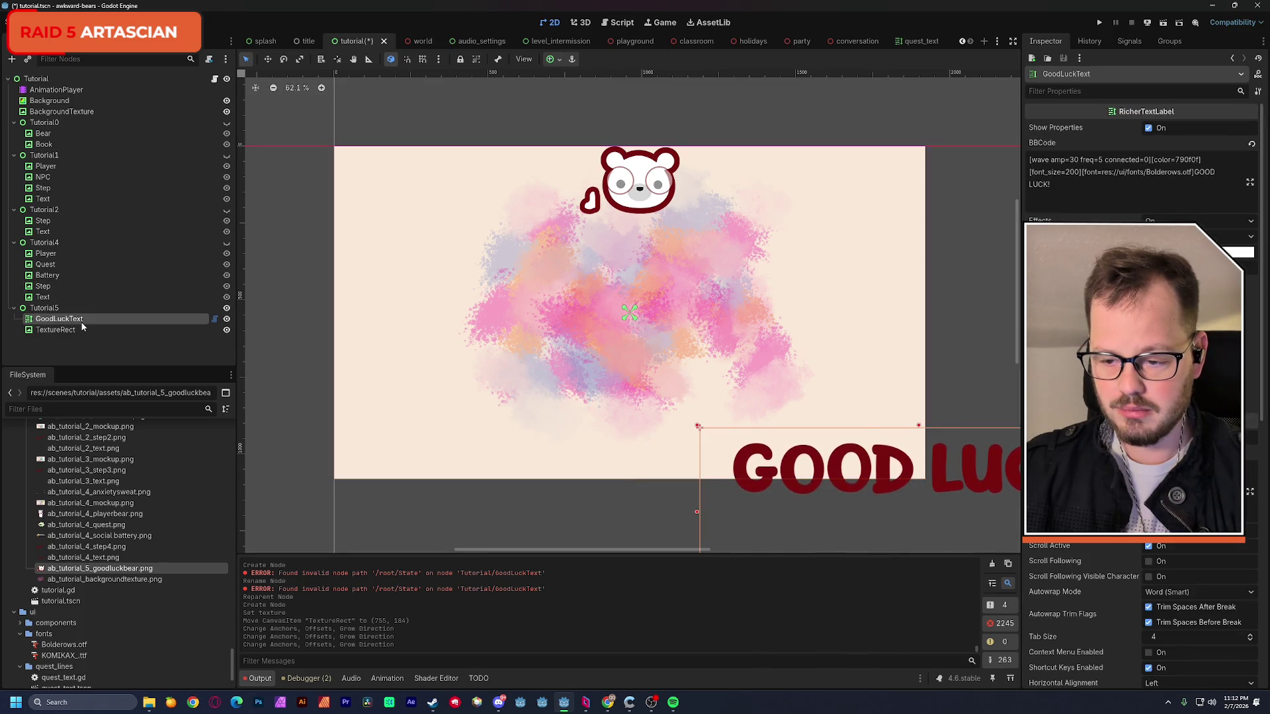
pyautogui.click(559, 61)
pyautogui.click(574, 113)
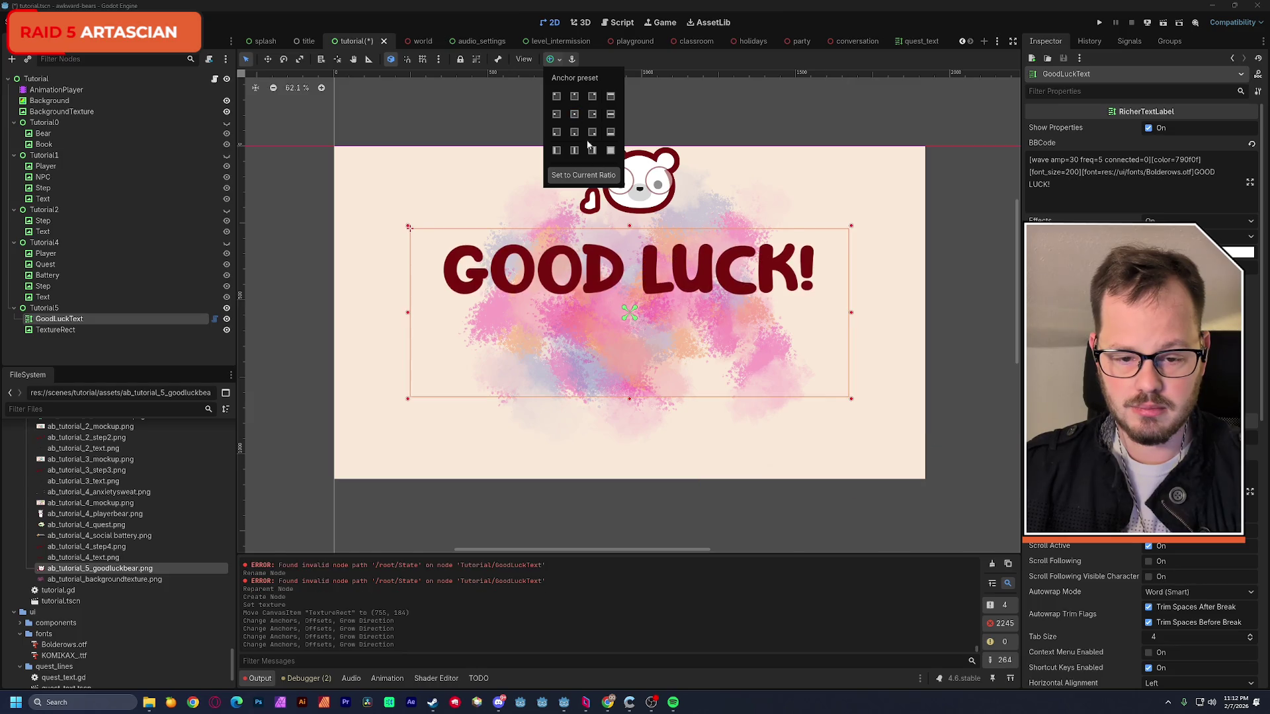
pyautogui.click(598, 268)
pyautogui.moveTo(597, 268); pyautogui.dragTo(596, 315)
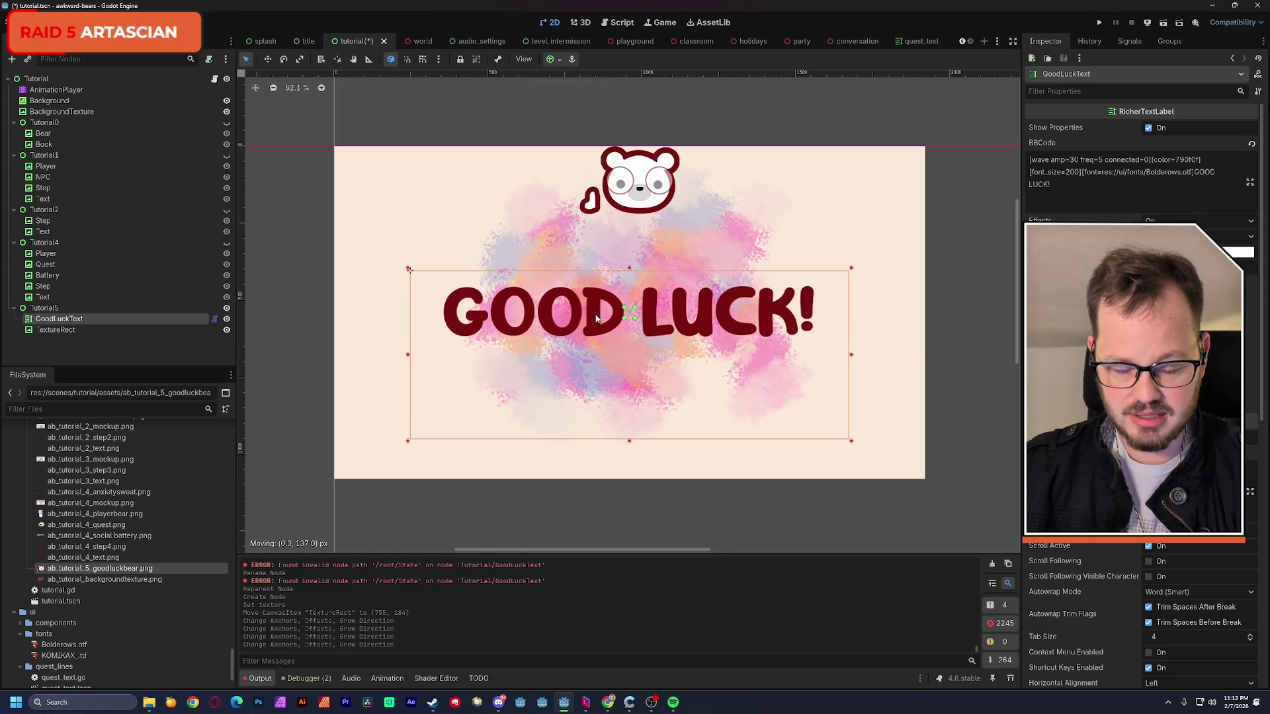
pyautogui.click(638, 207)
pyautogui.moveTo(638, 201); pyautogui.dragTo(633, 288)
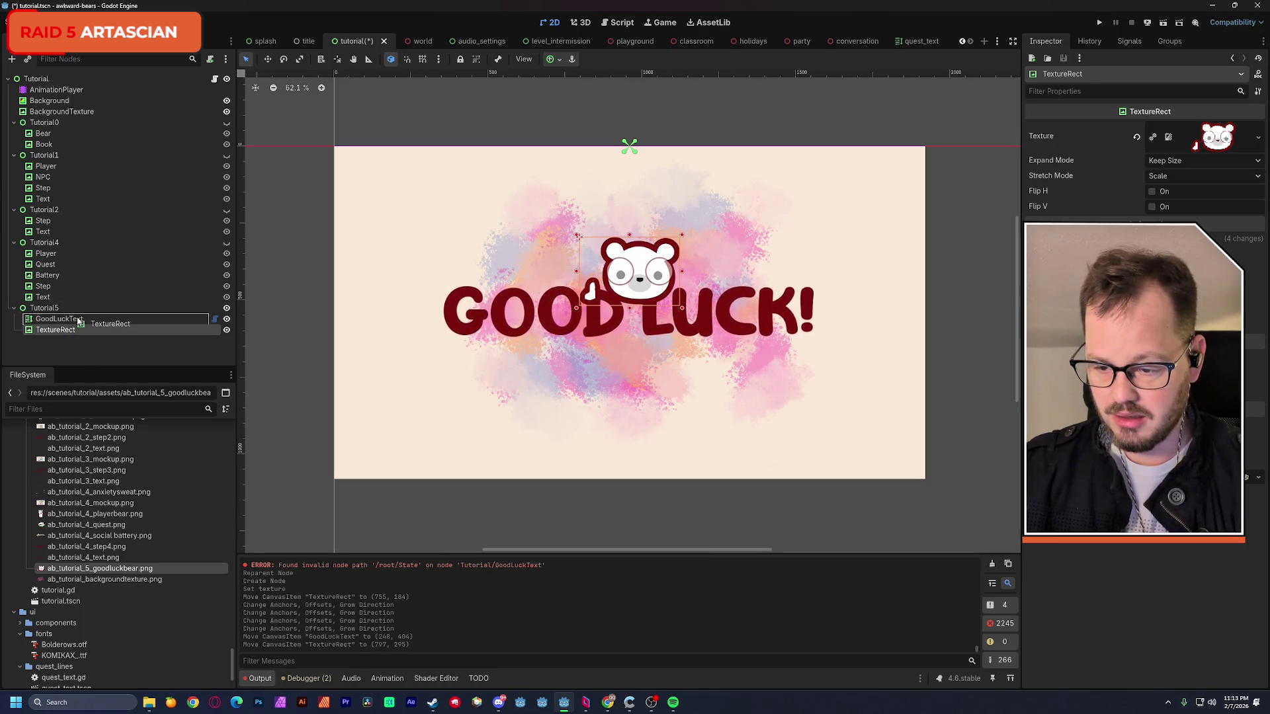
# - Undo an accidental reparent and order GoodLuckText after the bear node
pyautogui.moveTo(80, 322); pyautogui.dragTo(81, 321)
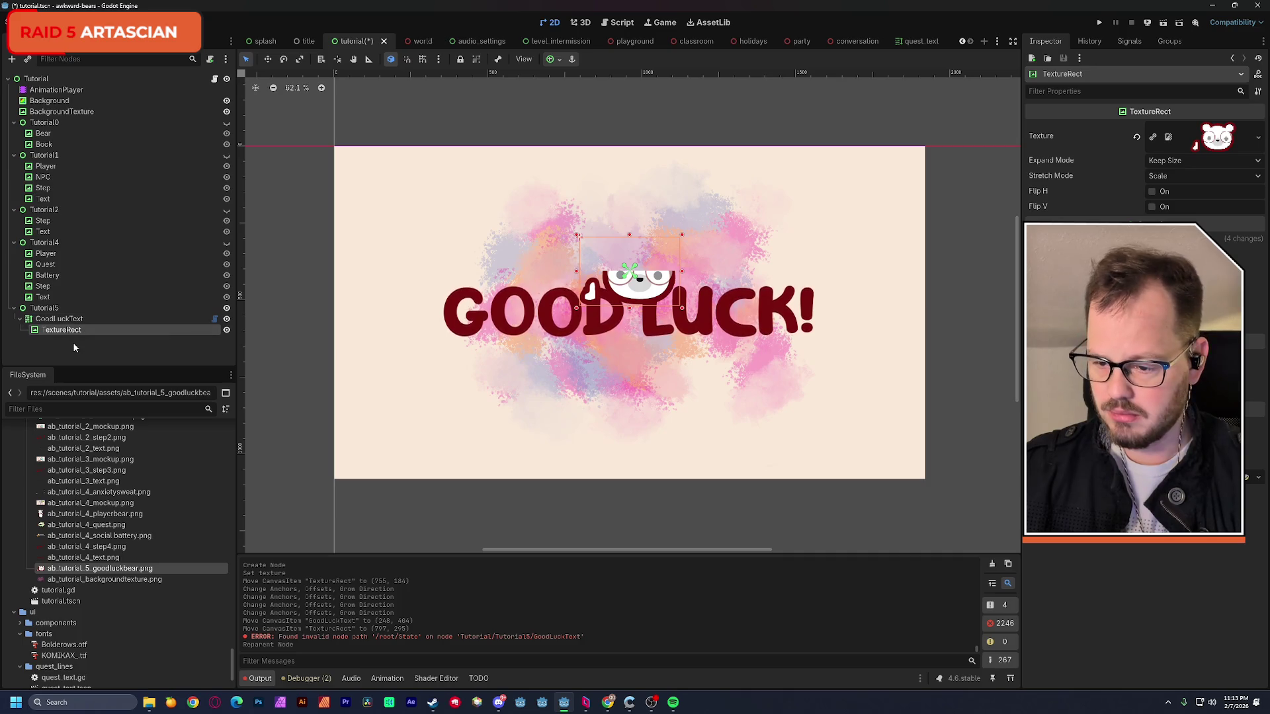
pyautogui.hotkey('ctrl', 'z')
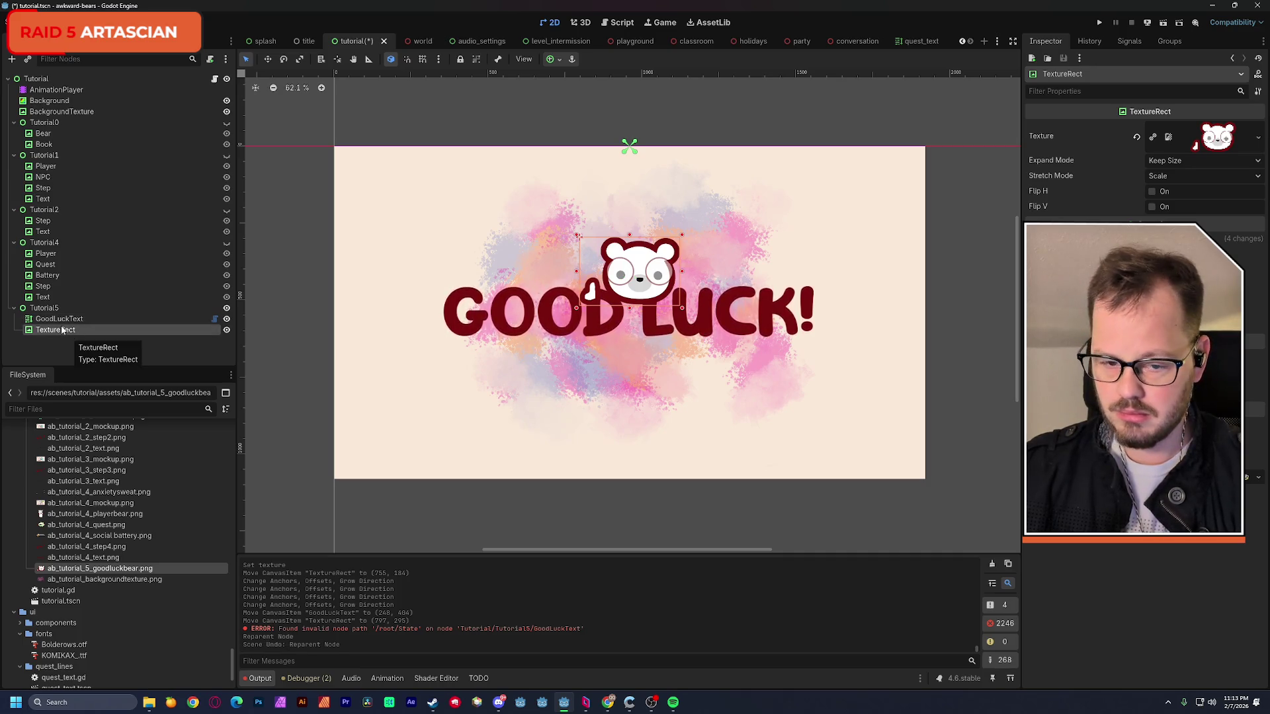
pyautogui.click(49, 320)
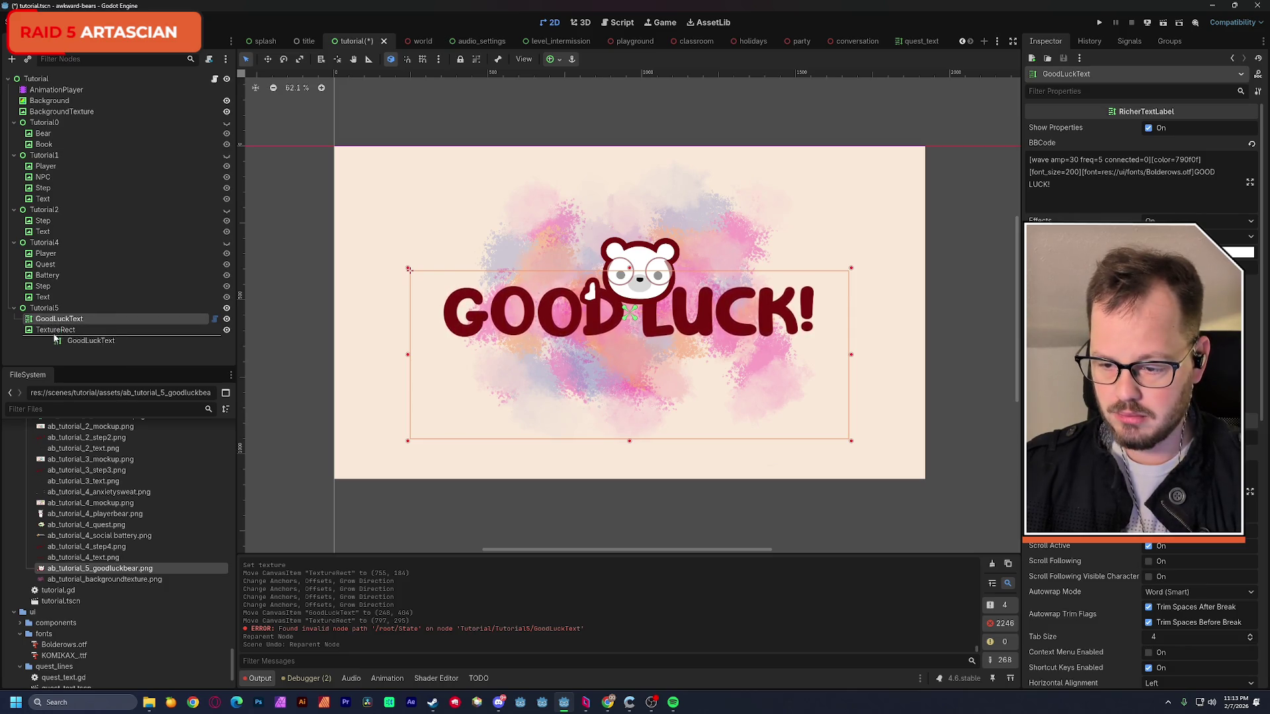
pyautogui.moveTo(55, 318); pyautogui.dragTo(56, 338)
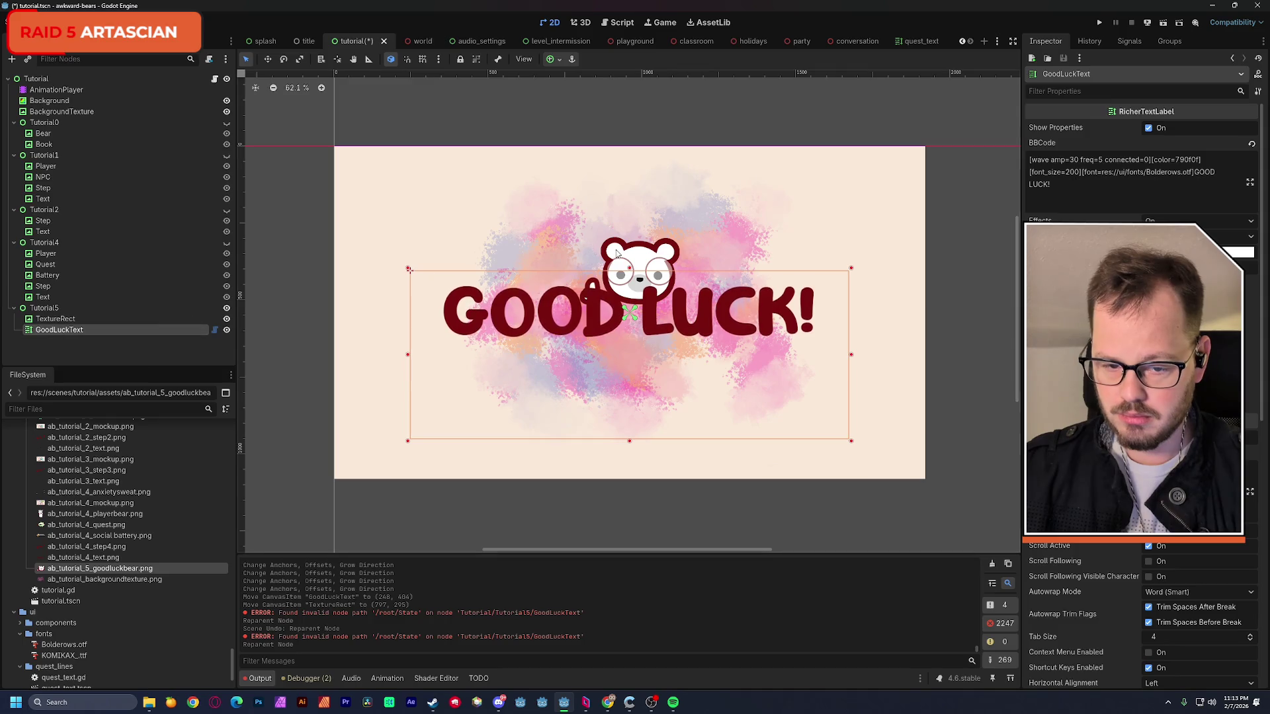
# - Raise the bear just above the GOOD LUCK! text and save the scene
pyautogui.click(638, 261)
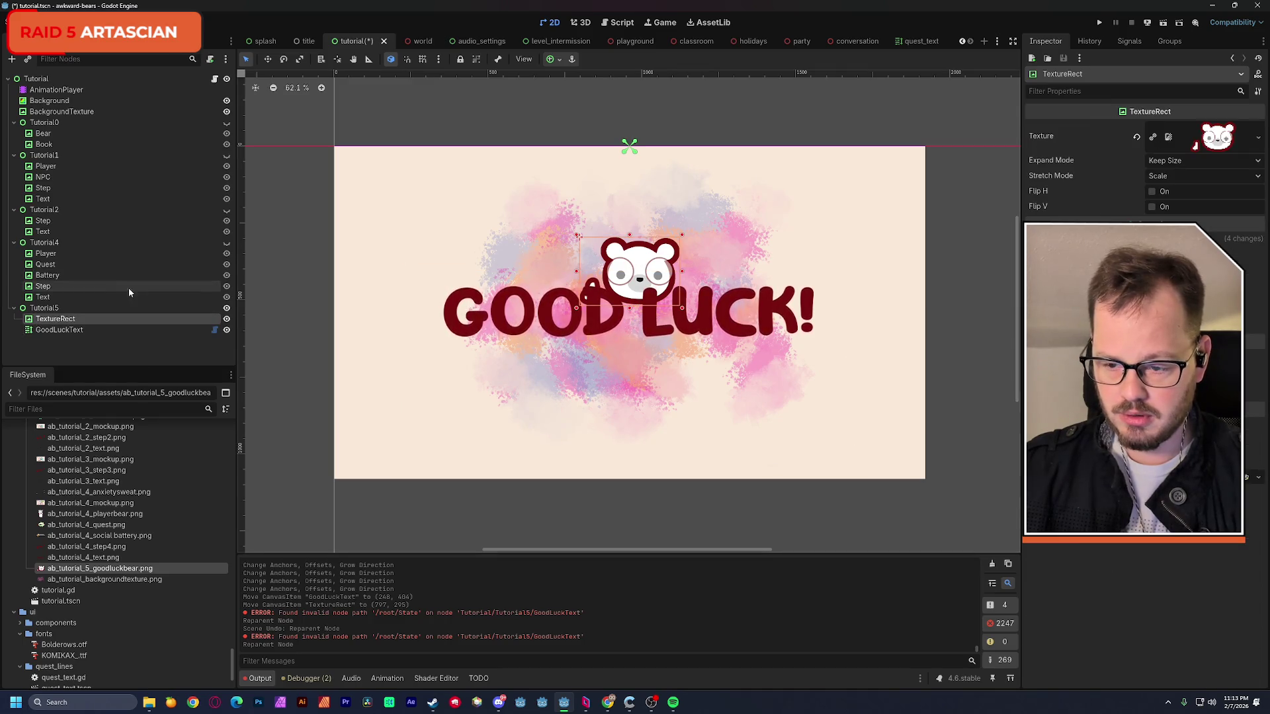
pyautogui.moveTo(635, 268); pyautogui.dragTo(635, 240)
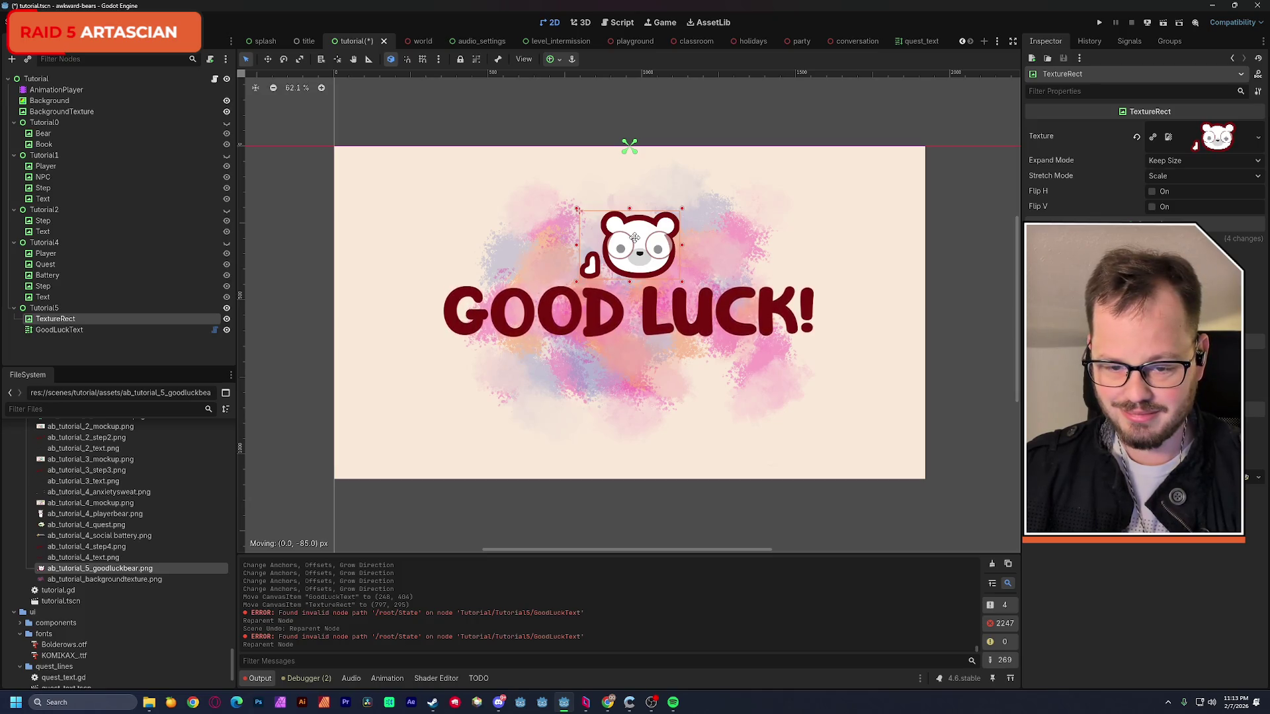
pyautogui.moveTo(634, 238); pyautogui.dragTo(635, 239)
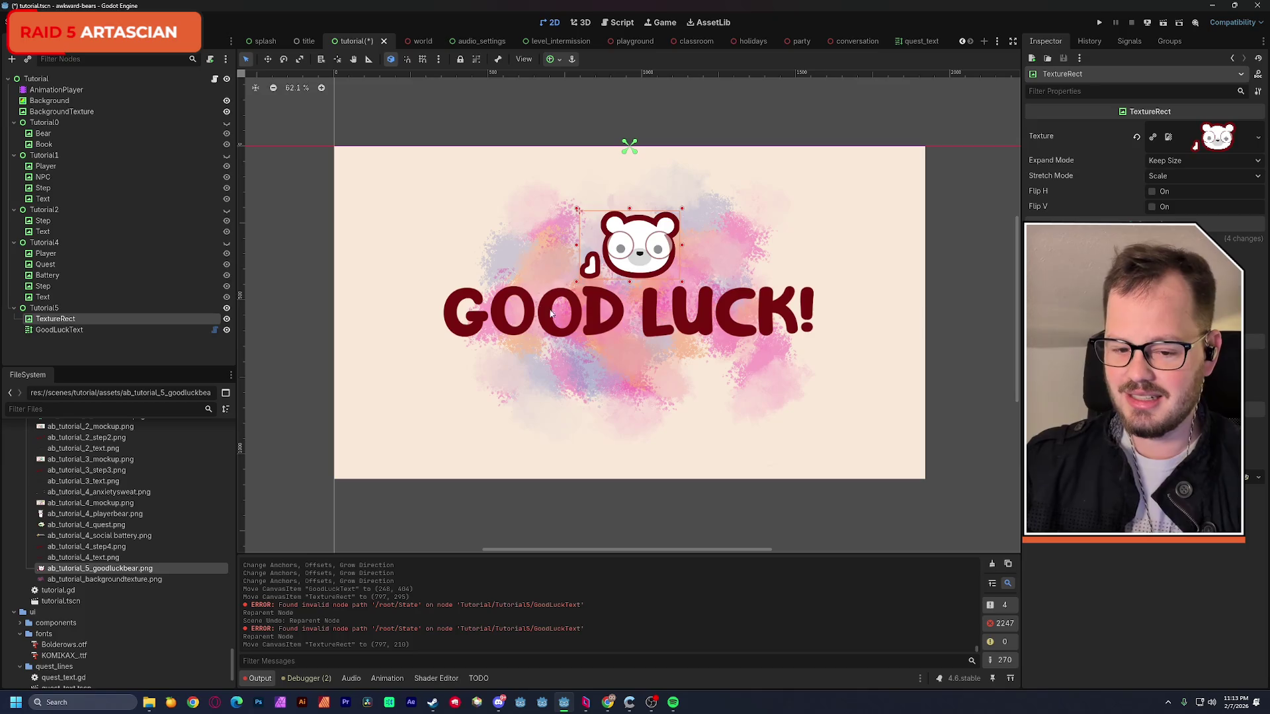
pyautogui.hotkey('ctrl', 's')
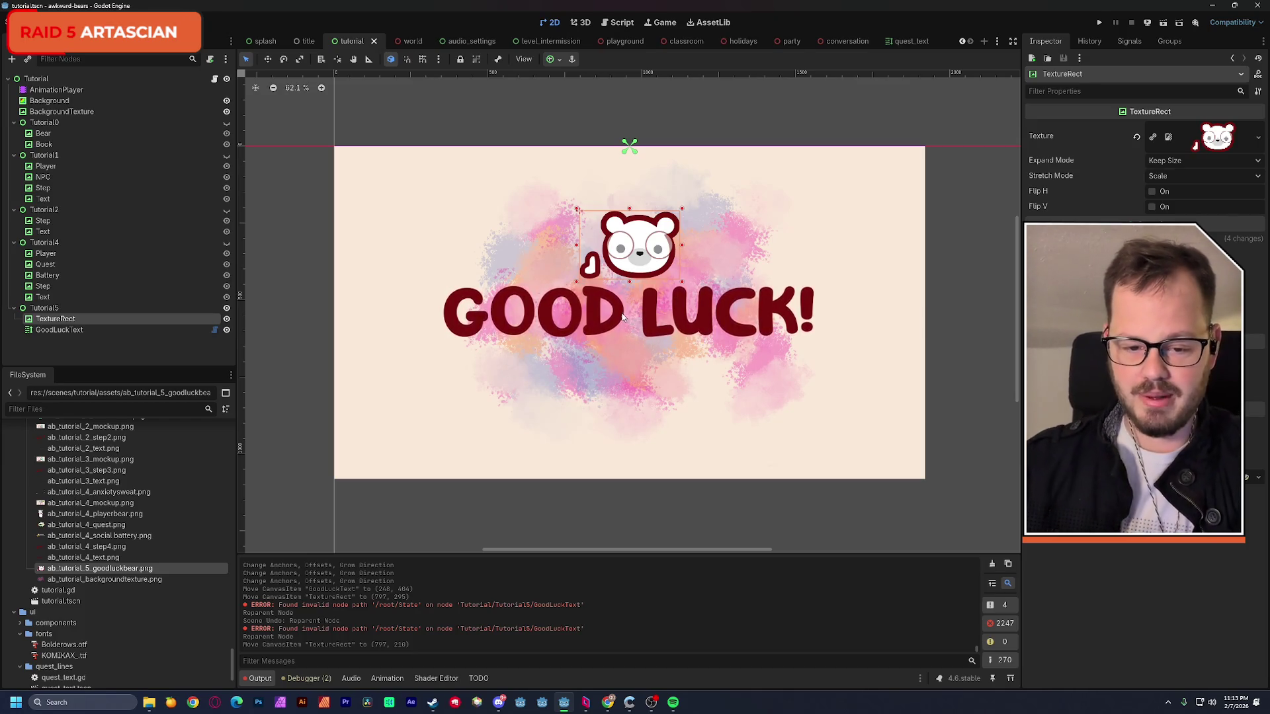
# - Nudge the GOOD LUCK! text and the bear lower, bear resting just above the text
pyautogui.moveTo(624, 319); pyautogui.dragTo(616, 342)
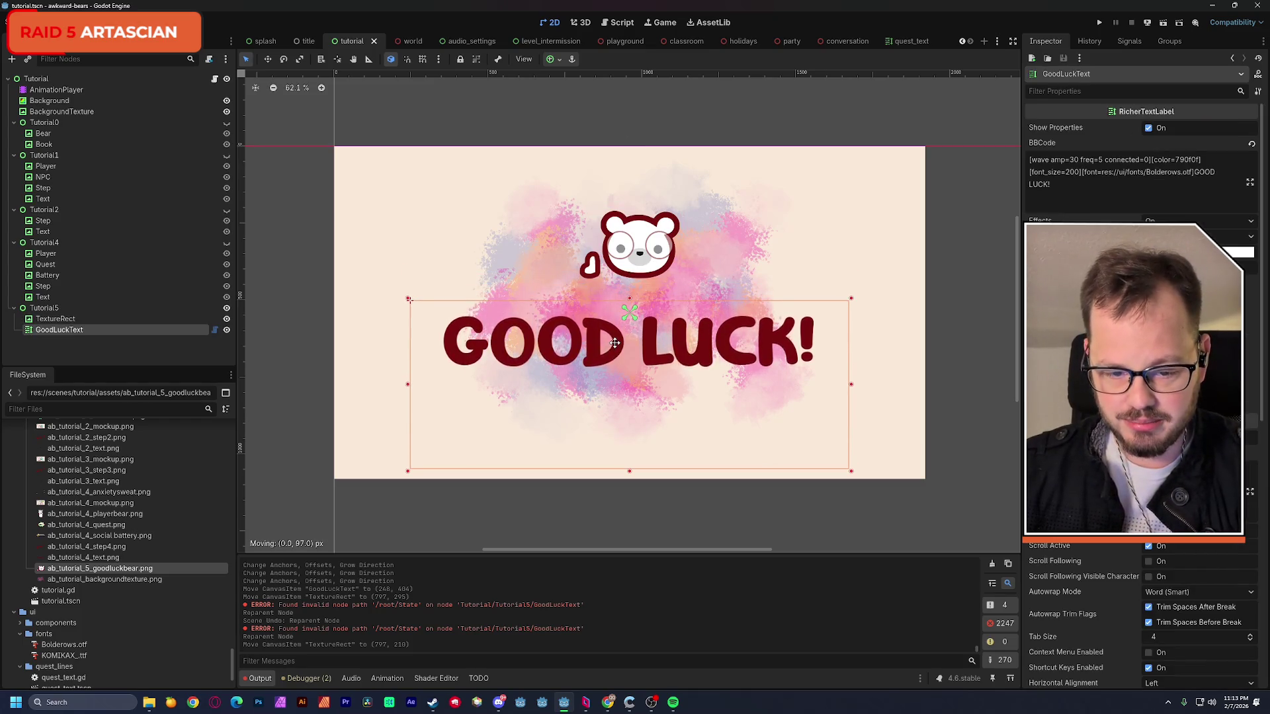
pyautogui.click(644, 243)
pyautogui.moveTo(646, 242); pyautogui.dragTo(647, 265)
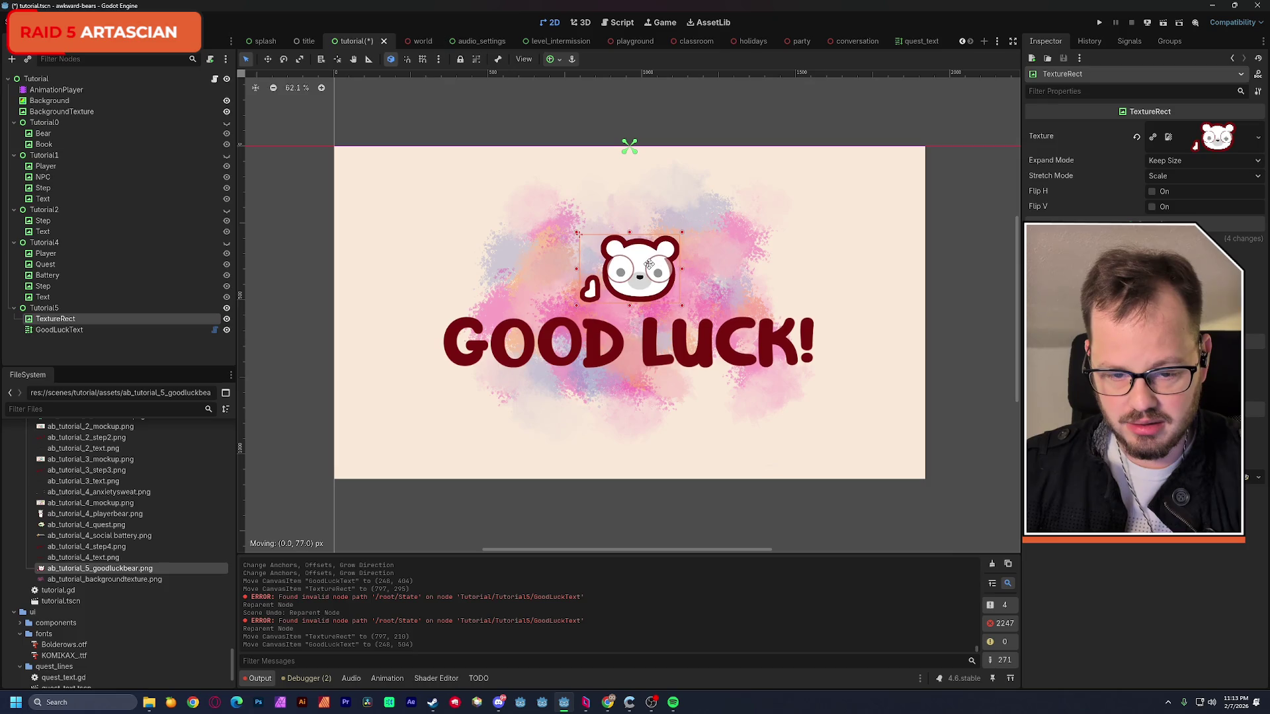
pyautogui.click(977, 260)
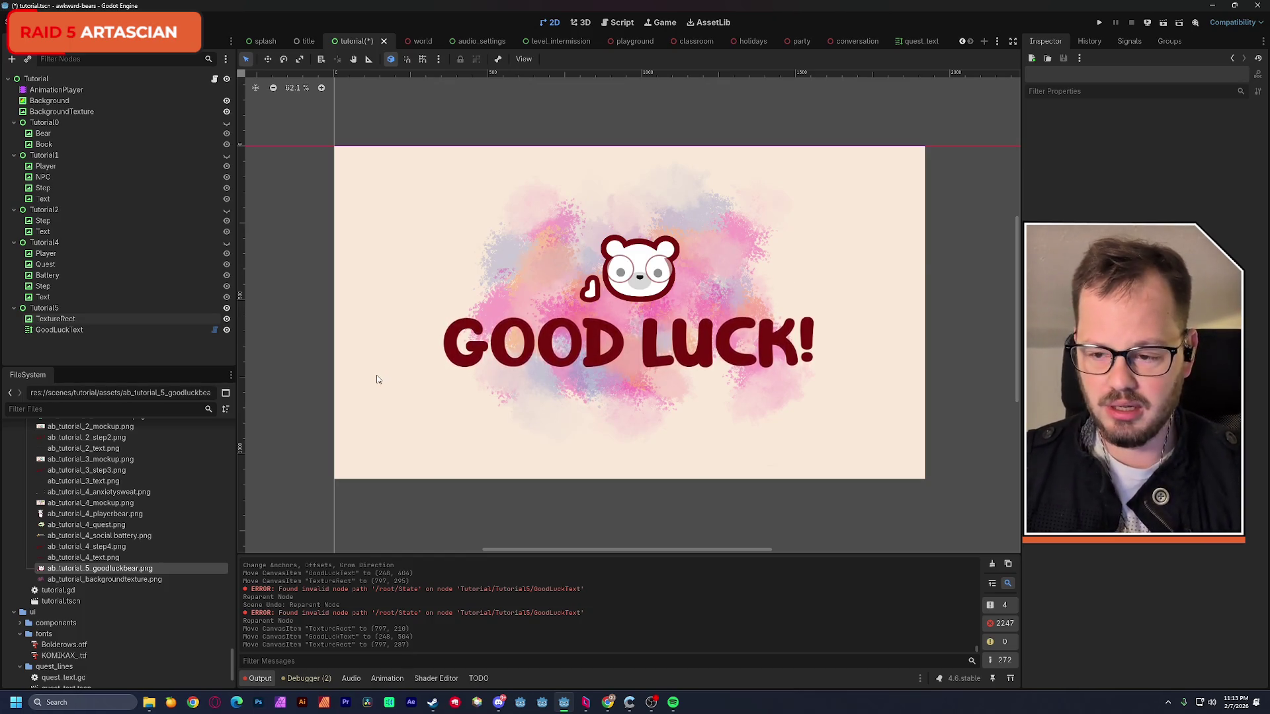
pyautogui.click(67, 321)
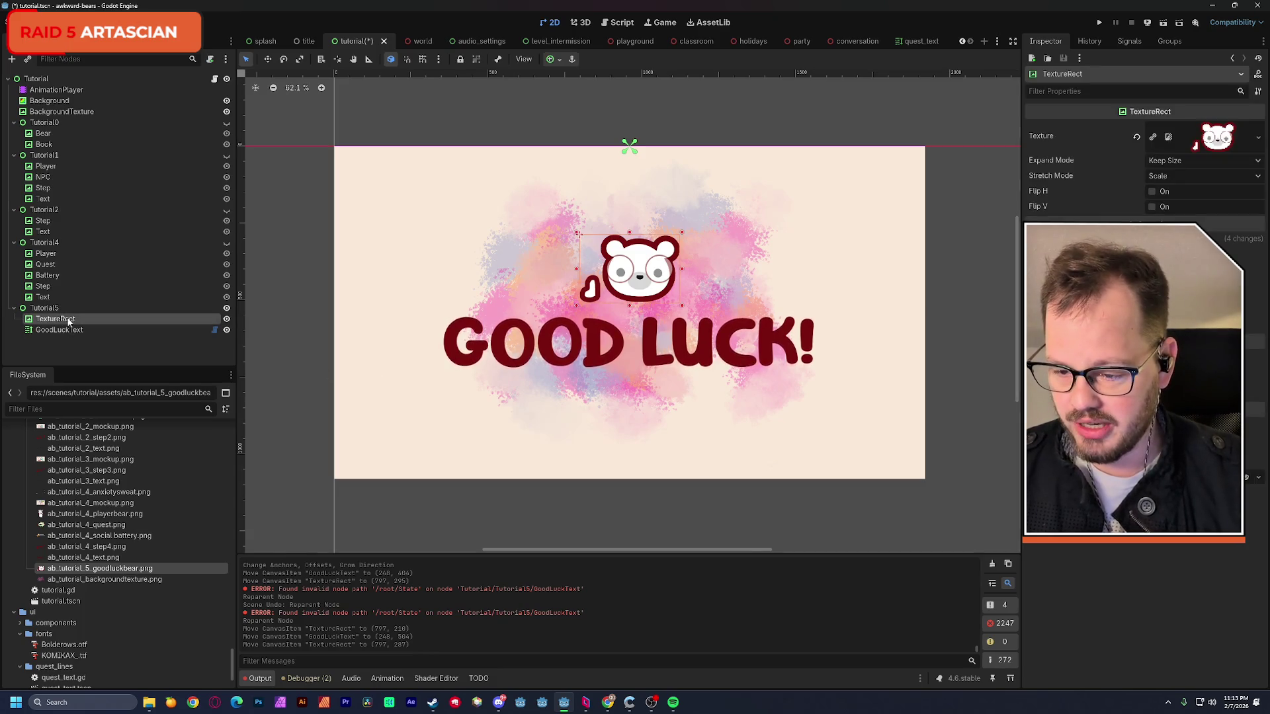
# - Rename the bear node to Nerd, hide Tutorial5 and save
pyautogui.press('F2')
pyautogui.press('BackSpace')
pyautogui.write('Nerd')
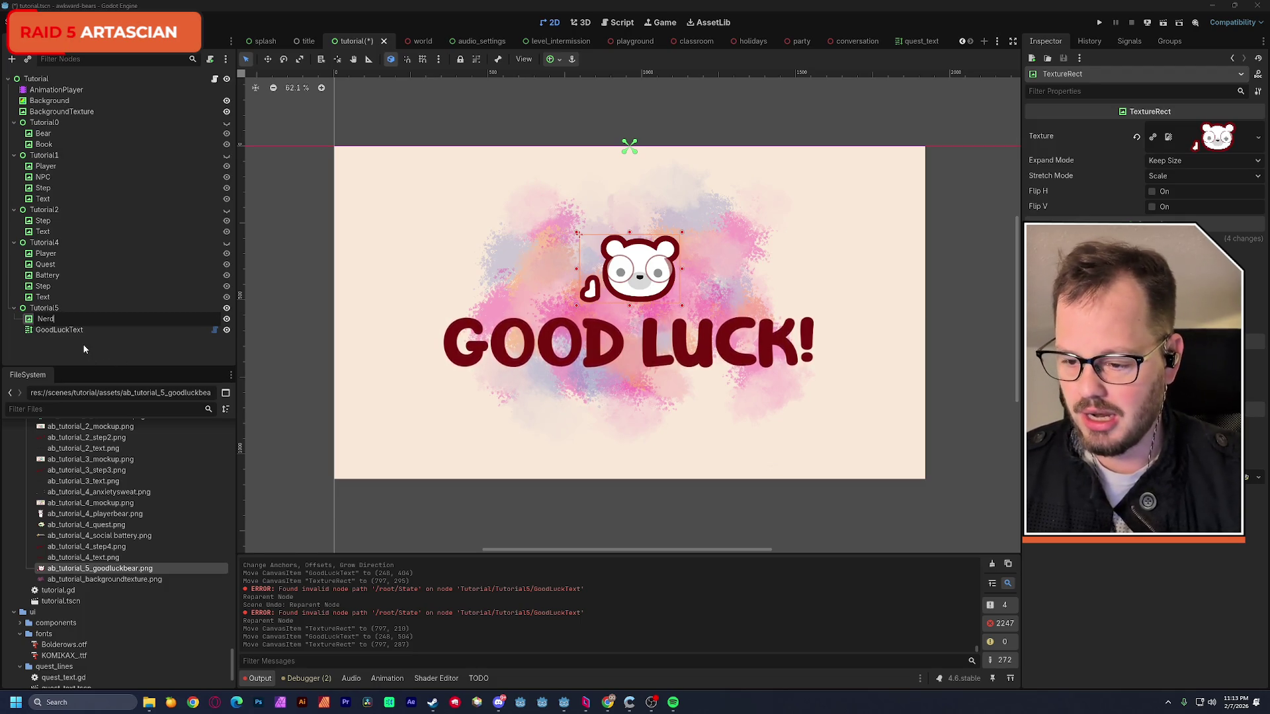
pyautogui.press('Return')
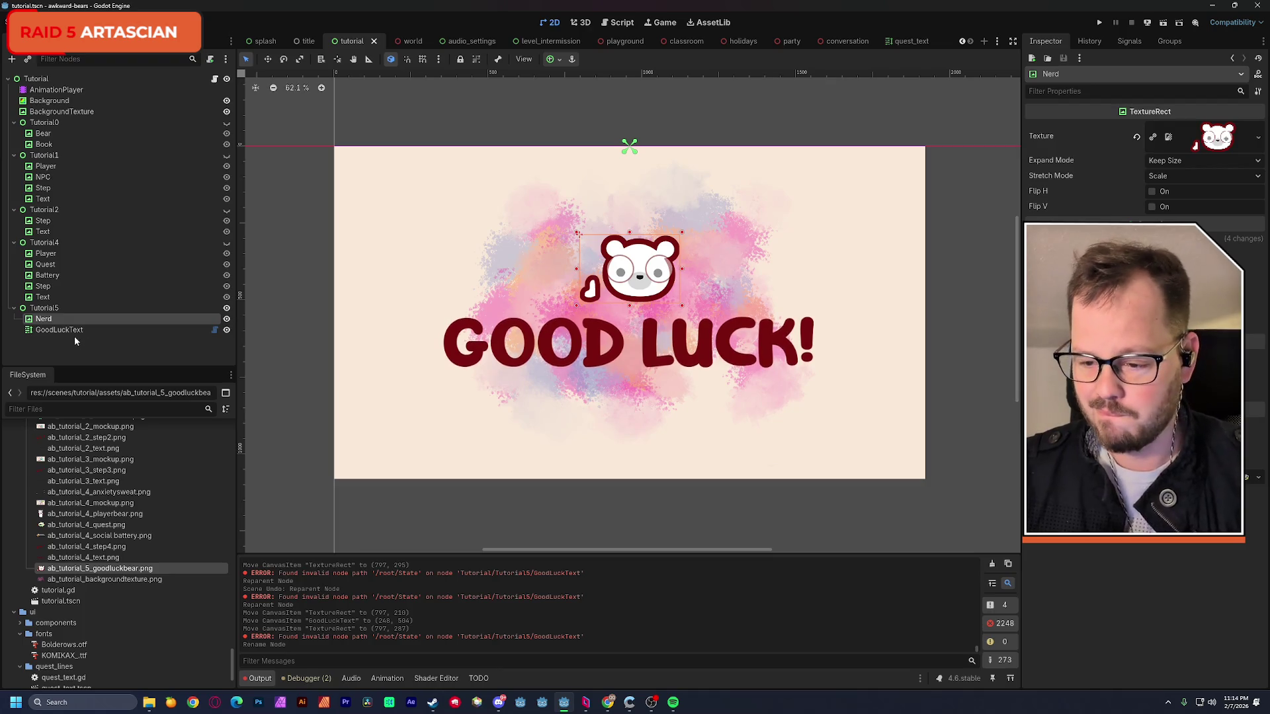
pyautogui.click(226, 309)
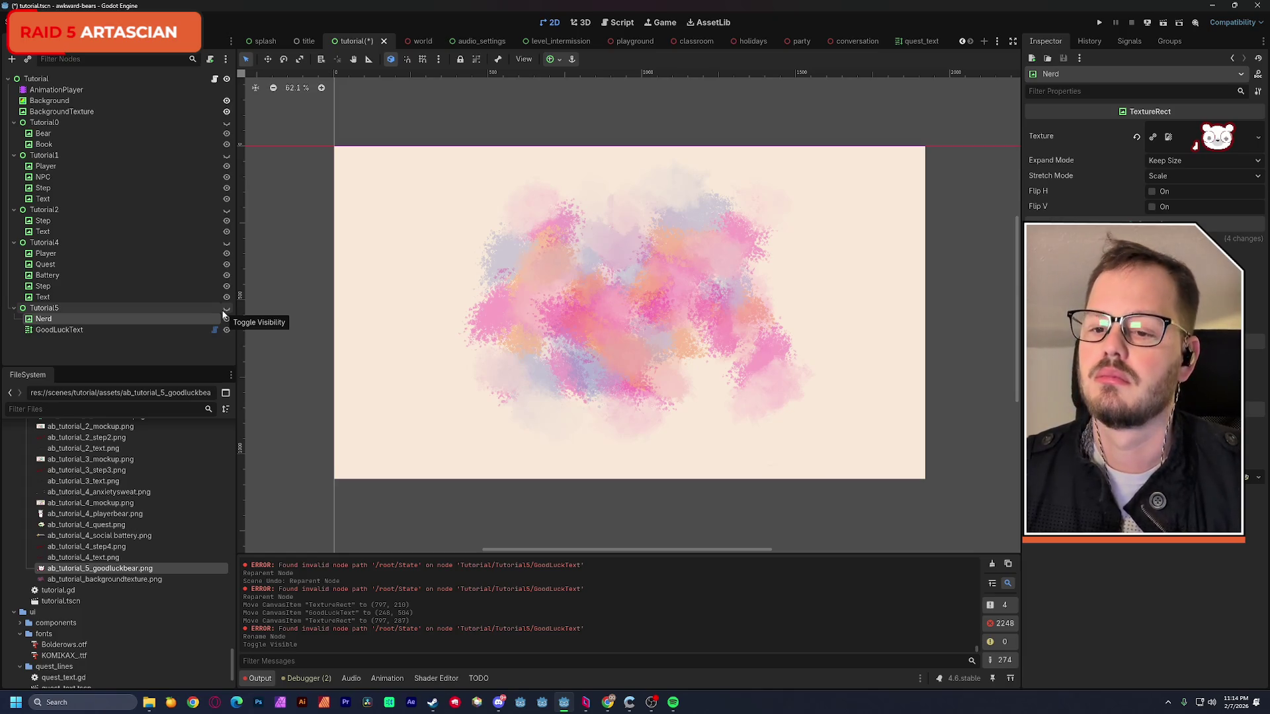
pyautogui.hotkey('ctrl', 's')
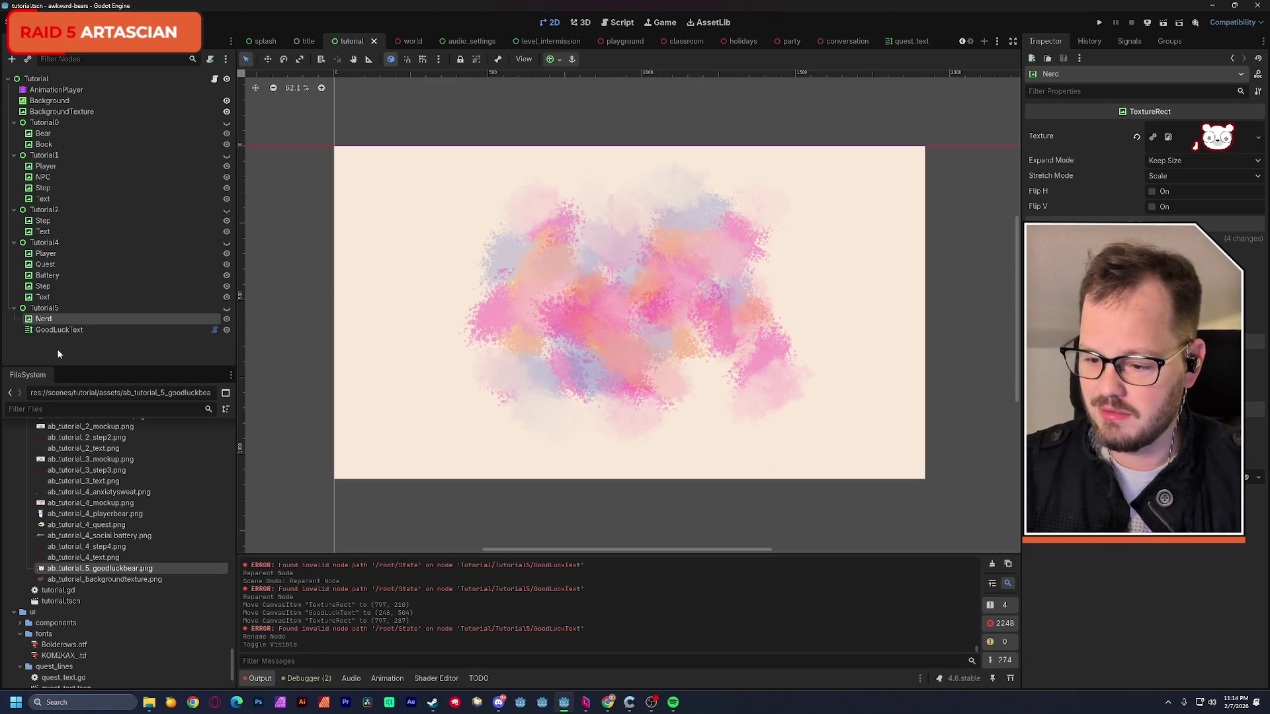
# - Collapse the Tutorial0–2 and Tutorial4 groups in the Scene dock and save
pyautogui.click(16, 123)
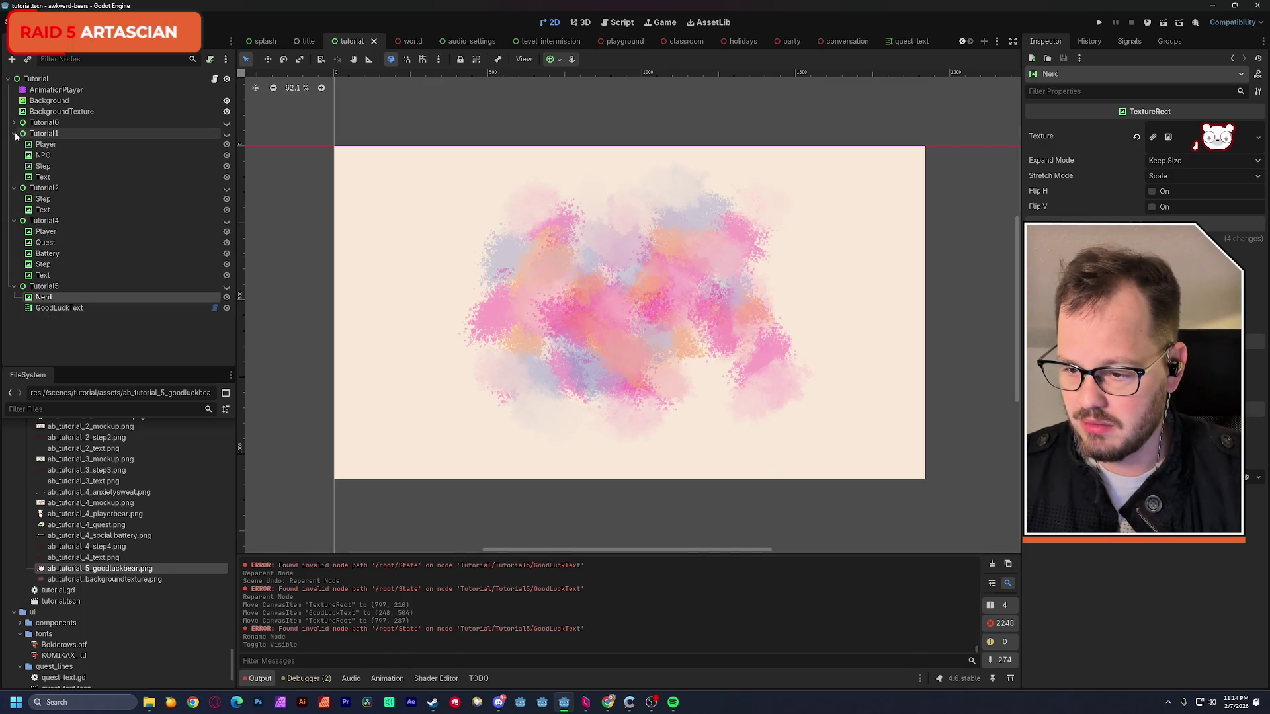
pyautogui.click(16, 144)
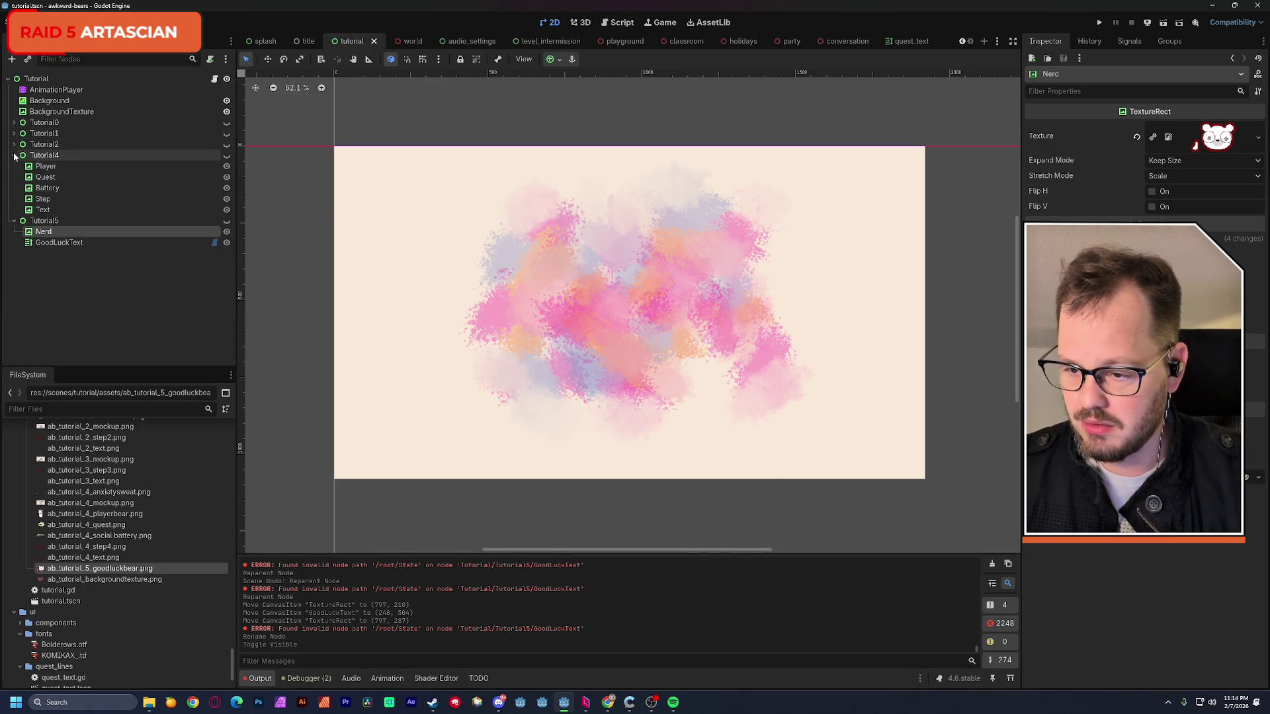
pyautogui.click(64, 255)
pyautogui.hotkey('ctrl', 's')
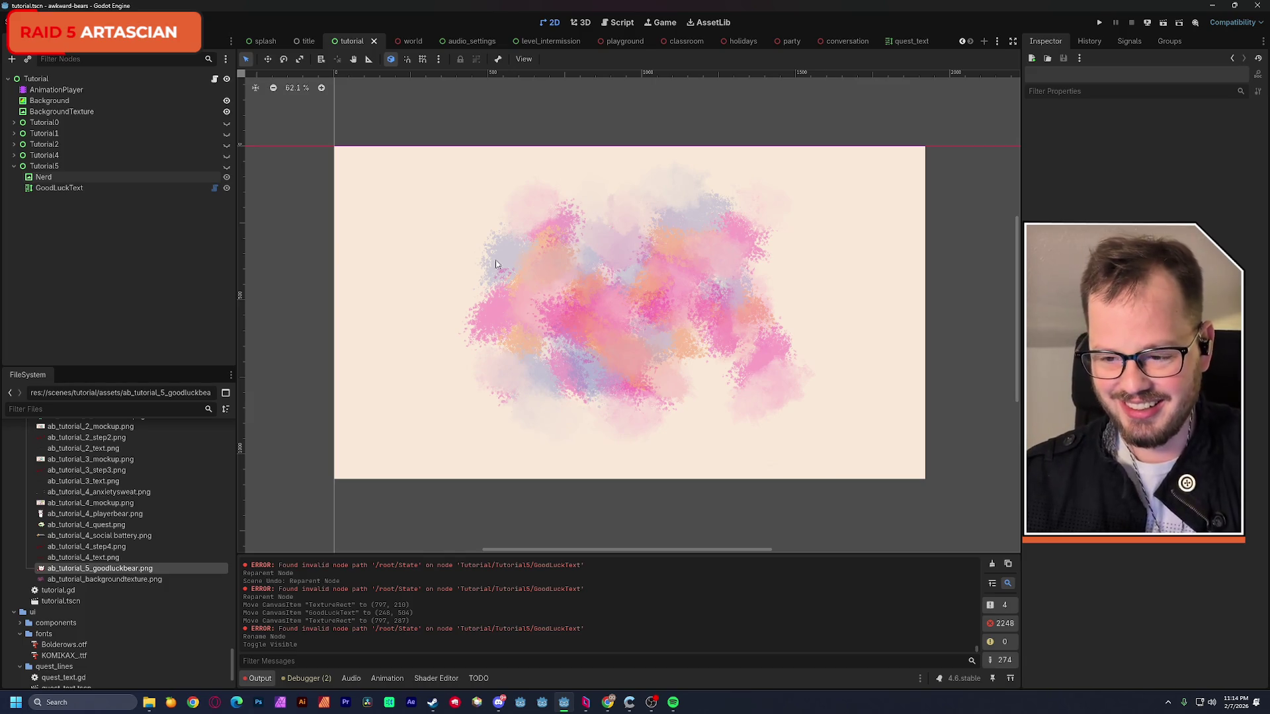
# - Minimize Godot, bring the Tutorial assets folder forward and launch the Godot Project Manager
pyautogui.click(1215, 9)
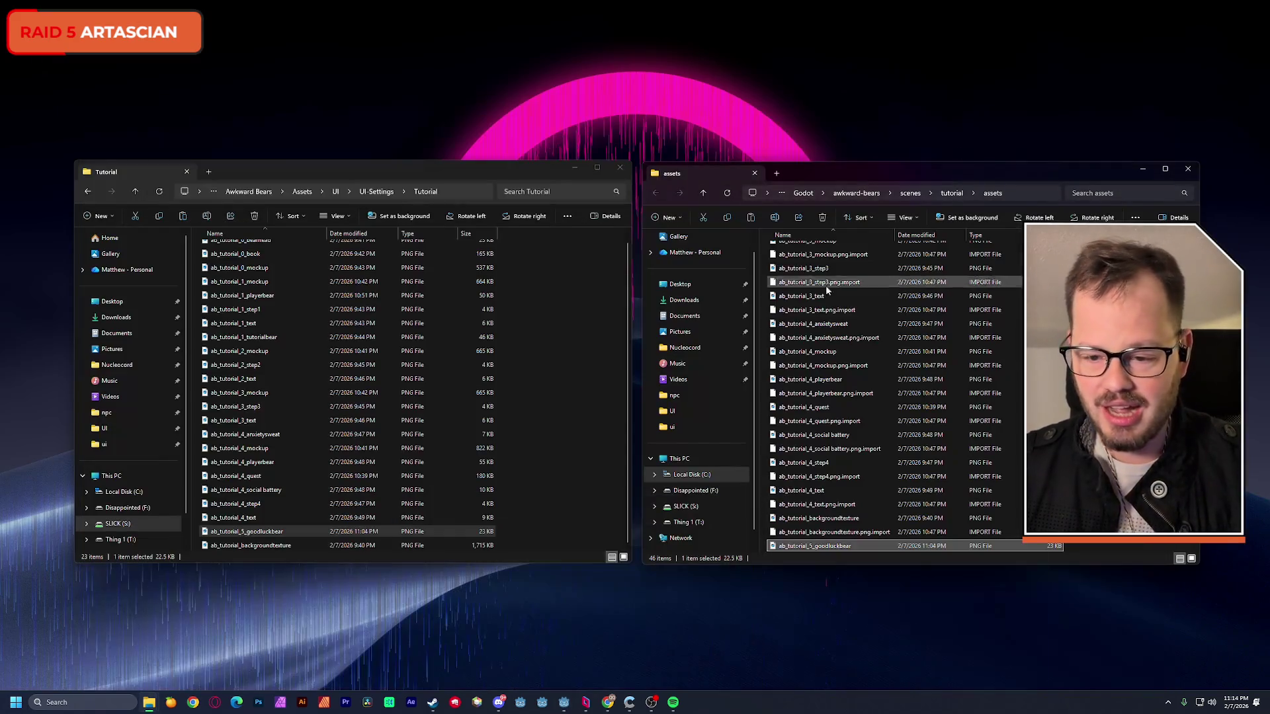
pyautogui.click(474, 175)
pyautogui.scroll(1, 291, 373)
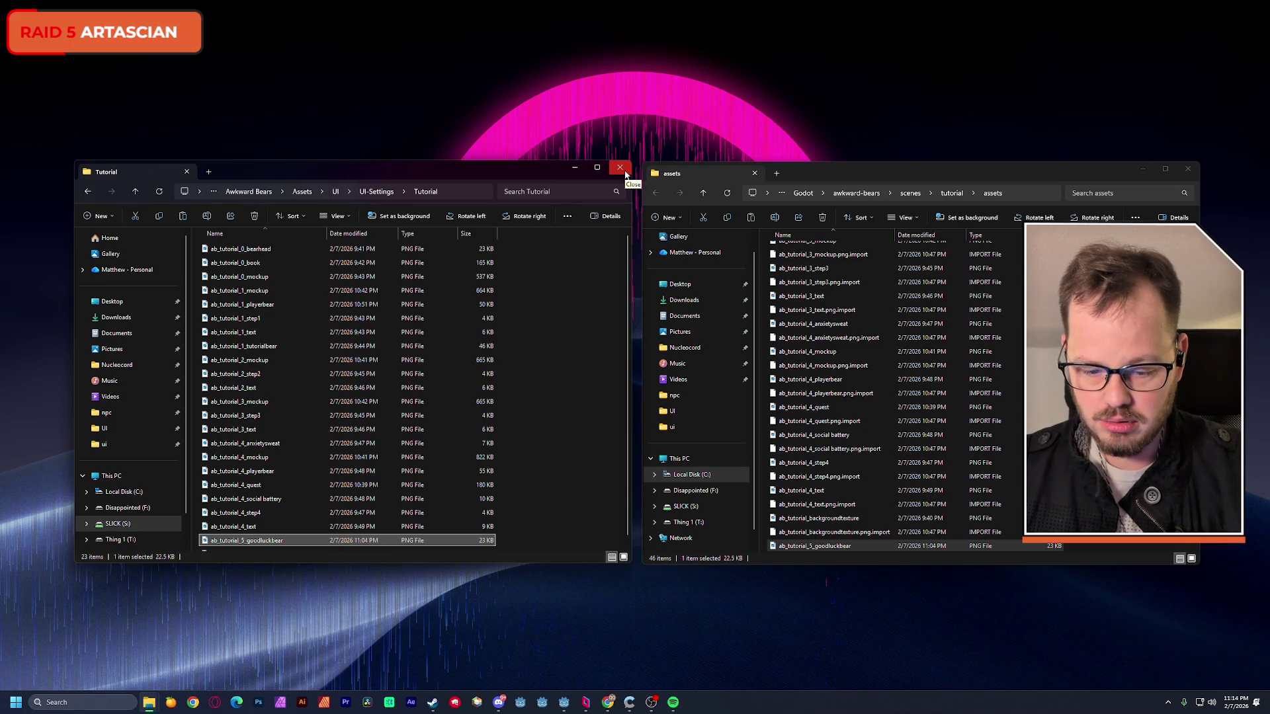
pyautogui.click(513, 709)
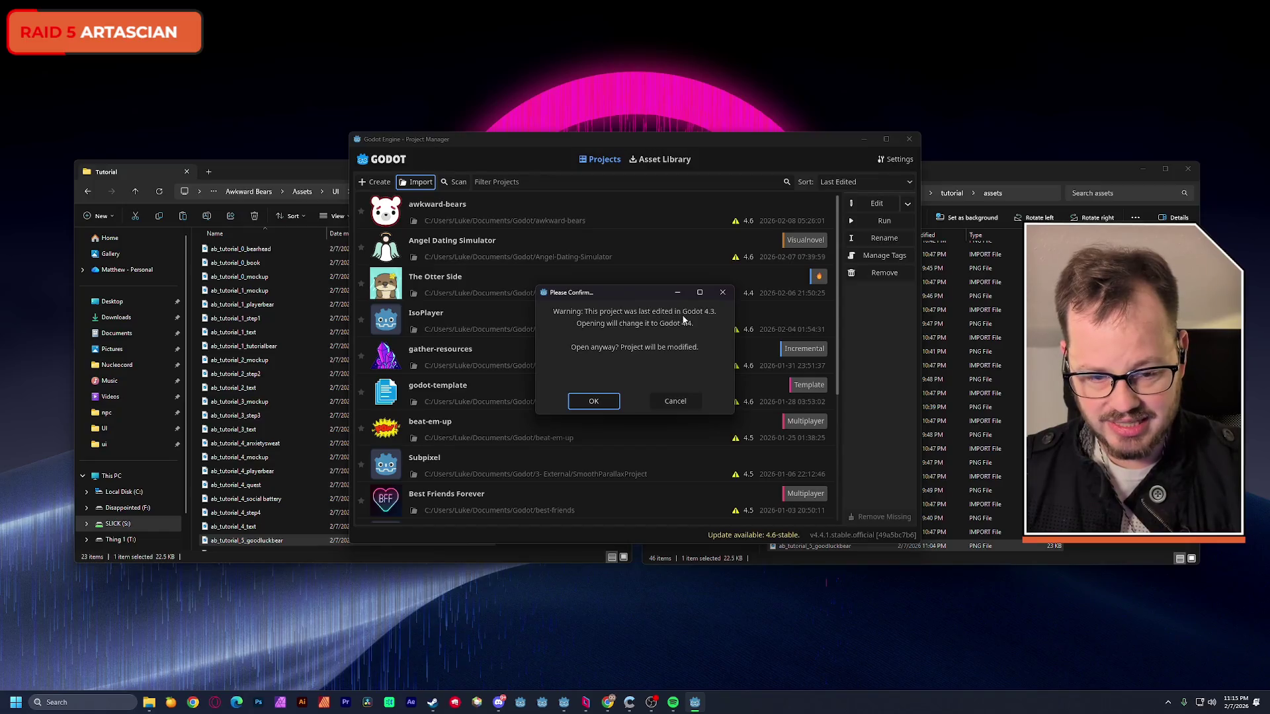
# - Confirm opening GourmetGull in Godot 4.4 and upgrade its files to use UIDs
pyautogui.click(614, 402)
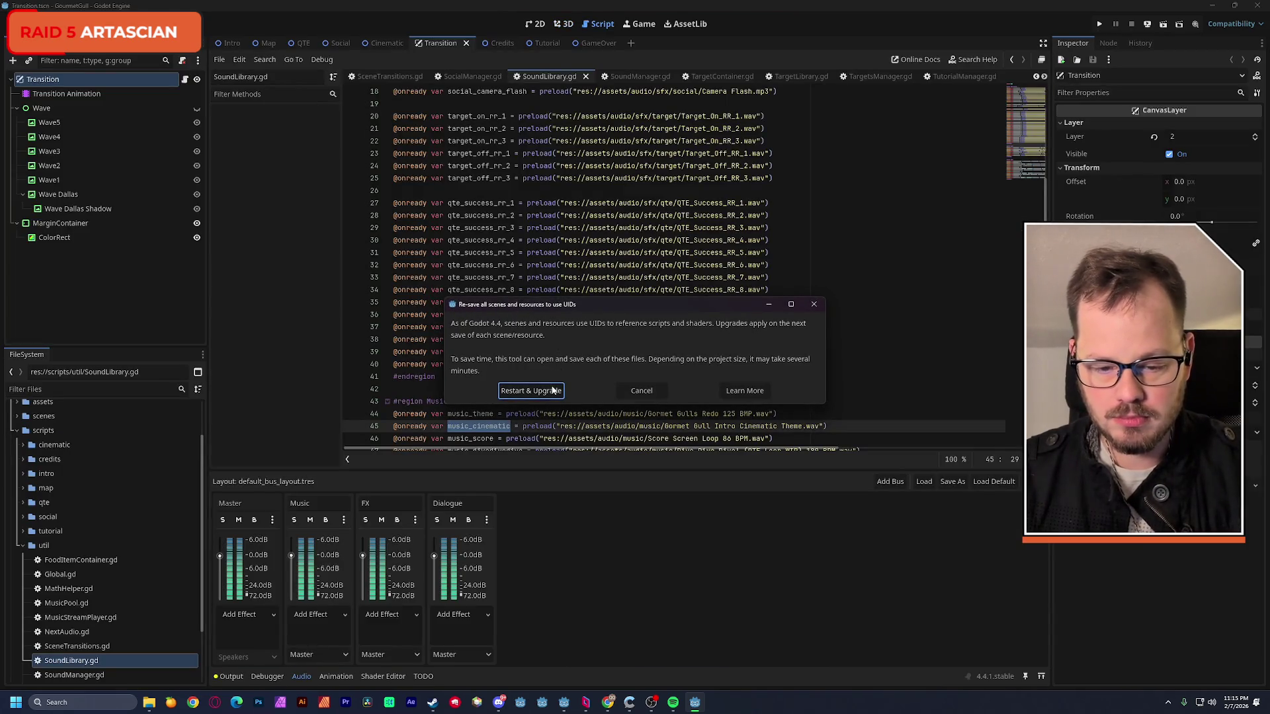
pyautogui.click(553, 391)
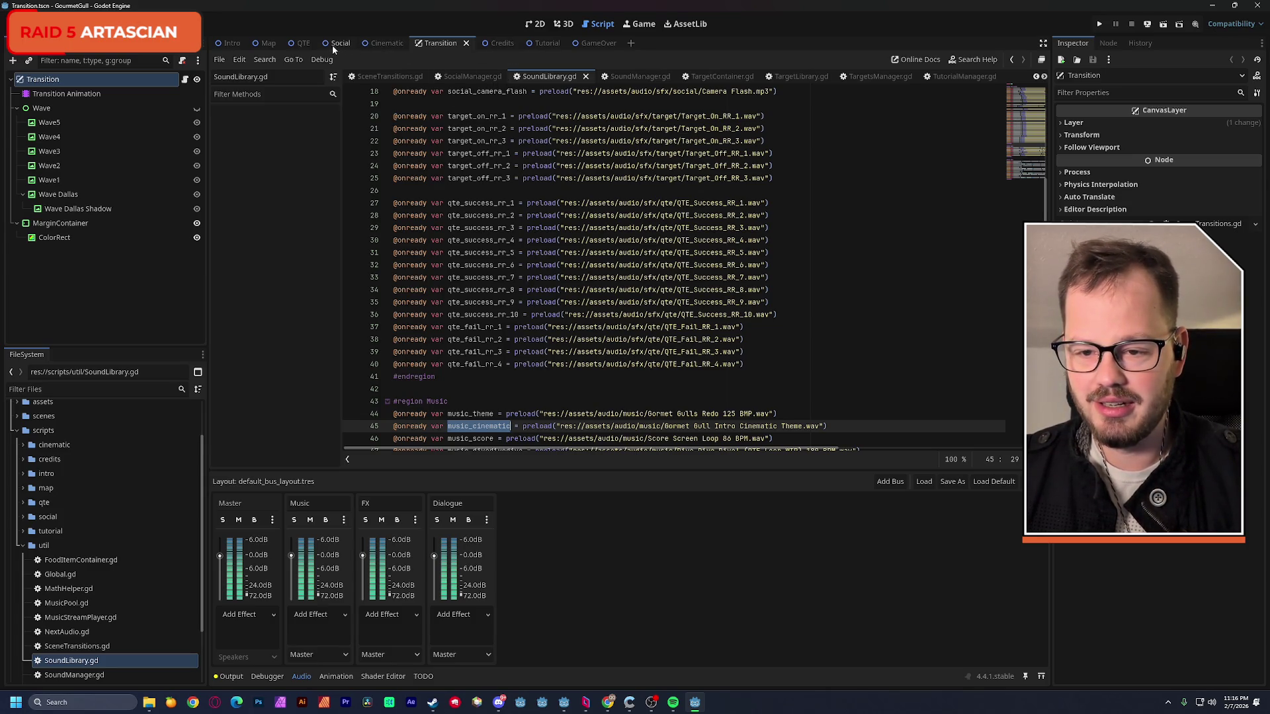
# - Select the ocean sun shimmer sprite in the Intro scene's 2D view
pyautogui.click(240, 46)
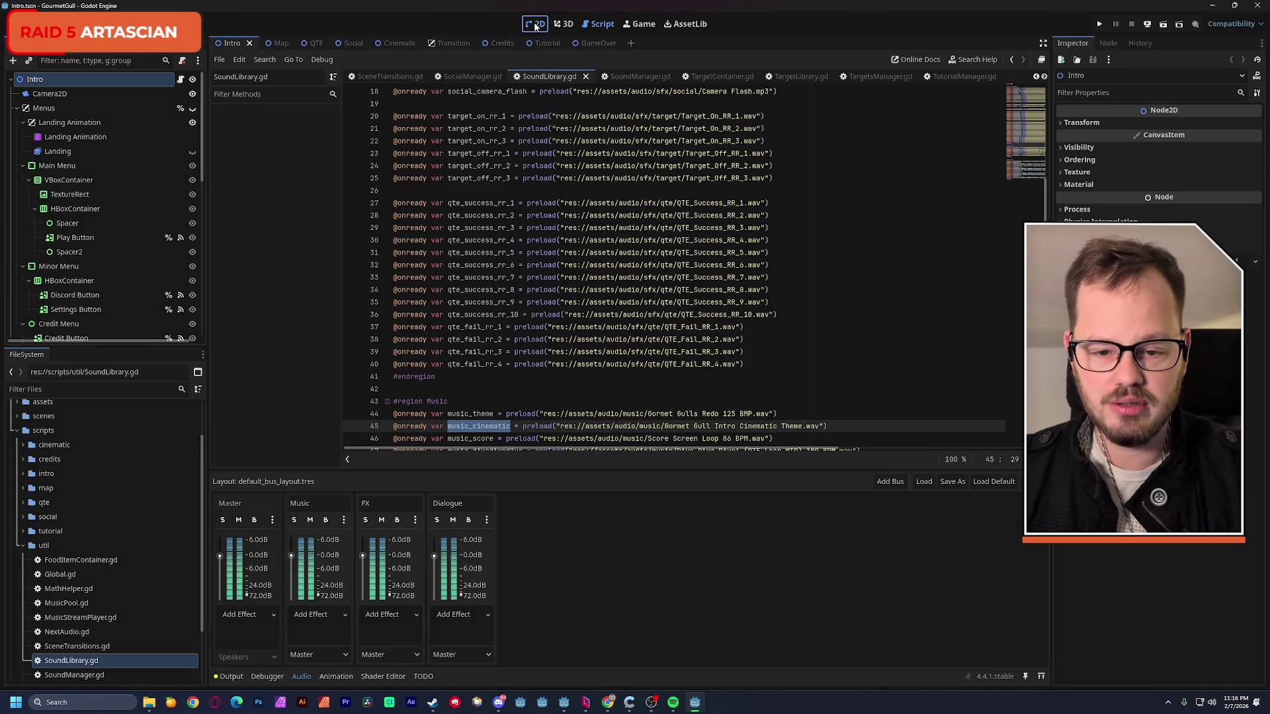
pyautogui.click(535, 23)
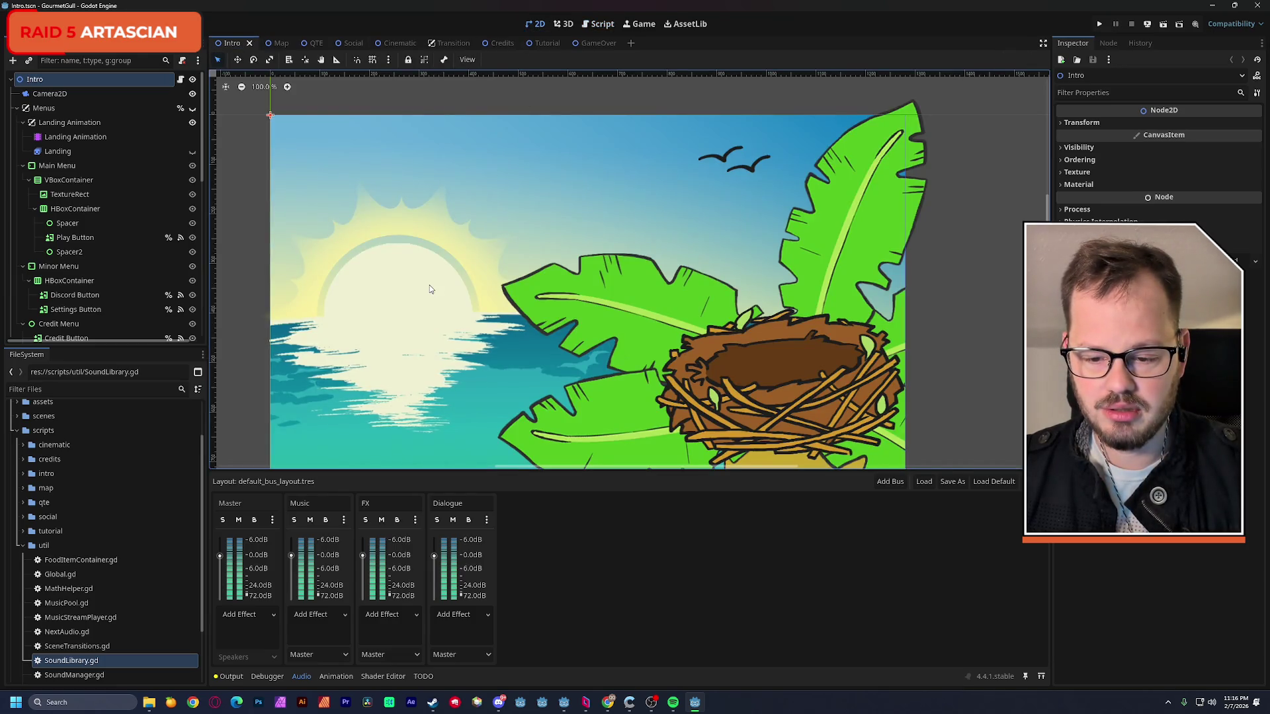
pyautogui.click(462, 289)
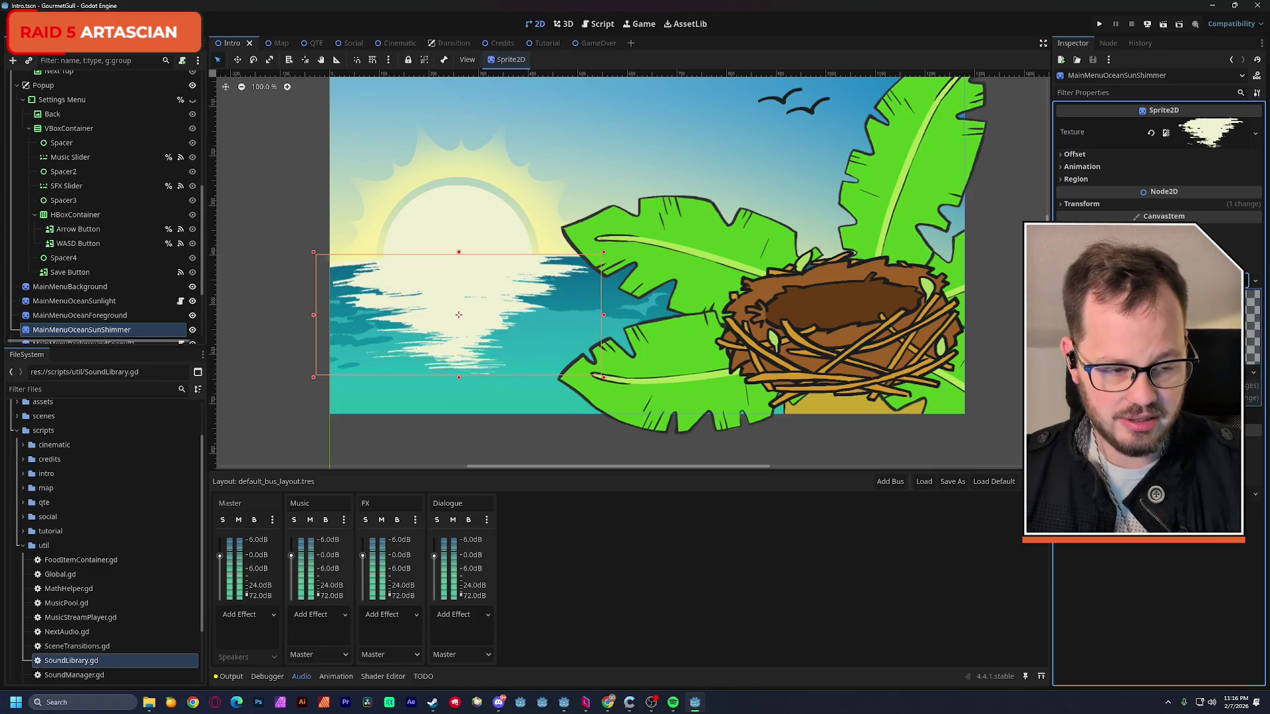
# - Find shimmer.gdshader in FileSystem and reveal it in the system file manager
pyautogui.click(80, 388)
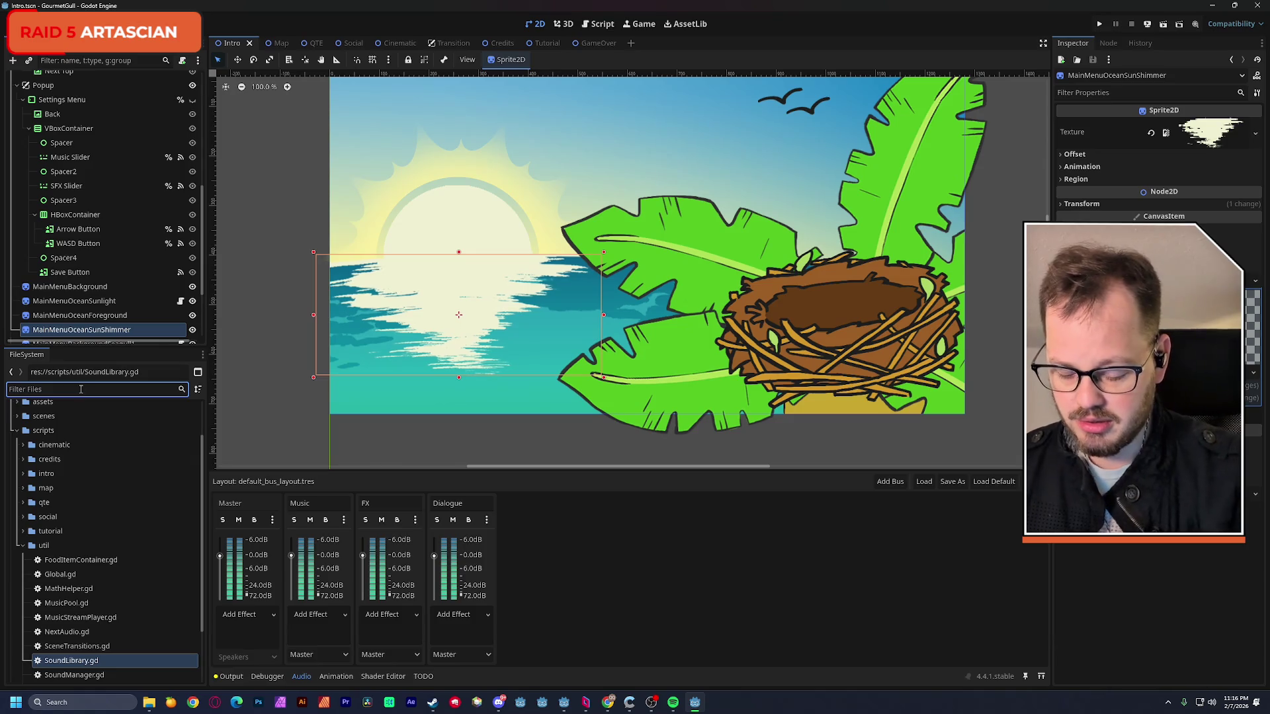
pyautogui.write('shim')
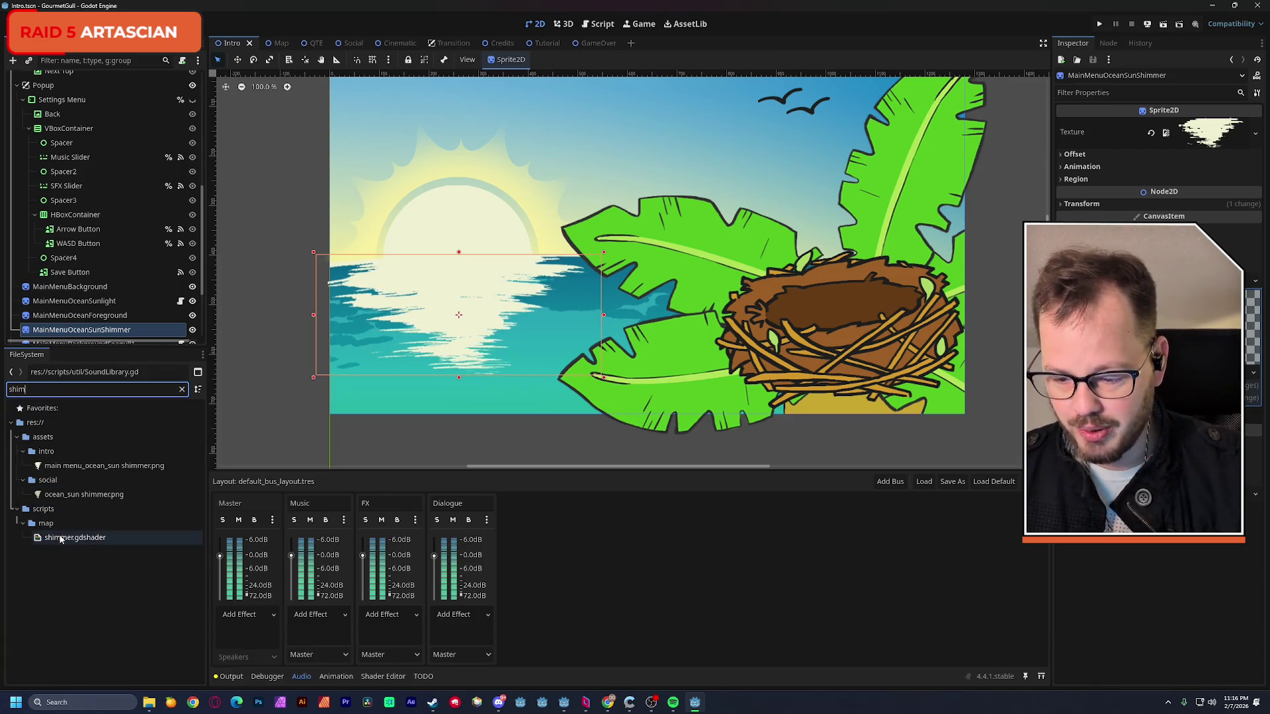
pyautogui.rightClick(61, 539)
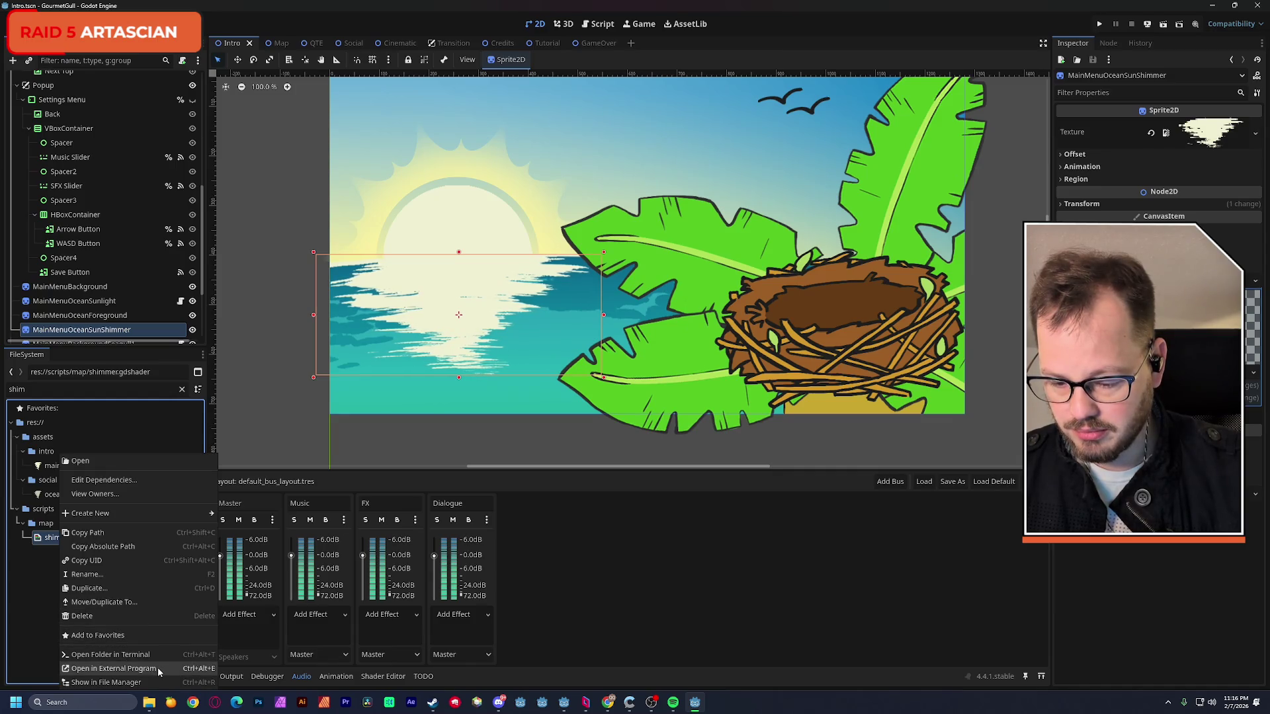
pyautogui.click(120, 683)
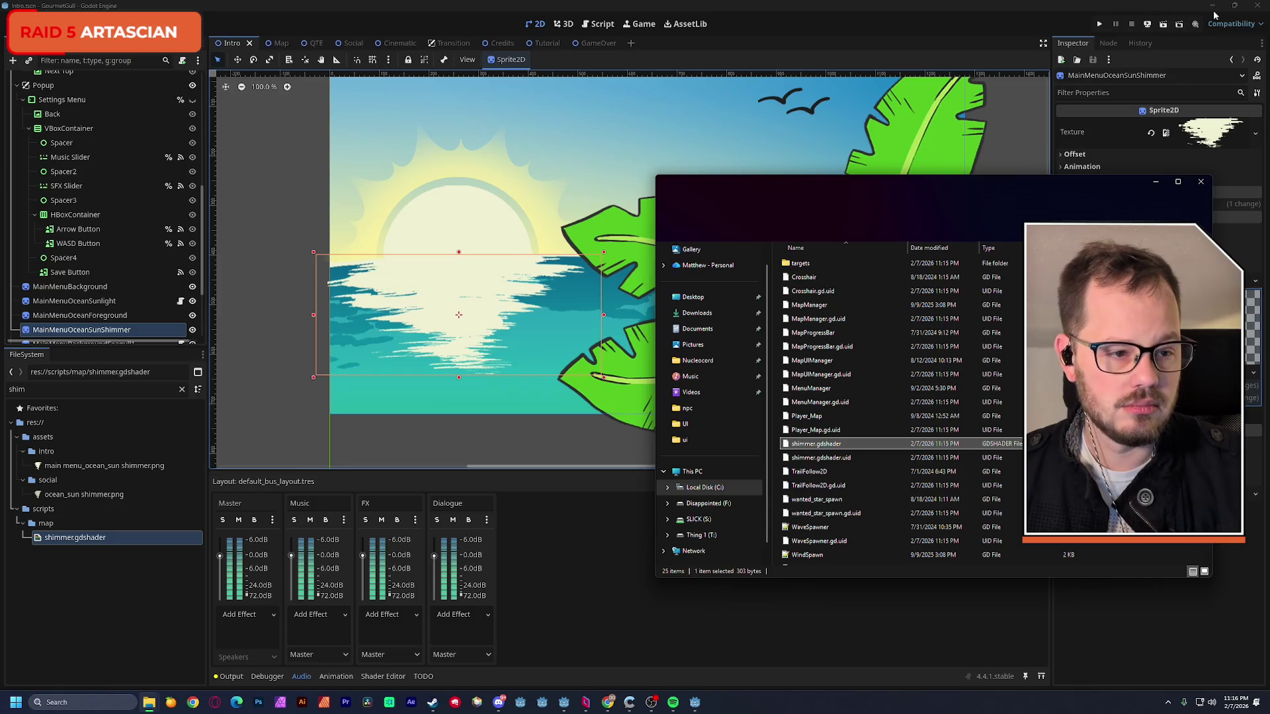
pyautogui.click(1213, 8)
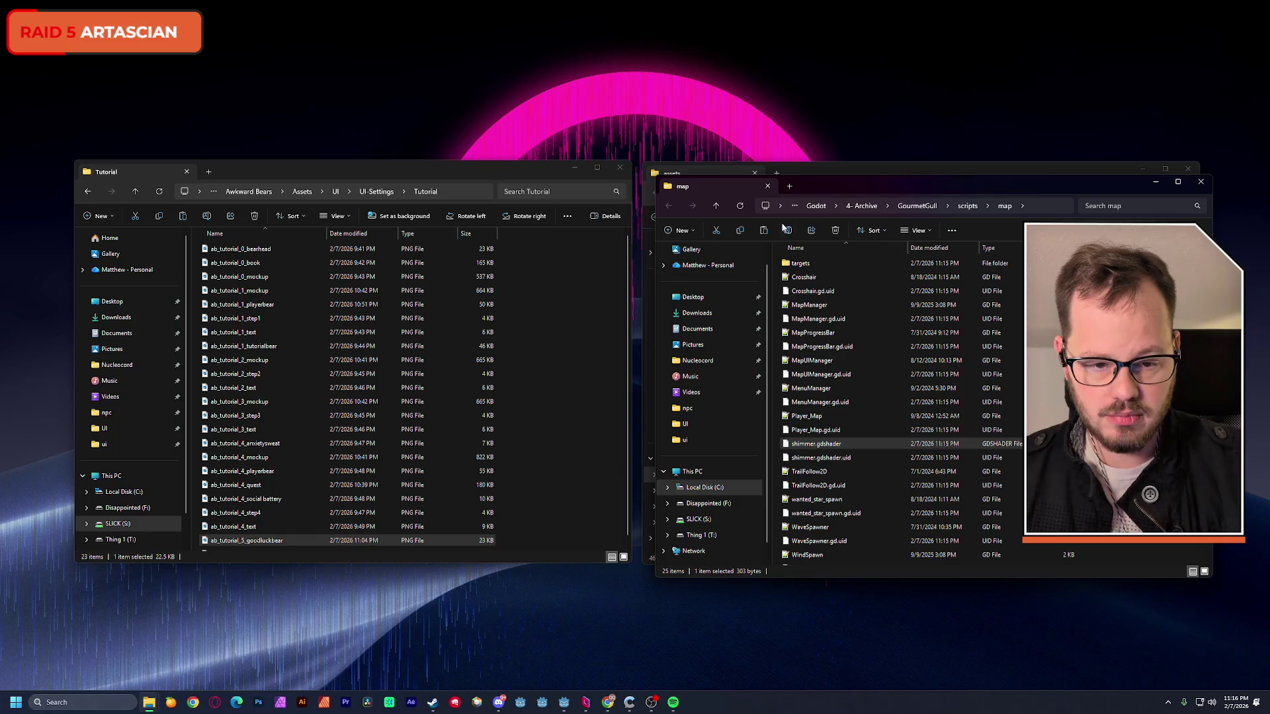
# - Navigate the second Explorer window to the awkward-bears ui folder
pyautogui.moveTo(819, 184); pyautogui.dragTo(254, 251)
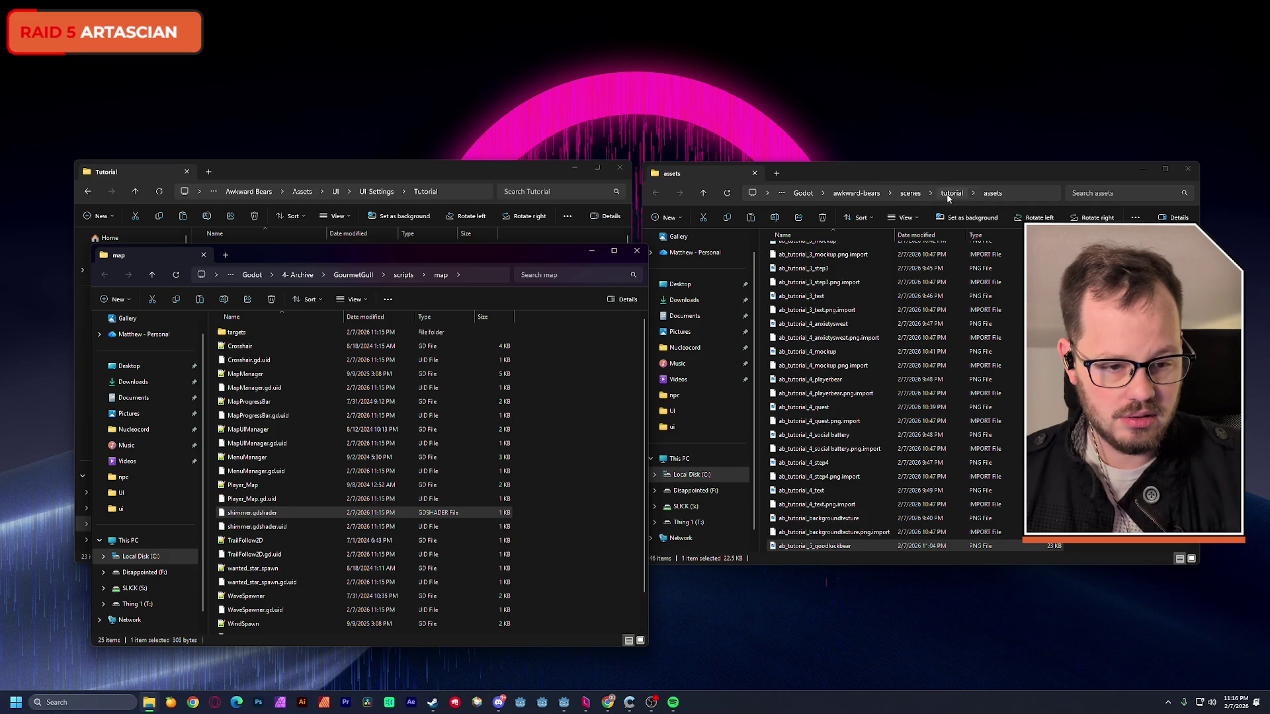
pyautogui.click(907, 194)
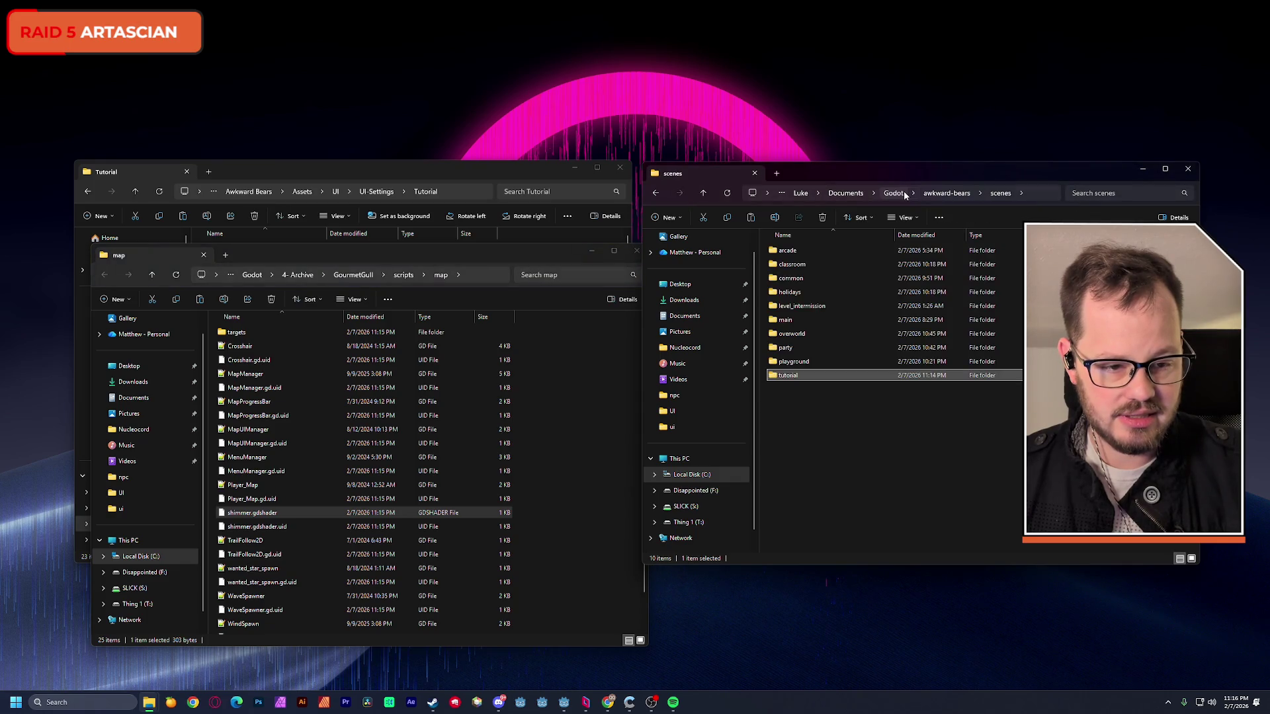
pyautogui.click(948, 192)
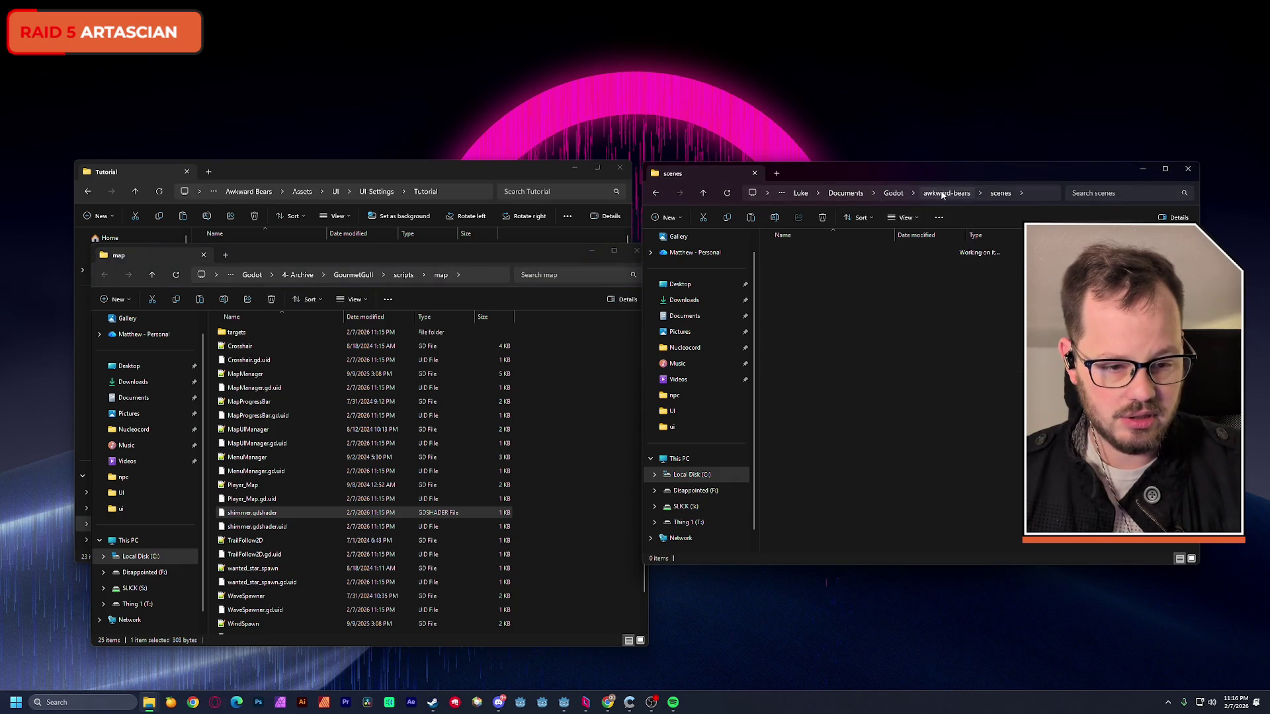
pyautogui.click(784, 335)
pyautogui.doubleClick(784, 336)
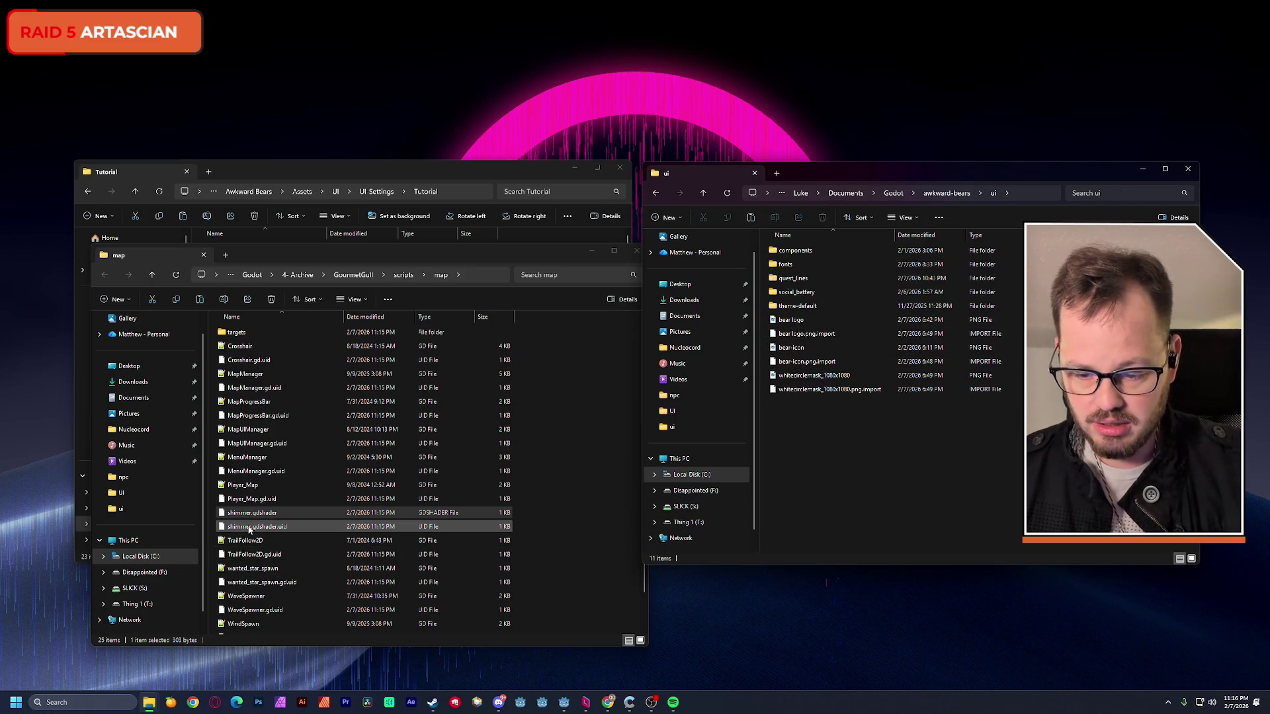
# - Copy shimmer.gdshader into the ui folder and return to the awkward-bears Godot editor
pyautogui.moveTo(250, 513); pyautogui.dragTo(861, 471)
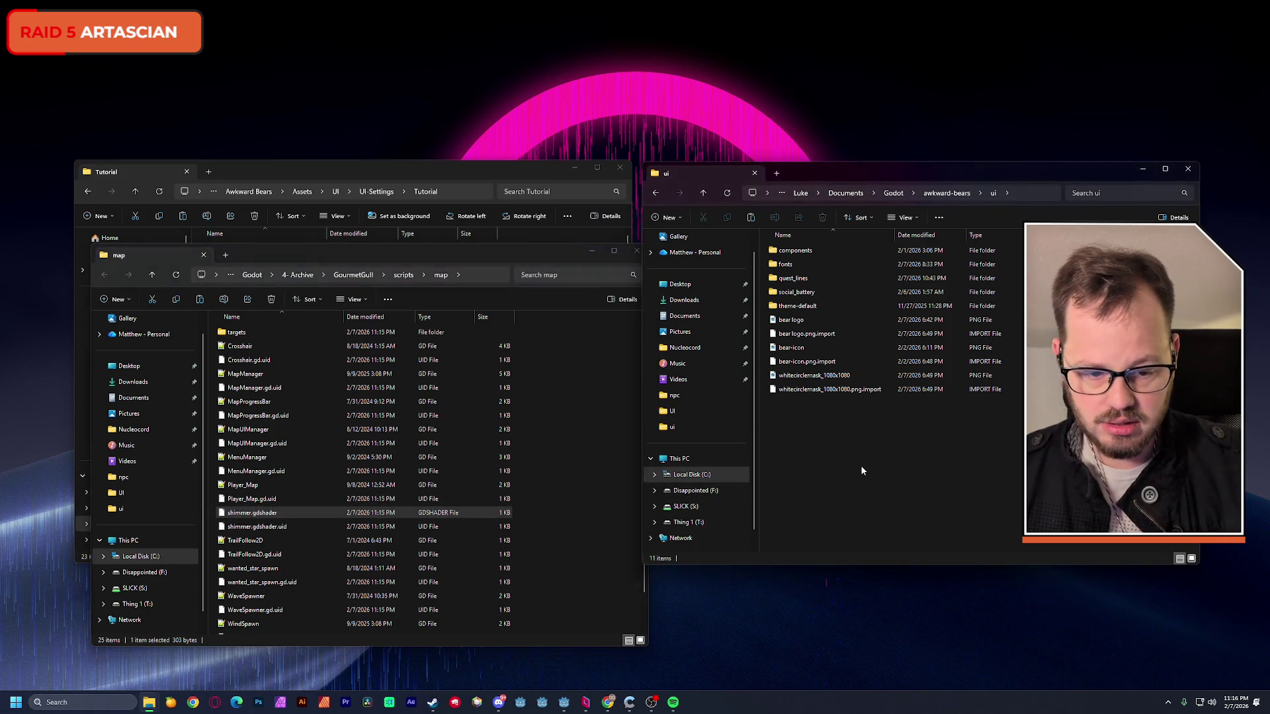
pyautogui.click(636, 256)
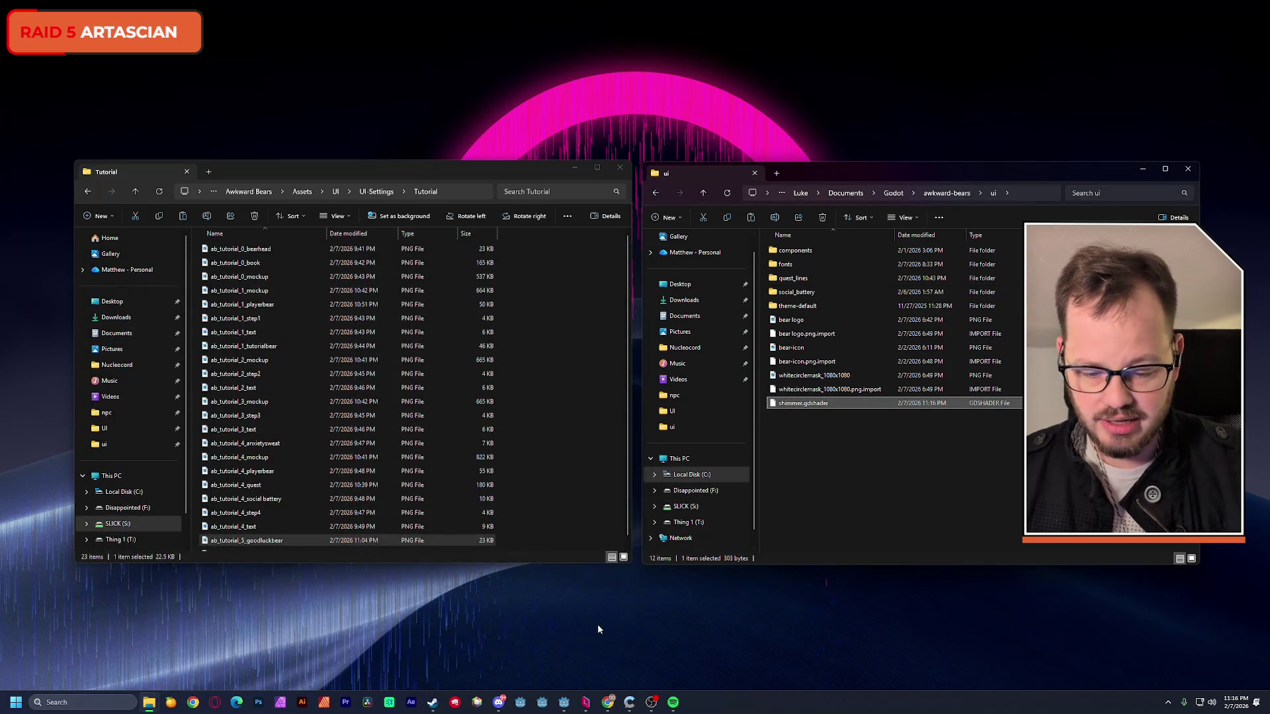
pyautogui.click(564, 702)
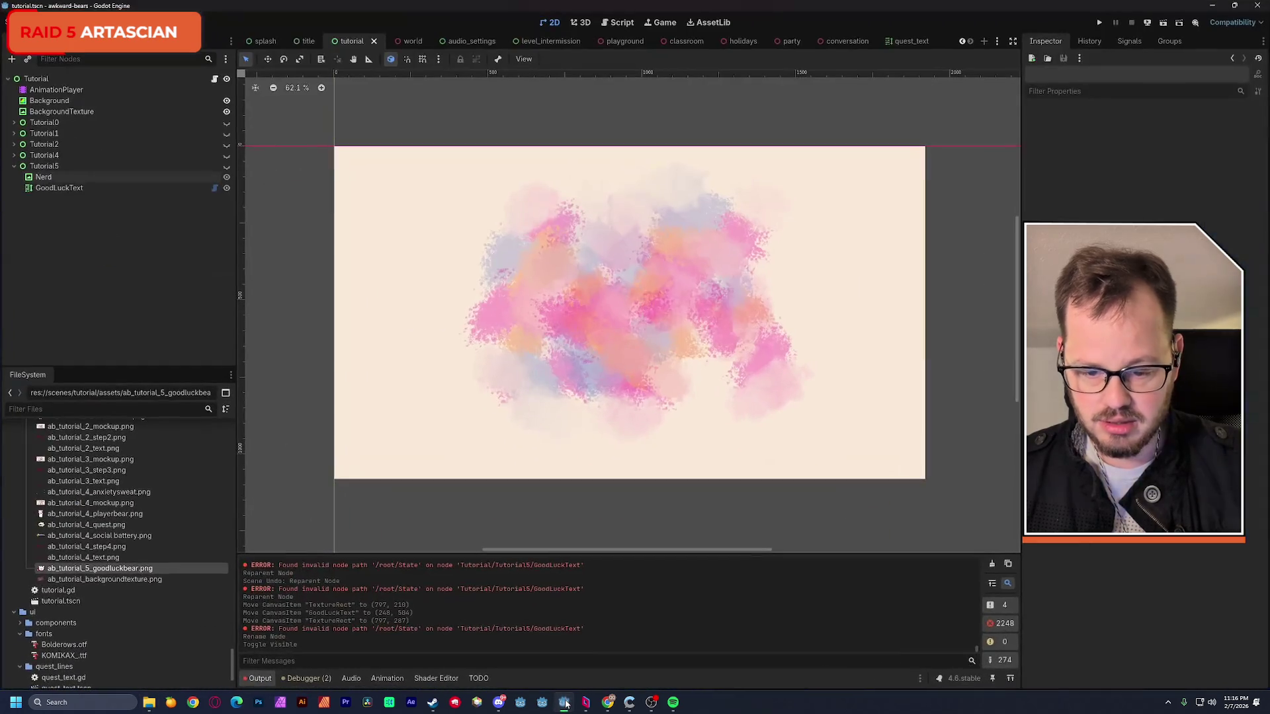
# - Give BackgroundTexture a new ShaderMaterial
pyautogui.click(81, 410)
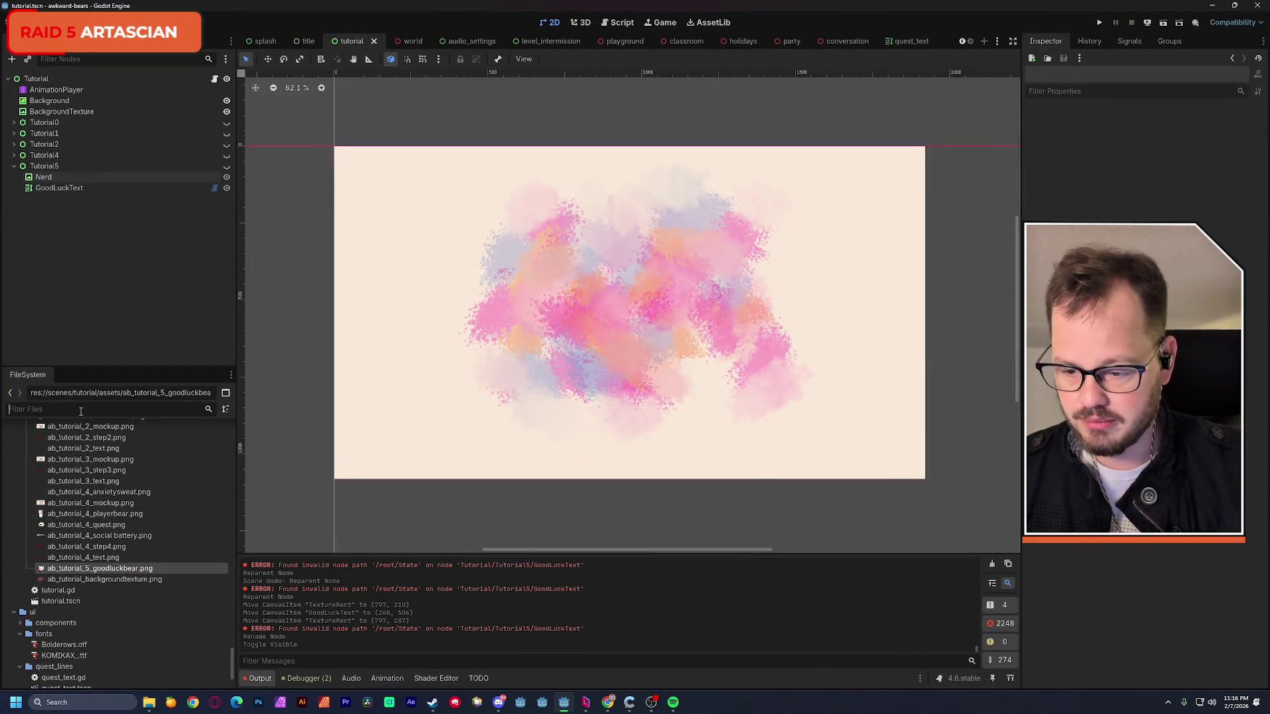
pyautogui.write('shimm')
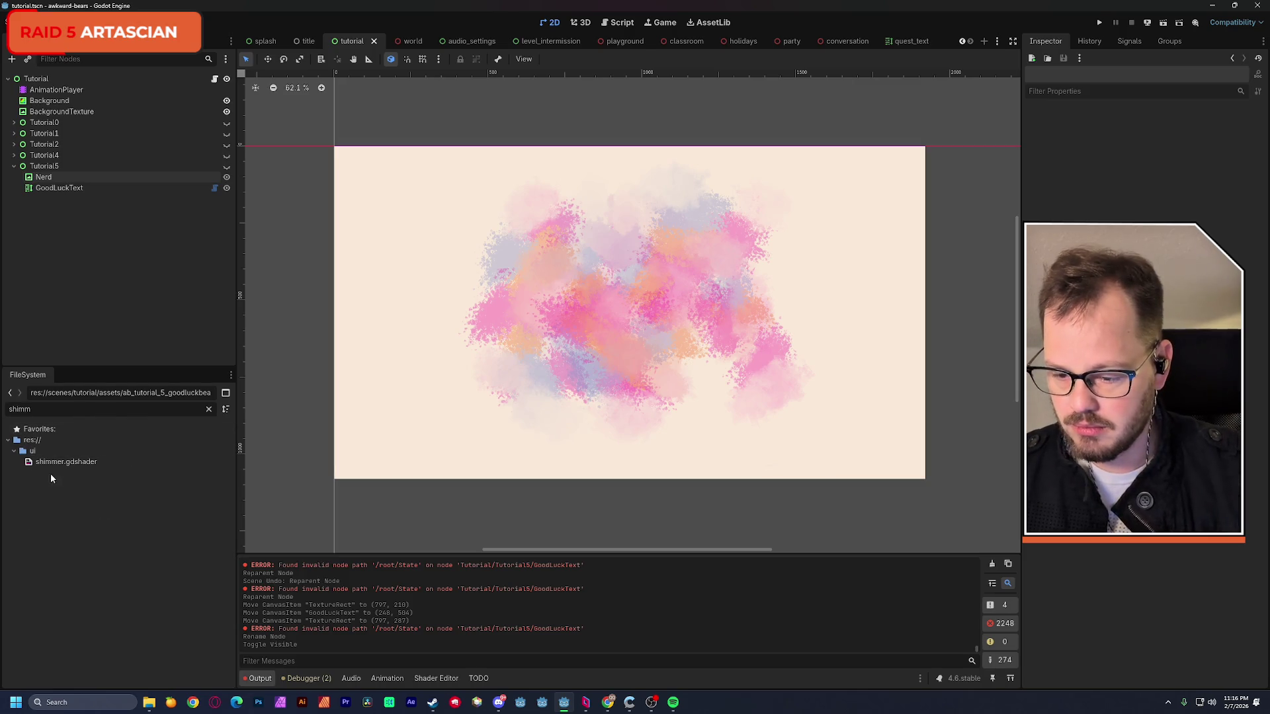
pyautogui.click(60, 463)
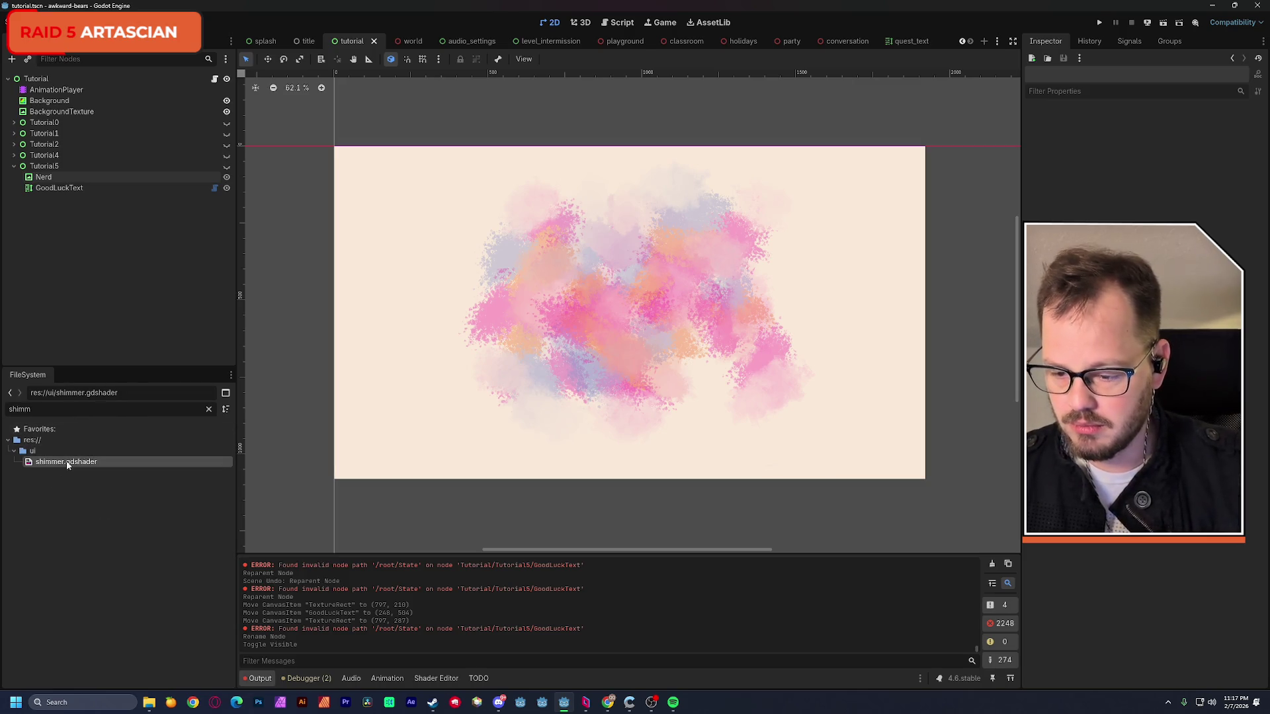
pyautogui.click(64, 111)
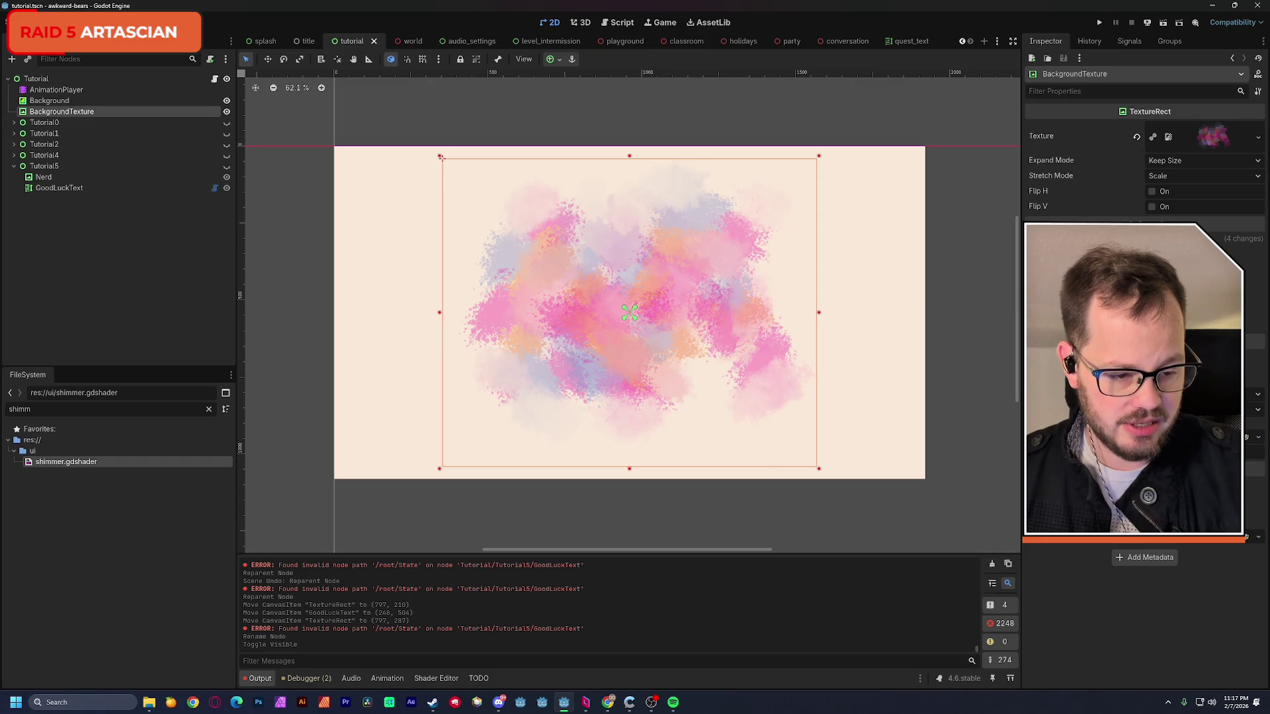
pyautogui.click(1253, 466)
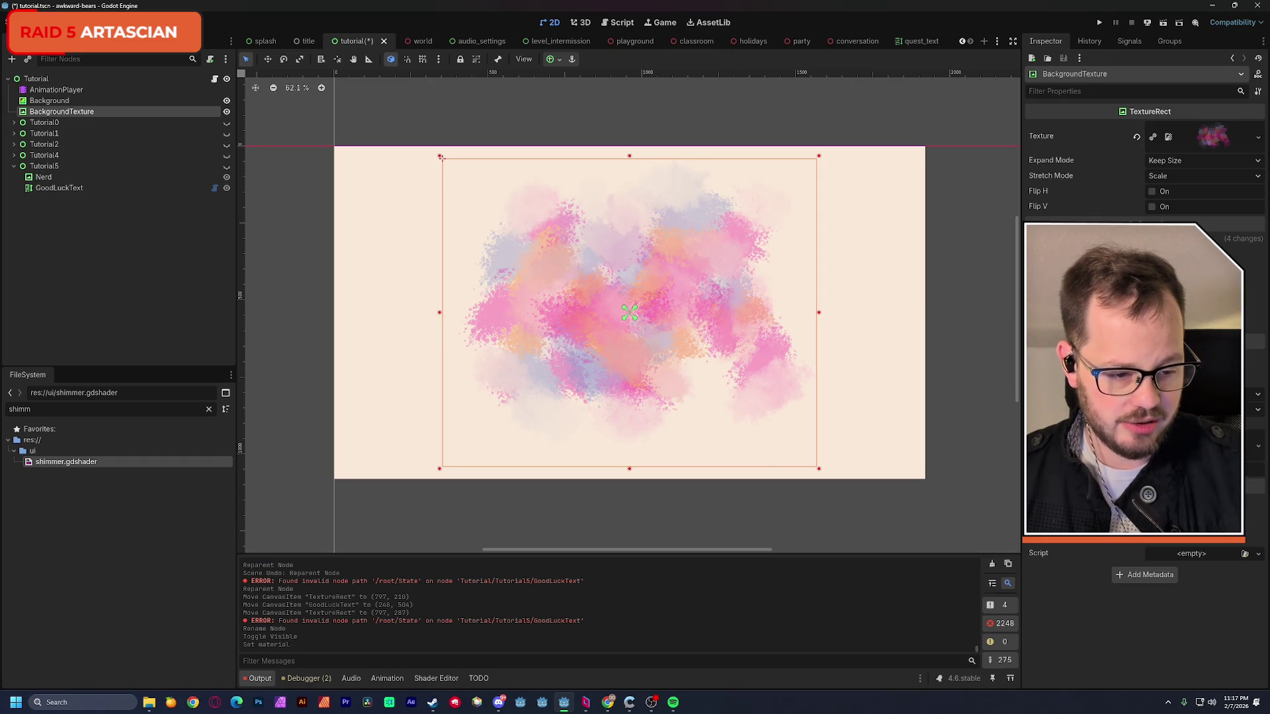
# - Assign shimmer.gdshader as the material's shader and set an initial speed parameter
pyautogui.moveTo(61, 462); pyautogui.dragTo(1170, 544)
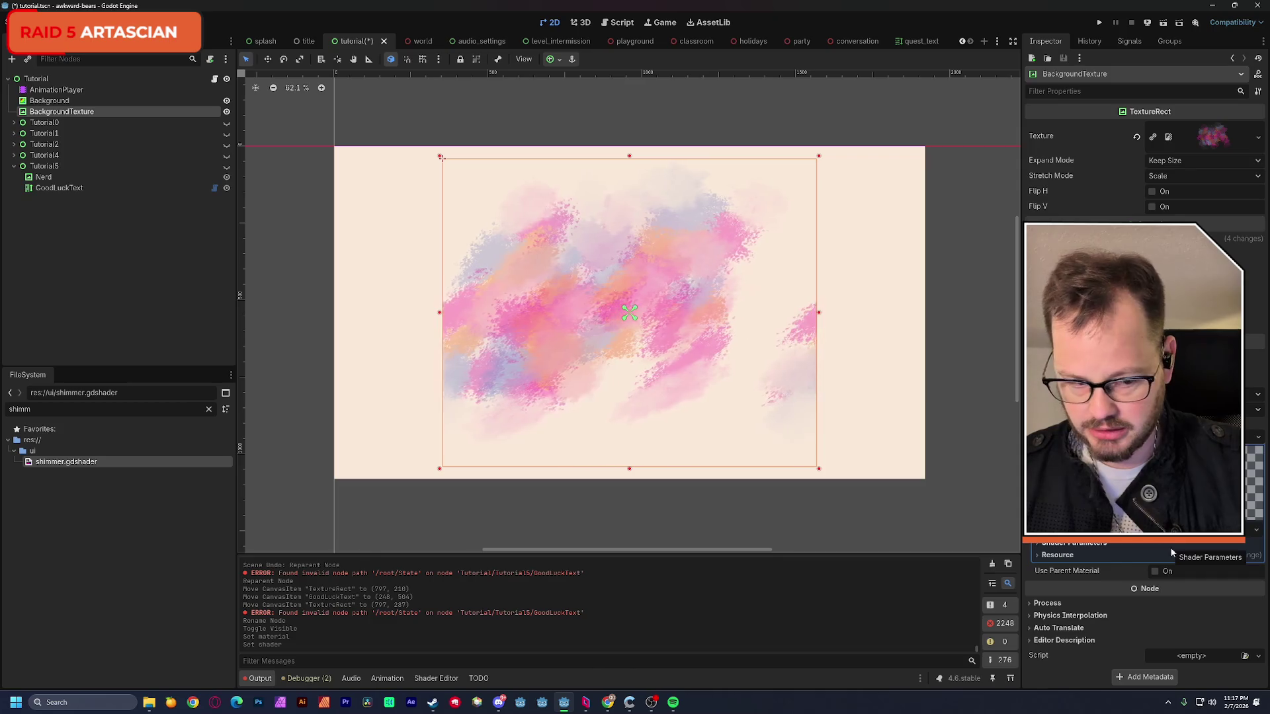
pyautogui.click(1071, 544)
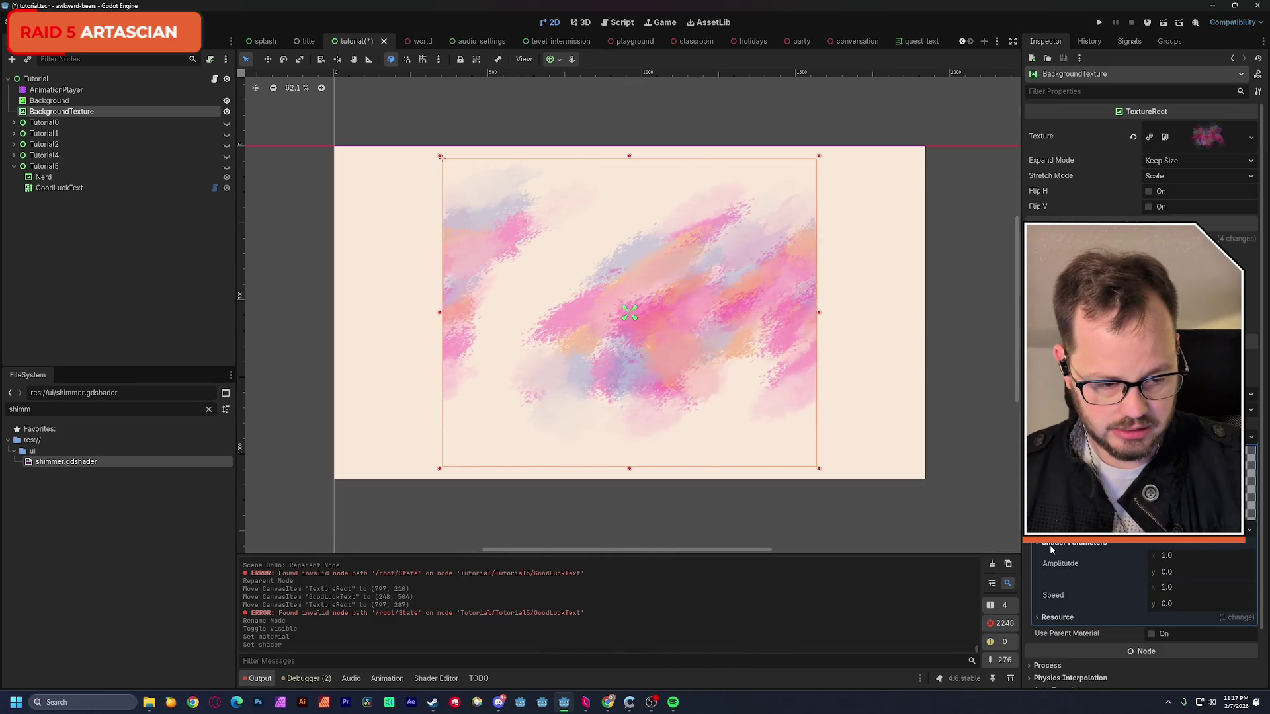
pyautogui.scroll(-2, 1116, 597)
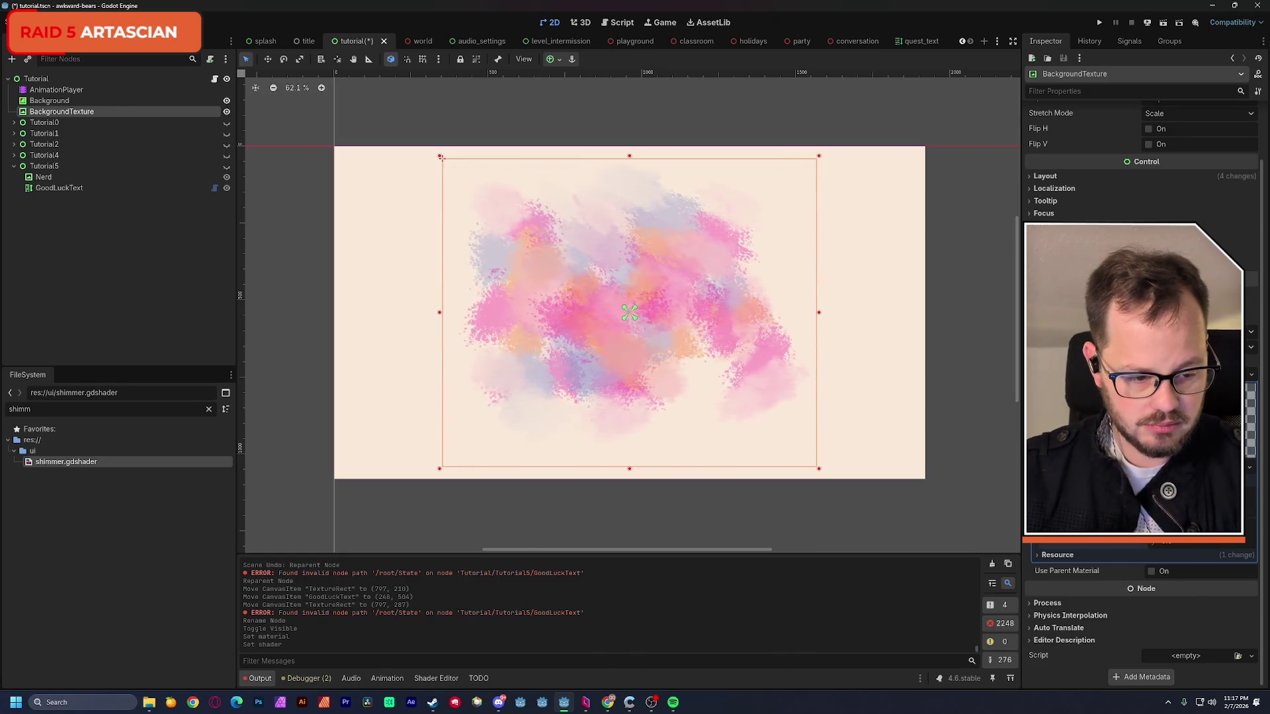
pyautogui.press('Return')
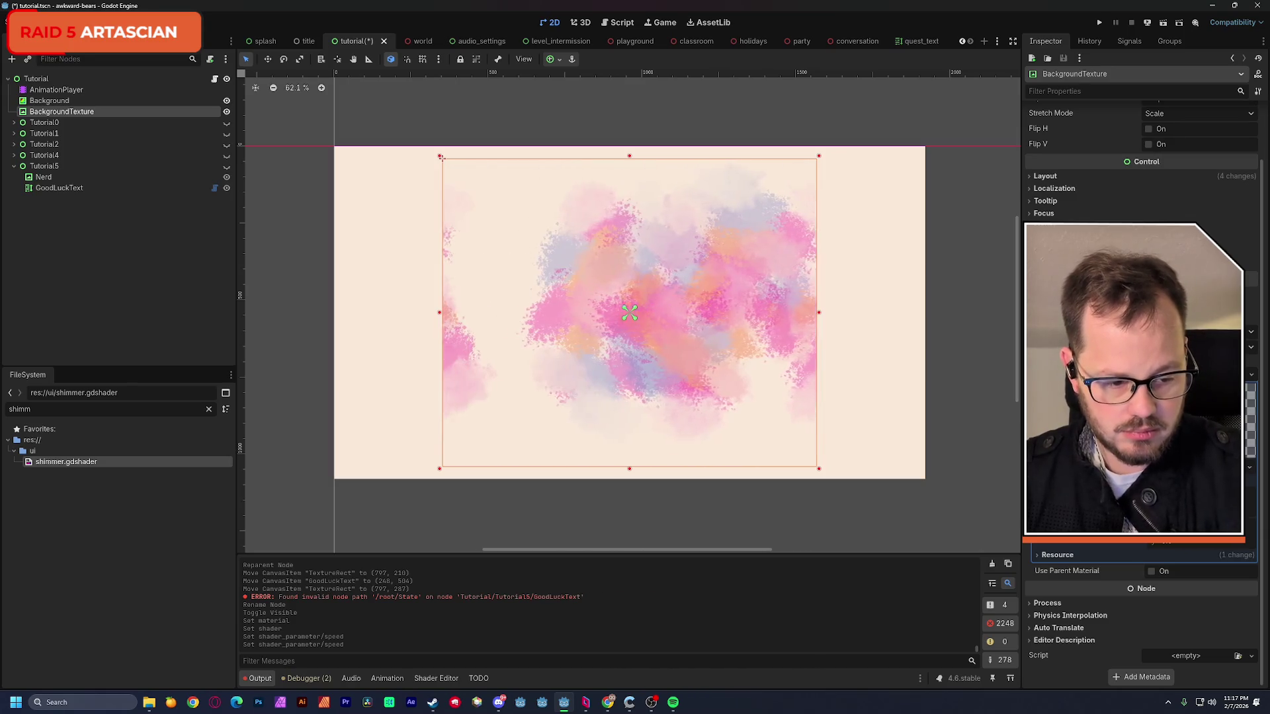
# - Enter a new amplitude and a faster speed for the shimmer shader
pyautogui.press('Return')
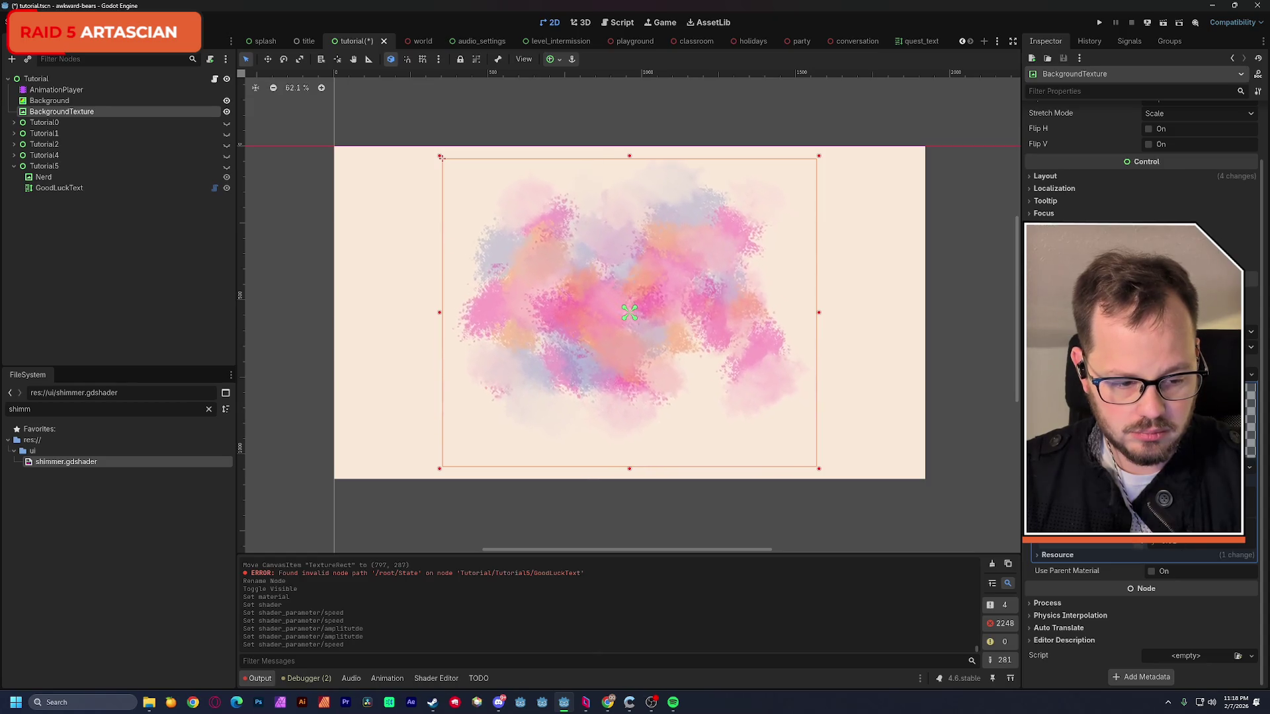
pyautogui.press('Return')
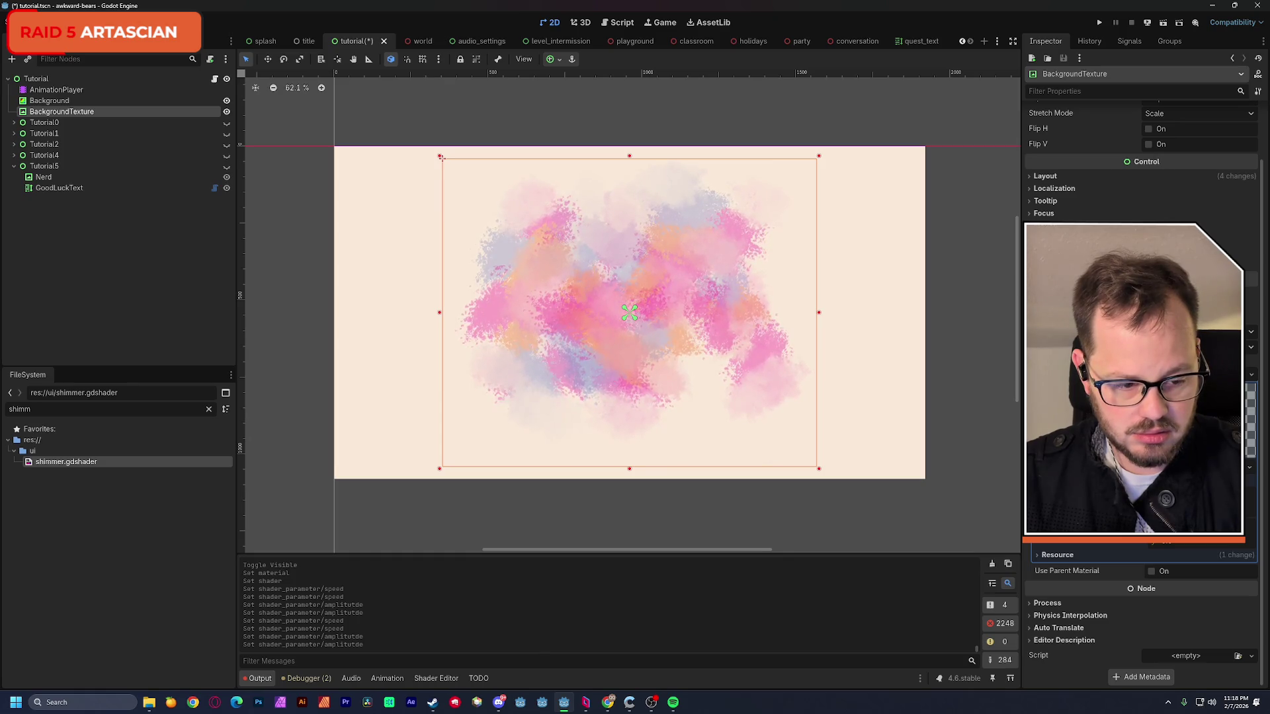
# - Retune the shimmer speed and parameter slider, deselect, and save the tutorial scene with Ctrl+S
pyautogui.press('Return')
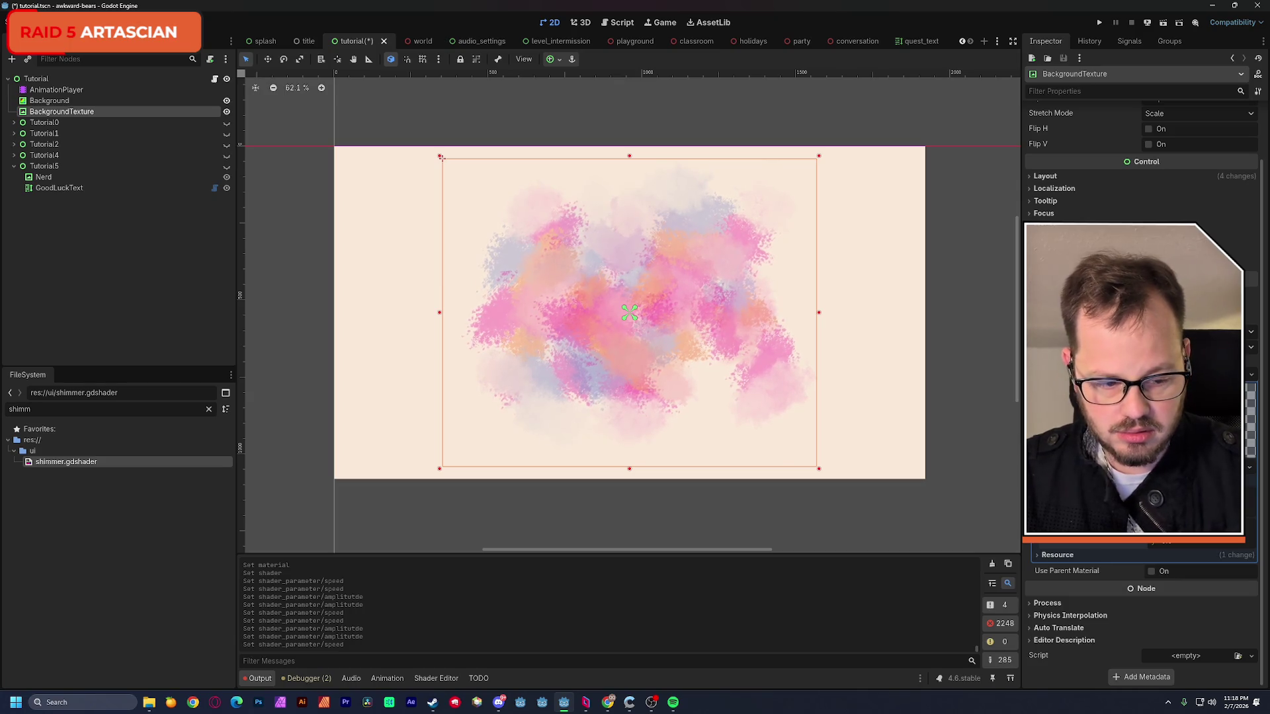
pyautogui.moveTo(1177, 546); pyautogui.dragTo(1183, 549)
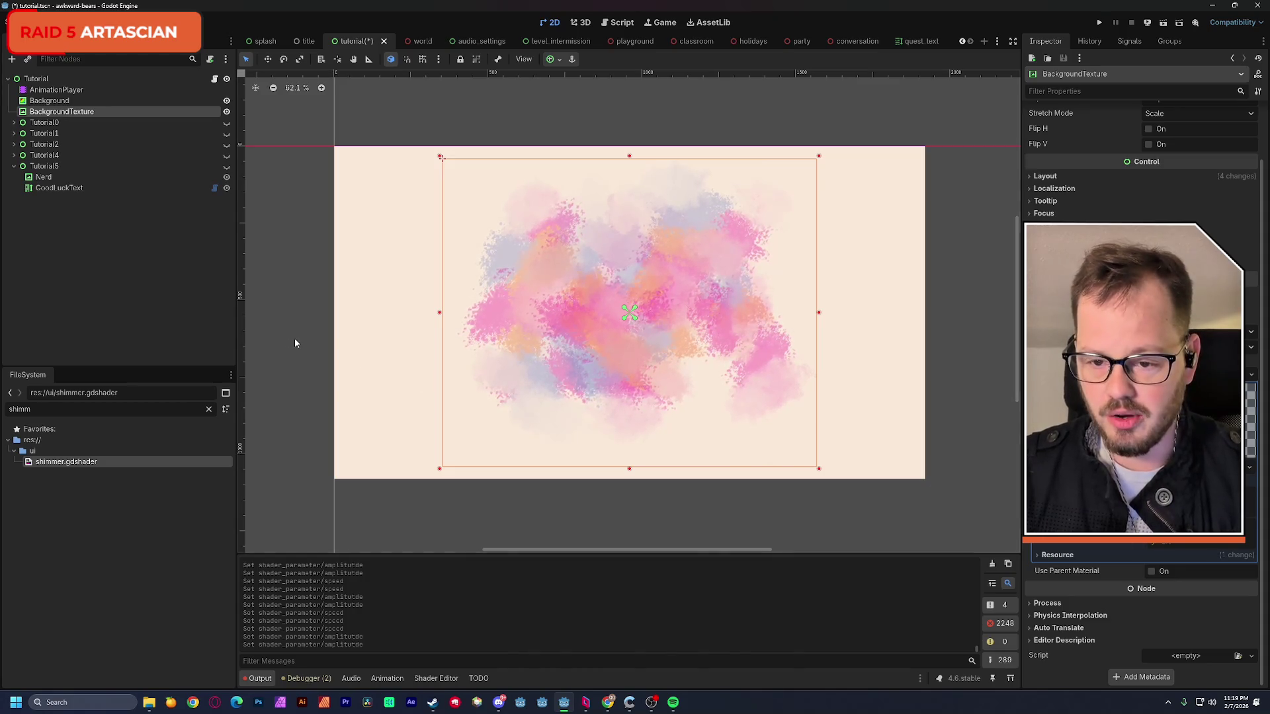
pyautogui.click(118, 278)
pyautogui.hotkey('ctrl', 's')
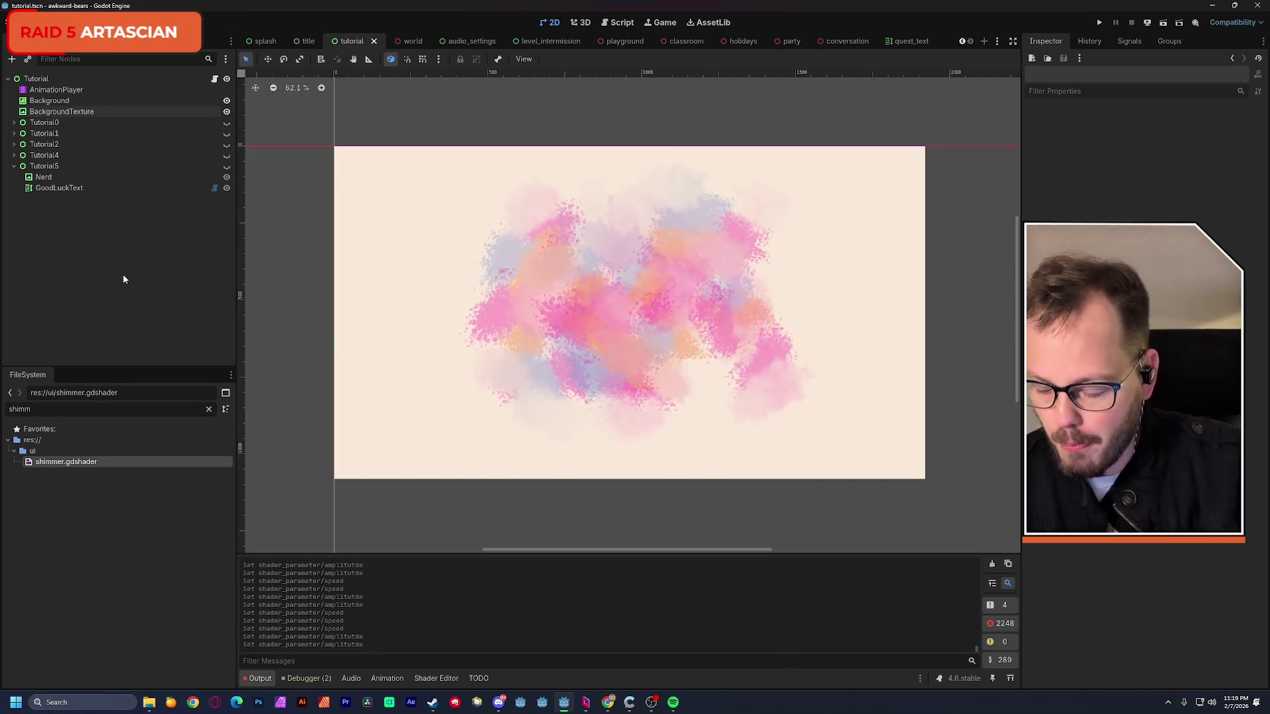
pyautogui.moveTo(149, 703)
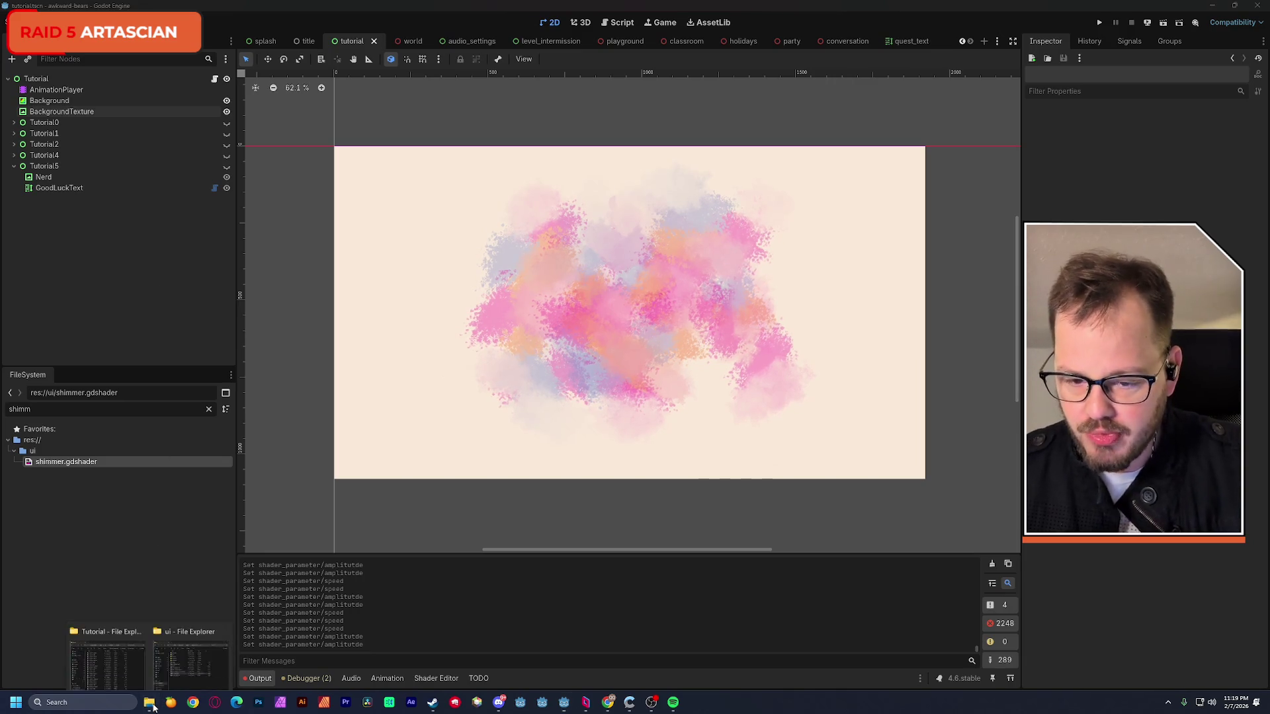
pyautogui.click(189, 663)
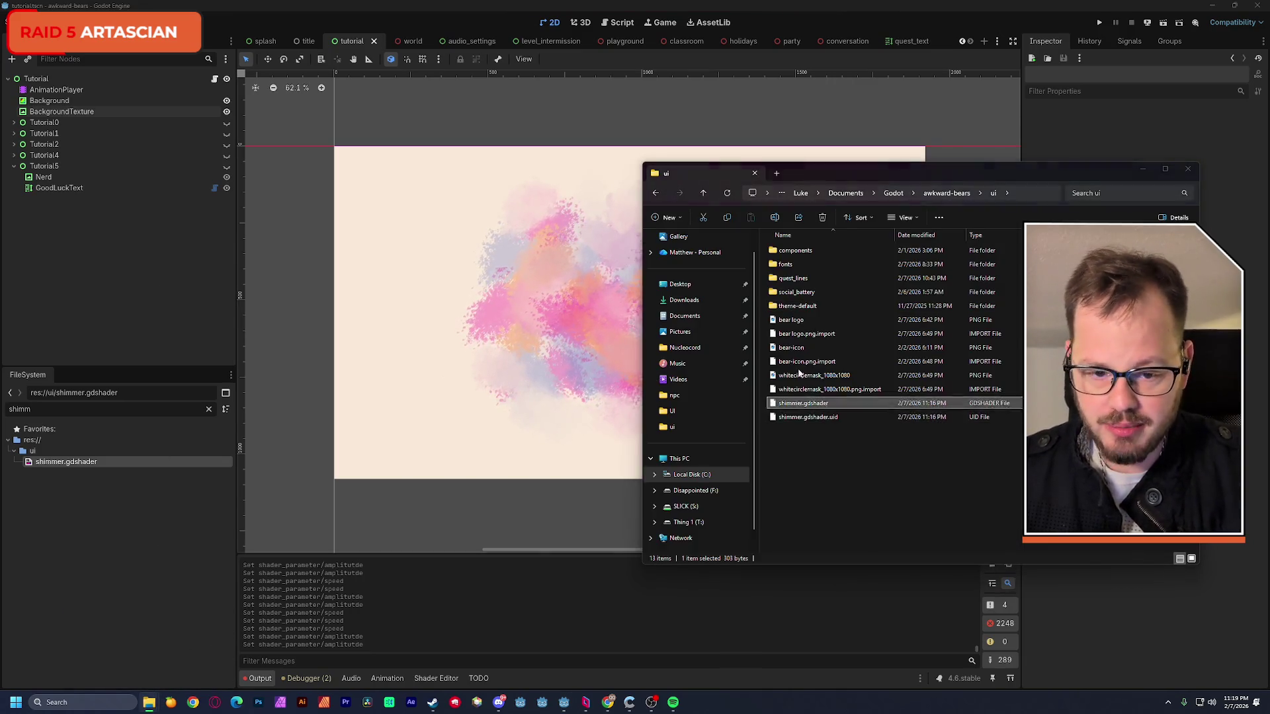
pyautogui.hotkey('ctrl', 'n')
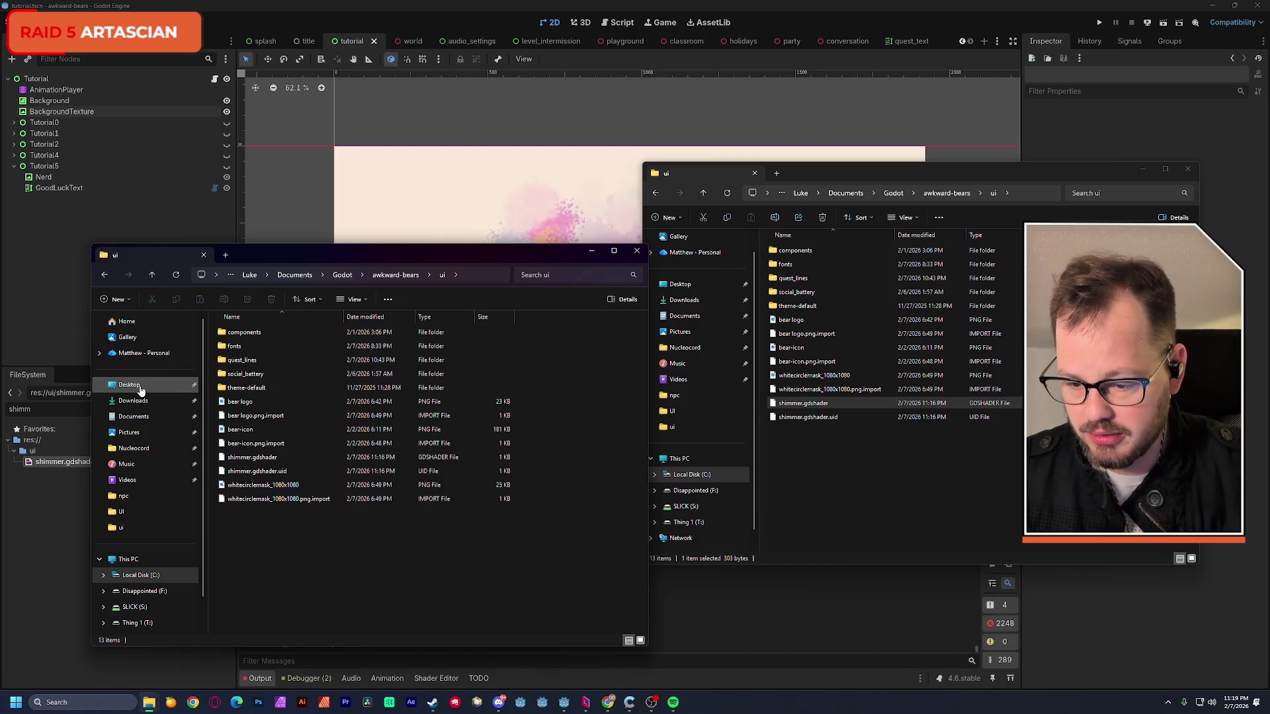
pyautogui.click(127, 559)
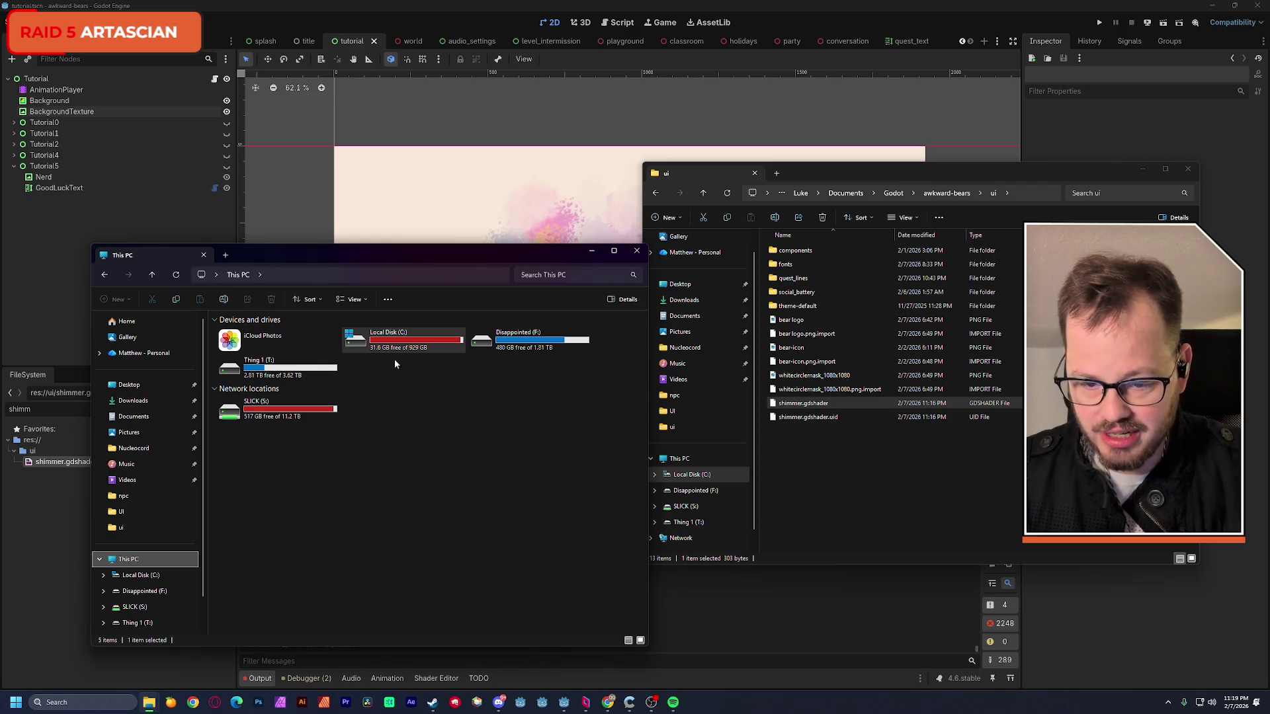
pyautogui.click(635, 254)
pyautogui.hotkey('ctrl', 'w')
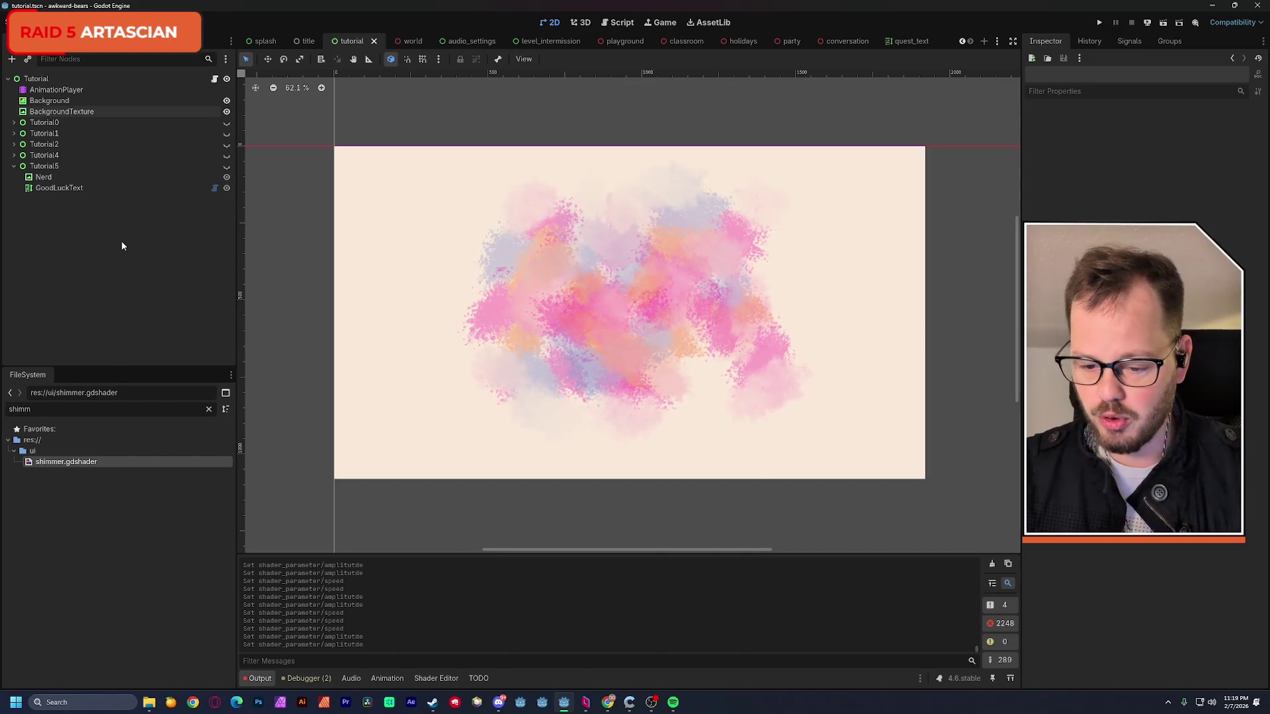
# - Clear the output log, select AnimationPlayer, and bring up the Tutorial node's script
pyautogui.click(991, 566)
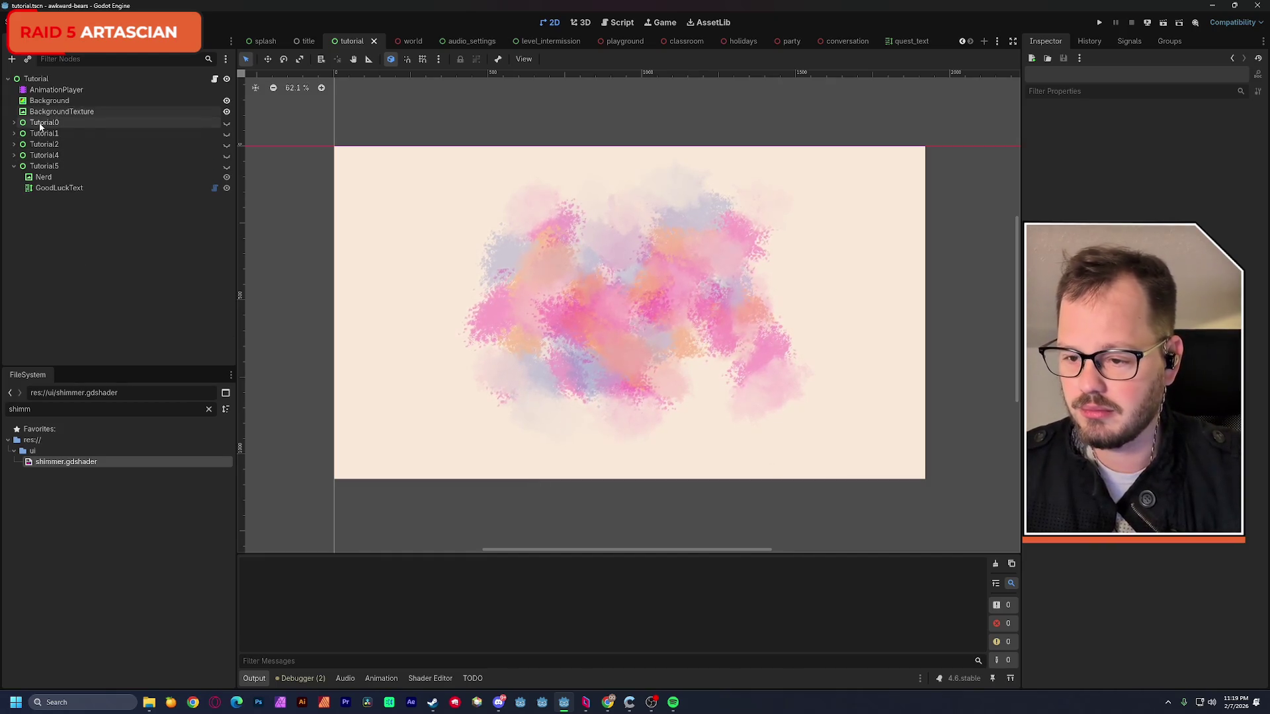
pyautogui.click(55, 89)
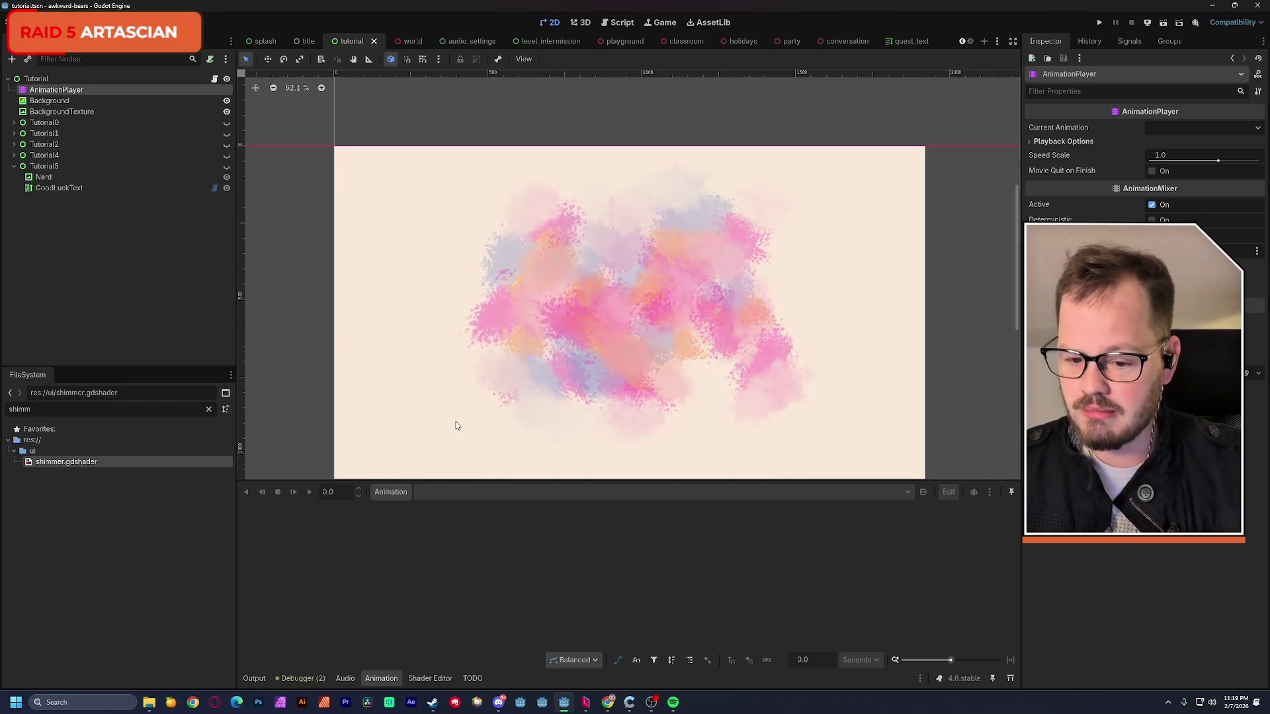
pyautogui.click(215, 80)
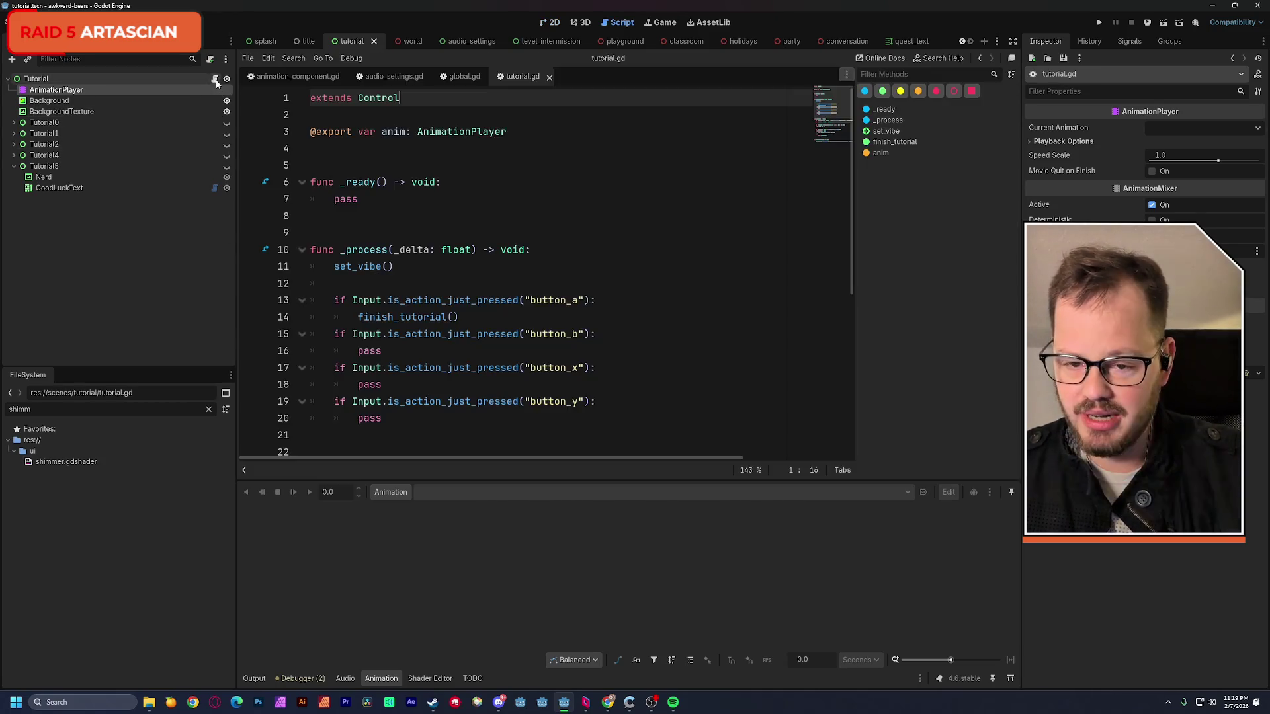
pyautogui.scroll(-2, 529, 262)
pyautogui.scroll(-3, 529, 262)
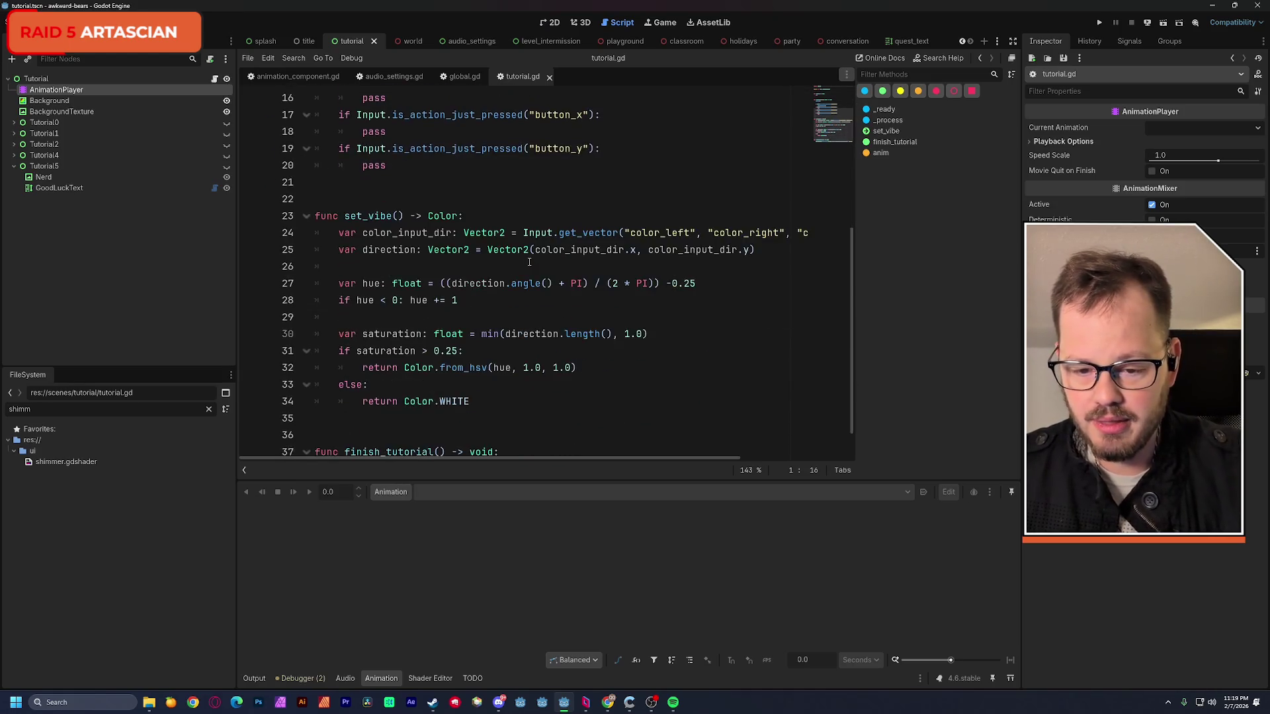
pyautogui.scroll(-1, 529, 262)
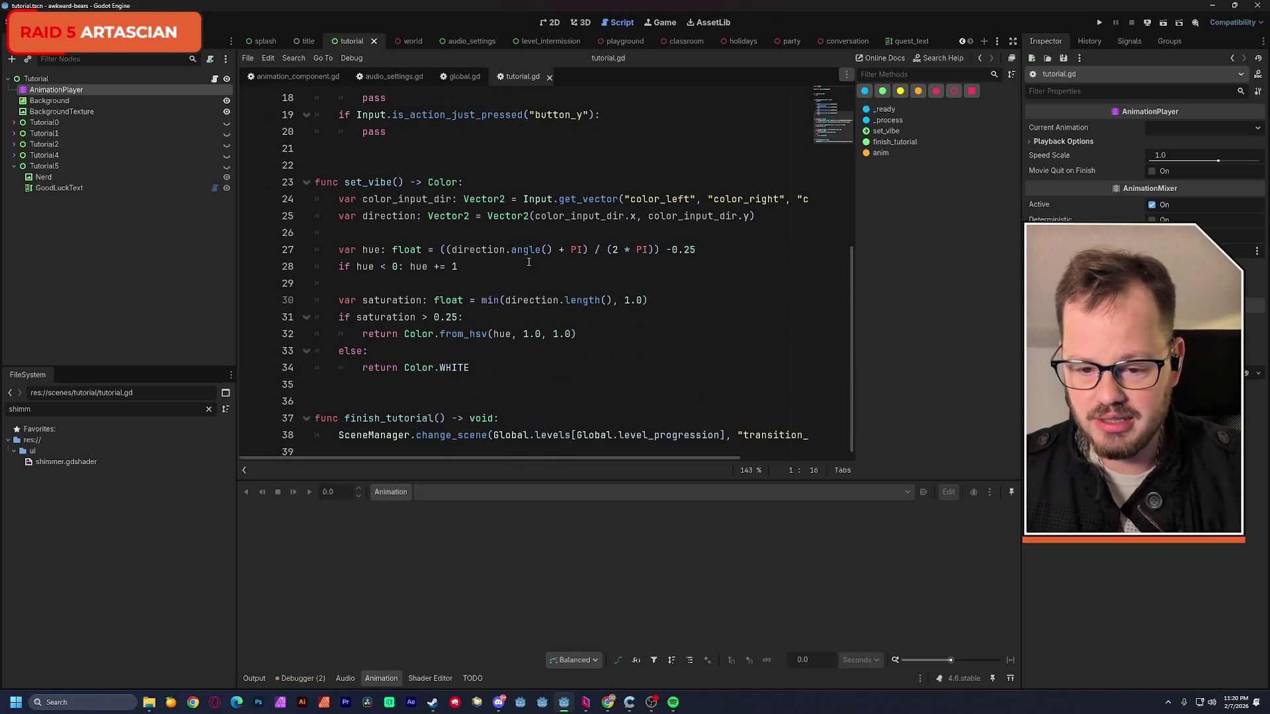
pyautogui.scroll(3, 529, 261)
pyautogui.scroll(3, 529, 263)
# - Expand the tutorial step nodes in the scene tree and return to the 2D view
pyautogui.click(15, 155)
pyautogui.click(16, 132)
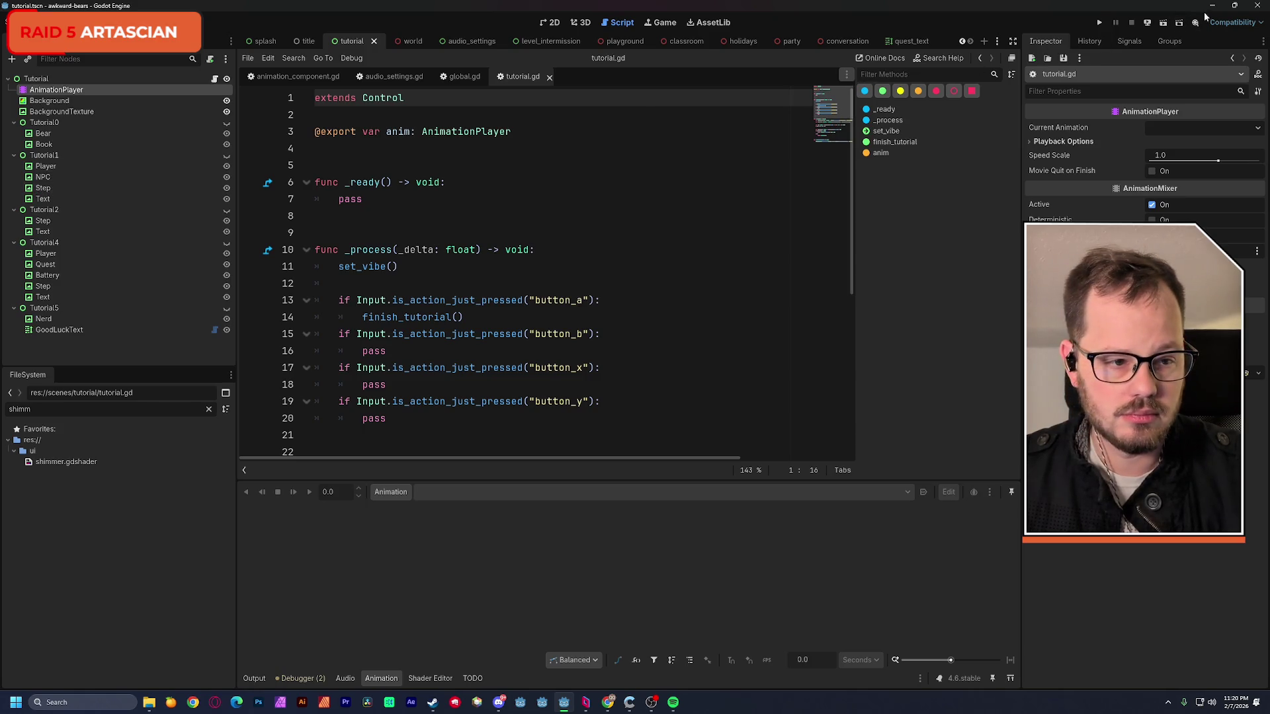
pyautogui.click(546, 23)
pyautogui.scroll(-2, 672, 316)
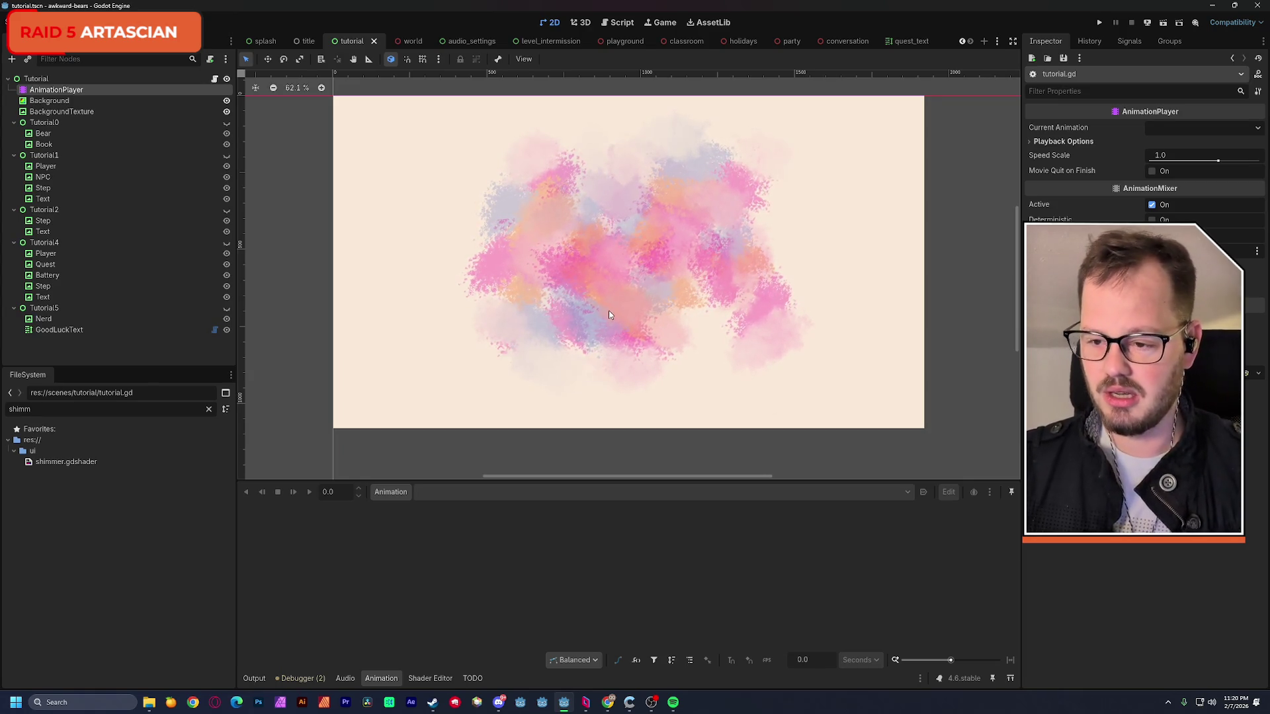
# - Clear the FileSystem filter and collapse the tutorial/assets folder
pyautogui.click(208, 409)
pyautogui.scroll(3, 195, 489)
pyautogui.scroll(3, 201, 499)
pyautogui.click(29, 578)
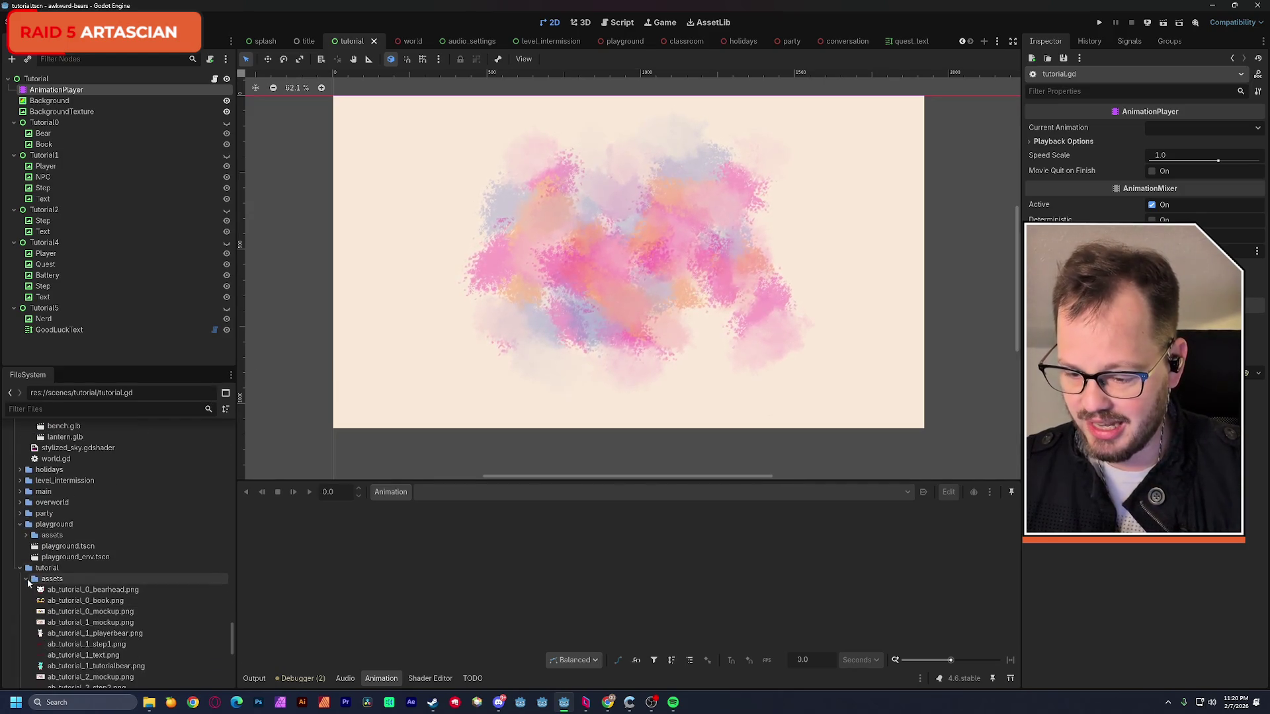
pyautogui.moveTo(234, 649); pyautogui.dragTo(236, 414)
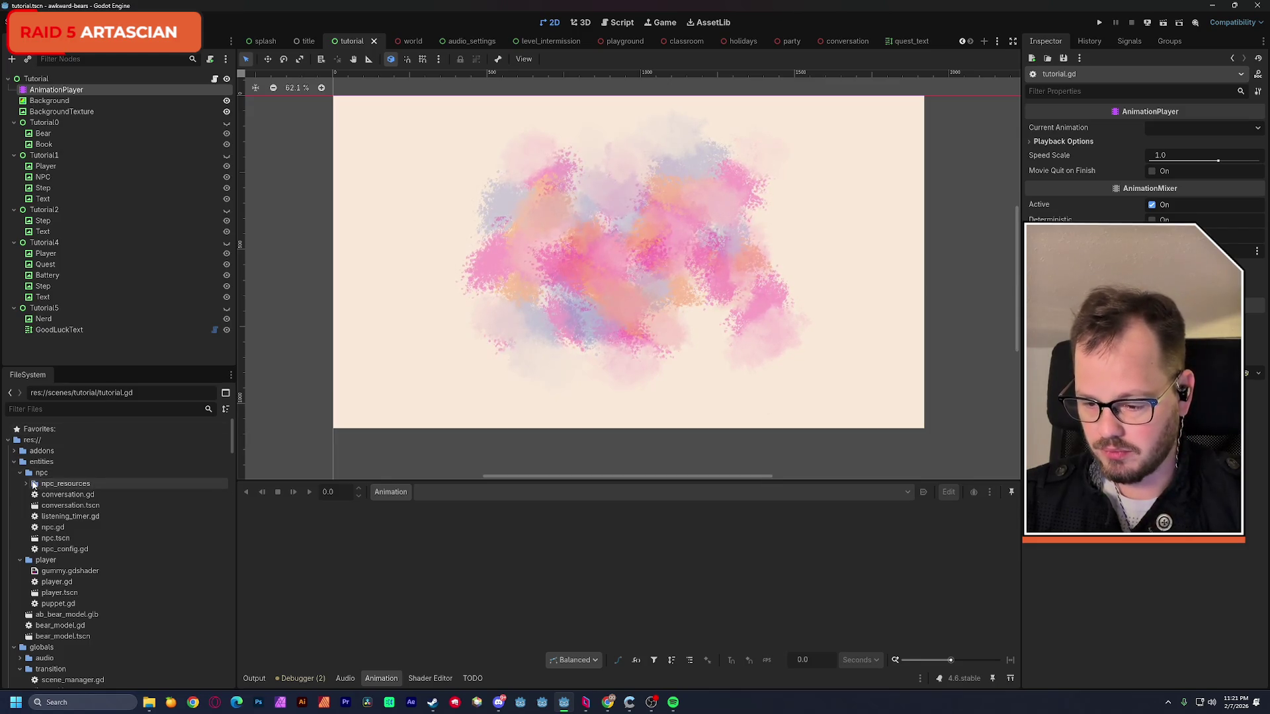
# - Collapse entities, globals, menus and scenes, and expand addons > input-prompts
pyautogui.click(16, 461)
pyautogui.click(16, 472)
pyautogui.click(17, 494)
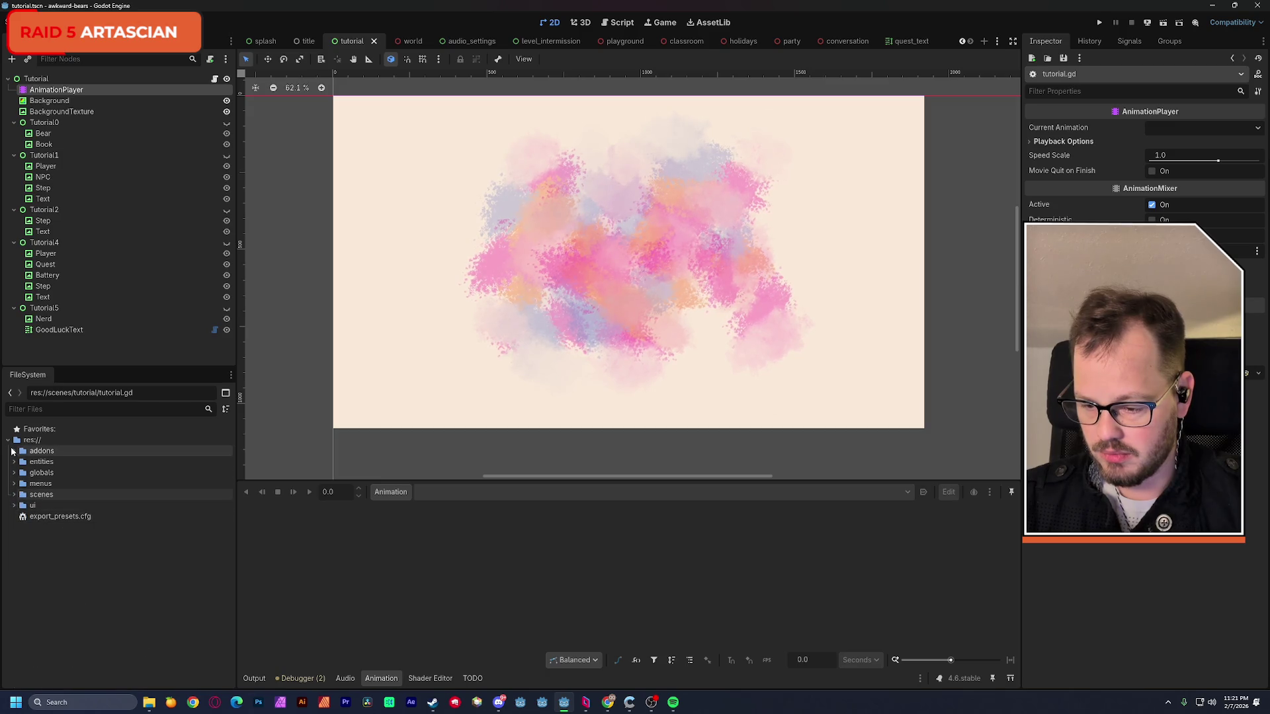
pyautogui.click(16, 452)
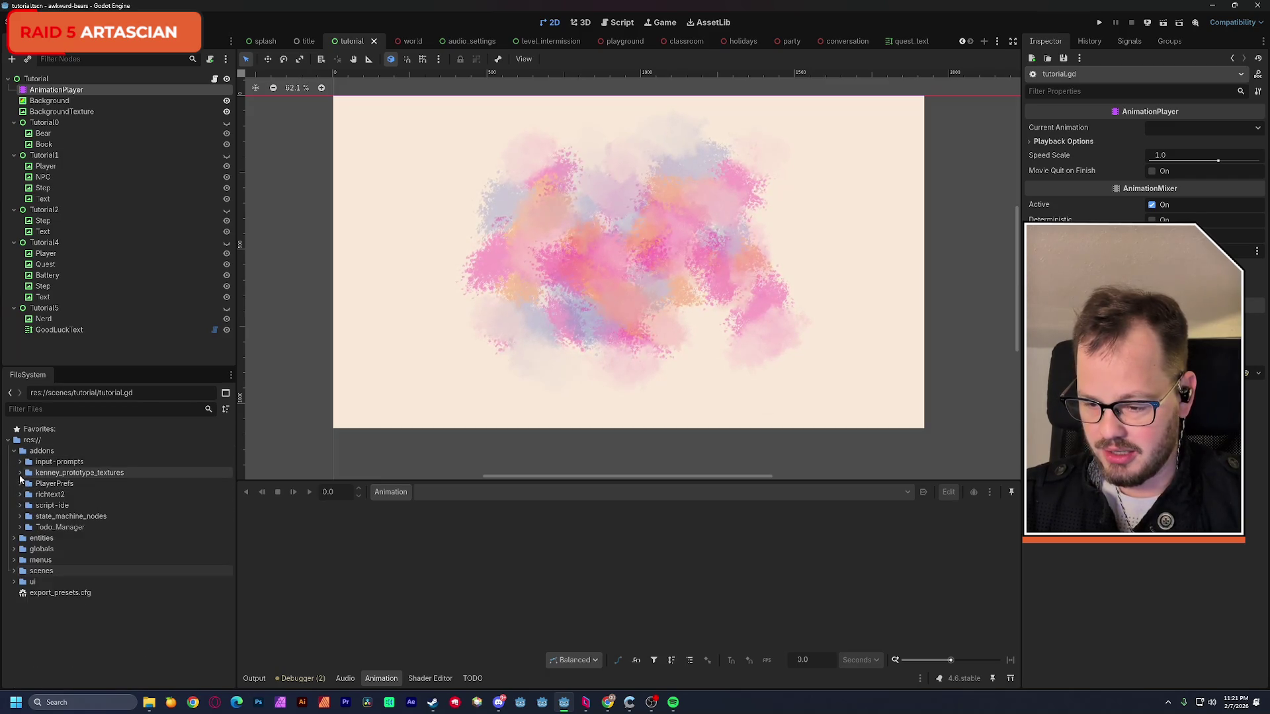
pyautogui.click(20, 463)
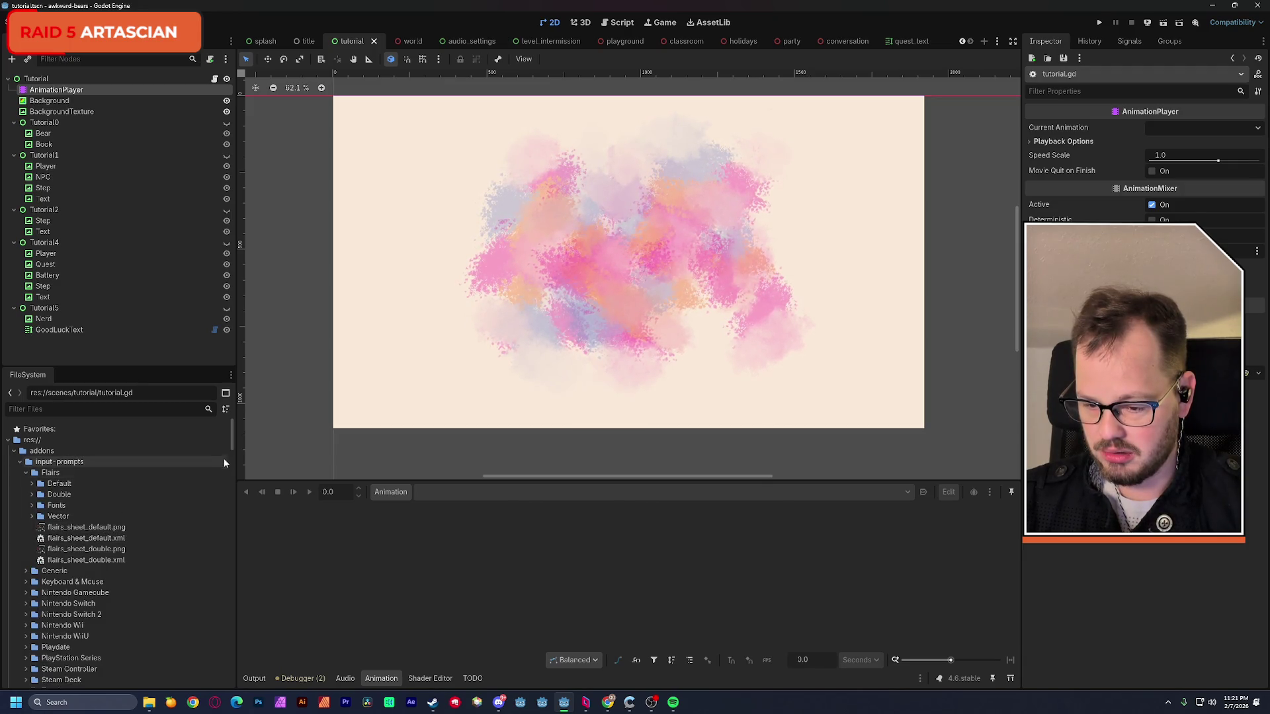
pyautogui.moveTo(233, 450); pyautogui.dragTo(235, 452)
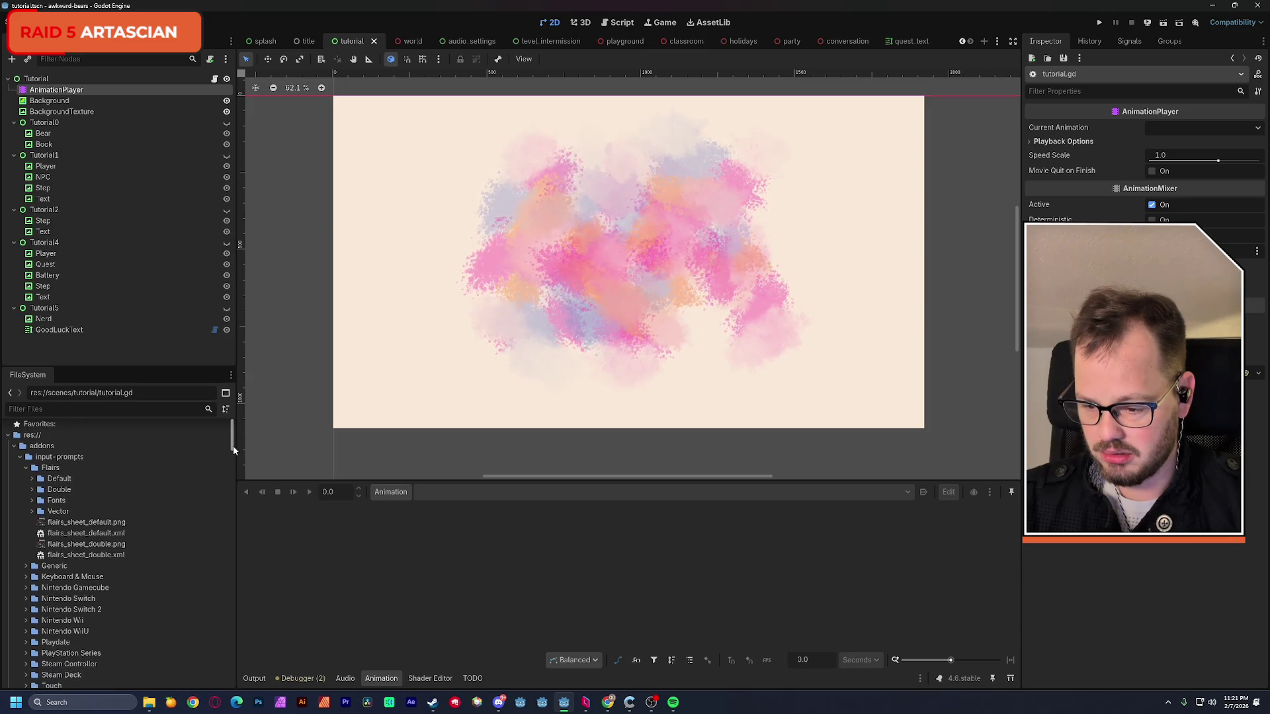
# - Browse into Xbox Series > Double and pick up the xbox_button_color_b.png icon
pyautogui.click(30, 510)
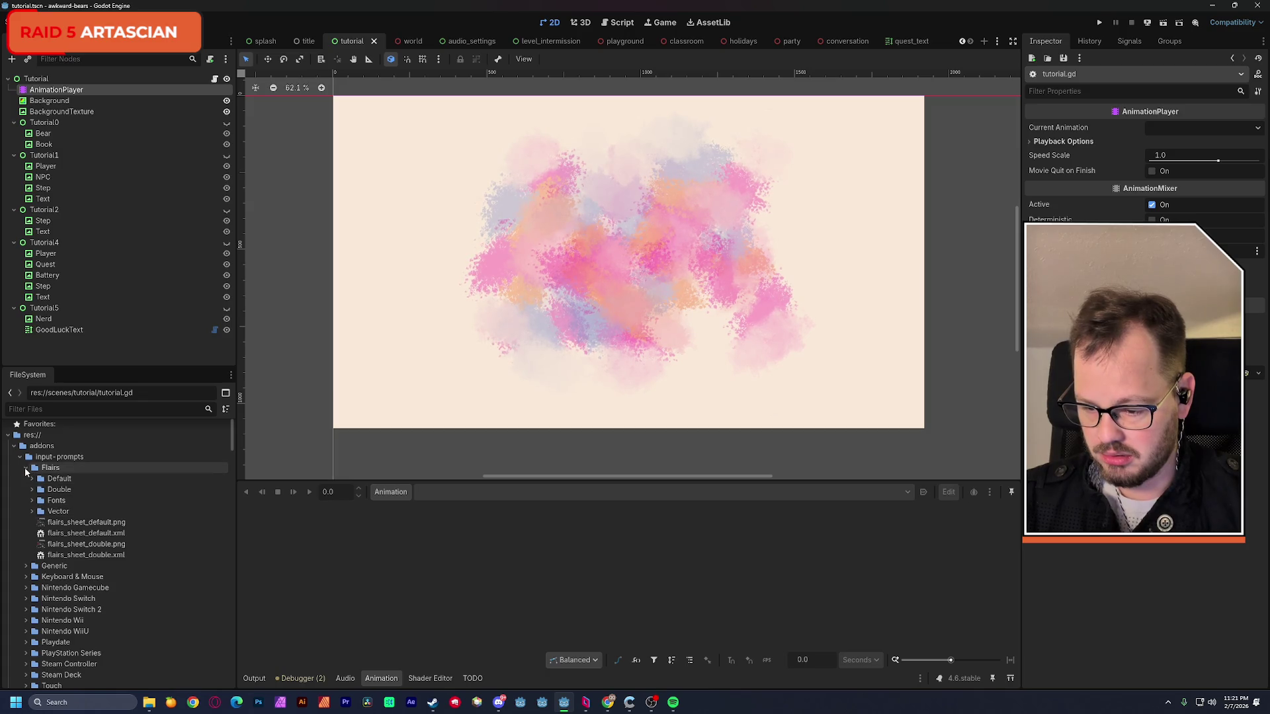
pyautogui.scroll(-5, 99, 536)
pyautogui.click(25, 535)
pyautogui.click(36, 556)
pyautogui.scroll(-2, 89, 551)
pyautogui.scroll(-2, 110, 550)
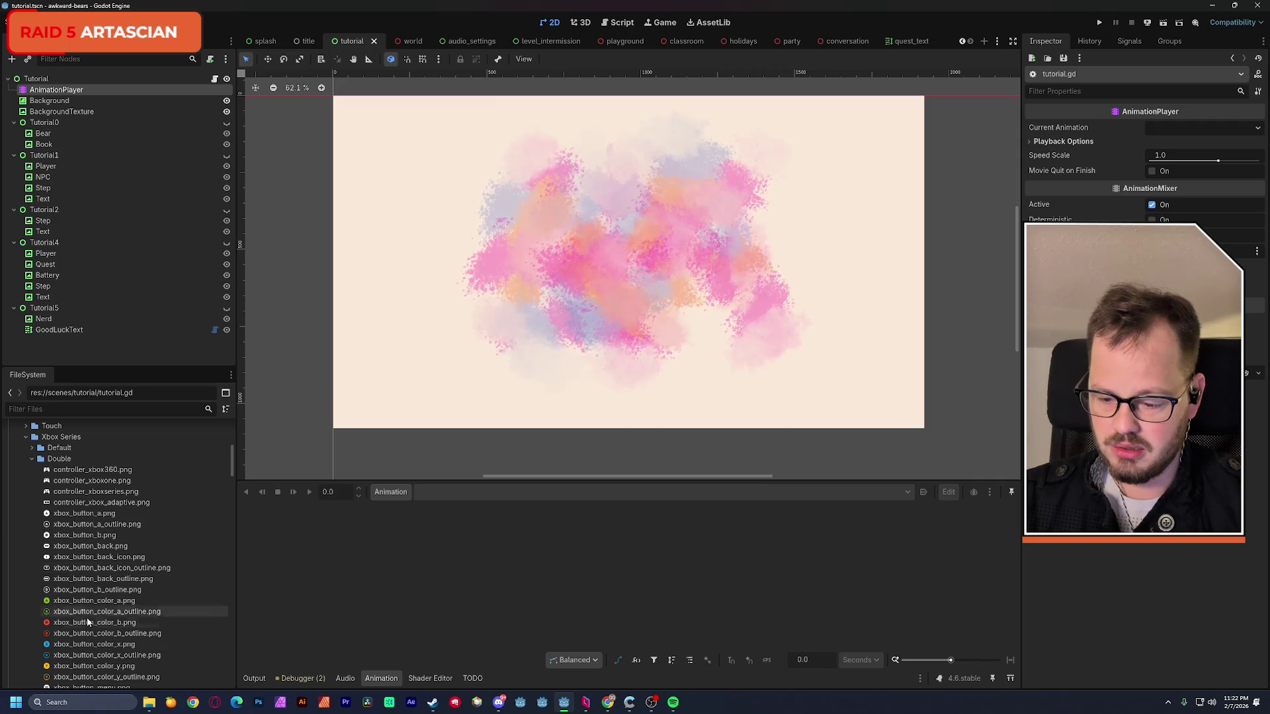
pyautogui.scroll(-1, 120, 621)
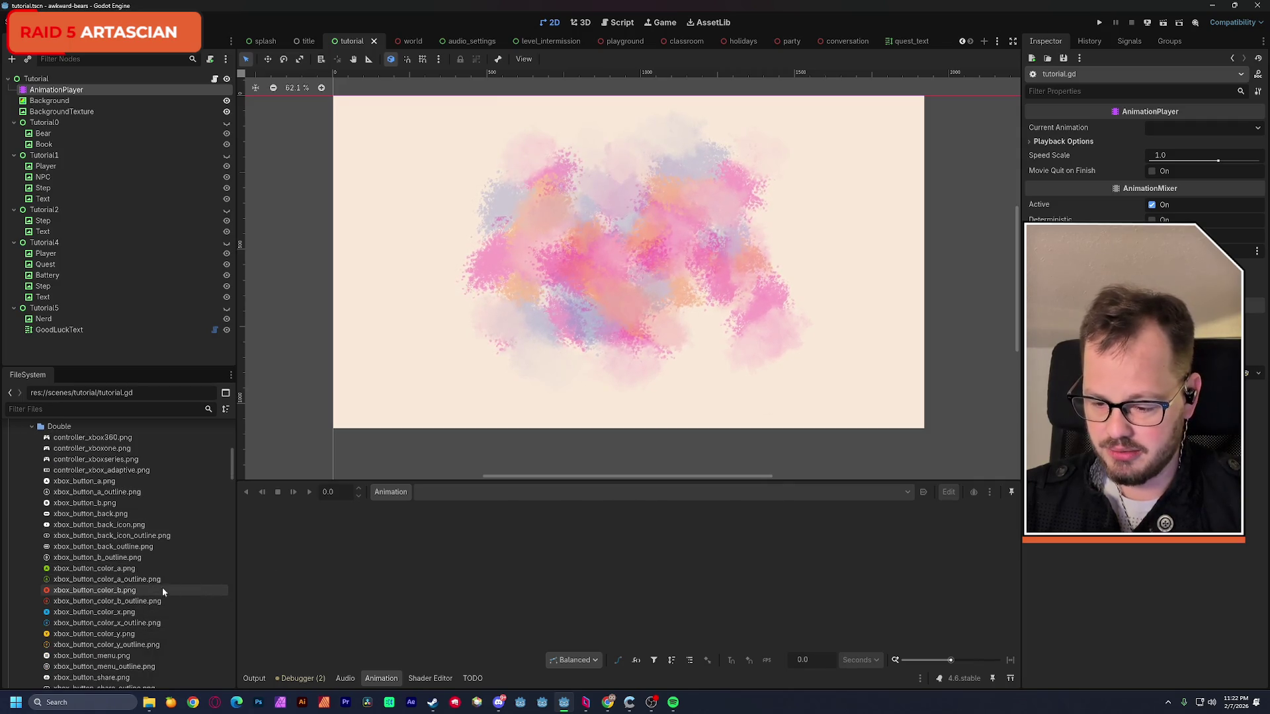
pyautogui.moveTo(120, 593)
pyautogui.mouseDown()
pyautogui.moveTo(414, 329)
pyautogui.moveTo(113, 589)
pyautogui.mouseUp()
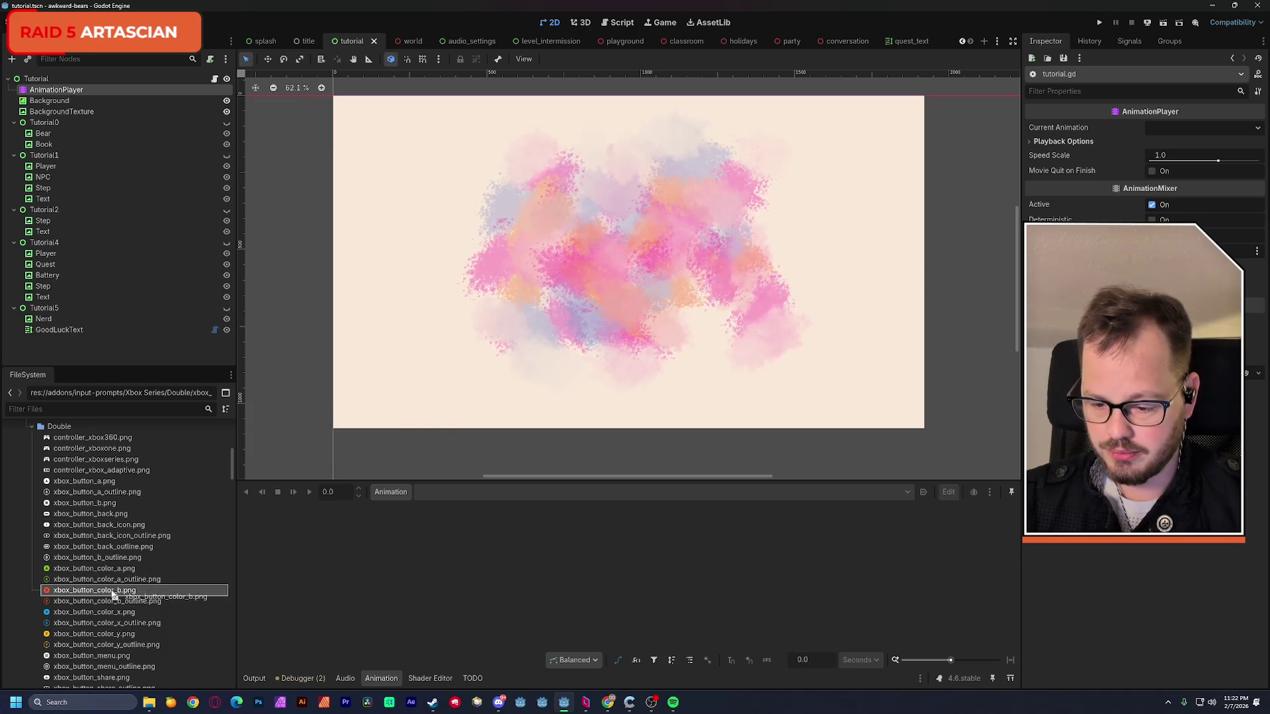
# - Add a TextureRect under Tutorial with the B button image, placed left of the background
pyautogui.click(40, 78)
pyautogui.hotkey('ctrl', 'a')
pyautogui.doubleClick(543, 282)
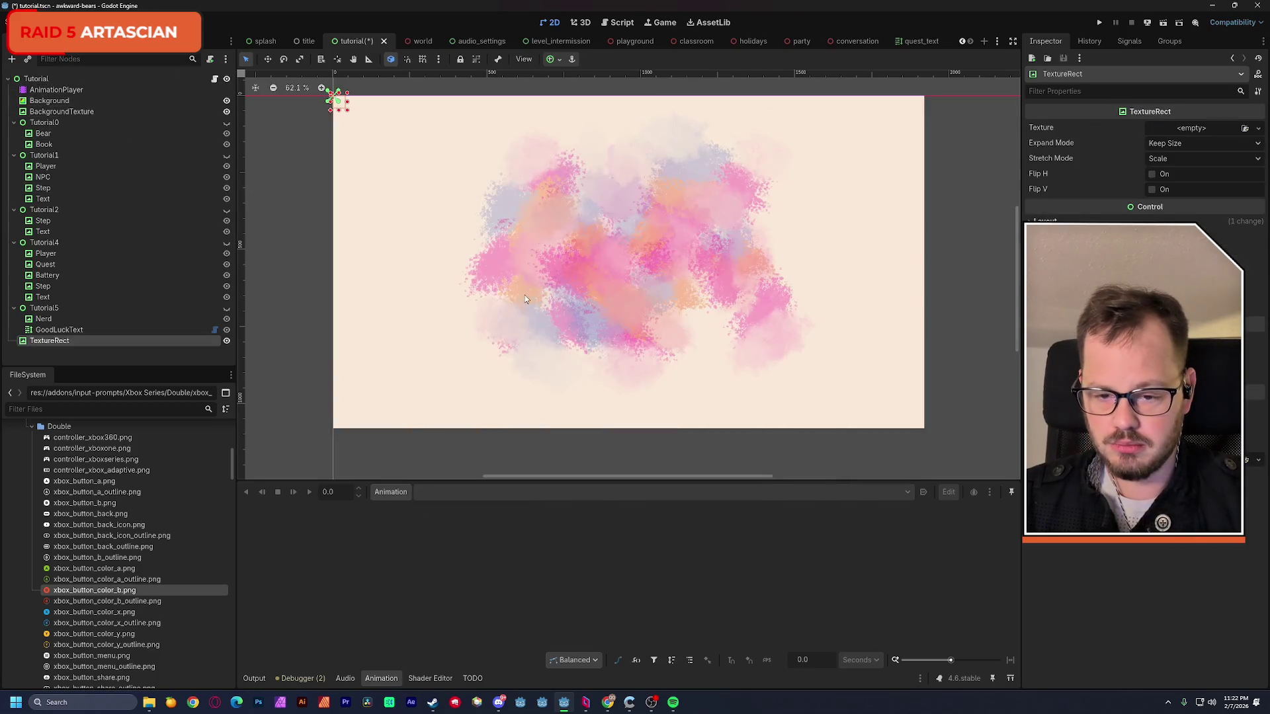
pyautogui.moveTo(99, 590)
pyautogui.mouseDown()
pyautogui.moveTo(167, 598)
pyautogui.moveTo(1190, 129)
pyautogui.mouseUp()
pyautogui.moveTo(360, 110)
pyautogui.mouseDown()
pyautogui.moveTo(292, 326)
pyautogui.moveTo(311, 308)
pyautogui.moveTo(370, 338)
pyautogui.mouseUp()
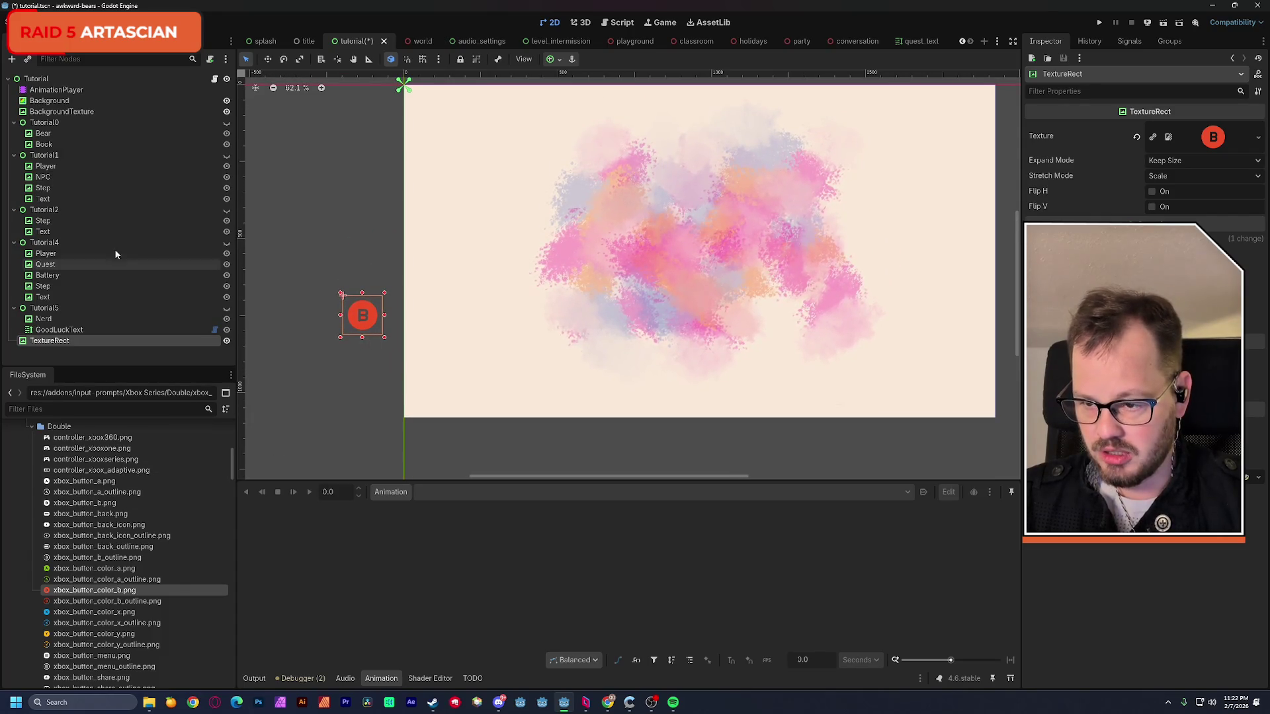
# - Add a second TextureRect using controller_xboxone.png, then select the B button node
pyautogui.click(35, 78)
pyautogui.hotkey('ctrl', 'a')
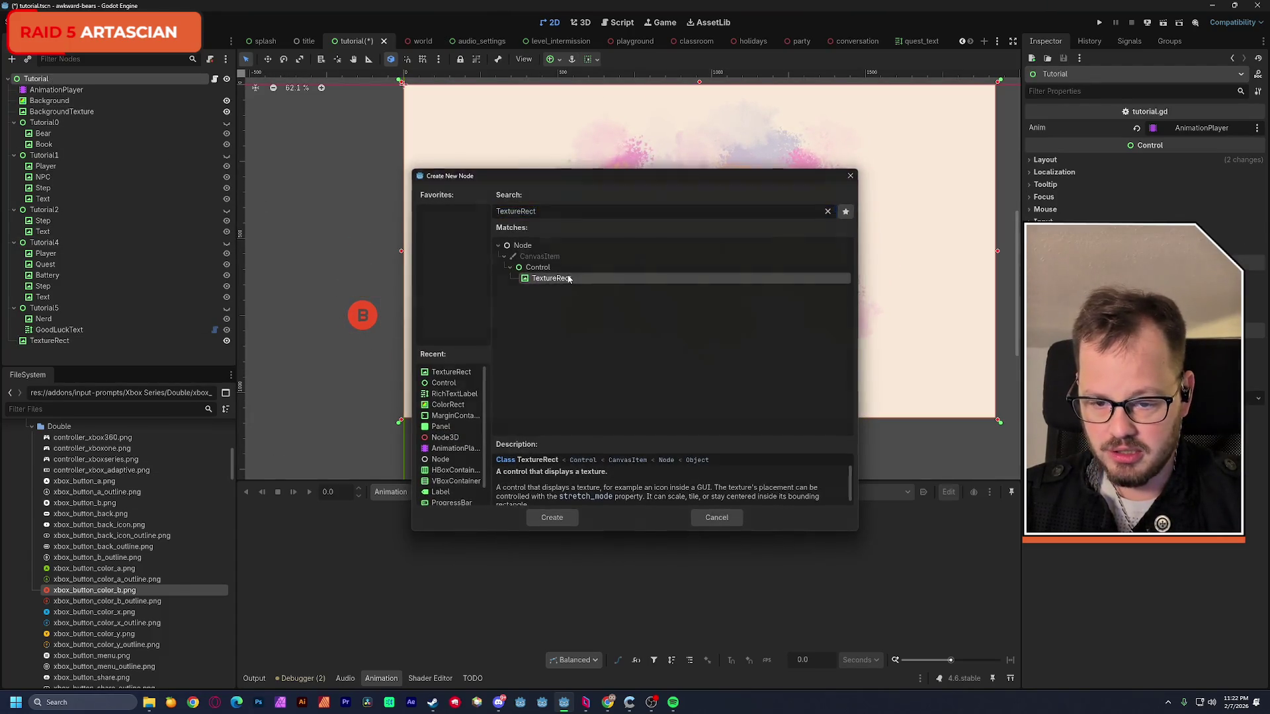
pyautogui.doubleClick(534, 282)
pyautogui.scroll(-2, 86, 624)
pyautogui.scroll(-1, 86, 625)
pyautogui.scroll(3, 86, 627)
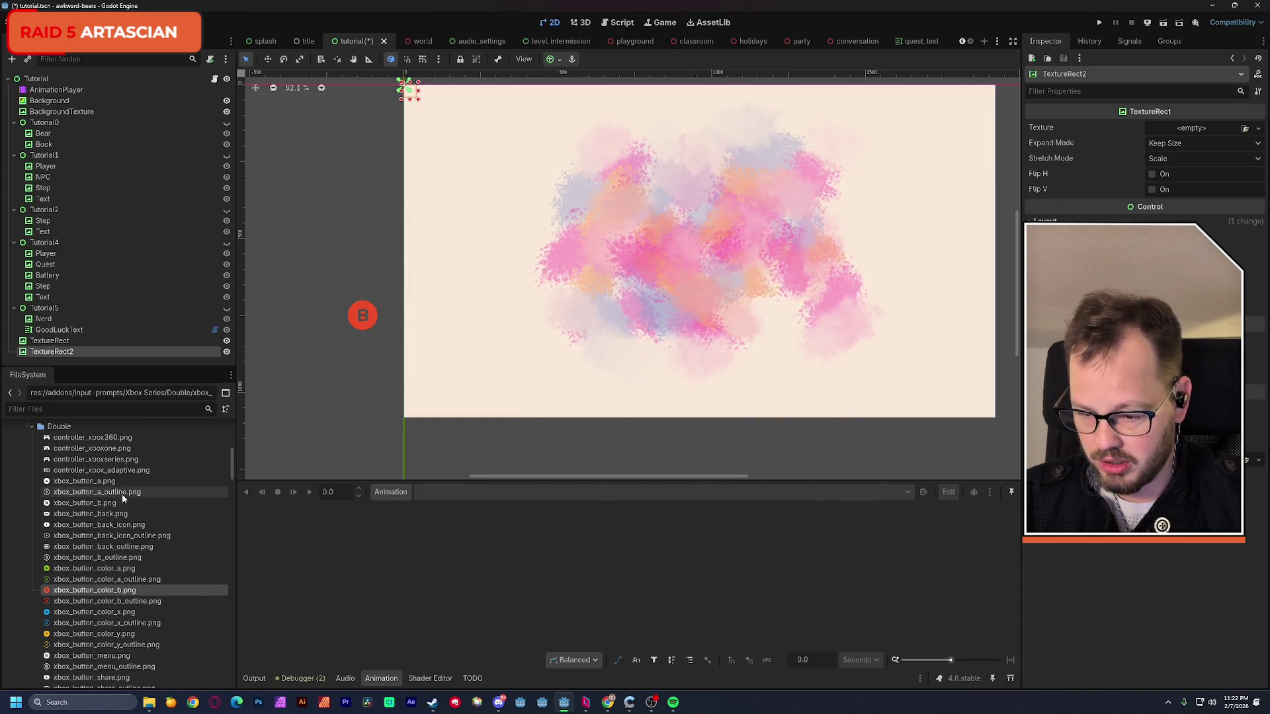
pyautogui.moveTo(123, 449)
pyautogui.mouseDown()
pyautogui.moveTo(1002, 211)
pyautogui.moveTo(1190, 128)
pyautogui.mouseUp()
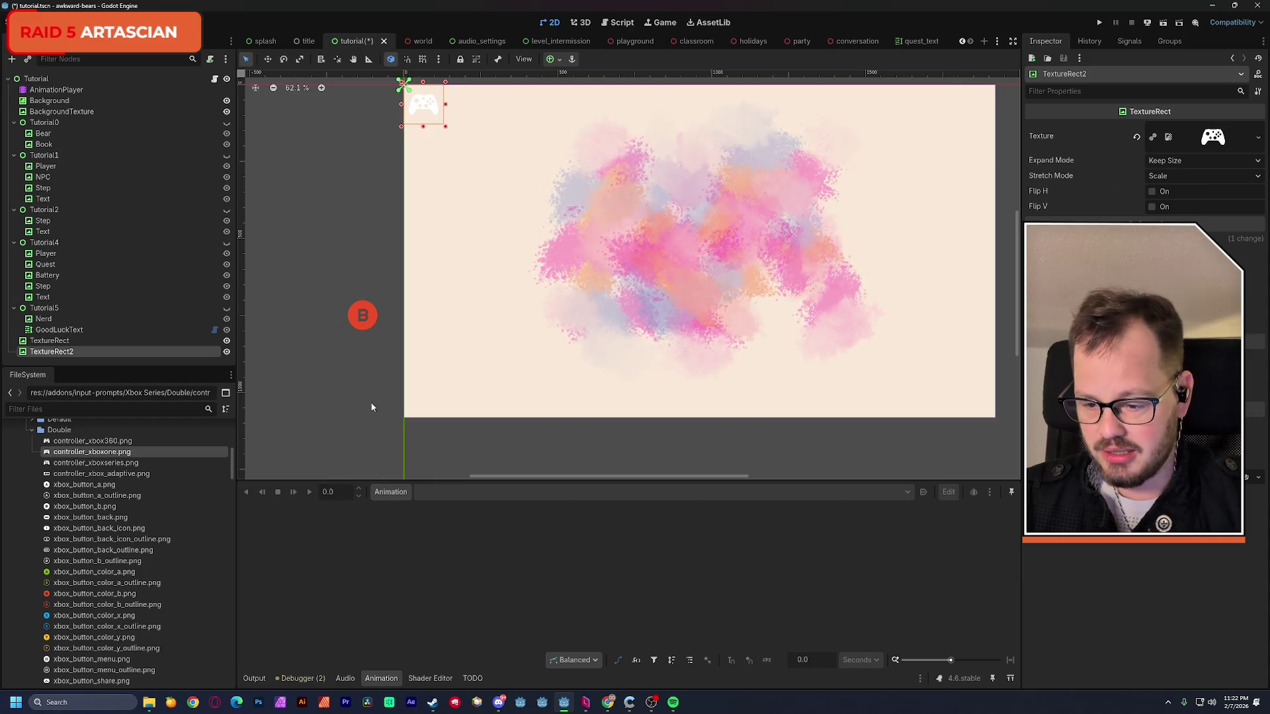
pyautogui.scroll(1, 150, 454)
pyautogui.scroll(1, 150, 457)
pyautogui.scroll(1, 150, 458)
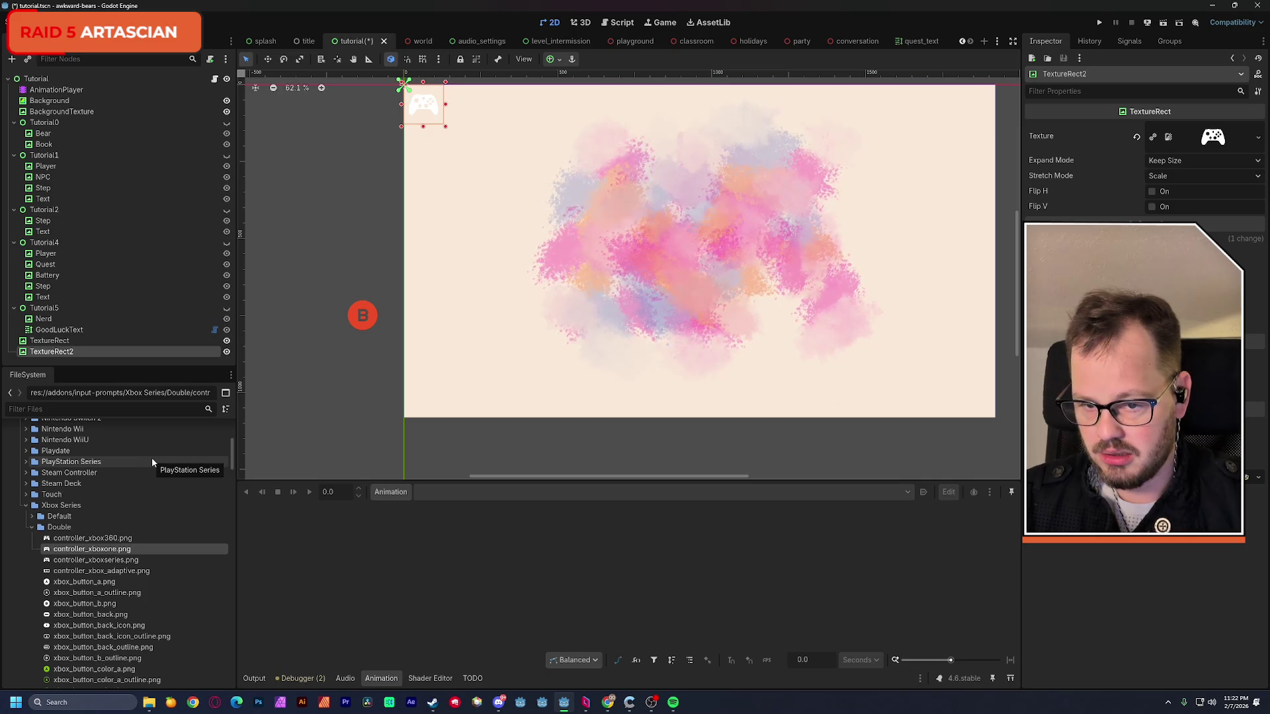
pyautogui.click(56, 342)
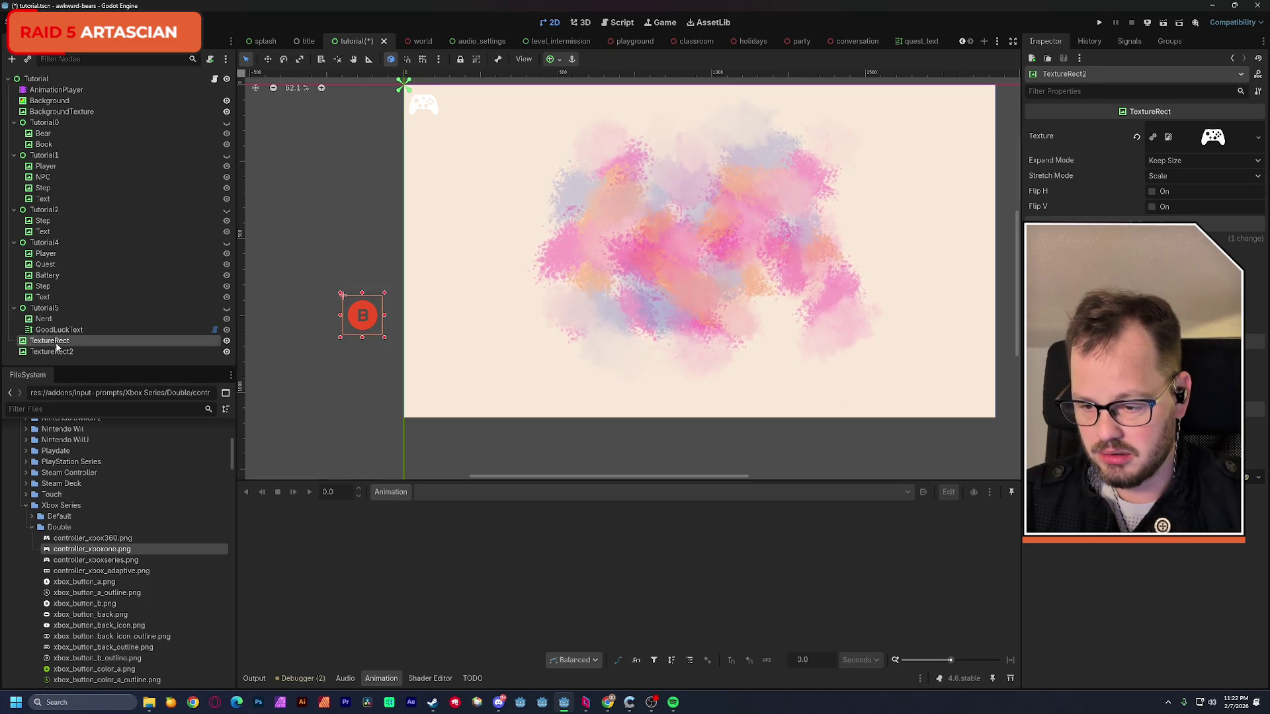
pyautogui.scroll(-5, 72, 530)
pyautogui.scroll(-5, 73, 530)
pyautogui.scroll(-5, 74, 529)
pyautogui.scroll(-5, 76, 529)
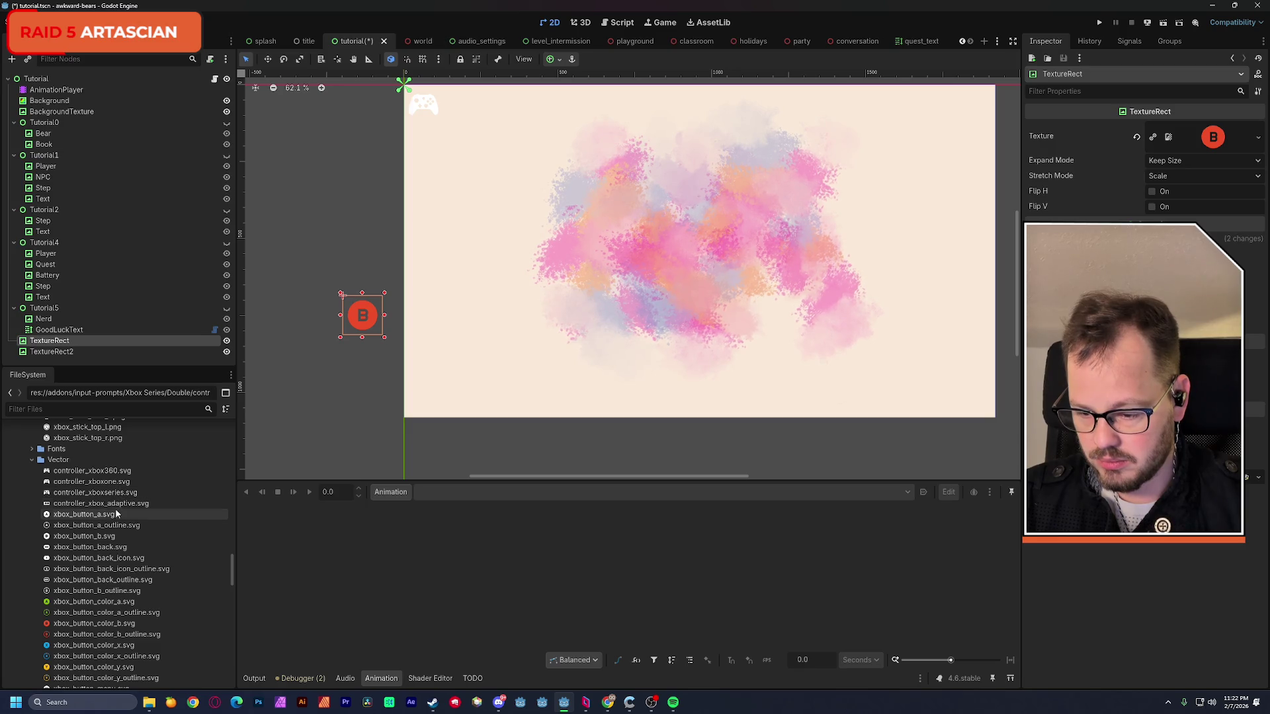
# - Assign Vector/controller_xboxone.svg as the first TextureRect's texture and bring up its import settings
pyautogui.moveTo(93, 481)
pyautogui.mouseDown()
pyautogui.moveTo(953, 271)
pyautogui.moveTo(1212, 136)
pyautogui.mouseUp()
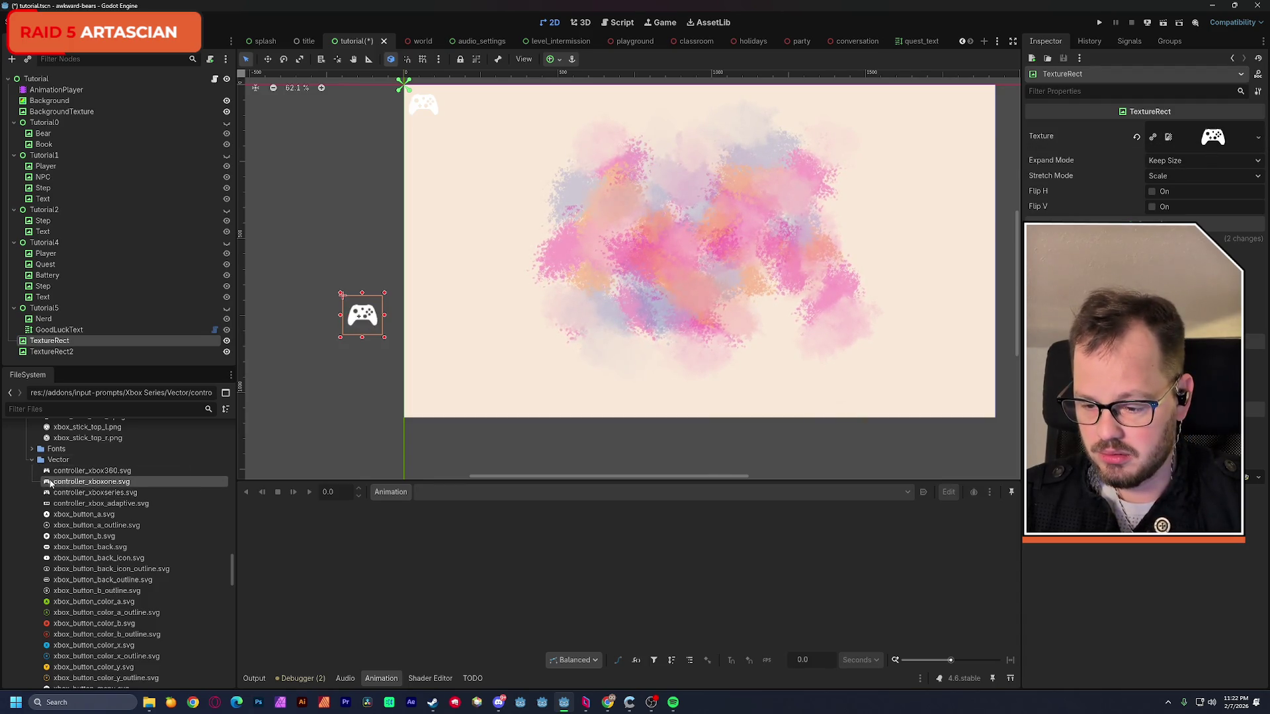
pyautogui.click(64, 41)
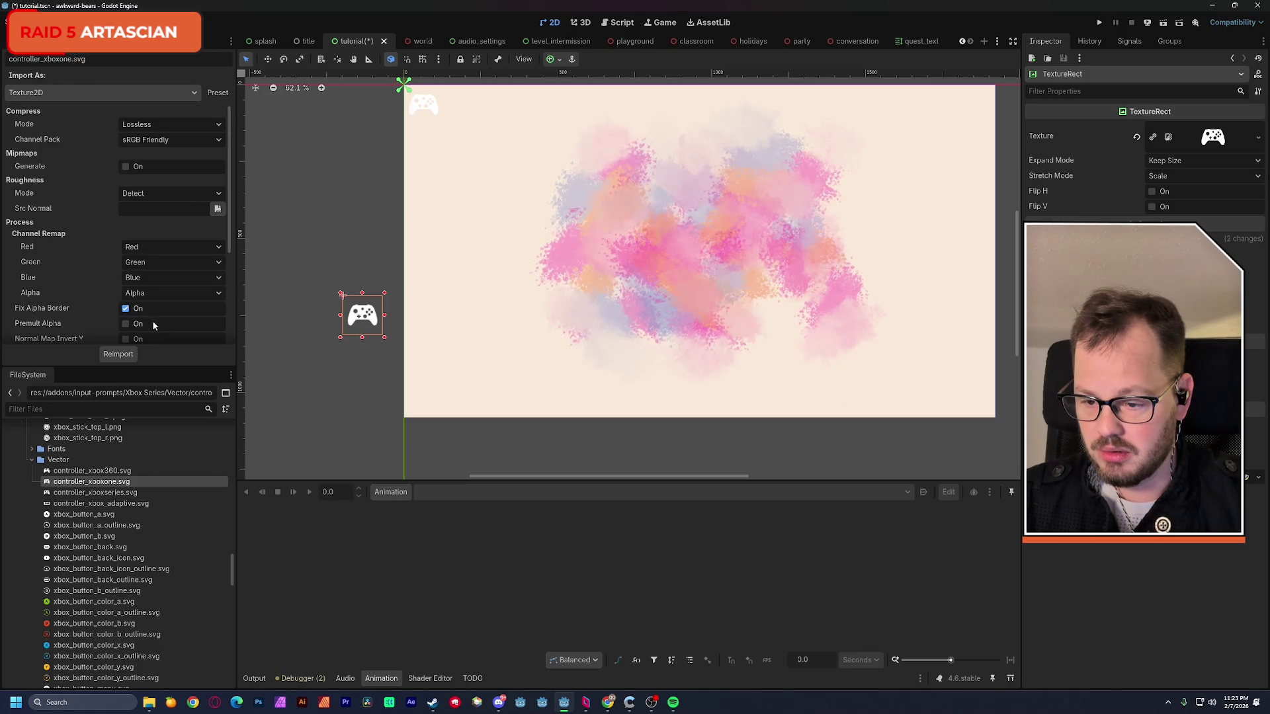
pyautogui.scroll(-2, 226, 300)
pyautogui.scroll(-1, 225, 301)
# - Reimport the controller icon at SVG scale 4 and shift it left beside the page
pyautogui.click(149, 290)
pyautogui.write('4')
pyautogui.press('Return')
pyautogui.click(129, 355)
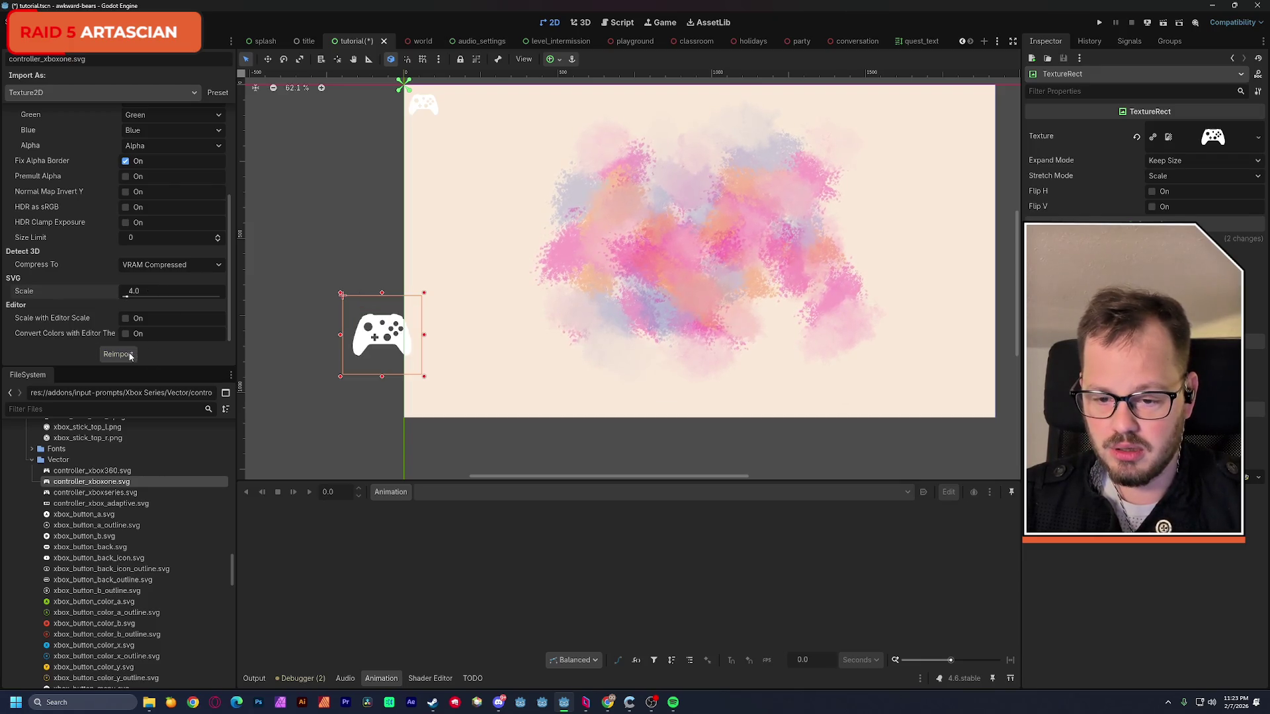
pyautogui.moveTo(387, 352); pyautogui.dragTo(343, 335)
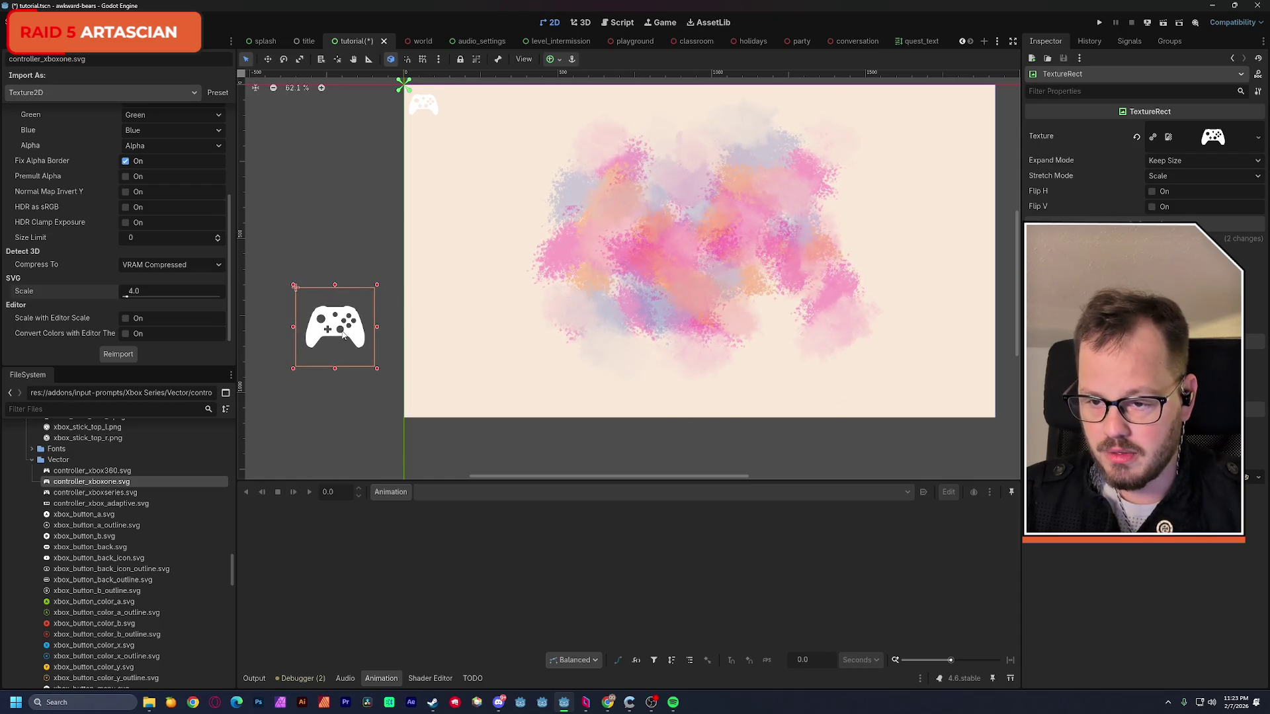
# - Give TextureRect2 the xbox_button_color_b.svg texture and place the red B above the controller
pyautogui.moveTo(420, 112); pyautogui.dragTo(422, 109)
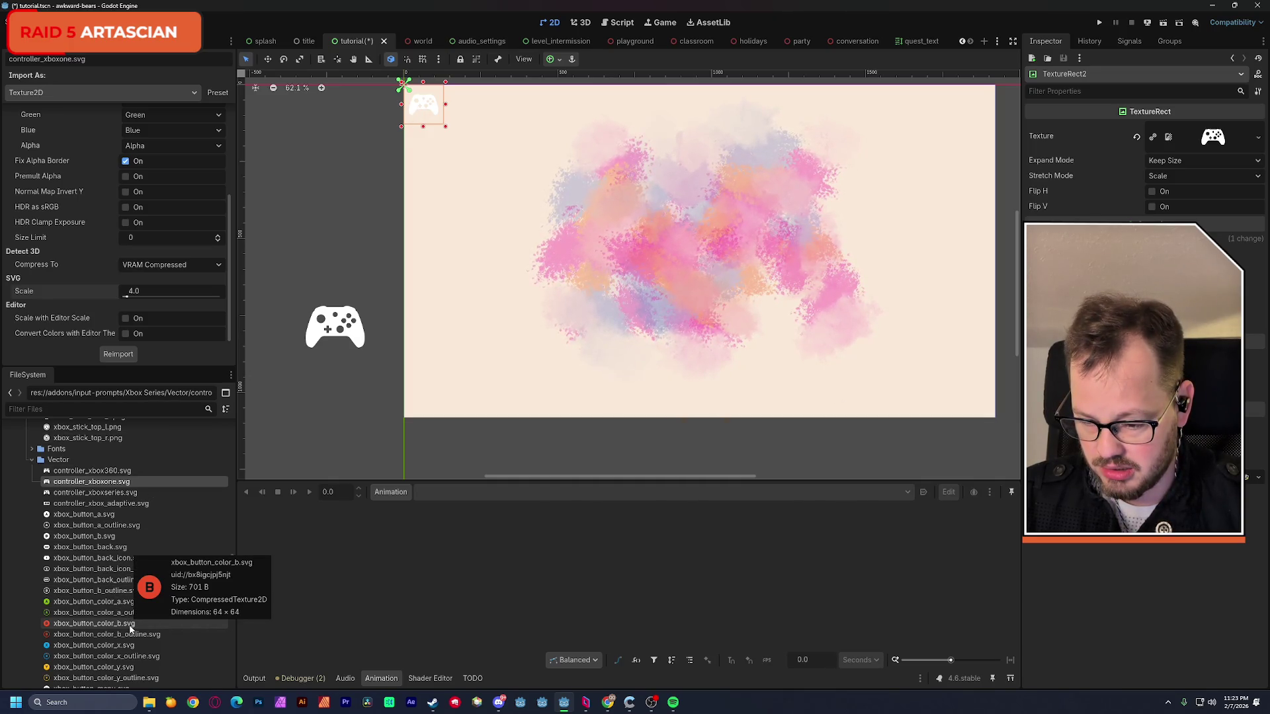
pyautogui.moveTo(130, 630); pyautogui.dragTo(1210, 141)
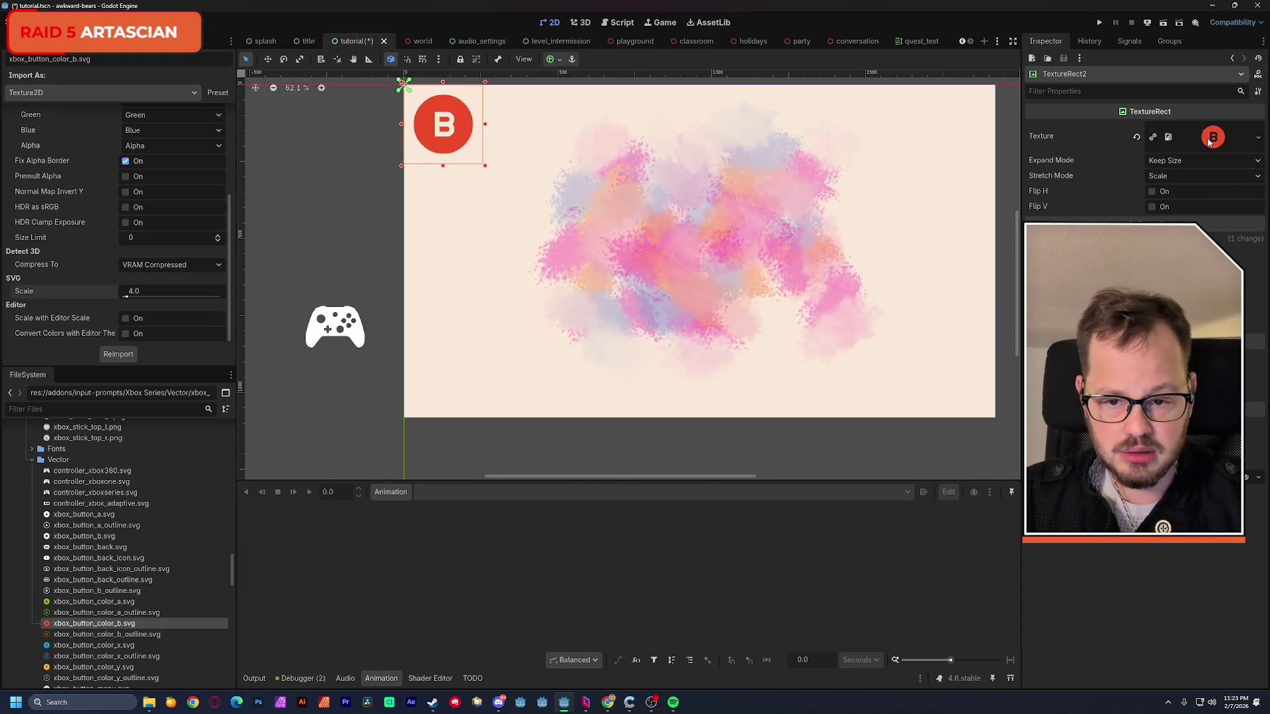
pyautogui.moveTo(447, 149); pyautogui.dragTo(337, 266)
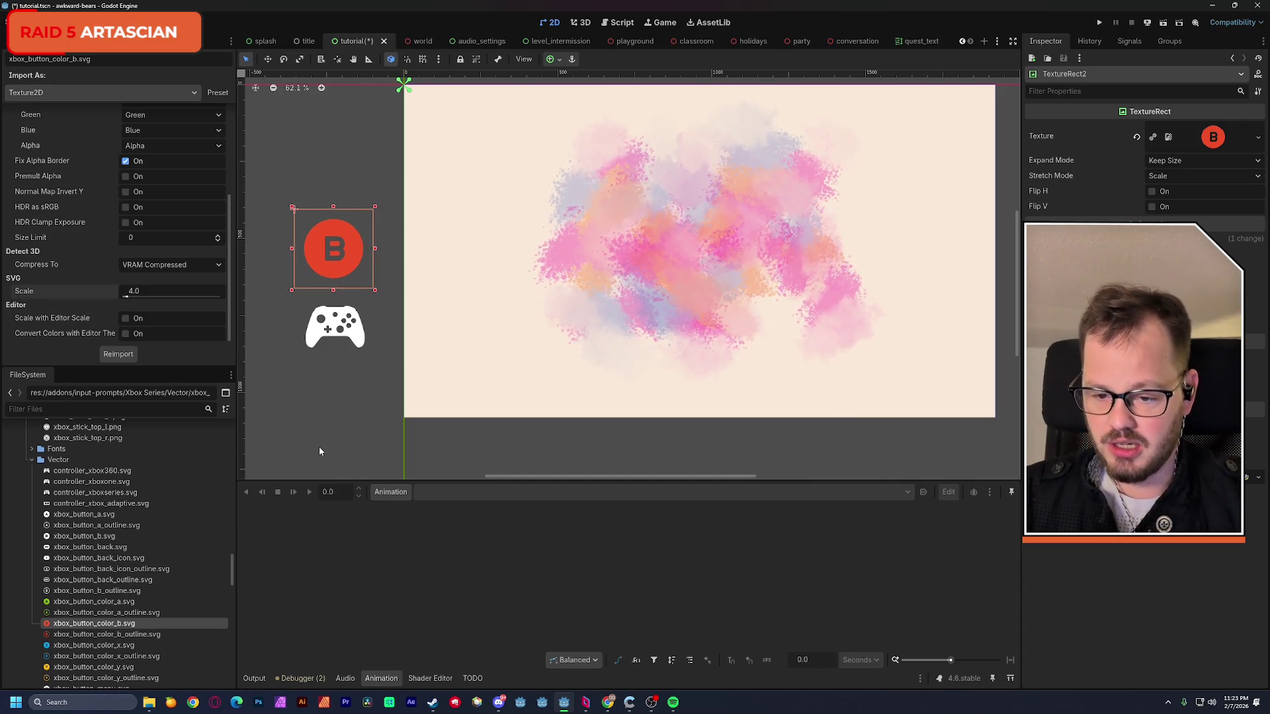
pyautogui.scroll(-2, 170, 616)
pyautogui.scroll(-1, 170, 618)
pyautogui.scroll(-2, 170, 618)
pyautogui.scroll(-1, 170, 619)
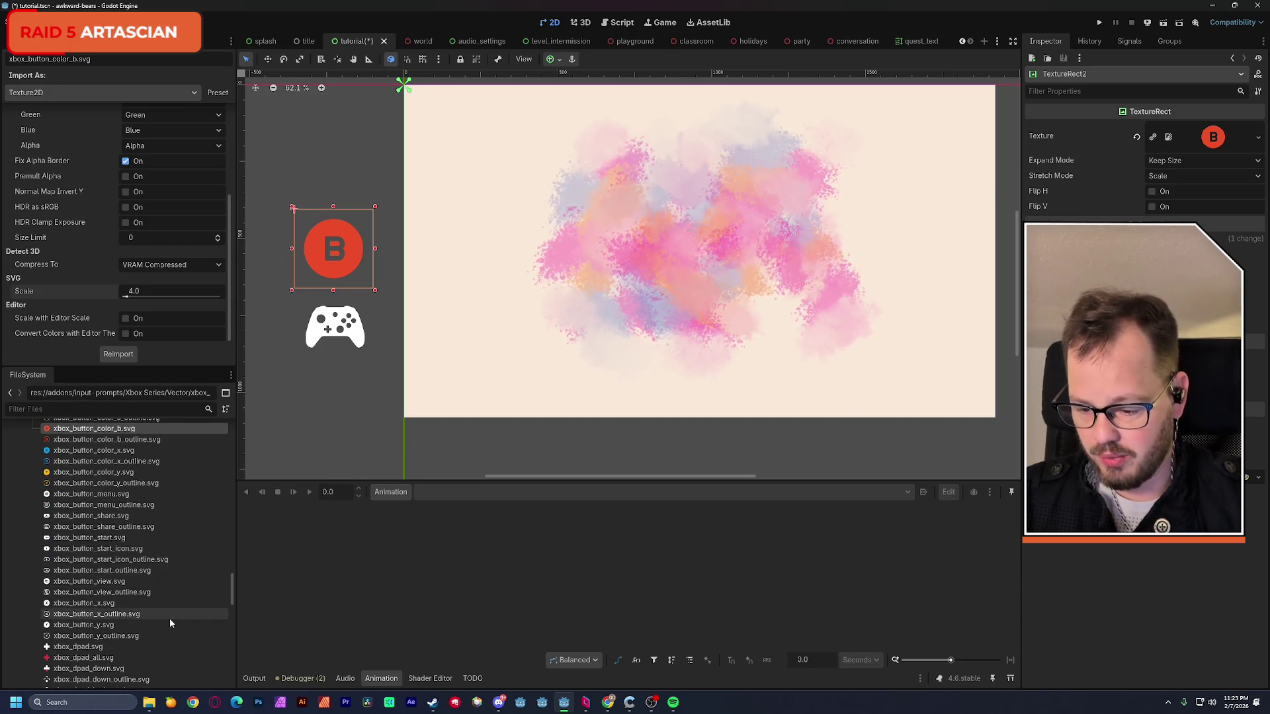
pyautogui.scroll(-1, 170, 619)
pyautogui.scroll(-1, 170, 620)
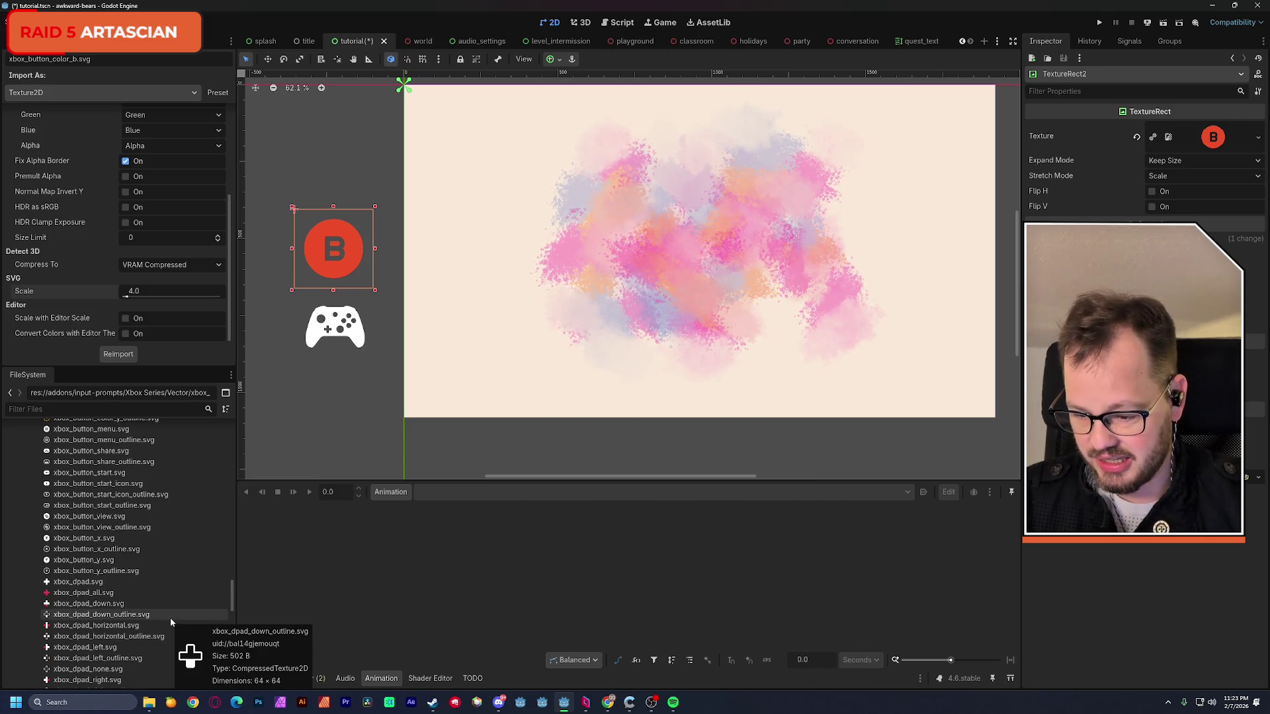
pyautogui.scroll(-2, 170, 619)
pyautogui.scroll(-1, 170, 618)
pyautogui.scroll(-2, 170, 618)
pyautogui.scroll(-2, 170, 618)
pyautogui.scroll(-1, 170, 619)
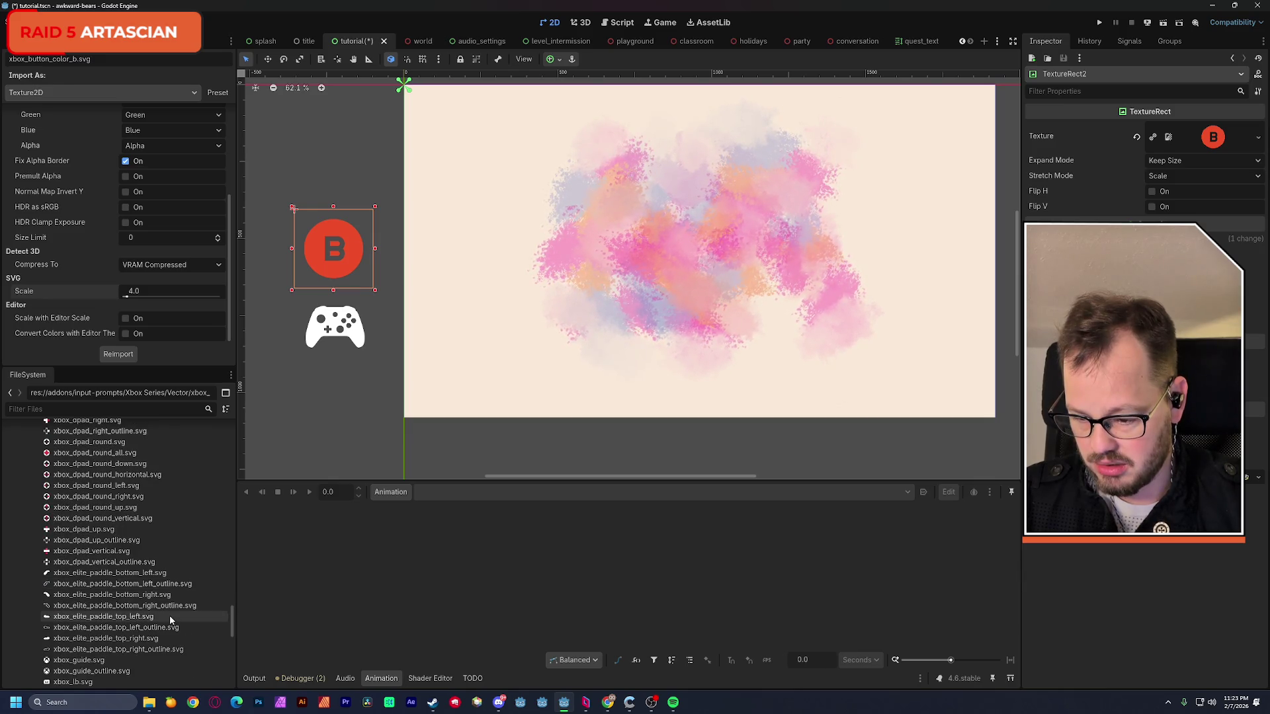
pyautogui.scroll(-1, 169, 611)
pyautogui.scroll(-2, 169, 611)
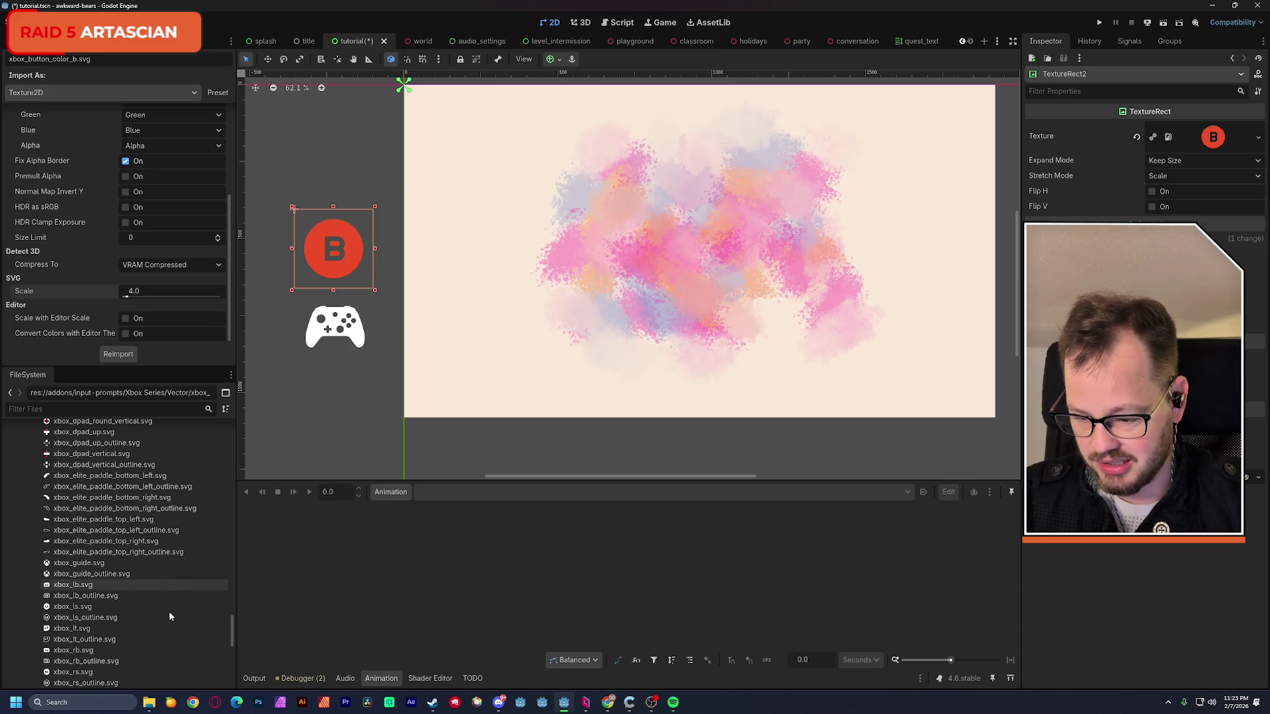
pyautogui.scroll(-1, 168, 612)
pyautogui.scroll(-1, 169, 611)
pyautogui.scroll(-2, 169, 612)
pyautogui.scroll(-1, 158, 615)
pyautogui.scroll(-2, 146, 616)
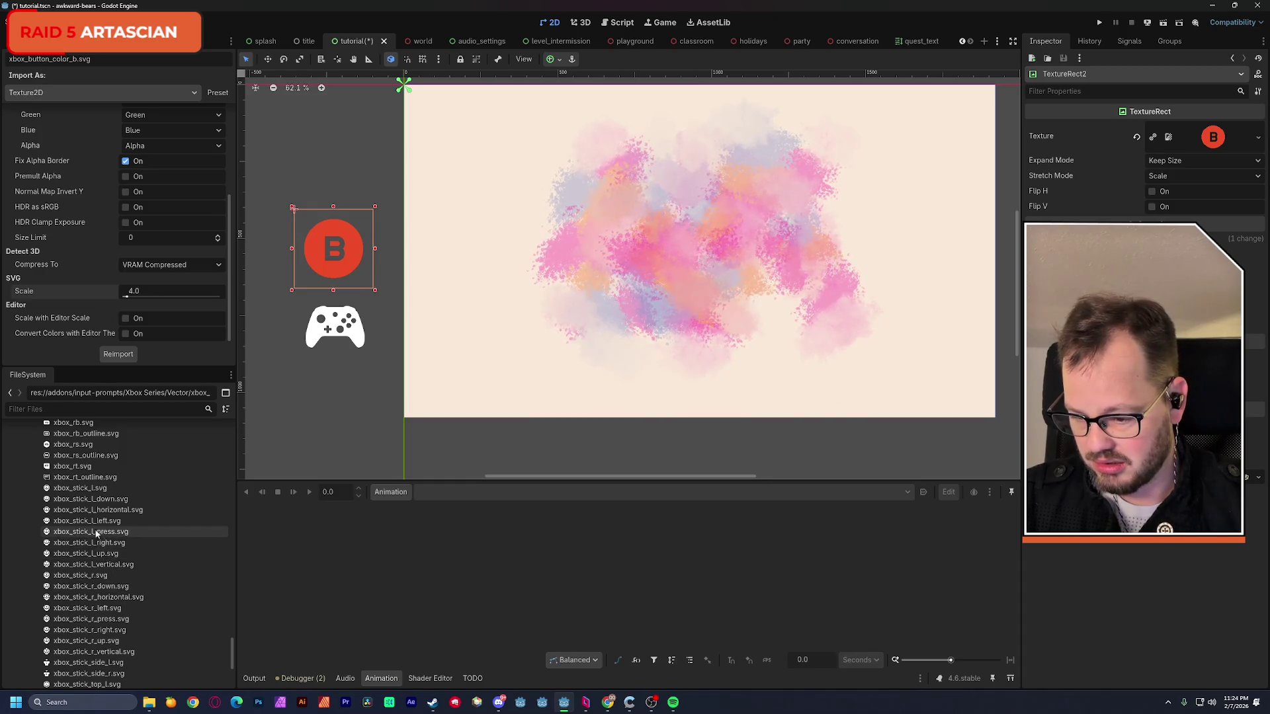
# - Preview the left-stick horizontal and right-stick left icons, then select xbox_stick_r_right.svg
pyautogui.click(95, 512)
pyautogui.doubleClick(94, 511)
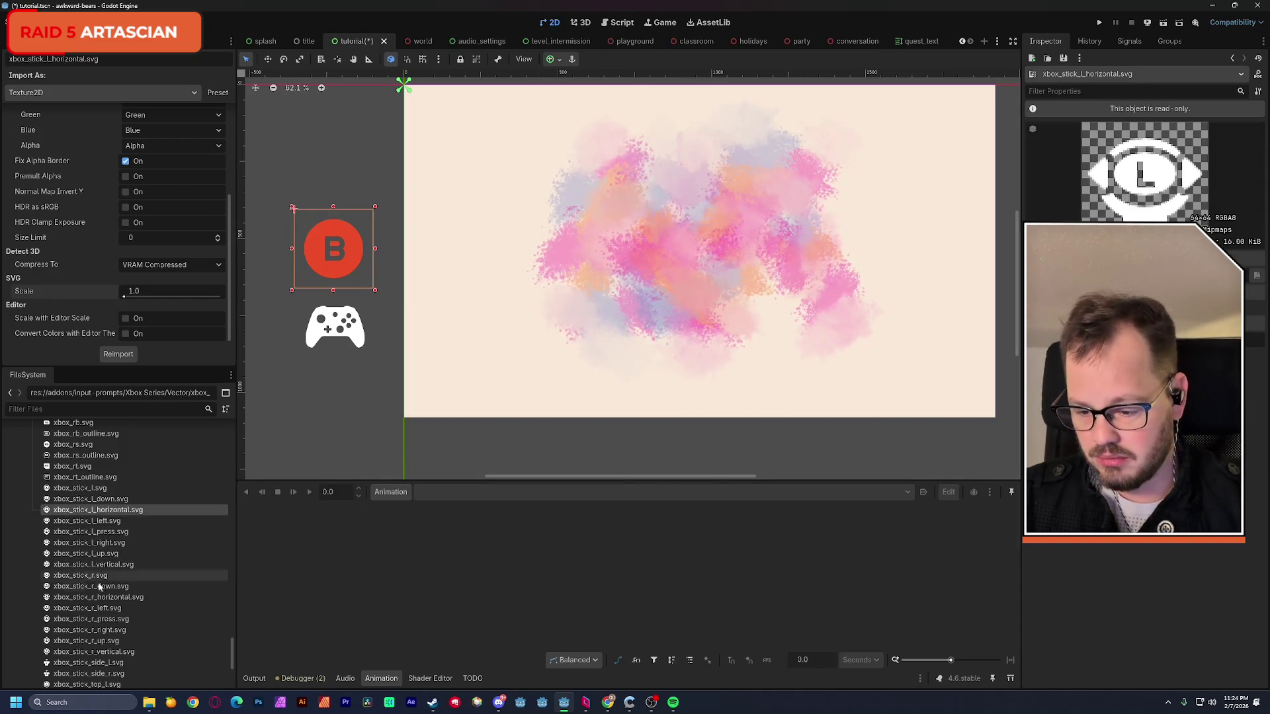
pyautogui.doubleClick(94, 609)
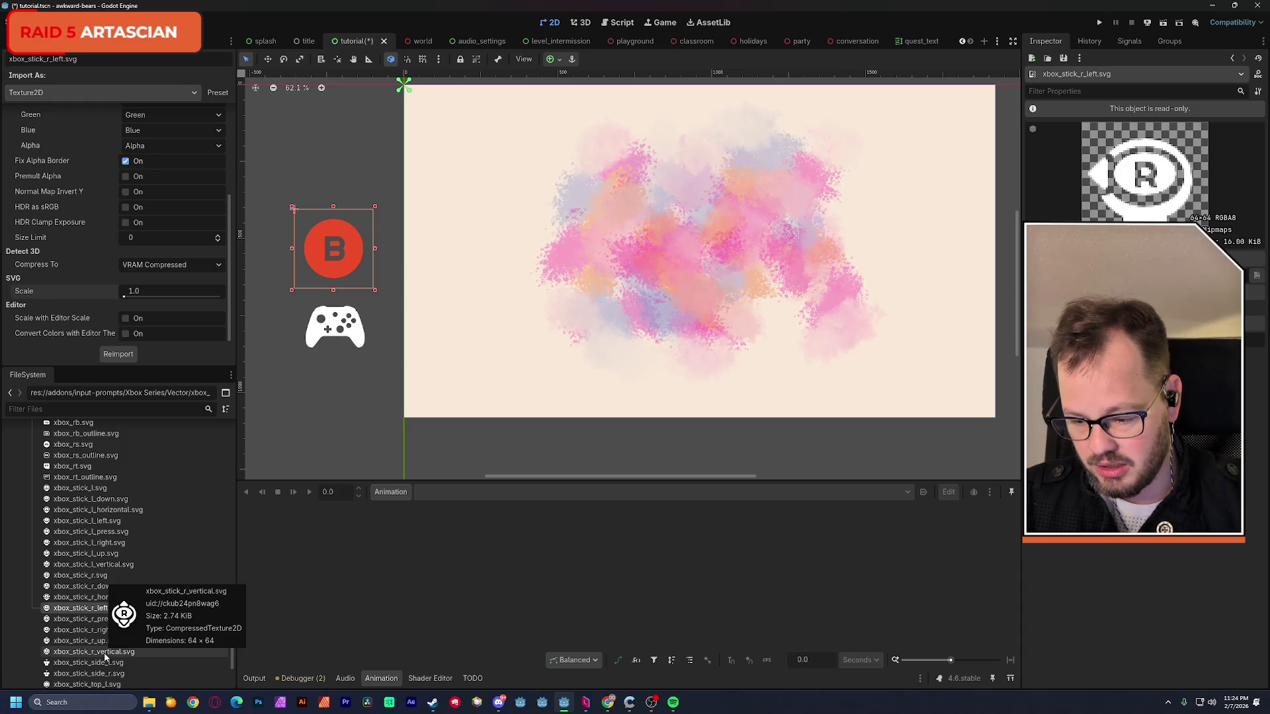
pyautogui.click(89, 631)
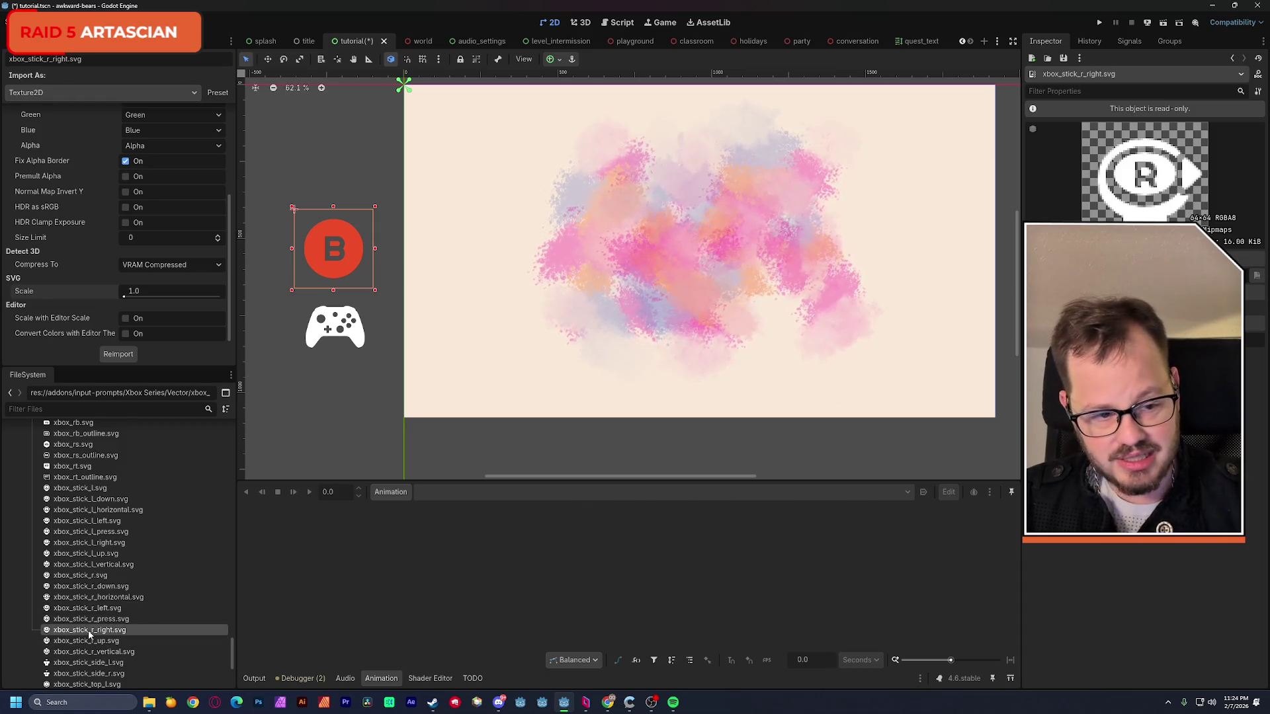
pyautogui.moveTo(90, 632); pyautogui.dragTo(119, 635)
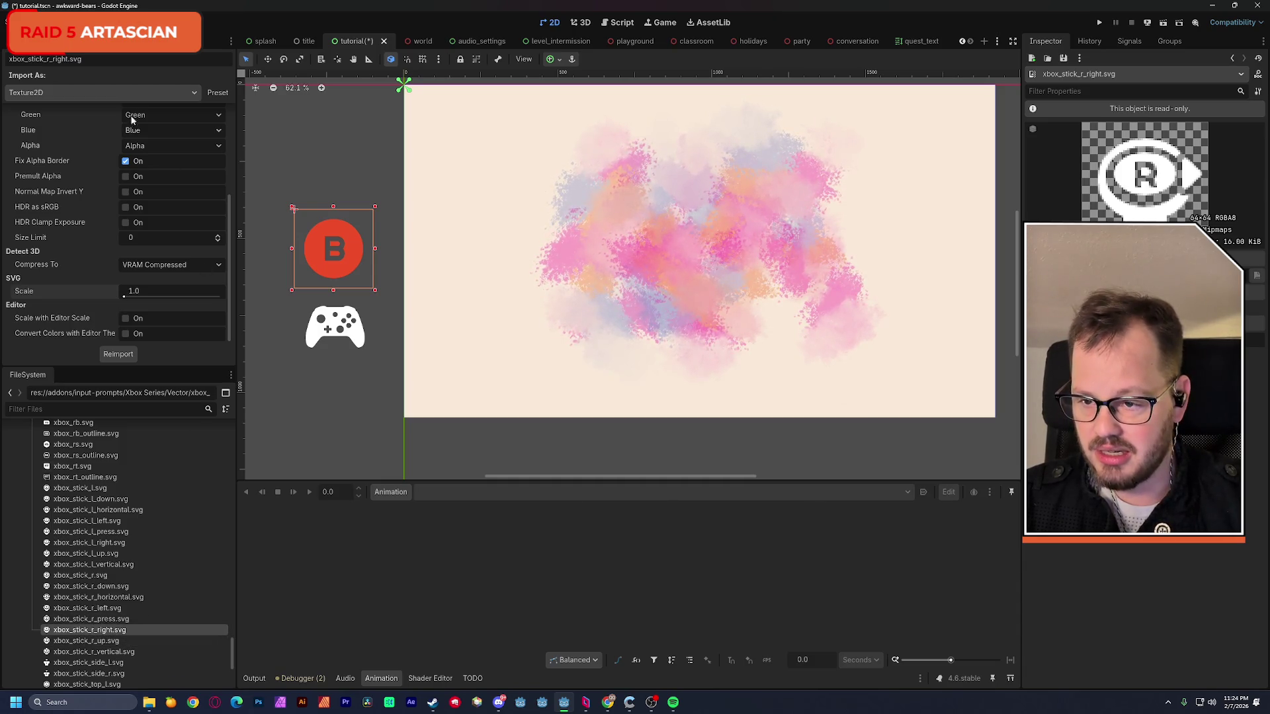
# - Add a third TextureRect node to the tutorial scene
pyautogui.click(19, 41)
pyautogui.click(36, 71)
pyautogui.hotkey('ctrl', 'a')
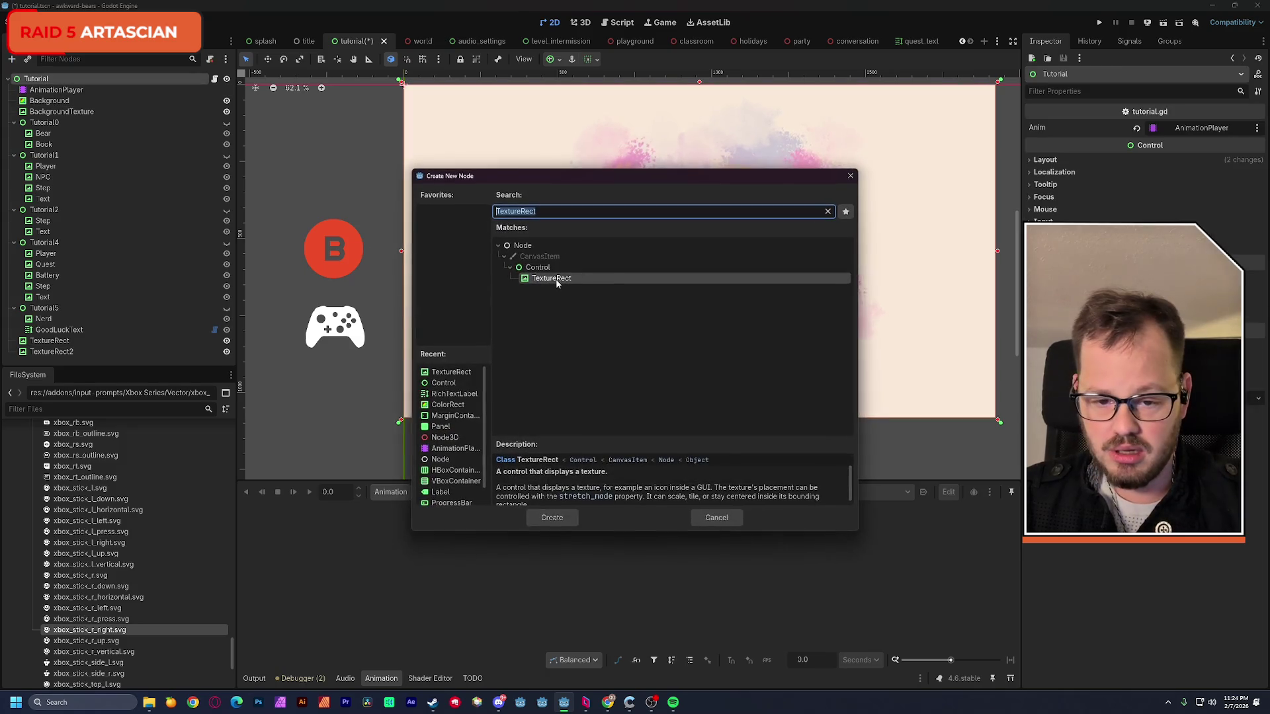
pyautogui.press('Return')
# - Give it the xbox_stick_r_right.svg texture and position it above the red B button
pyautogui.moveTo(117, 632); pyautogui.dragTo(1180, 137)
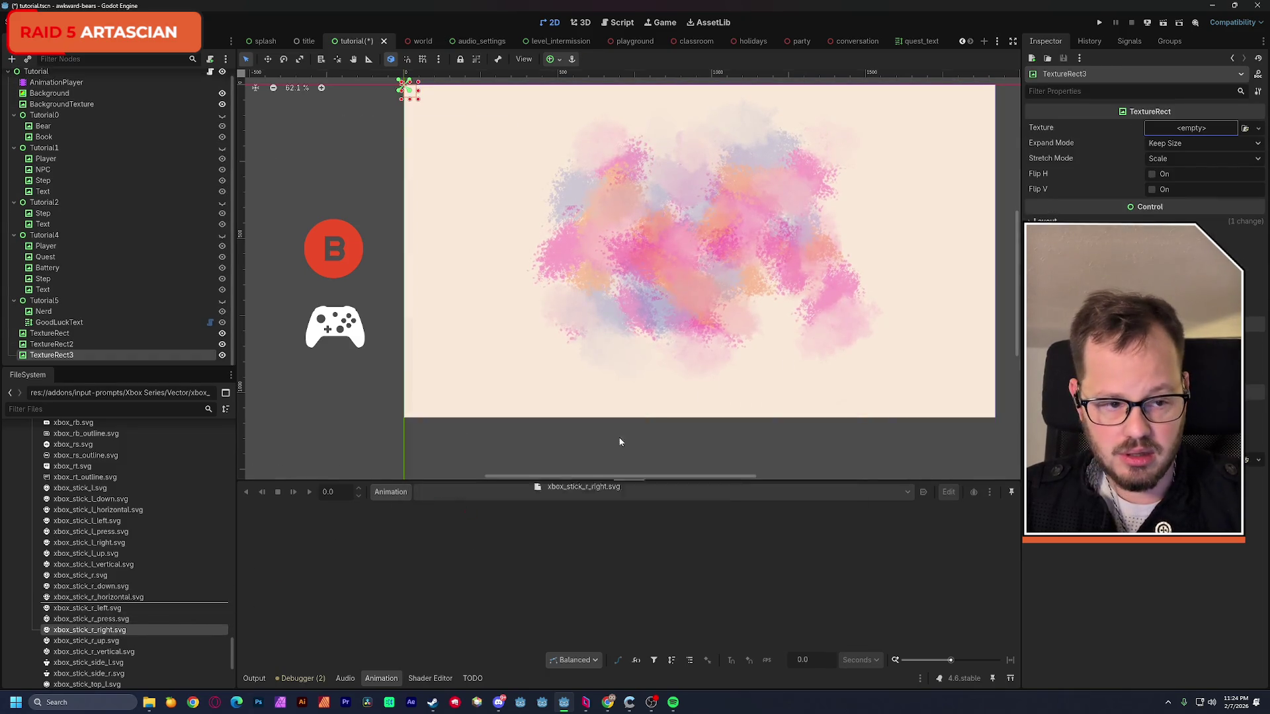
pyautogui.moveTo(418, 97); pyautogui.dragTo(328, 181)
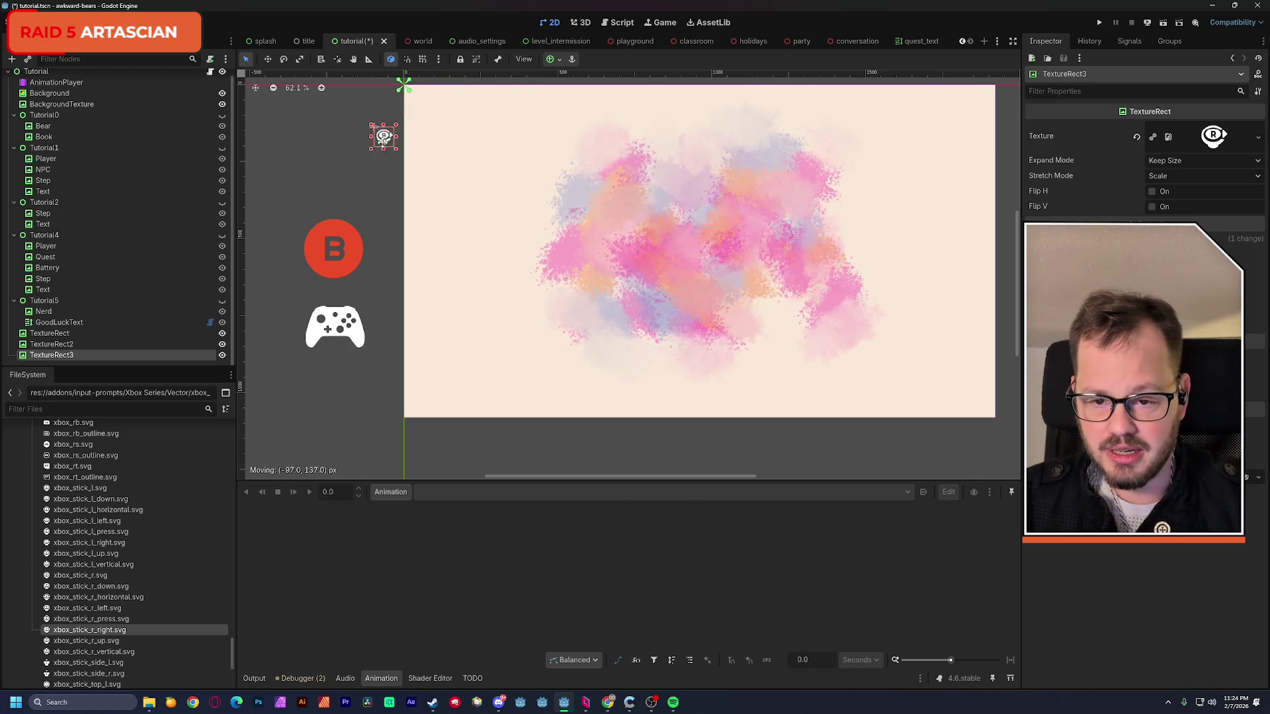
pyautogui.click(104, 41)
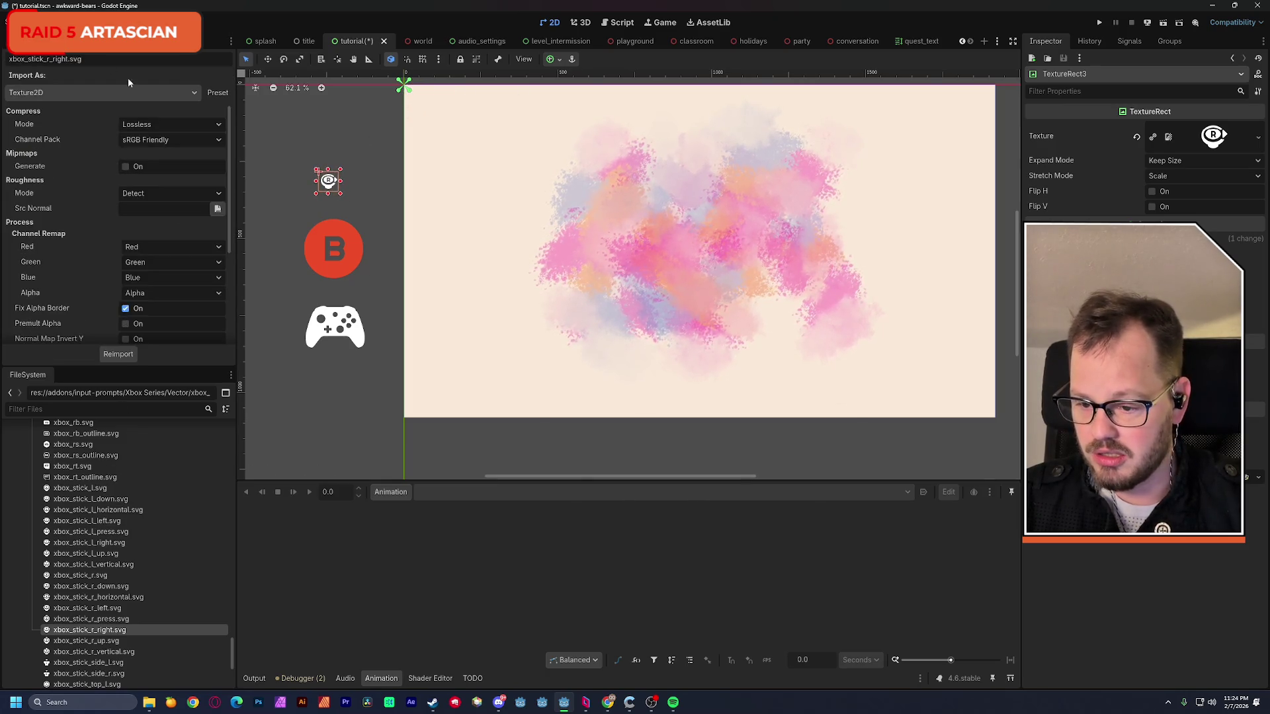
pyautogui.scroll(-3, 138, 317)
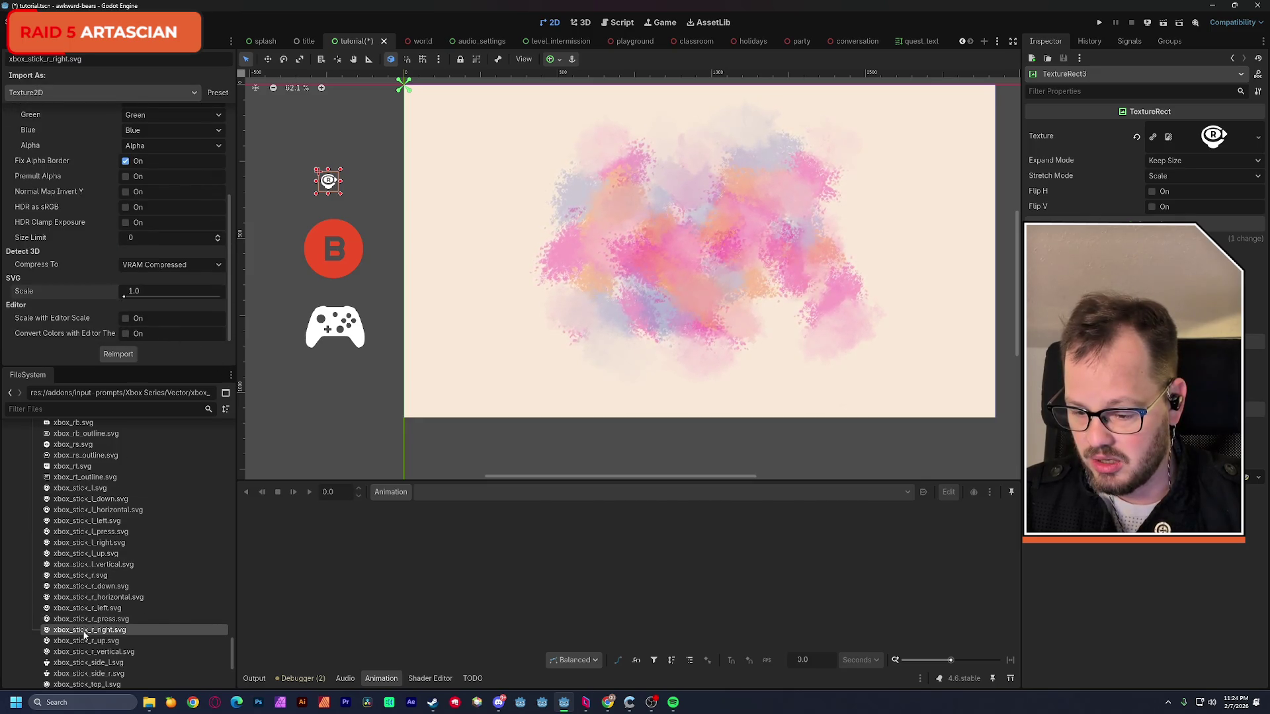
# - Reimport the right-stick icon at SVG scale 4, line it up above the B button, and save
pyautogui.click(143, 294)
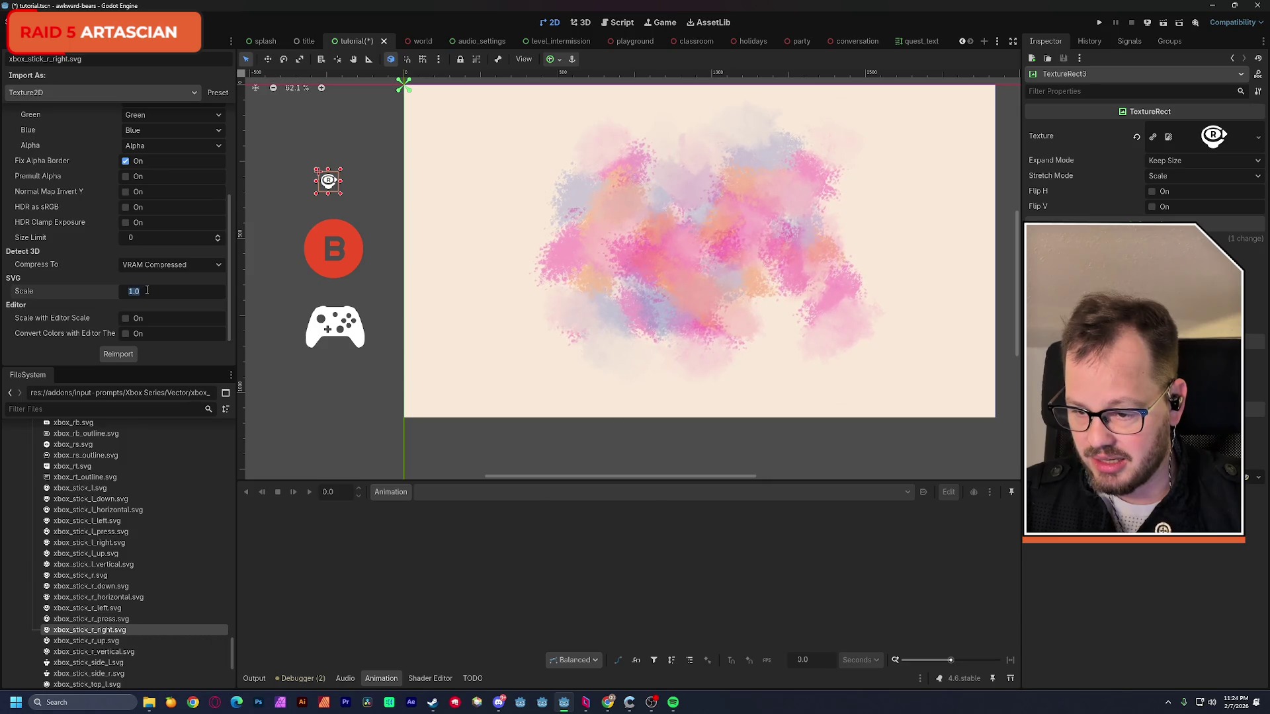
pyautogui.write('4')
pyautogui.press('Return')
pyautogui.click(130, 355)
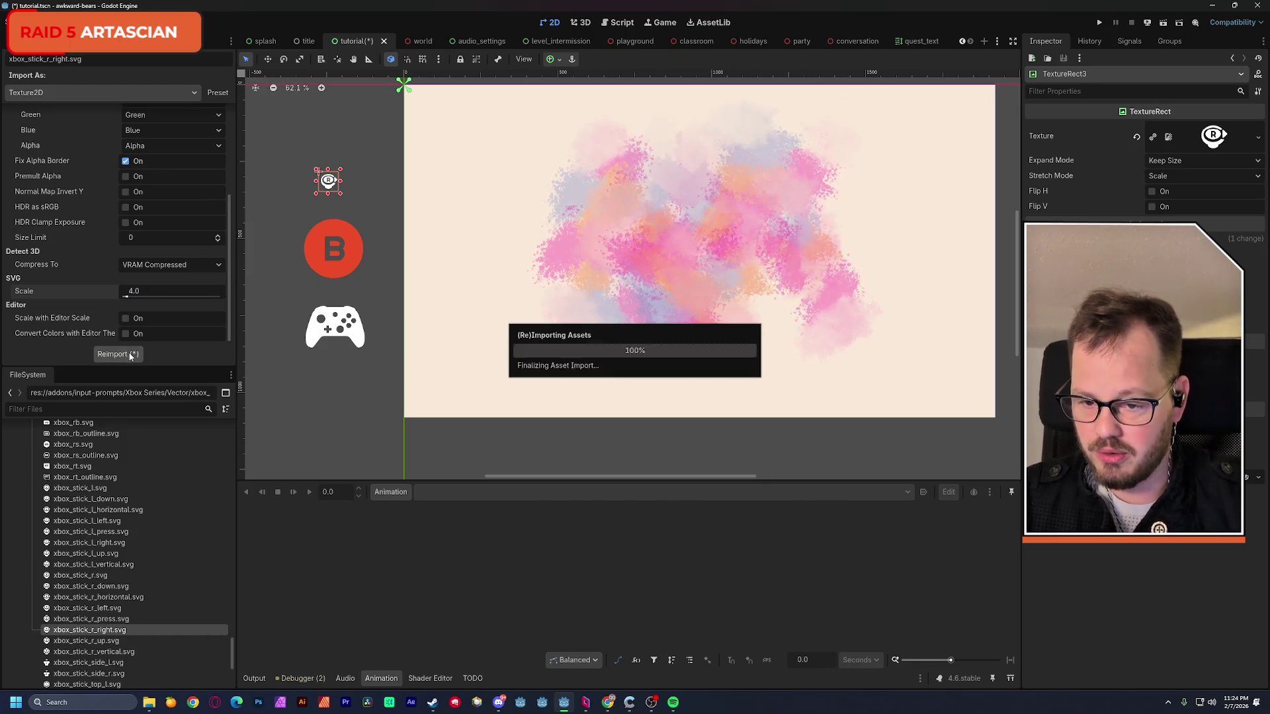
pyautogui.moveTo(380, 186)
pyautogui.mouseDown()
pyautogui.moveTo(336, 193)
pyautogui.moveTo(344, 185)
pyautogui.mouseUp()
pyautogui.hotkey('ctrl', 's')
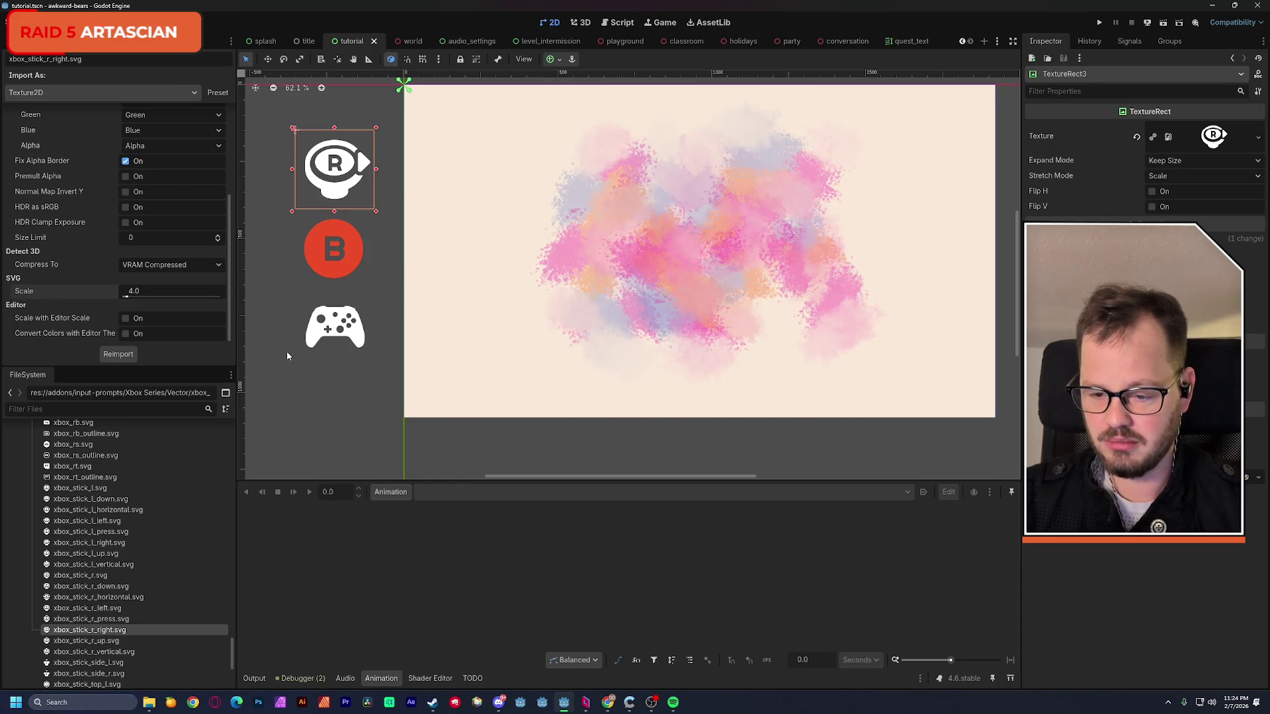
# - Show the Tutorial1 Step 1 artwork and move the right-stick icon beside the 'Enter conversation.' text
pyautogui.click(6, 41)
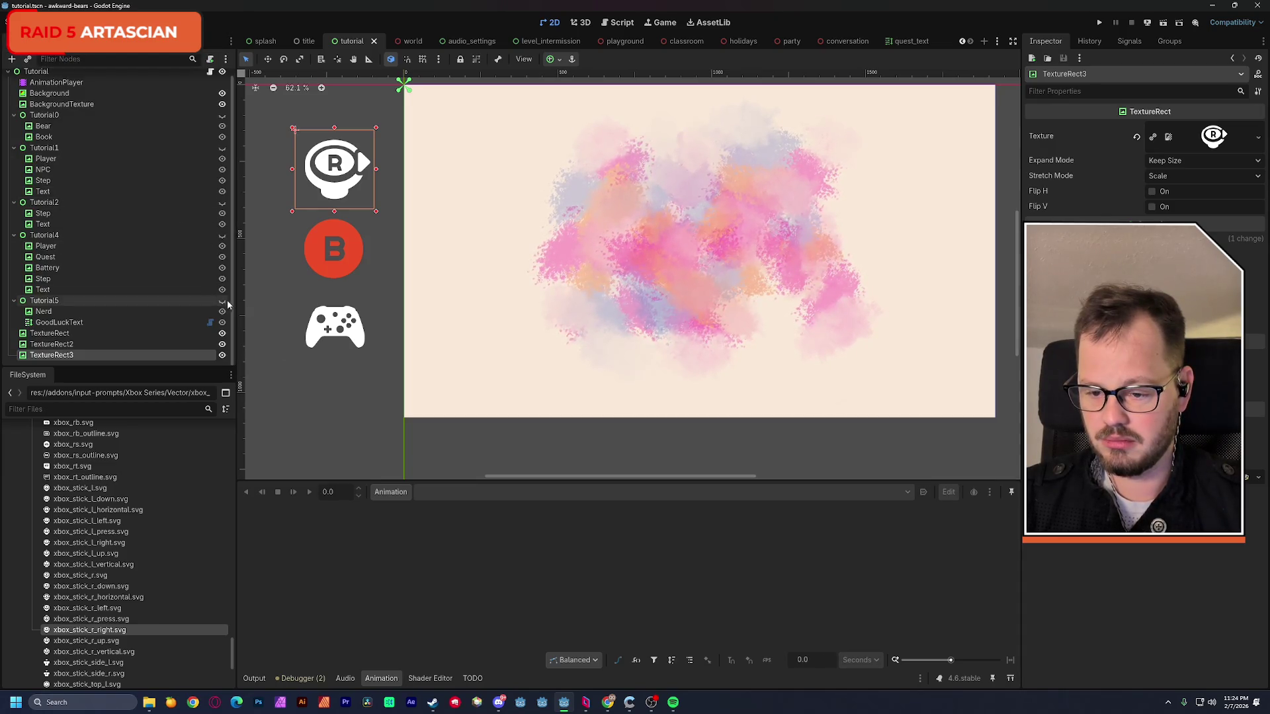
pyautogui.scroll(1, 199, 148)
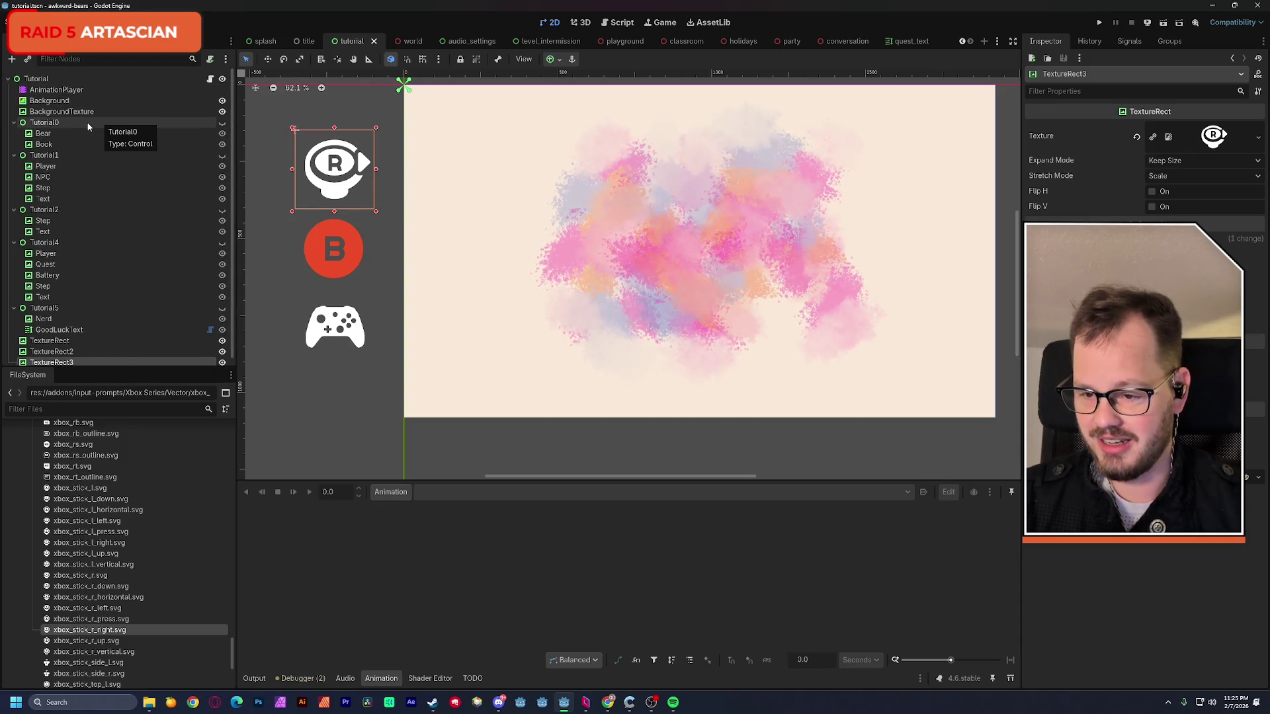
pyautogui.click(223, 122)
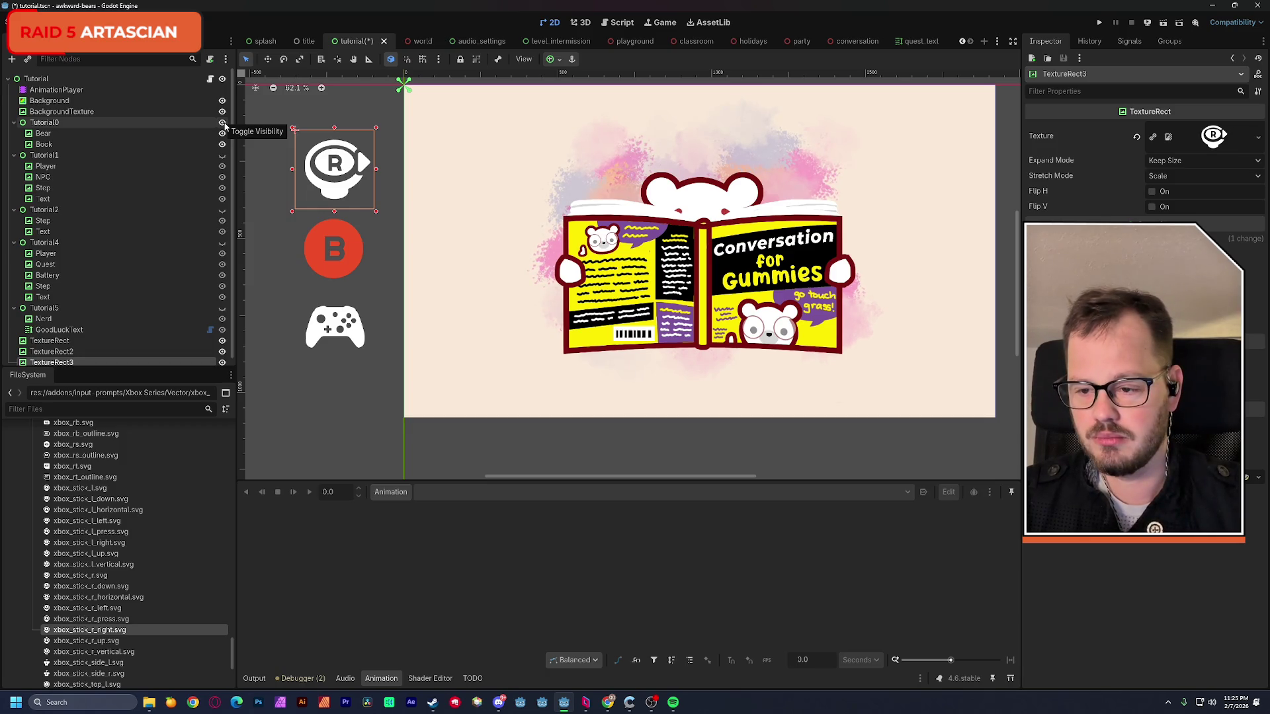
pyautogui.click(223, 121)
pyautogui.click(222, 154)
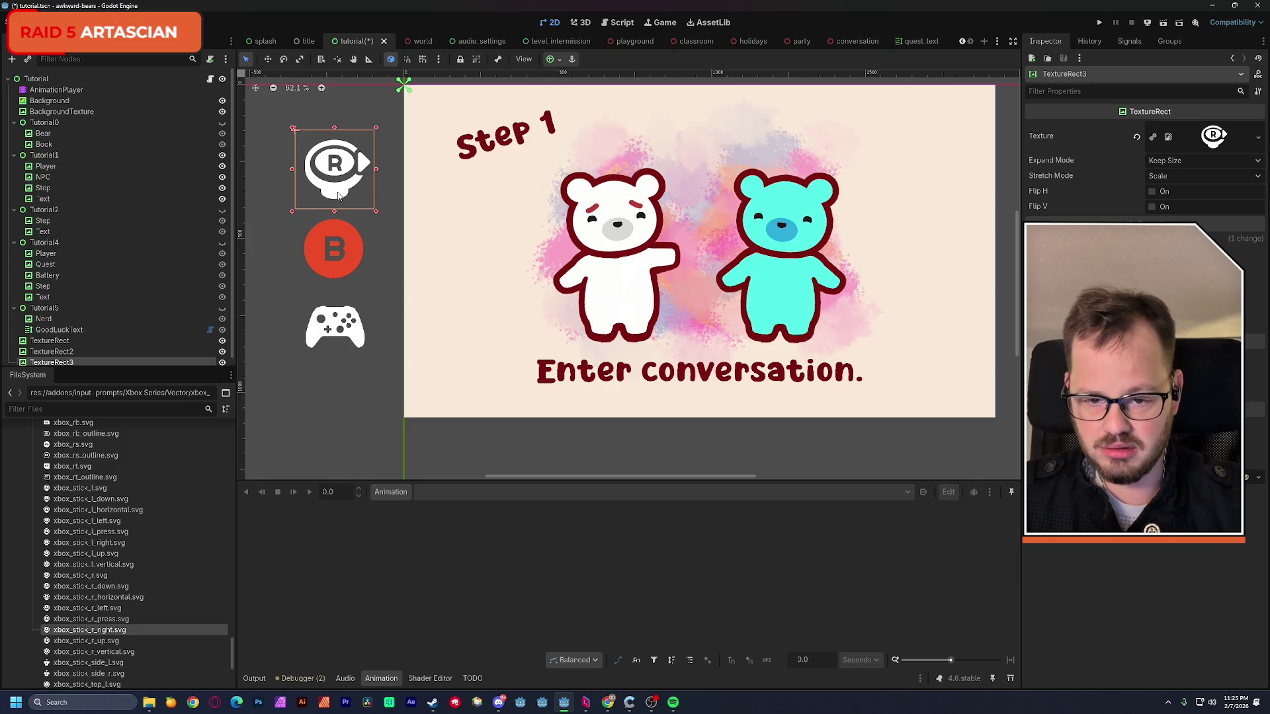
pyautogui.moveTo(341, 197); pyautogui.dragTo(459, 379)
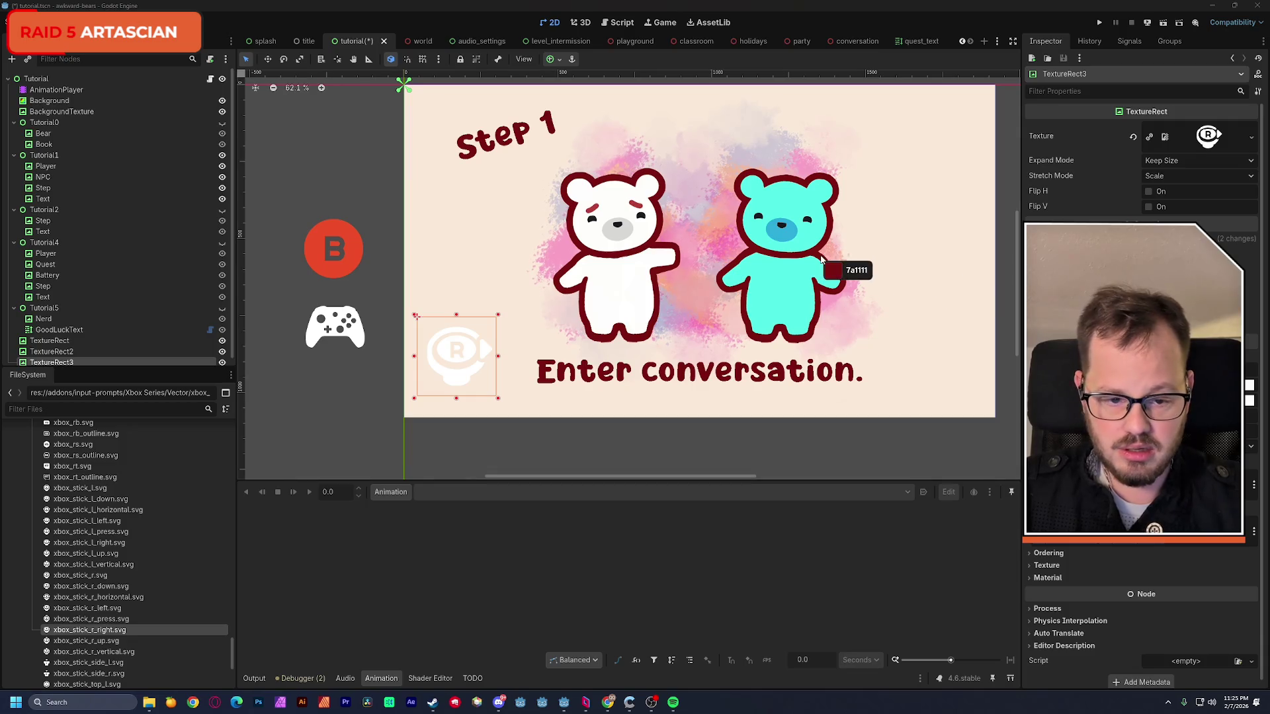
# - Sample the bears' dark red outline (7a1111) and paste it as the right-stick icon's Modulate tint
pyautogui.click(822, 260)
pyautogui.click(732, 319)
pyautogui.click(737, 259)
pyautogui.click(1249, 385)
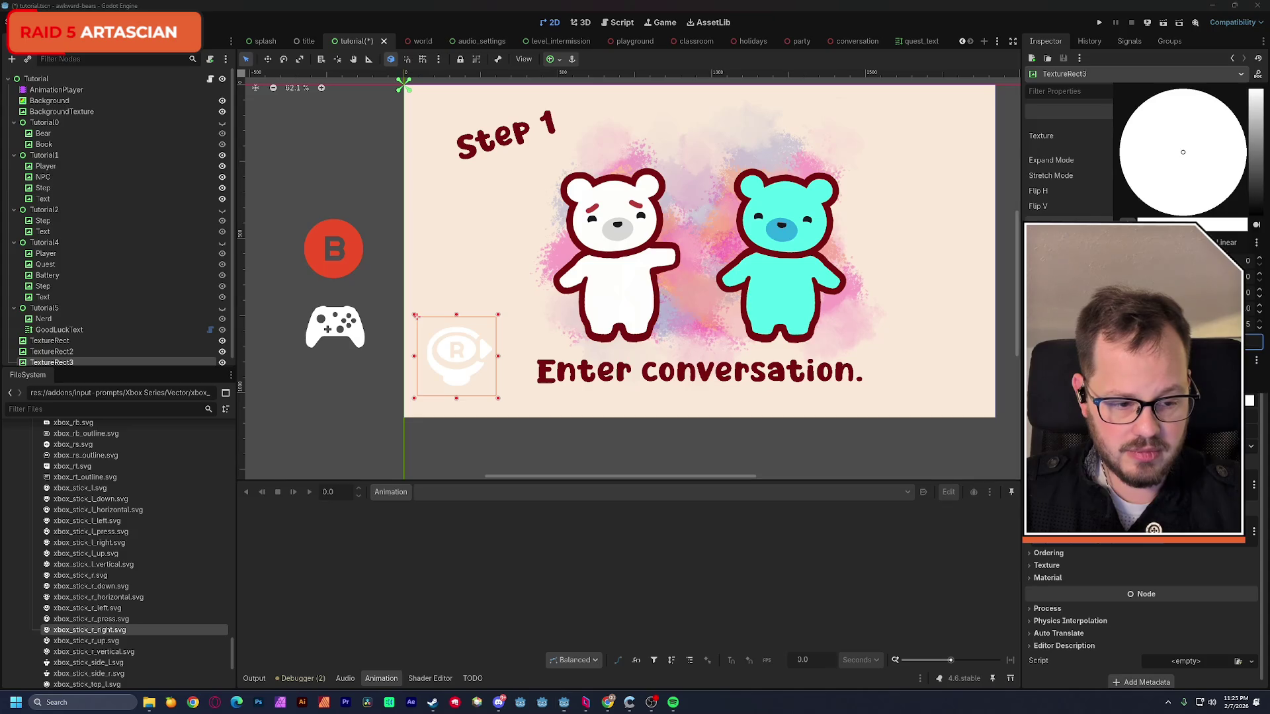
pyautogui.hotkey('ctrl', 'v')
pyautogui.press('Return')
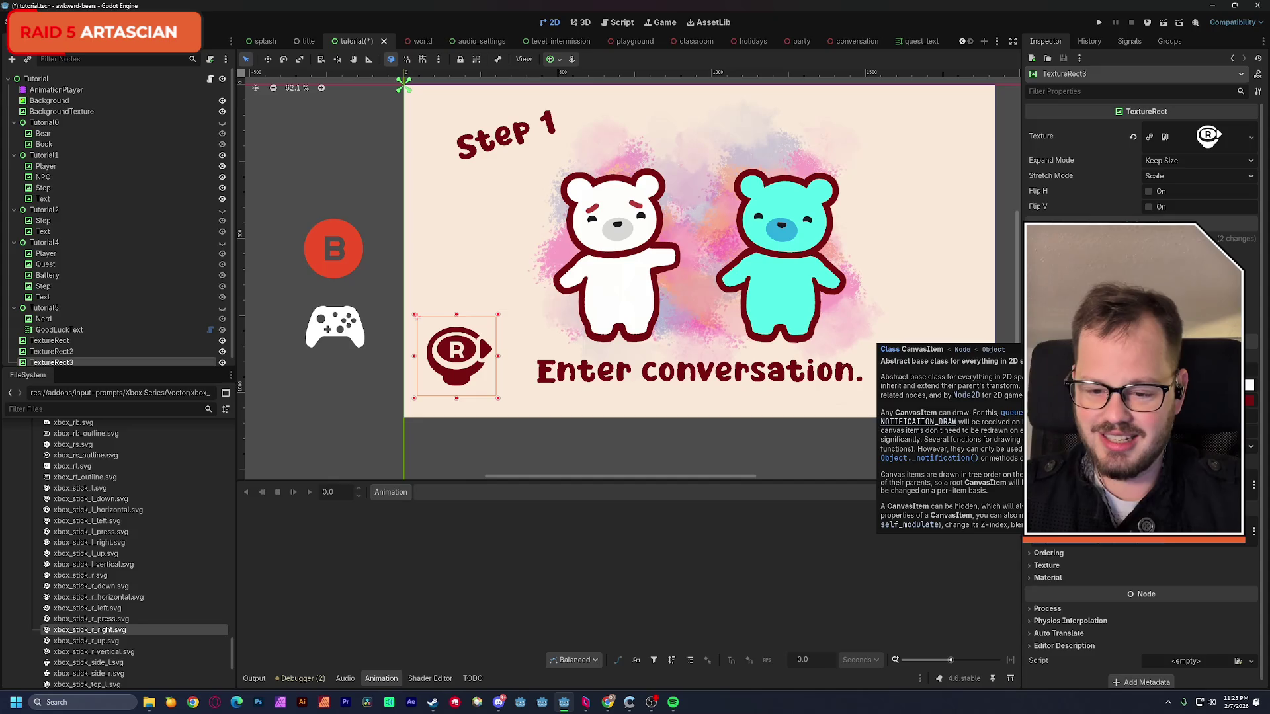
pyautogui.click(357, 343)
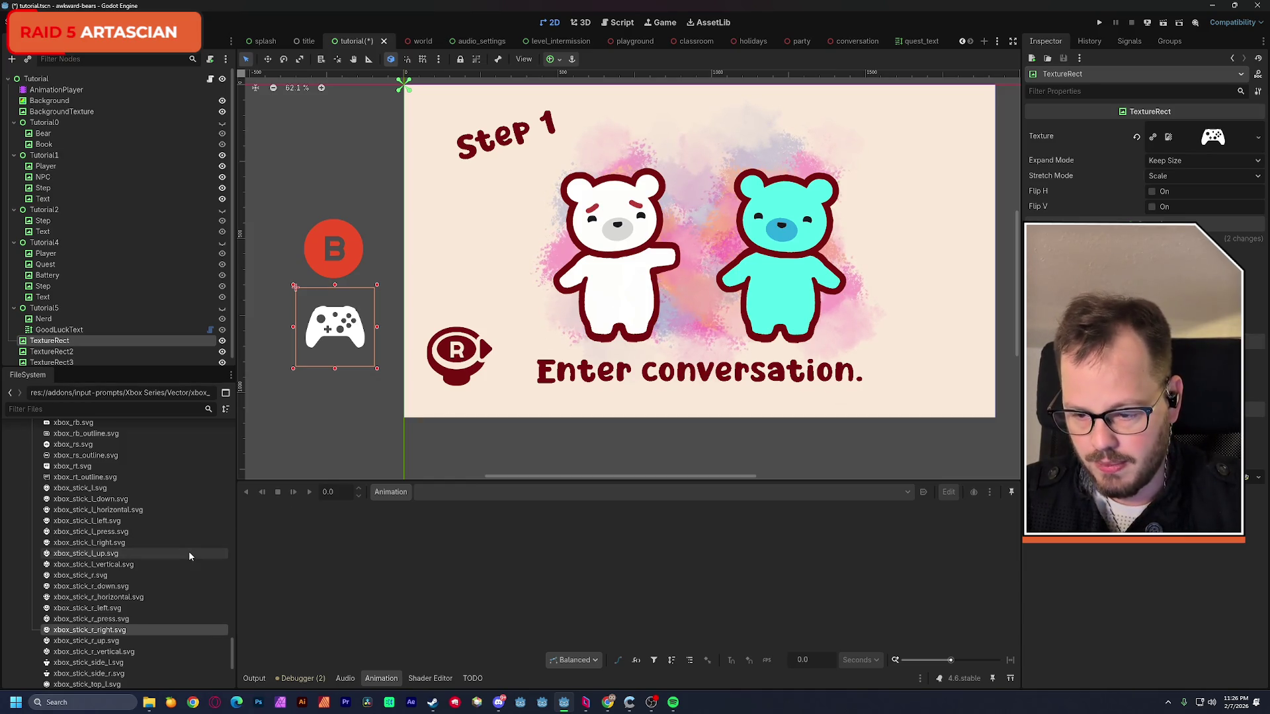
pyautogui.scroll(1, 183, 557)
pyautogui.scroll(1, 174, 563)
# - Tint the controller icon dark red 7a1111 and move it onto the Step 1 slide
pyautogui.moveTo(346, 338); pyautogui.dragTo(347, 365)
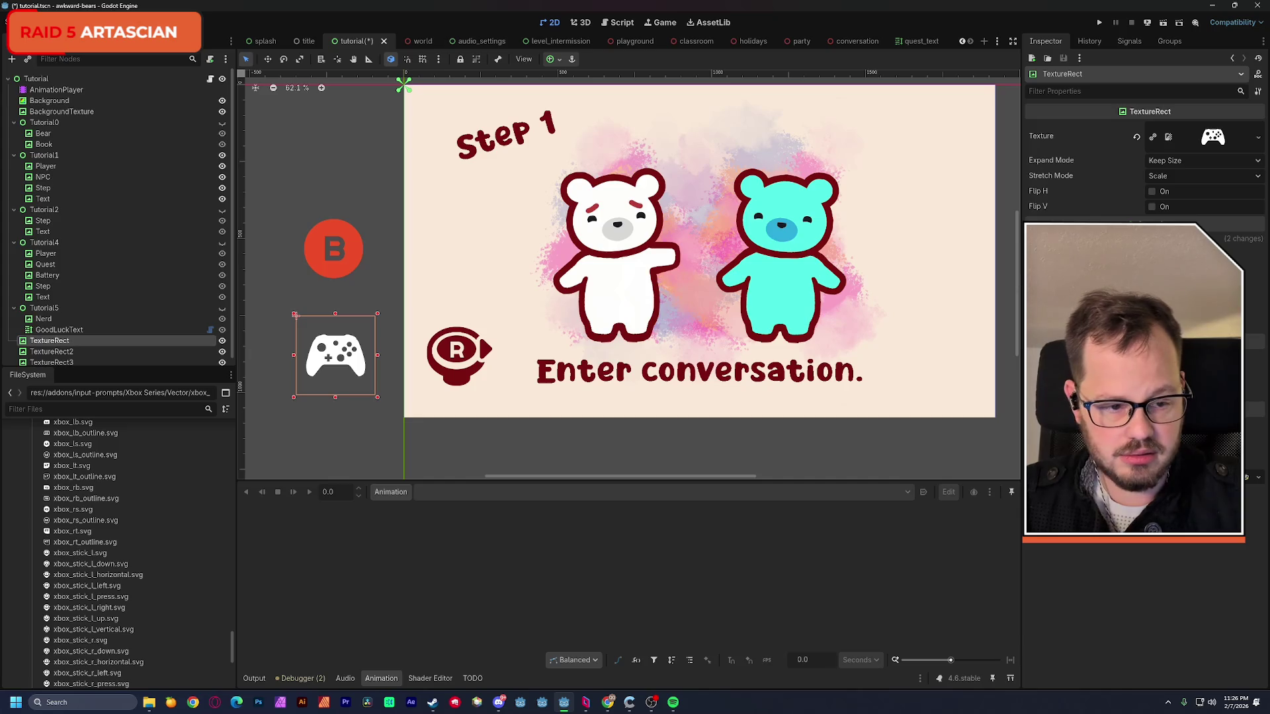
pyautogui.scroll(-5, 1141, 447)
pyautogui.click(1249, 400)
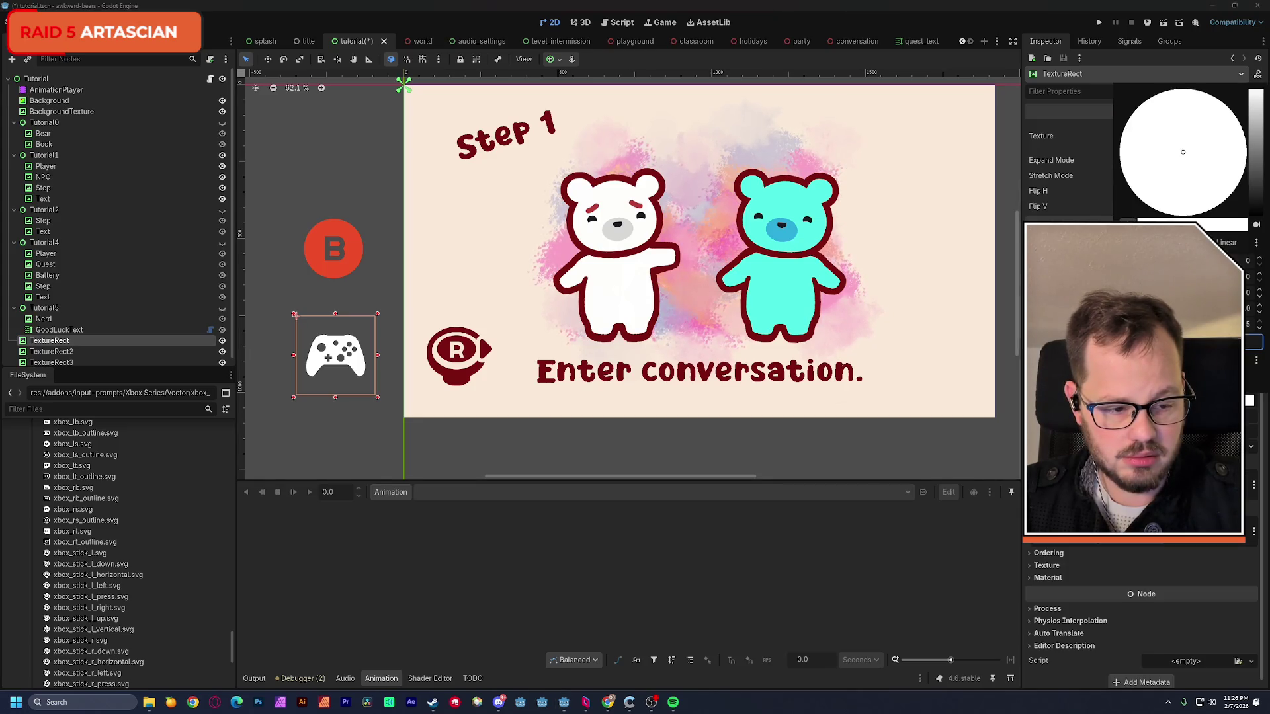
pyautogui.click(1190, 377)
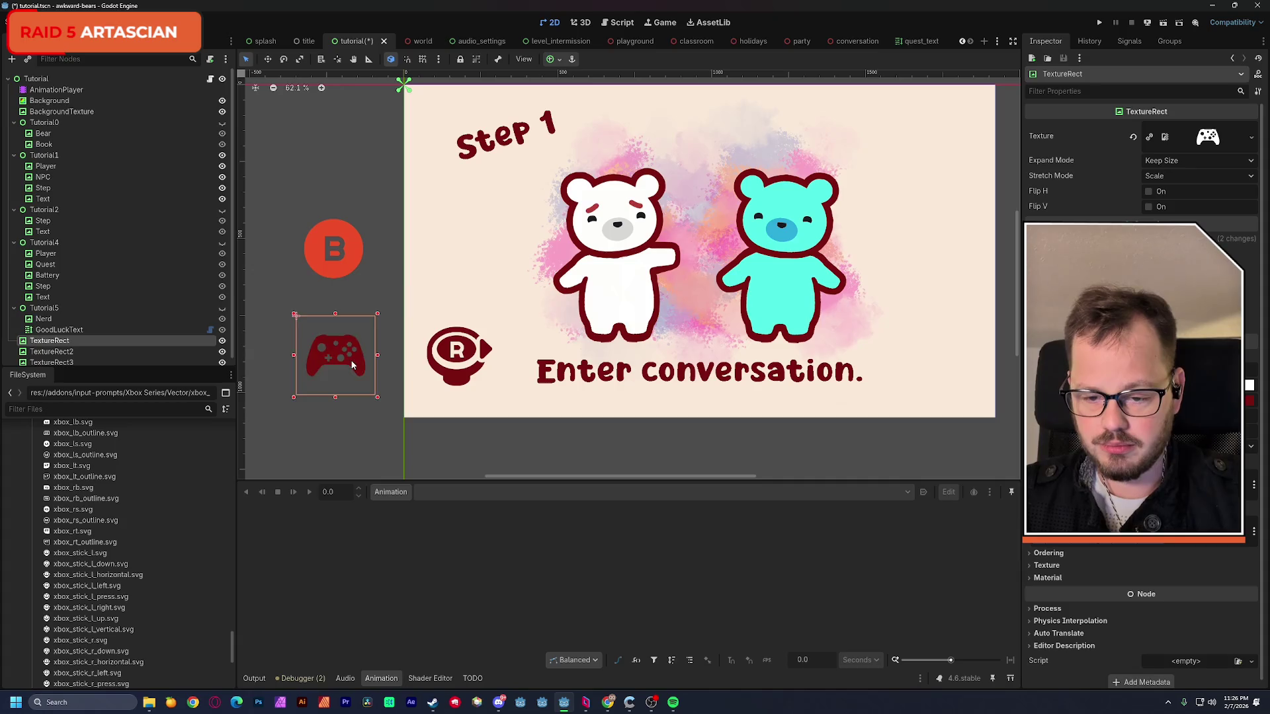
pyautogui.moveTo(350, 359); pyautogui.dragTo(468, 298)
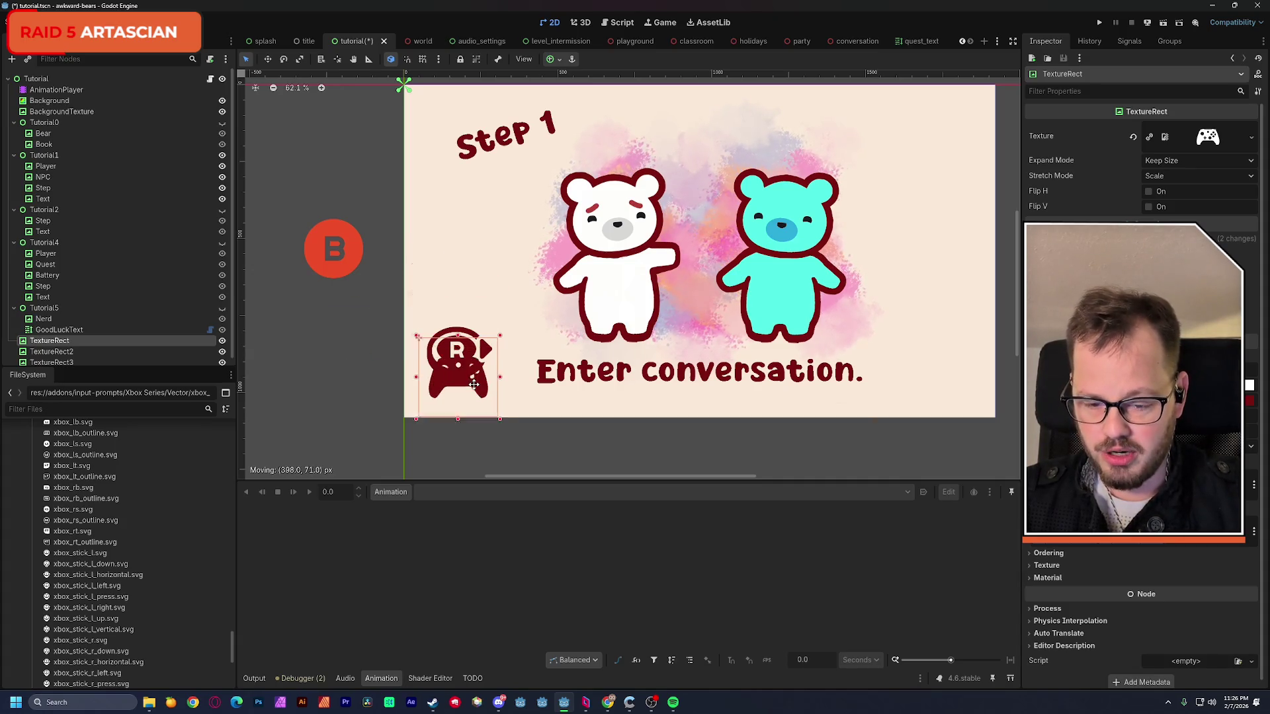
# - Lift the right-stick icon just above the controller icon and save the scene
pyautogui.click(466, 359)
pyautogui.moveTo(470, 298)
pyautogui.mouseDown()
pyautogui.moveTo(466, 359)
pyautogui.moveTo(456, 311)
pyautogui.mouseUp()
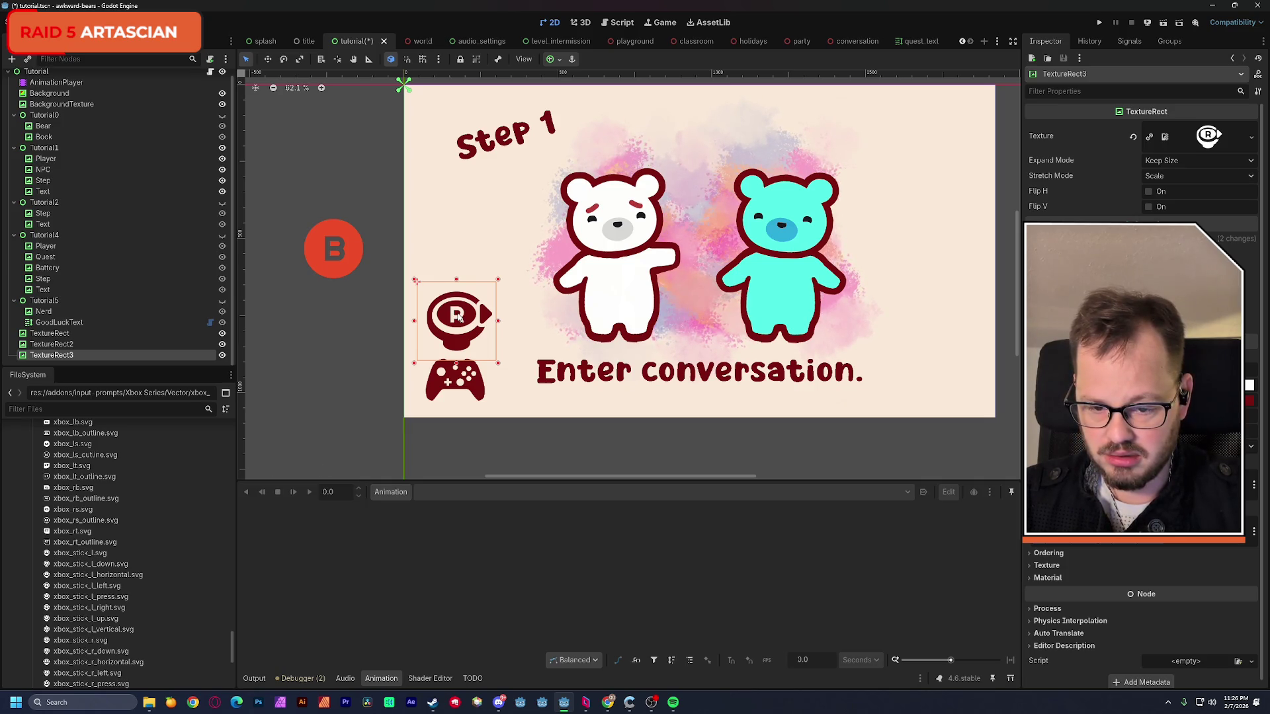
pyautogui.hotkey('ctrl', 's')
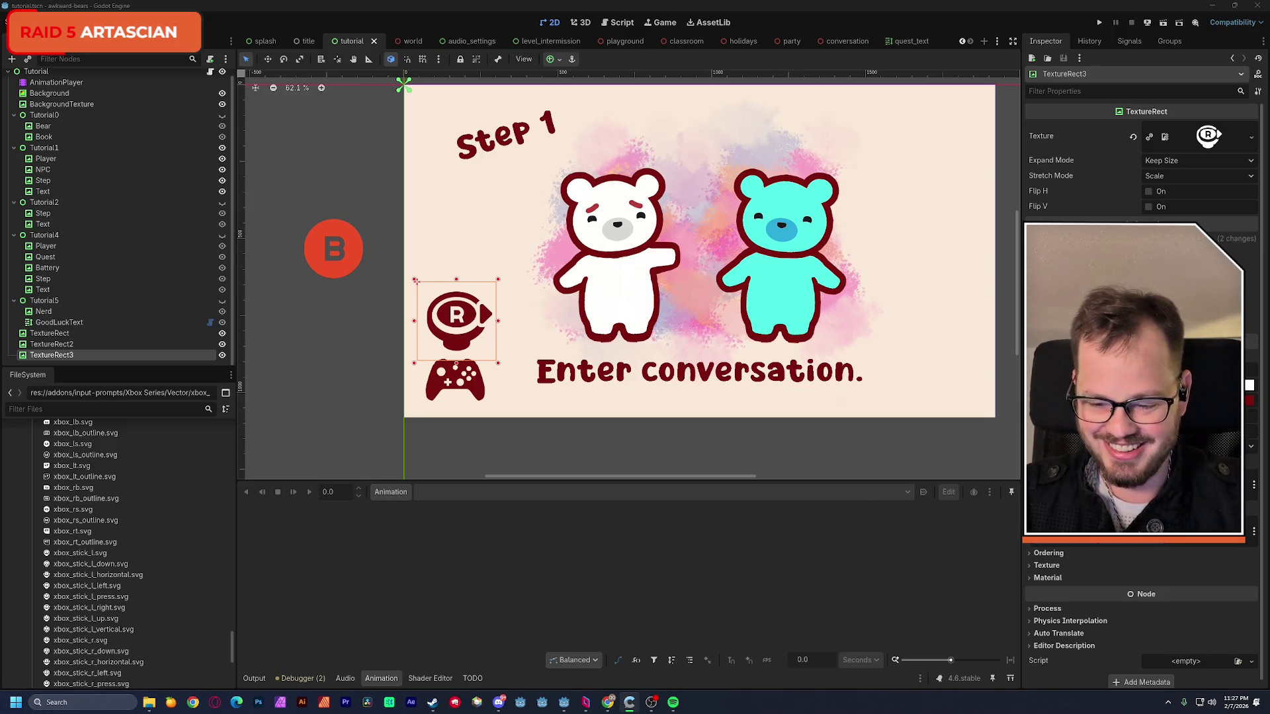
pyautogui.scroll(2, 232, 631)
pyautogui.scroll(1, 232, 632)
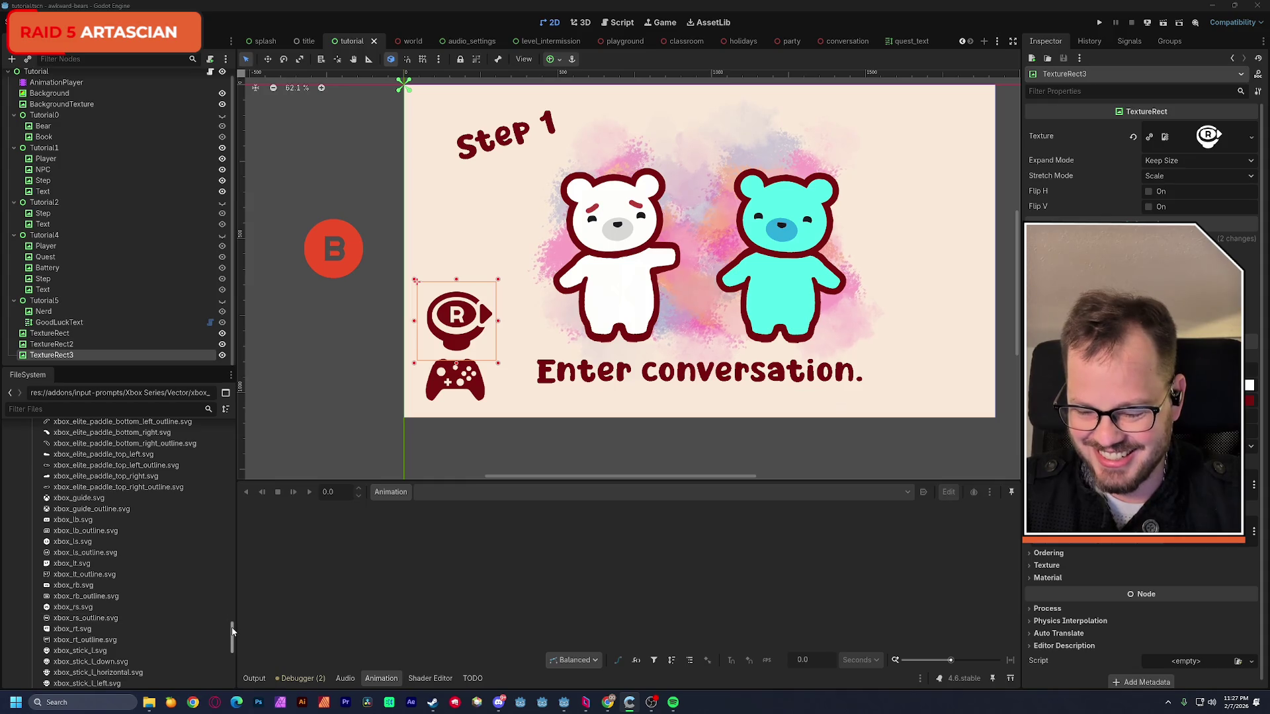
pyautogui.moveTo(232, 631); pyautogui.dragTo(230, 573)
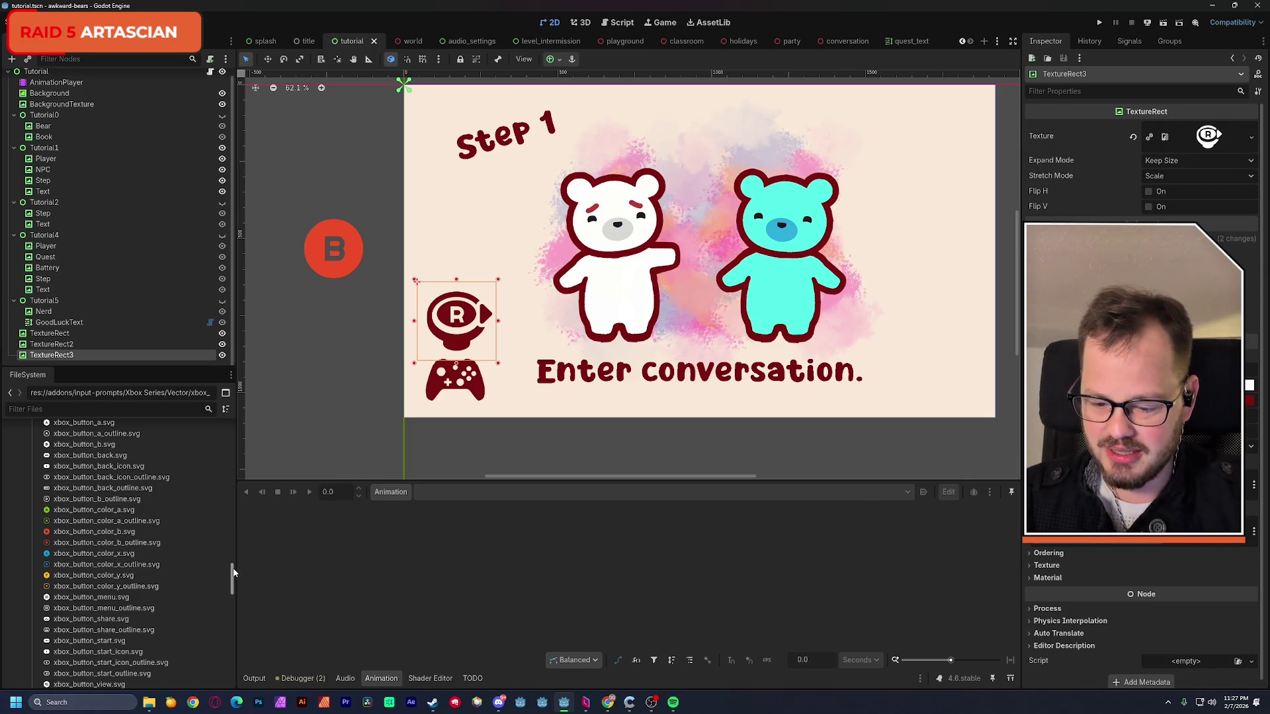
pyautogui.moveTo(232, 576); pyautogui.dragTo(232, 569)
# - Drag the red B button onto the slide below the Step 1 heading and save
pyautogui.moveTo(337, 279)
pyautogui.mouseDown()
pyautogui.moveTo(586, 177)
pyautogui.moveTo(437, 240)
pyautogui.mouseUp()
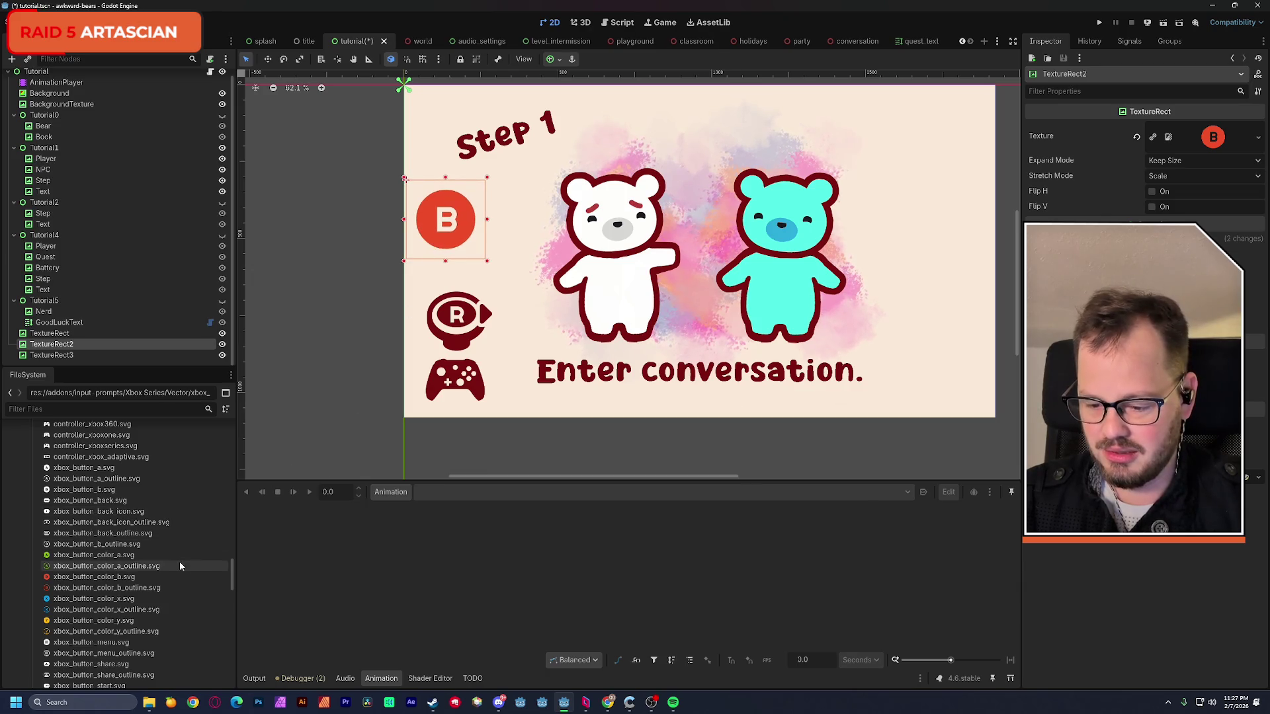
pyautogui.scroll(-3, 233, 583)
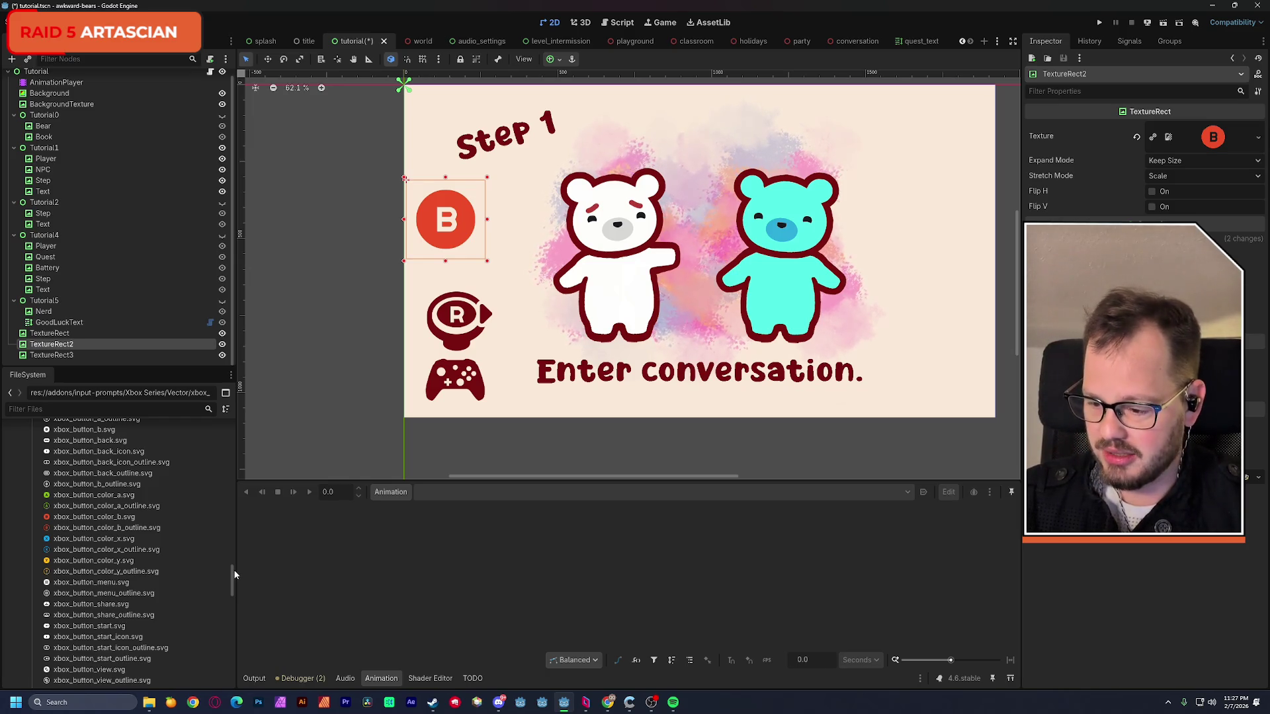
pyautogui.scroll(-2, 233, 576)
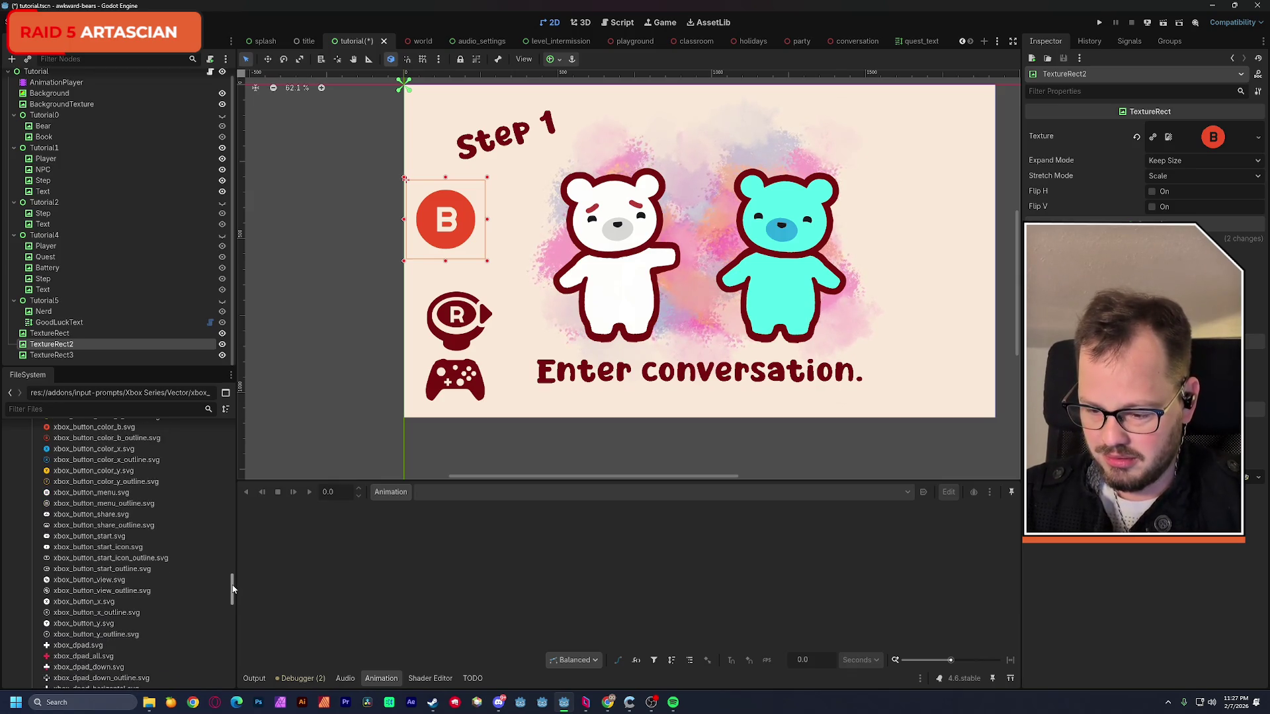
pyautogui.moveTo(232, 590); pyautogui.dragTo(233, 596)
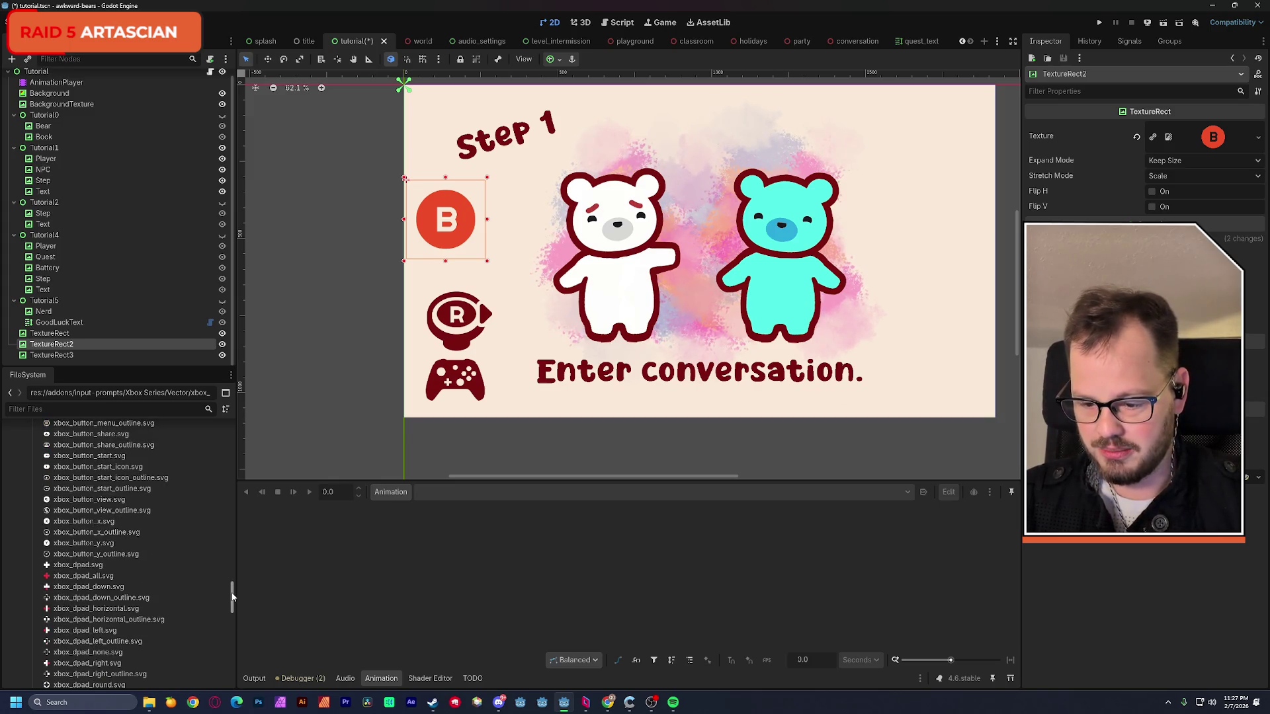
pyautogui.moveTo(232, 596); pyautogui.dragTo(232, 636)
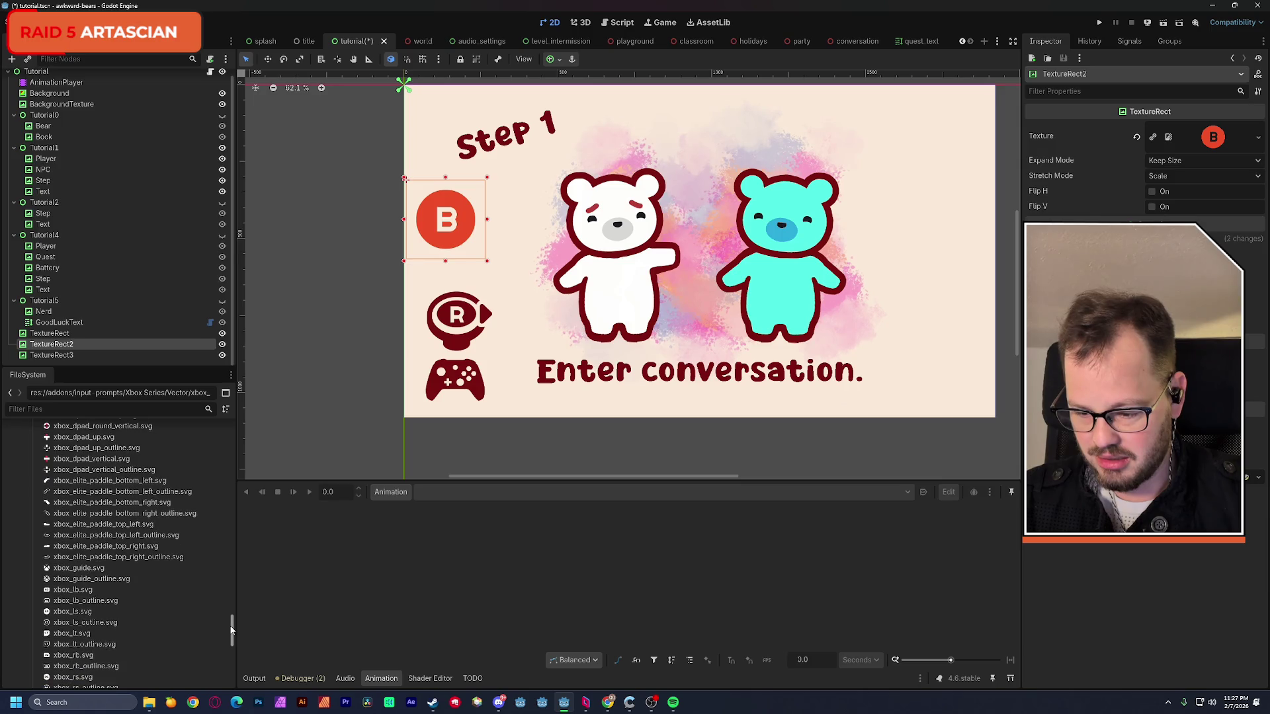
pyautogui.moveTo(231, 635); pyautogui.dragTo(232, 654)
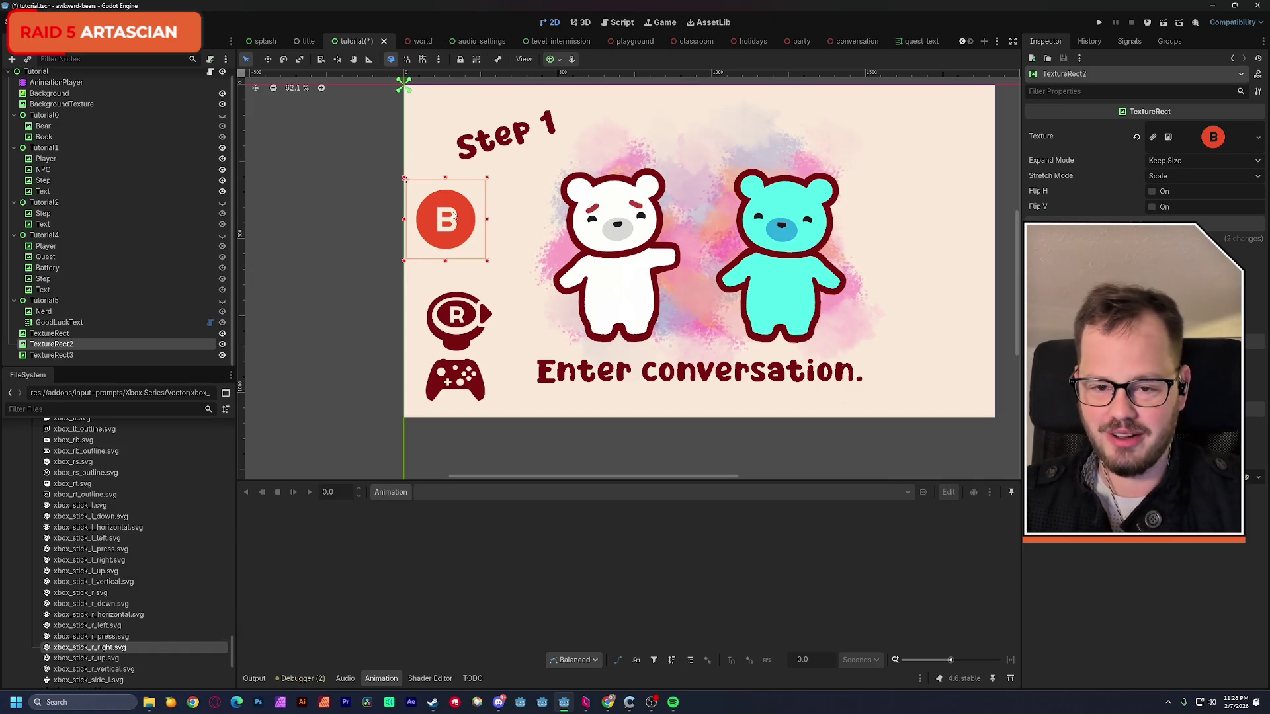
pyautogui.hotkey('ctrl', 's')
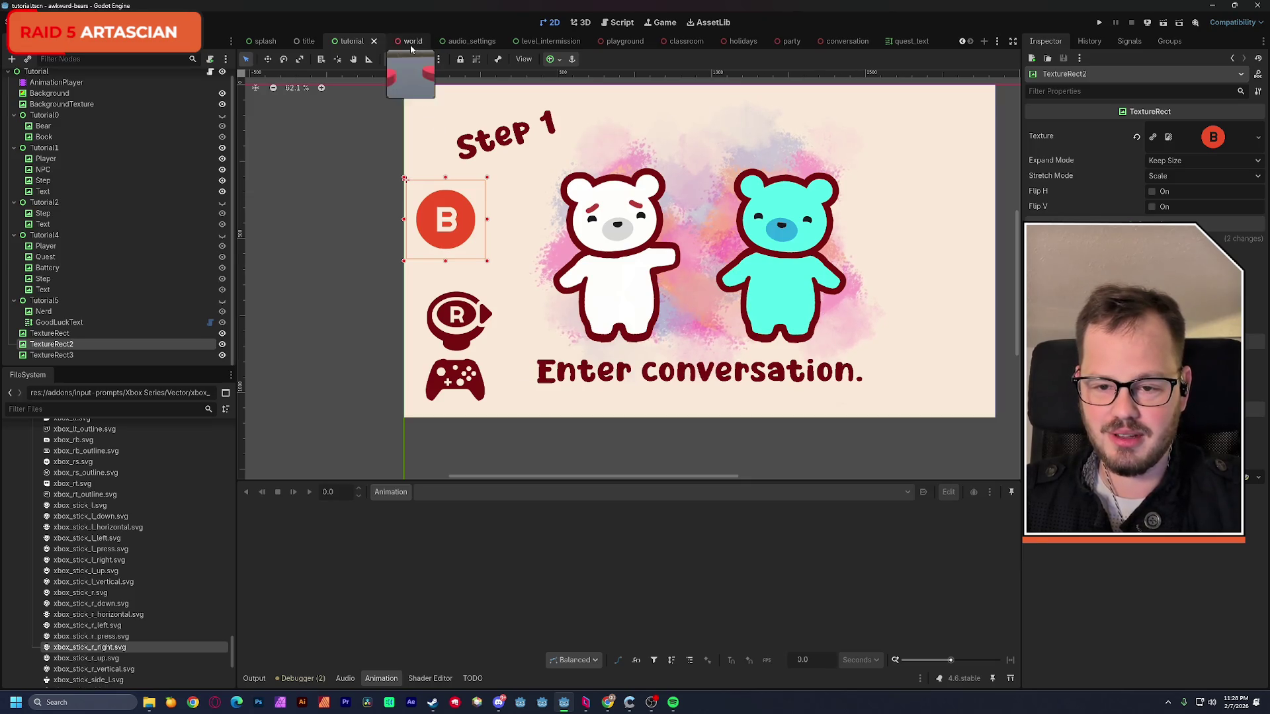
# - Run the project from the world scene and walk the player bear around with WASD
pyautogui.click(403, 41)
pyautogui.click(1163, 28)
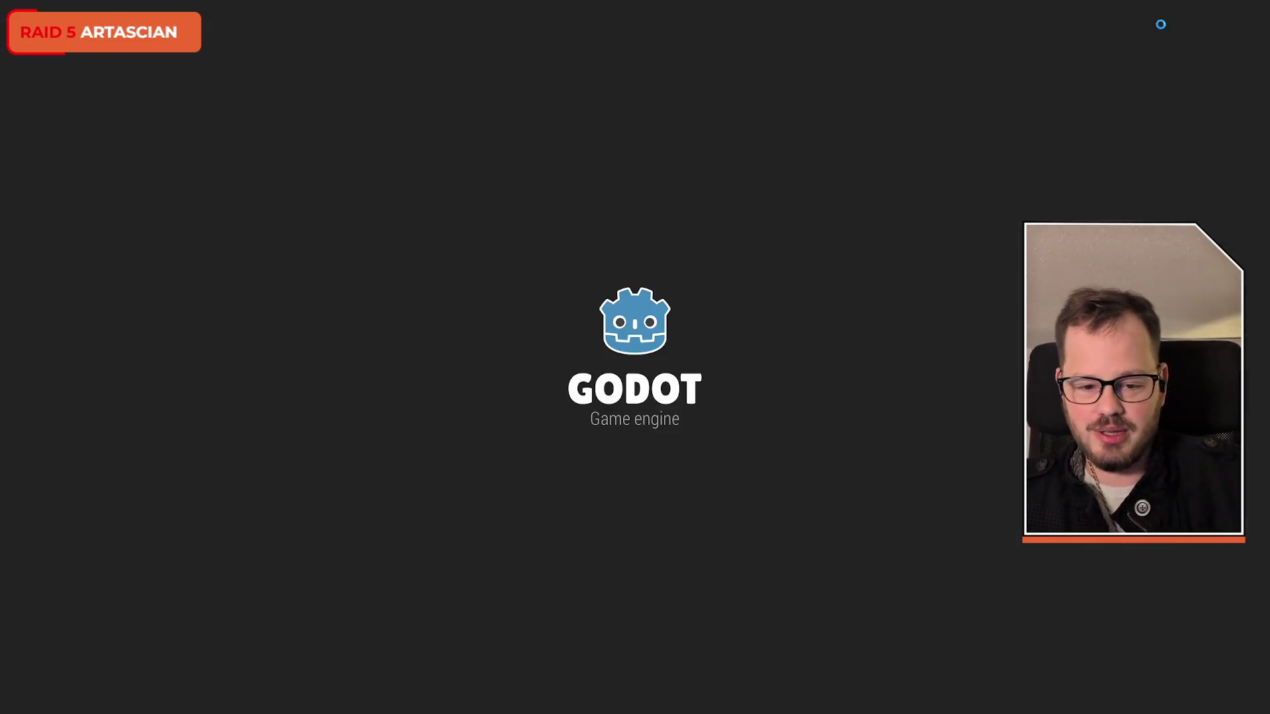
pyautogui.press('w')
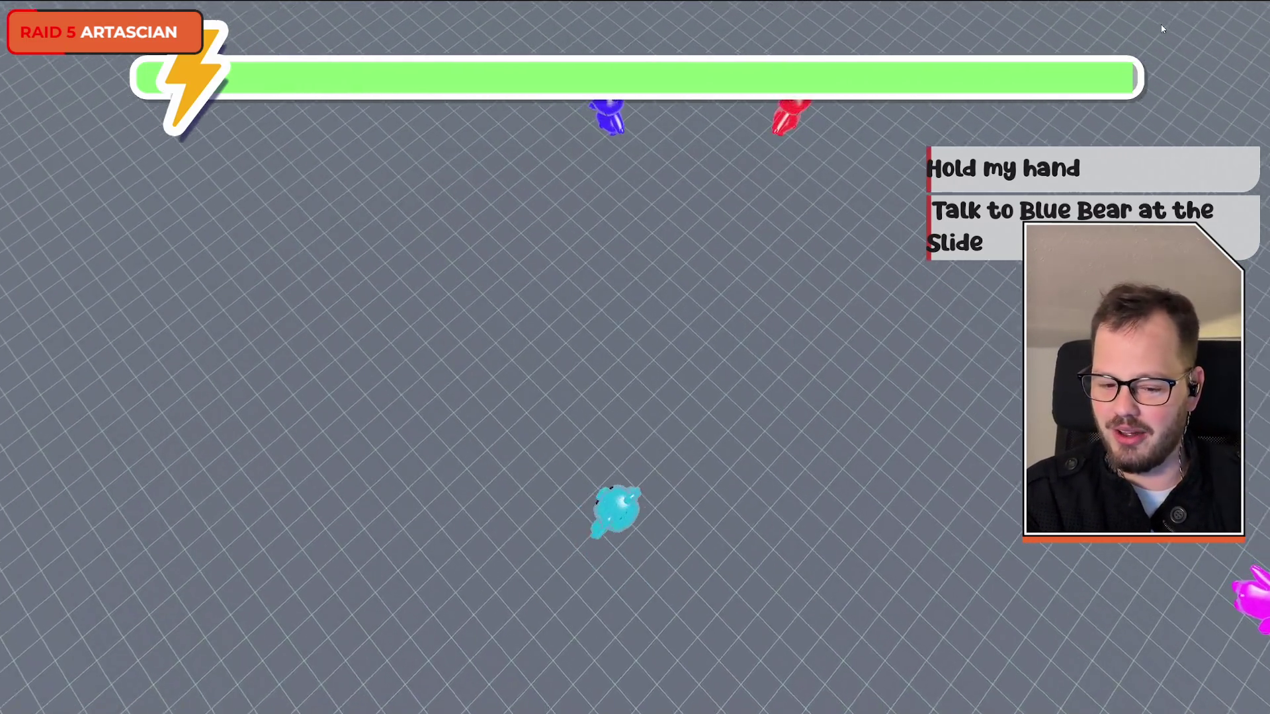
pyautogui.press('w')
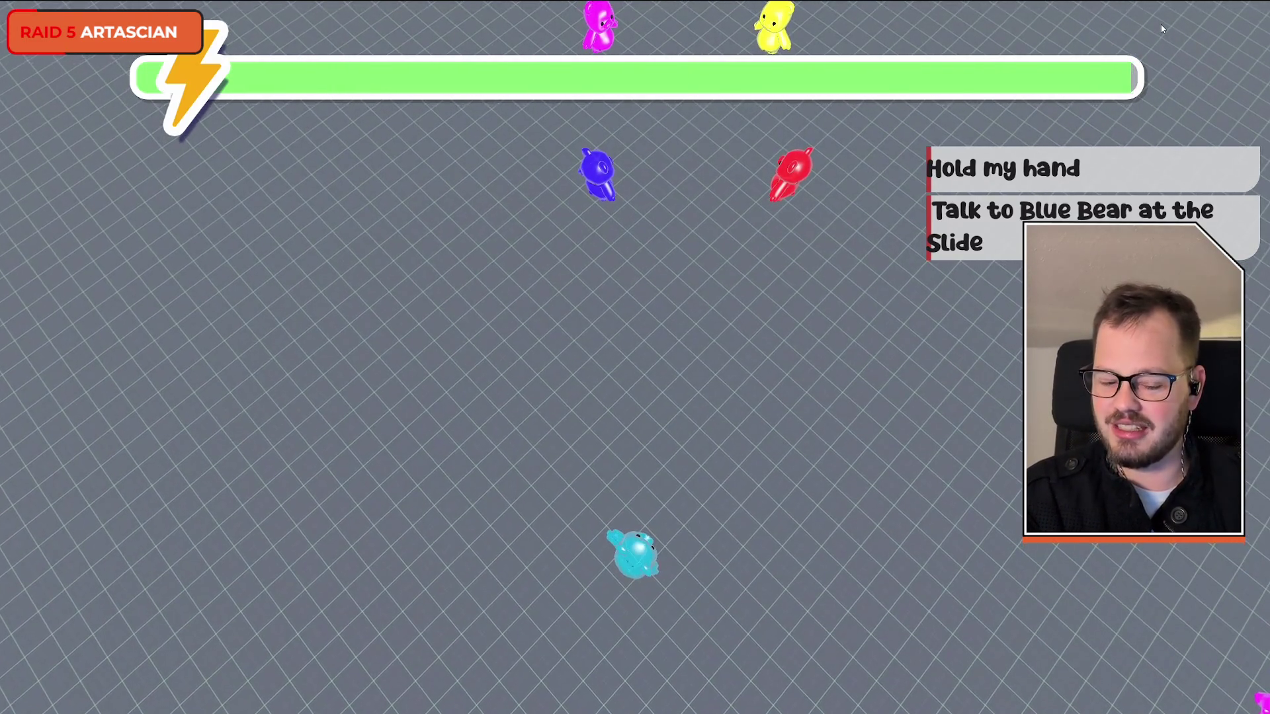
pyautogui.press('d')
pyautogui.press('w')
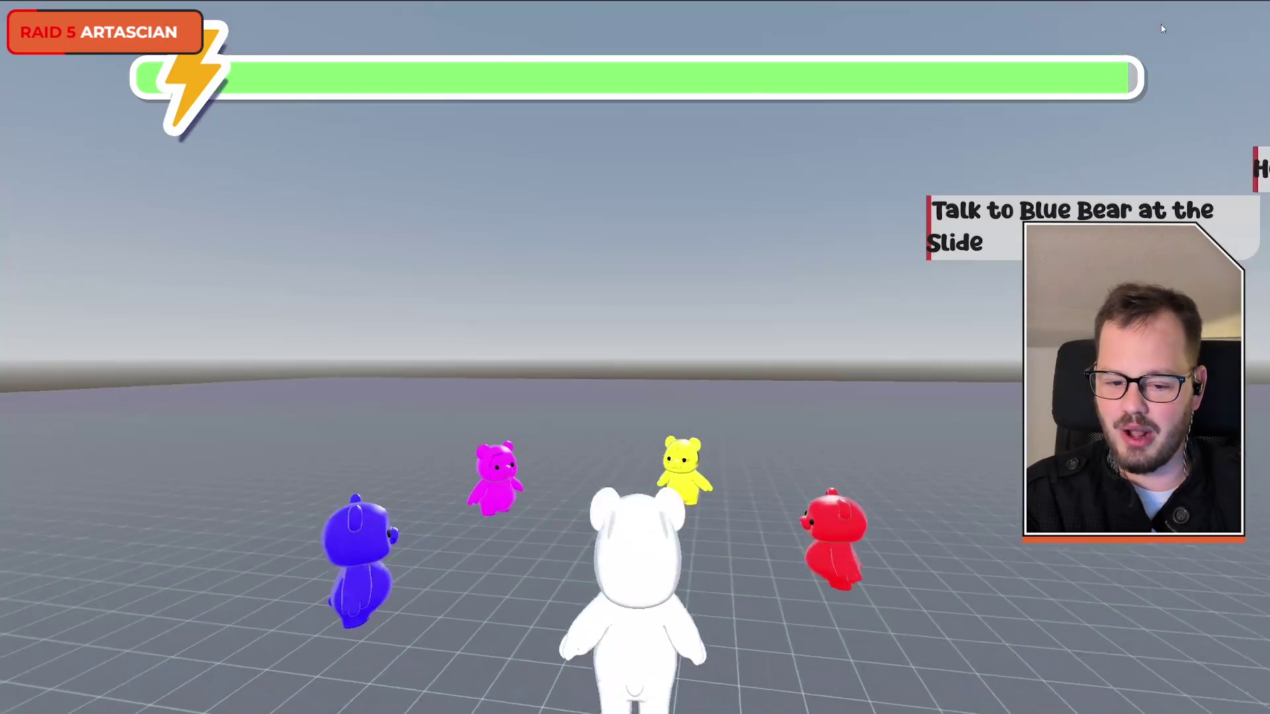
pyautogui.press('a')
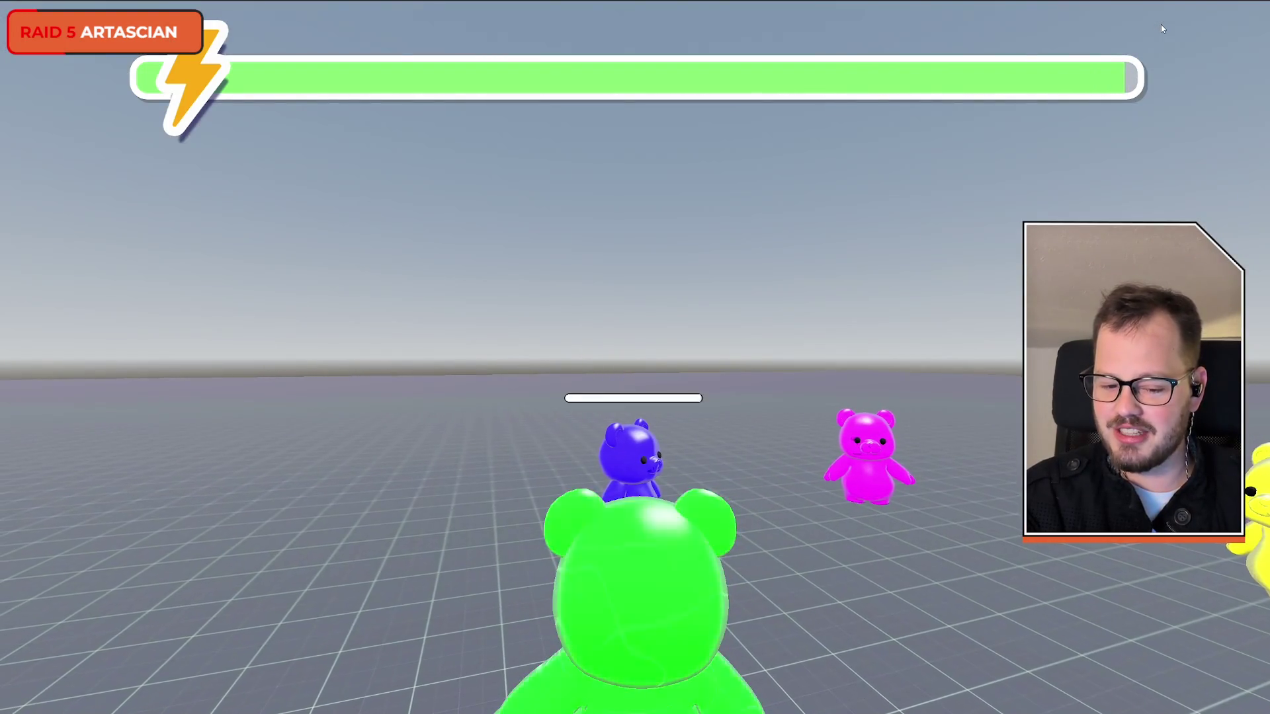